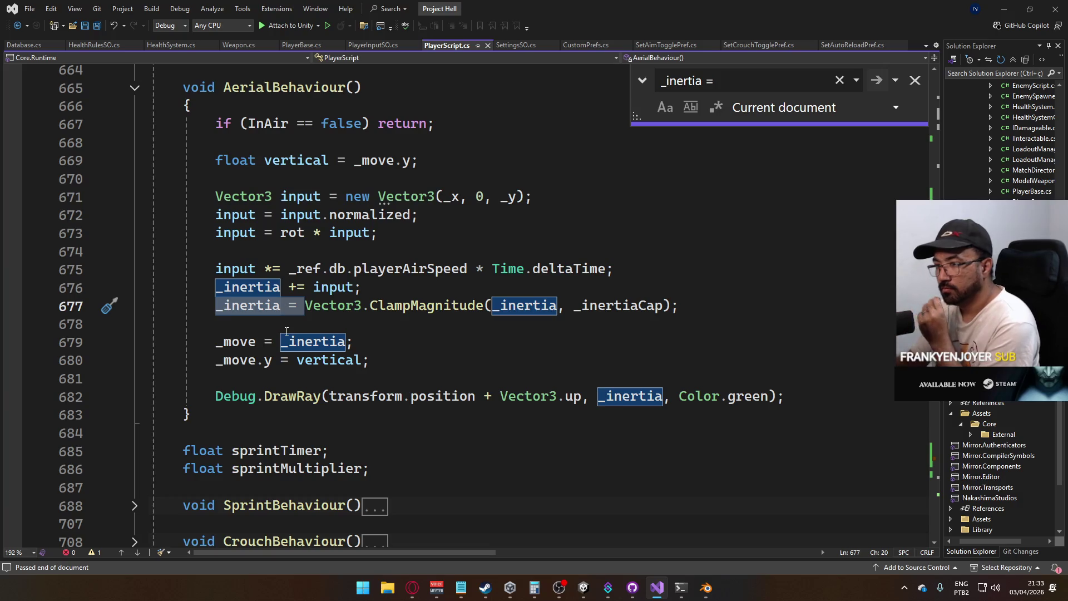
Expand DefaultBehaviour() and put the caret after horizontal in the _move assignment on line 735
scroll(298, 334, "down", 4)
left_click(134, 360)
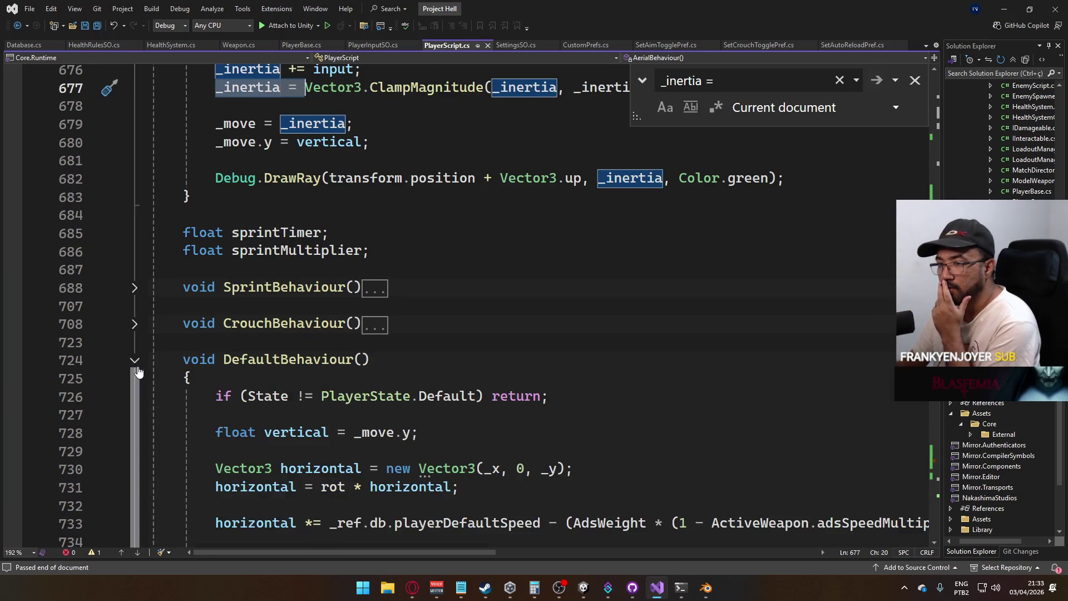
scroll(337, 359, "down", 3)
left_click_drag(382, 398, 214, 396)
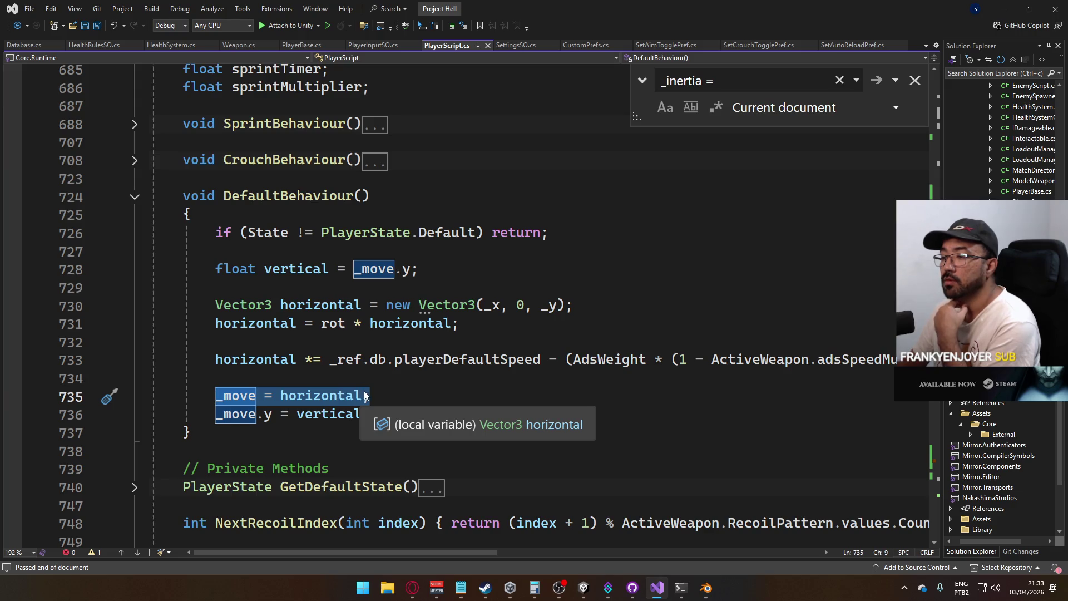
left_click(362, 393)
Above the _move line, declare 'Vector3 merda = _inertia;' and 'merda.y = 0;', then save
type("+")
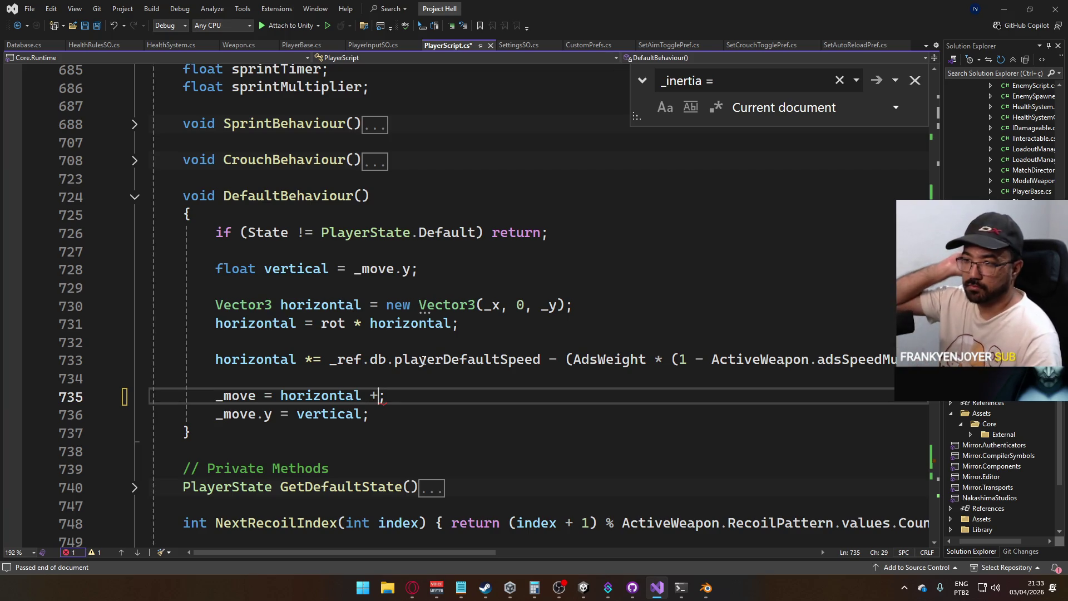
key("BackSpace")
key("BackSpace")
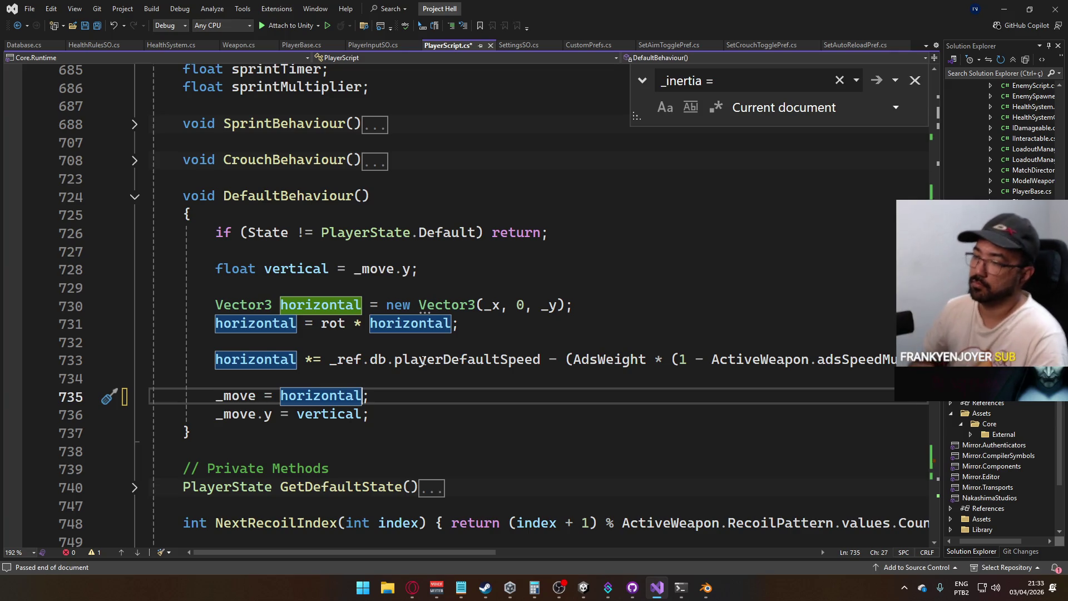
key("Home")
key("Return")
key("Return")
key("Up")
key("Up")
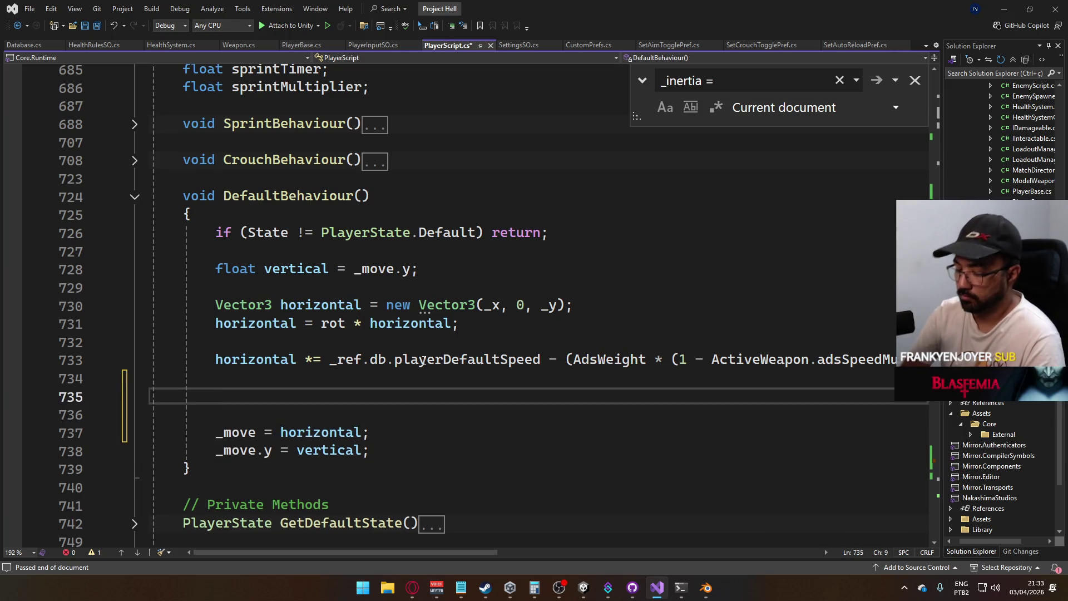
type("V")
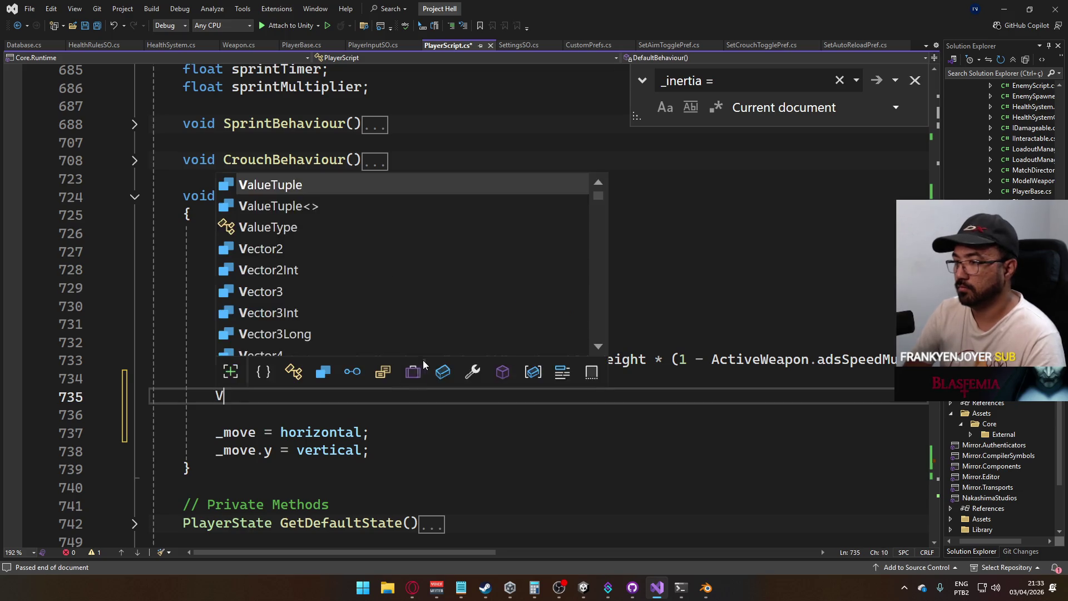
type("ector3 merda = _i")
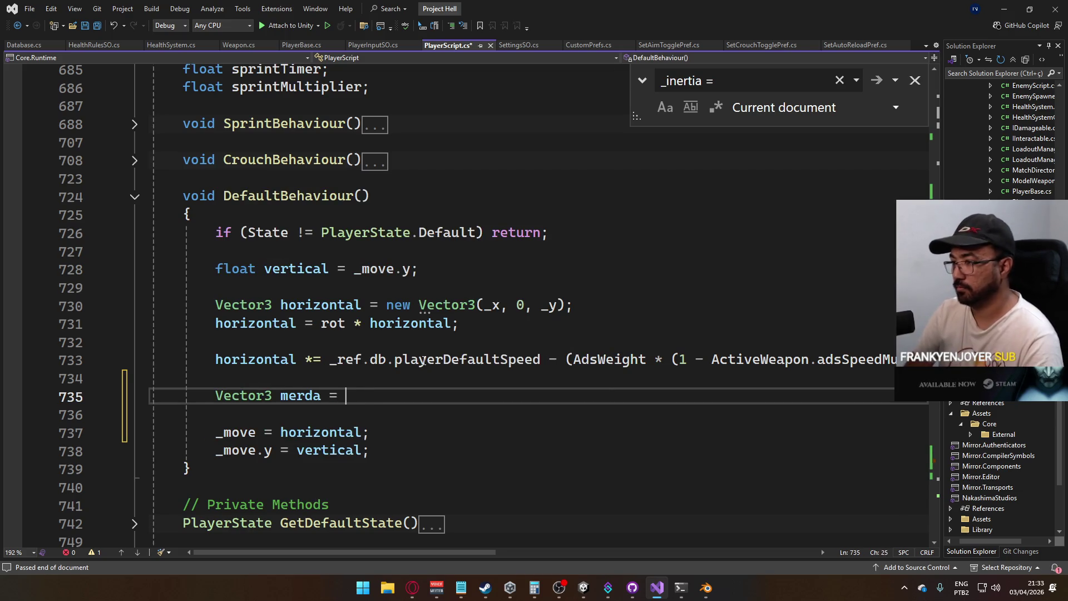
key("Tab")
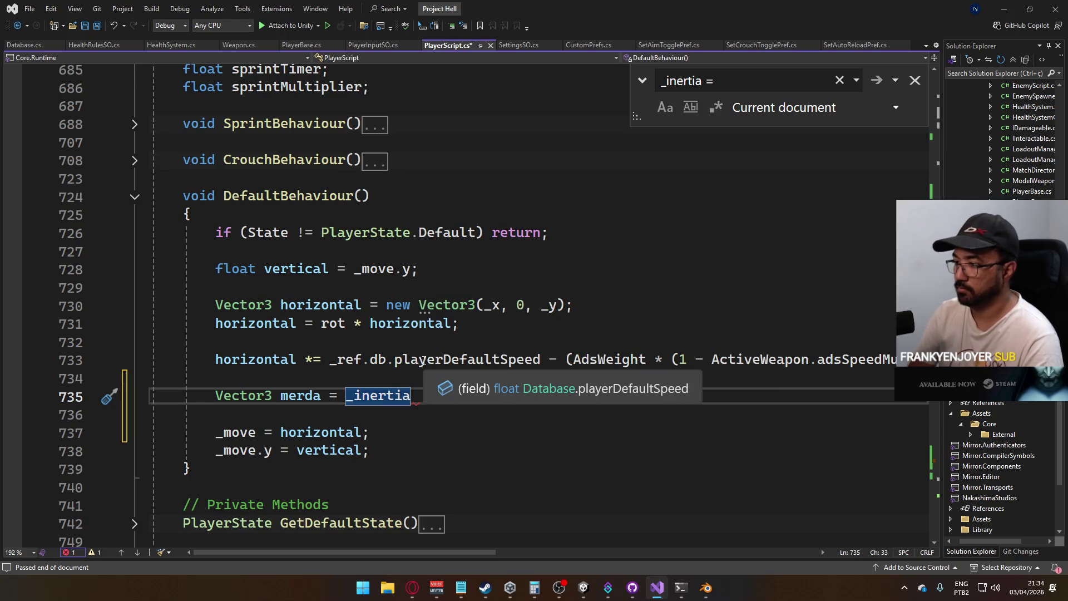
type(";")
key("Return")
type("merda.y")
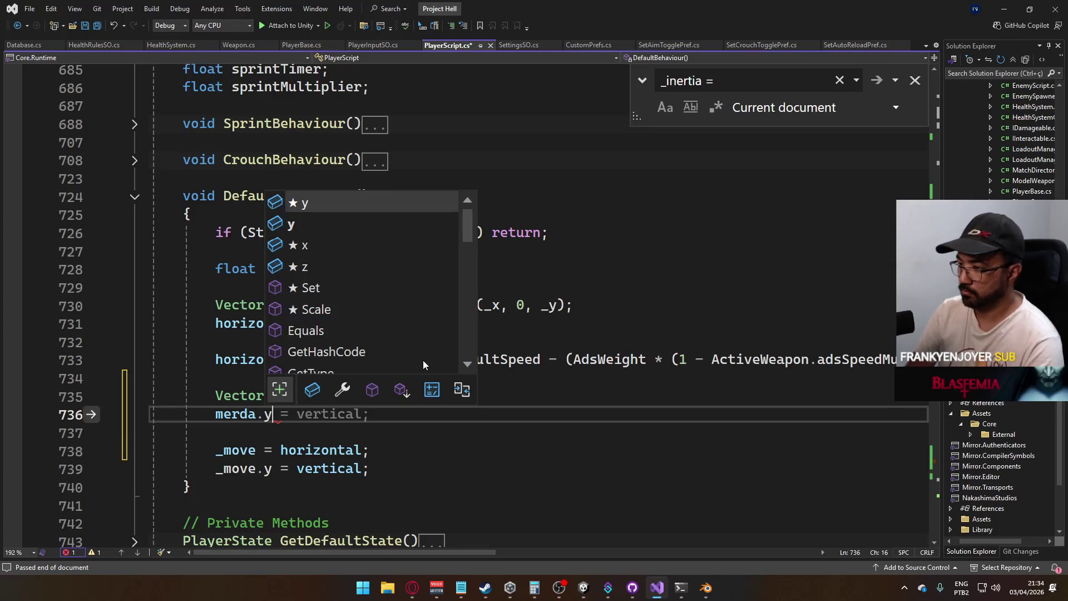
type(" = 0;")
key("ctrl+s")
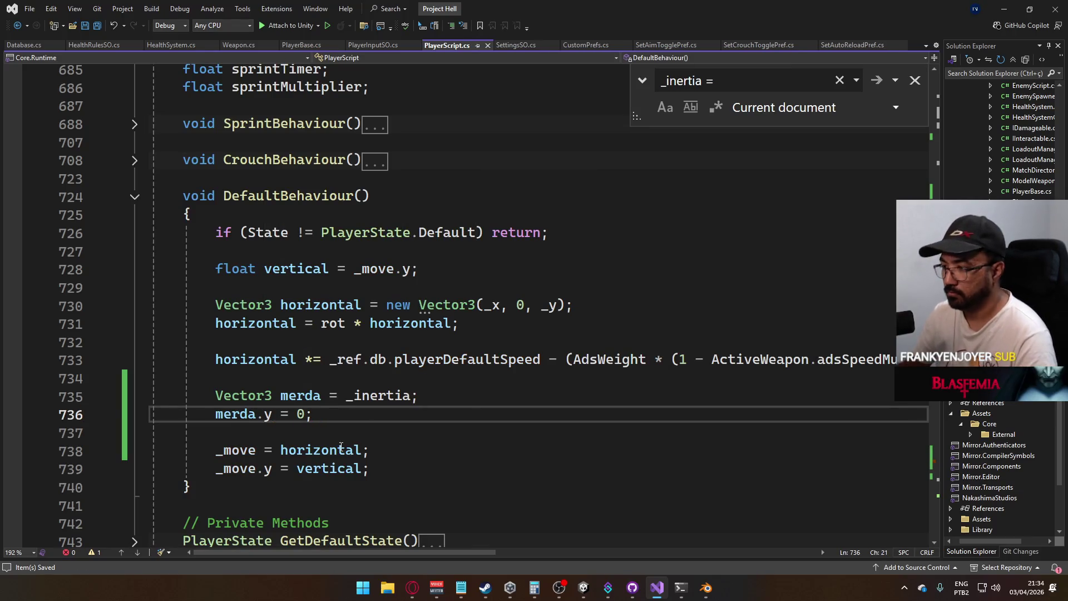
Append '+ merda' to '_move = horizontal', save PlayerScript, and switch to Unity
left_click(362, 449)
type("+ ")
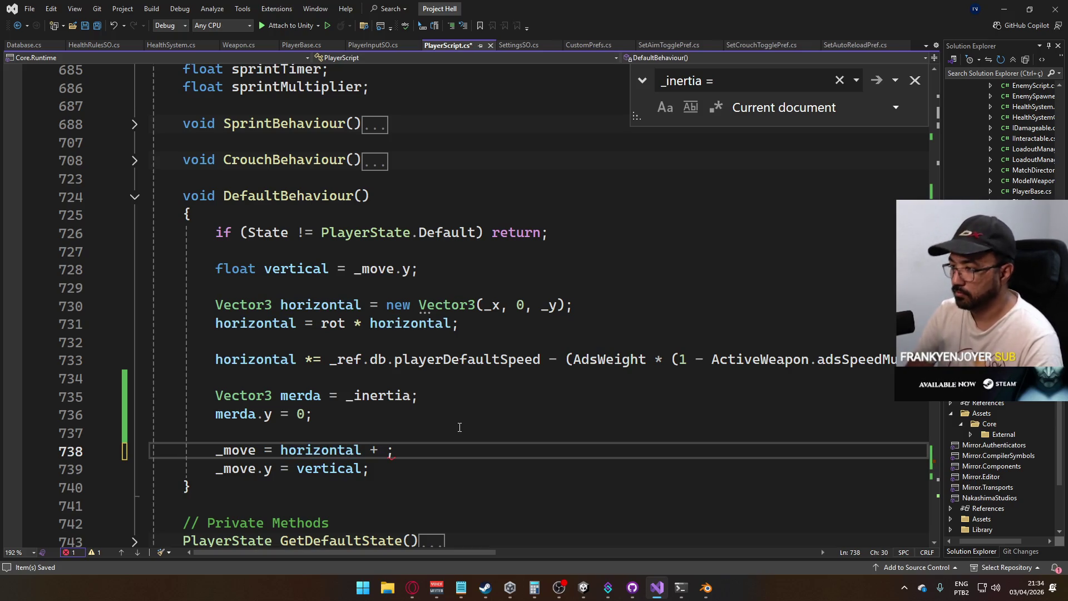
type("merda")
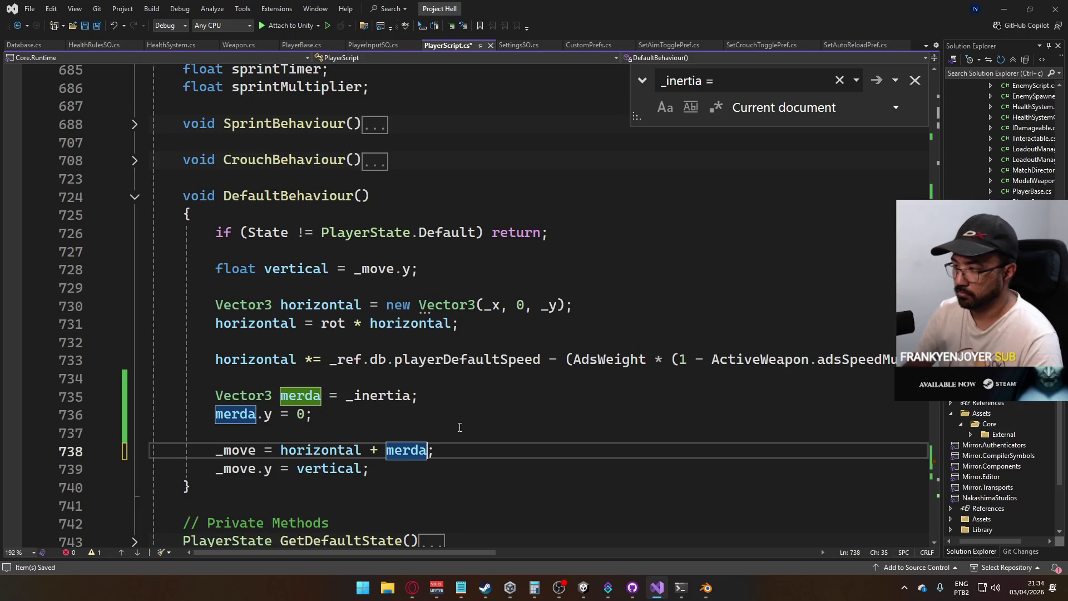
key("ctrl+s")
scroll(451, 417, "down", 3)
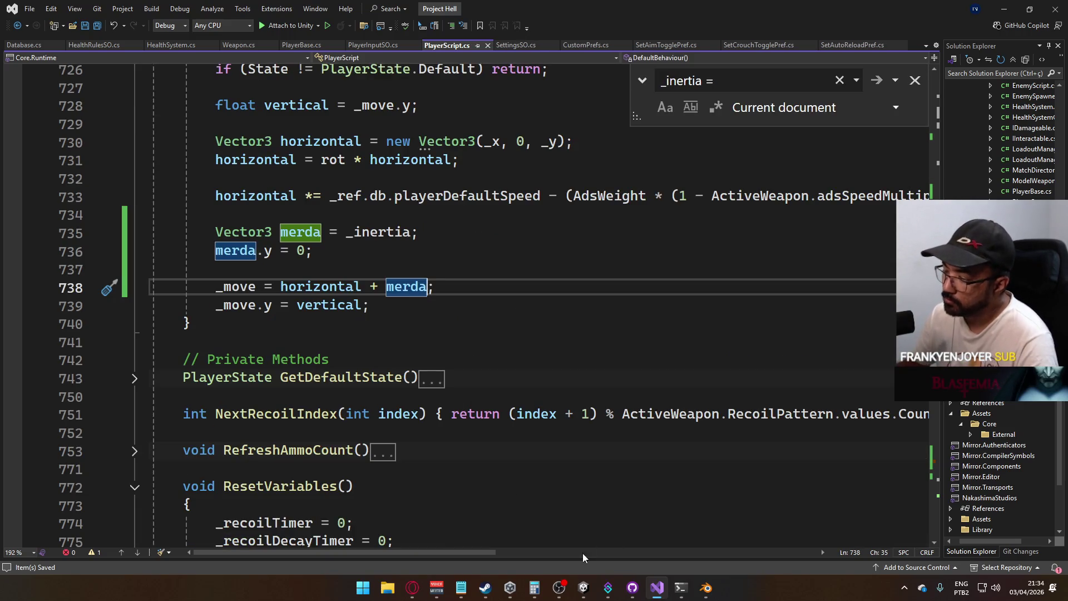
mouse_move(589, 591)
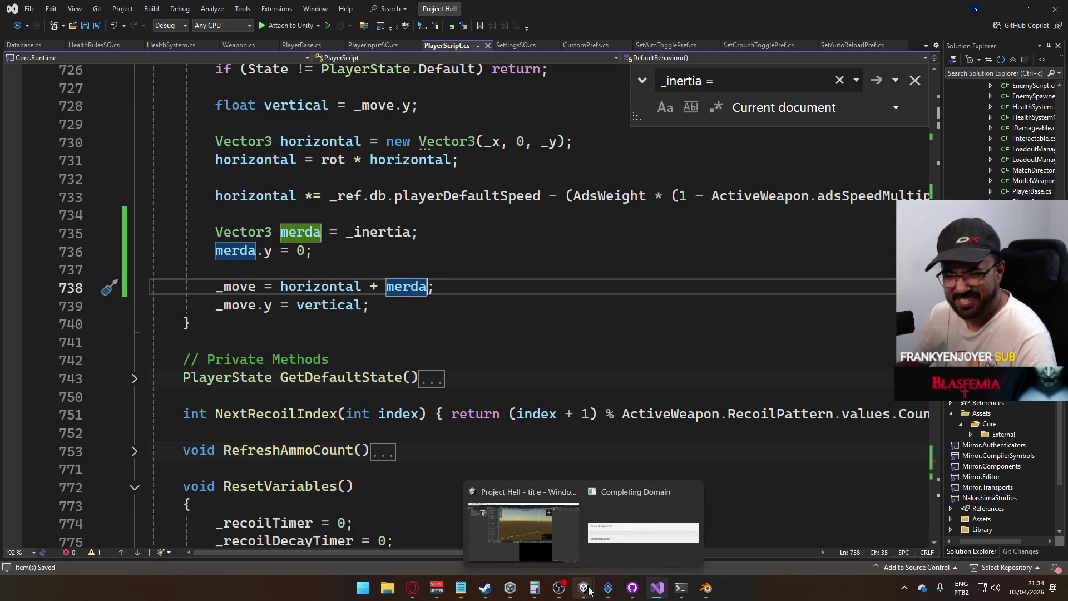
left_click(570, 536)
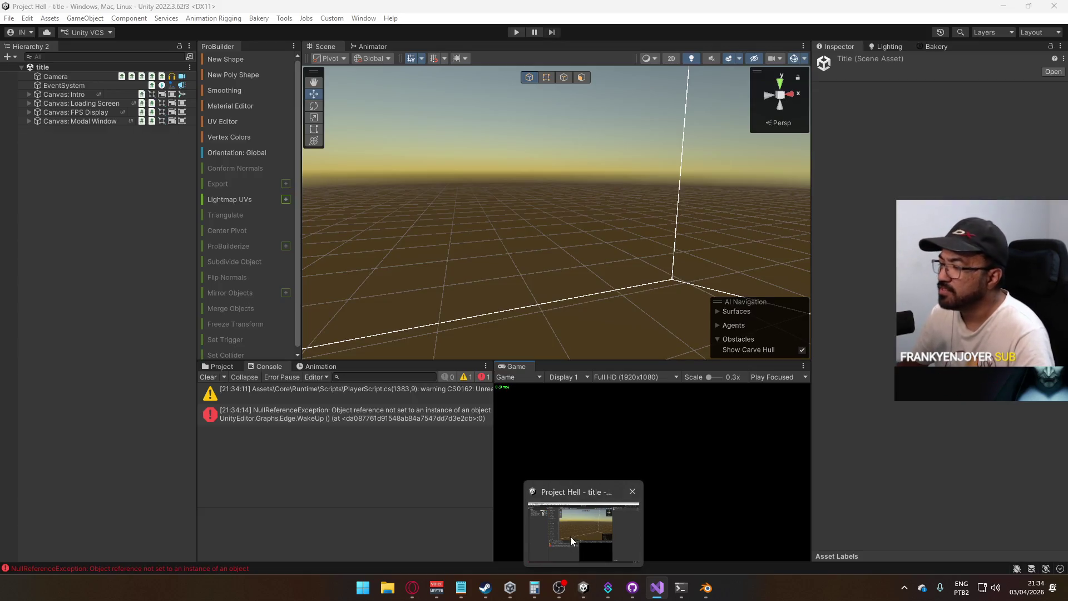
Select the title scene, enter Play mode with the Game view maximized, and host a game
left_click(224, 368)
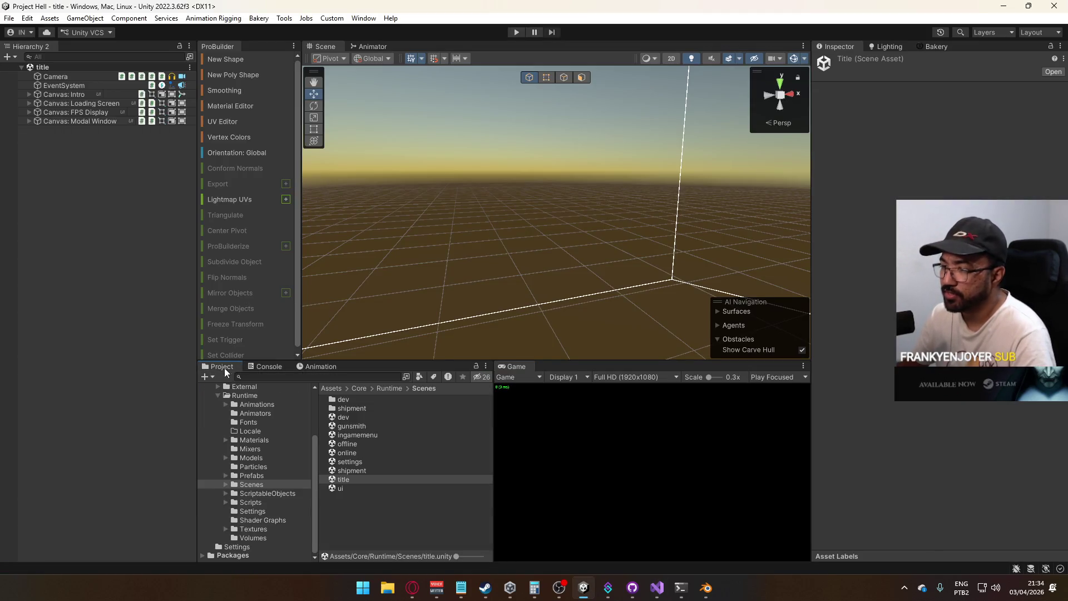
left_click(347, 480)
key("ctrl+p")
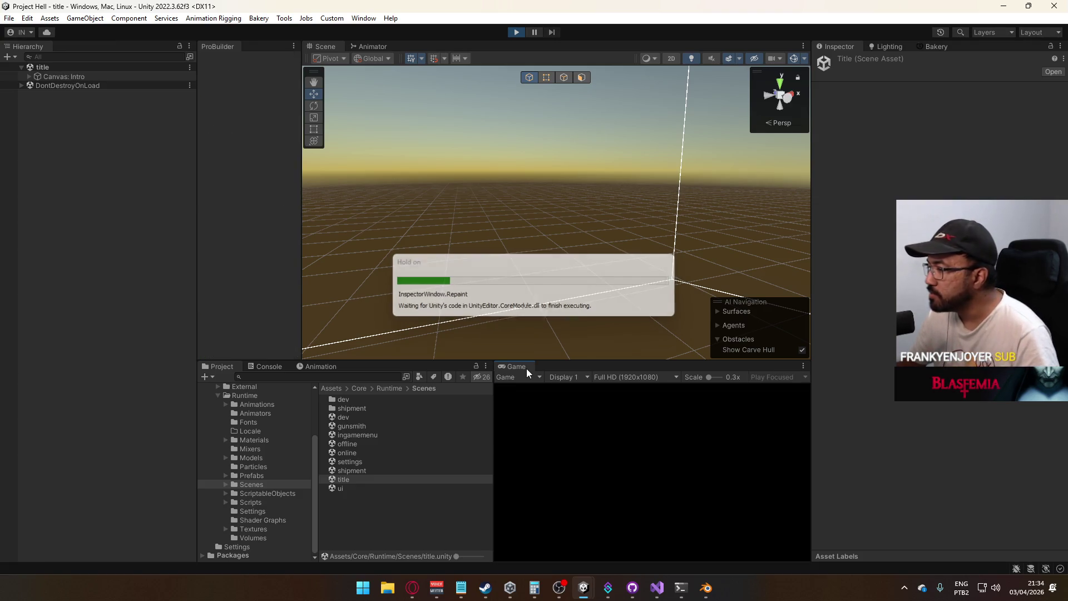
right_click(526, 368)
left_click(560, 404)
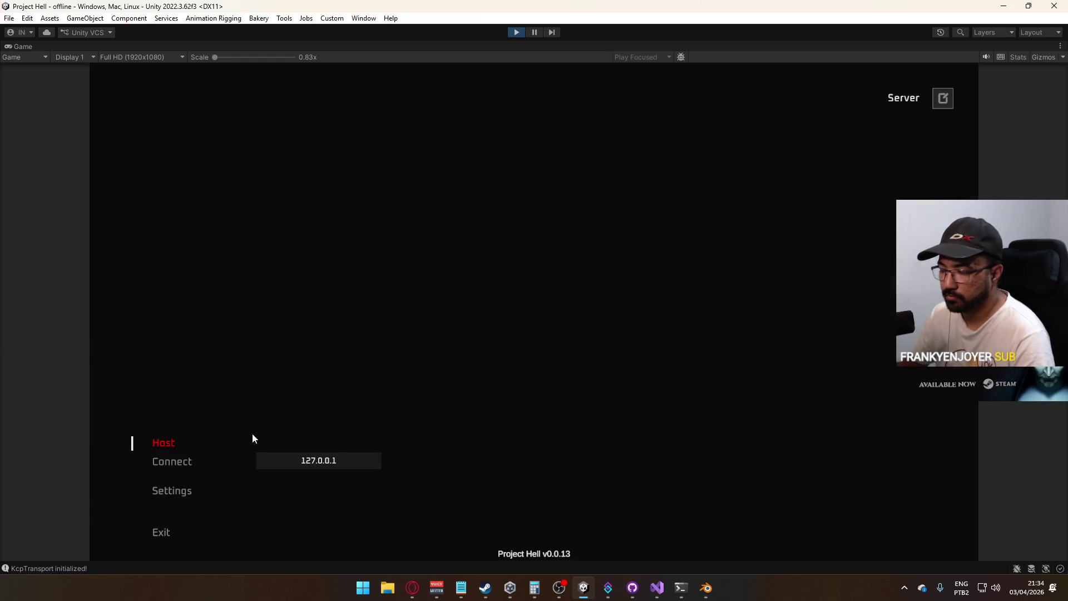
left_click(252, 433)
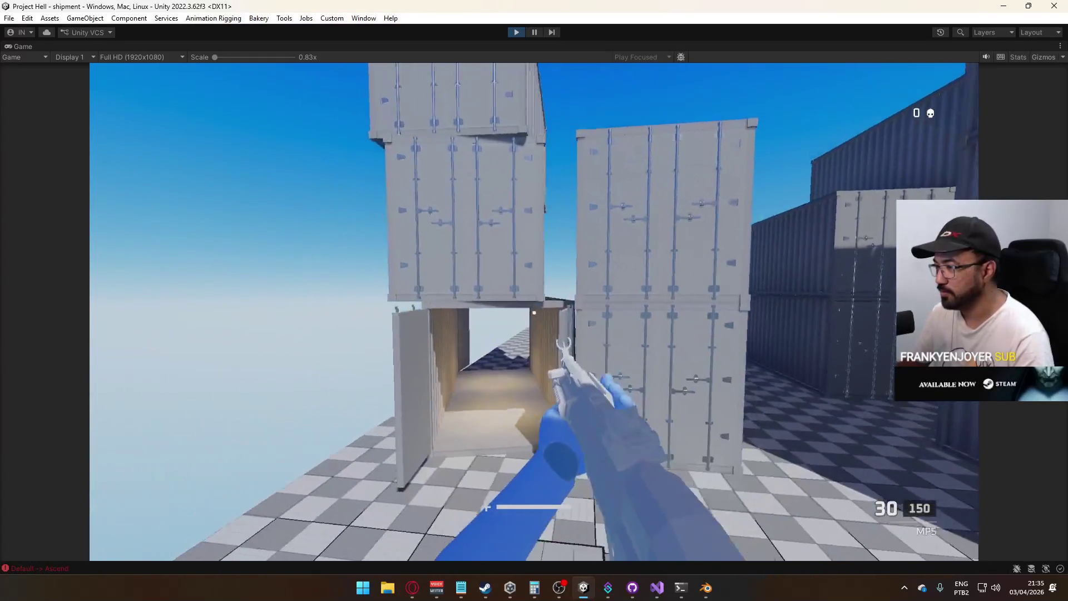
After testing jumps on the shipment map, stop Play mode and return to Visual Studio
key("super")
key("Escape")
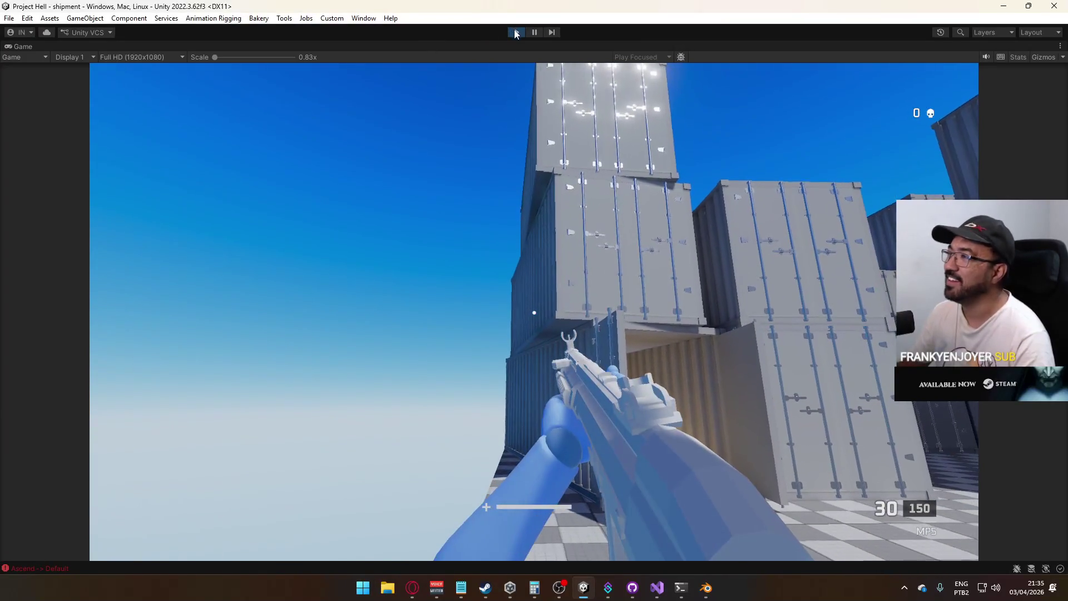
key("ctrl+p")
key("alt+Tab")
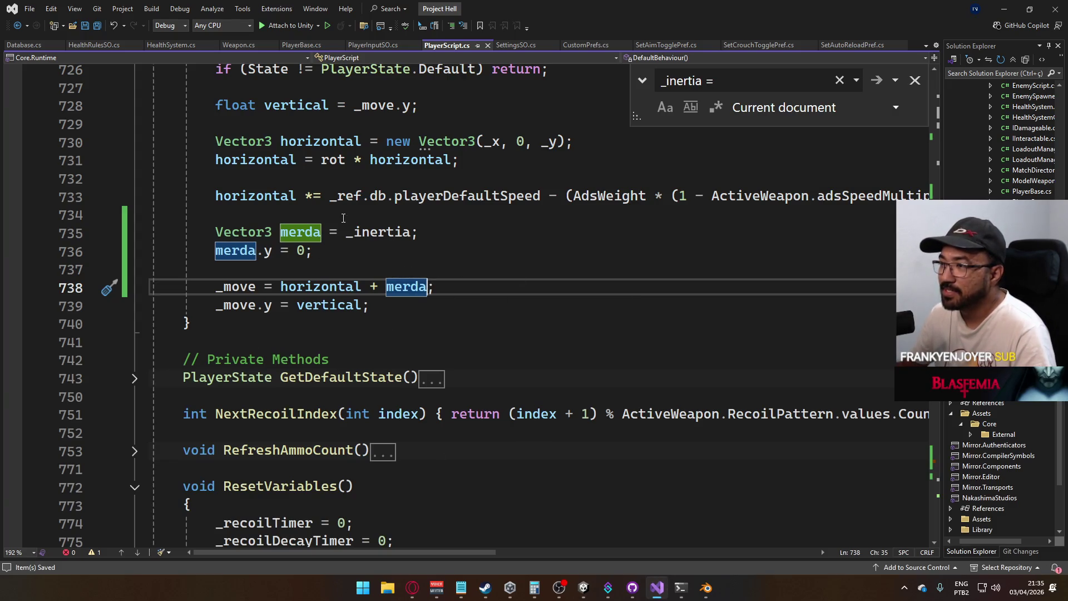
Scroll PlayerScript.cs to the Update movement calls, then open Database.cs at its Input fields
left_click_drag(420, 232, 211, 232)
scroll(408, 271, "up", 2)
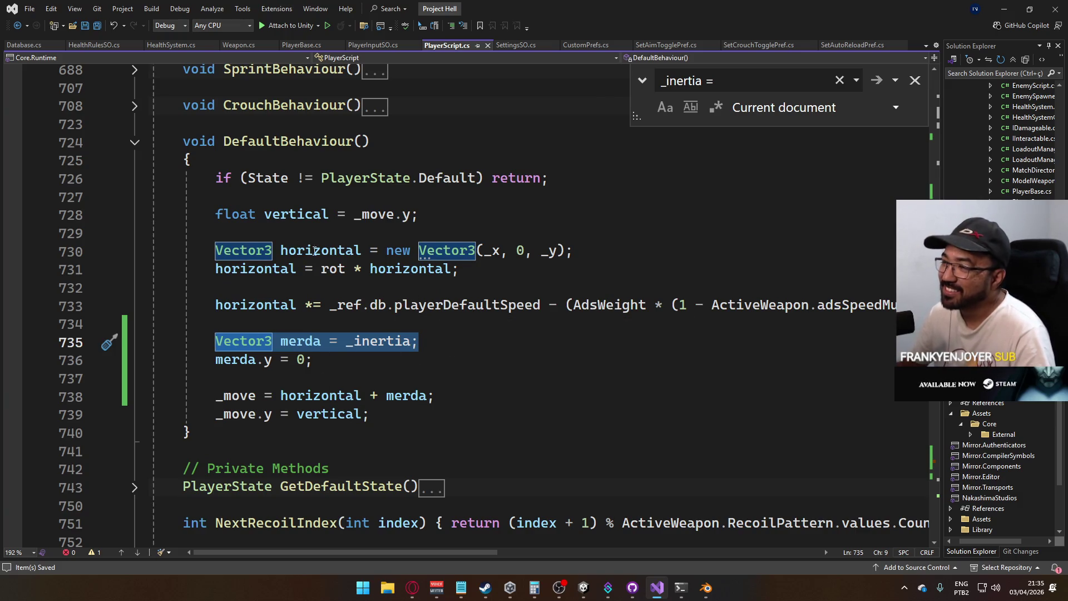
mouse_move(388, 348)
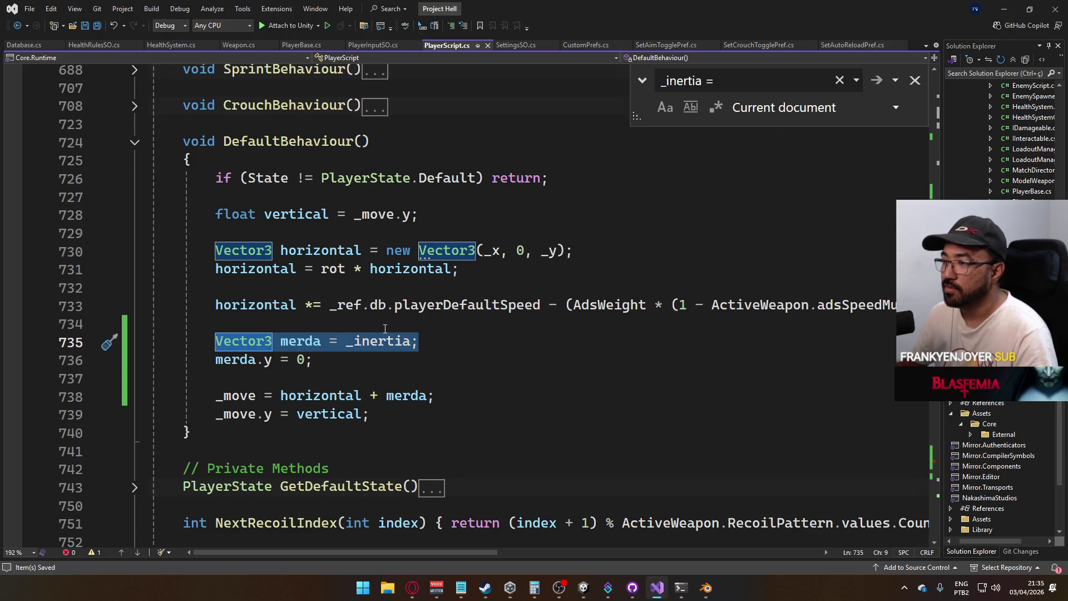
scroll(385, 328, "up", 10)
scroll(301, 293, "up", 4)
scroll(300, 293, "up", 8)
scroll(300, 293, "down", 3)
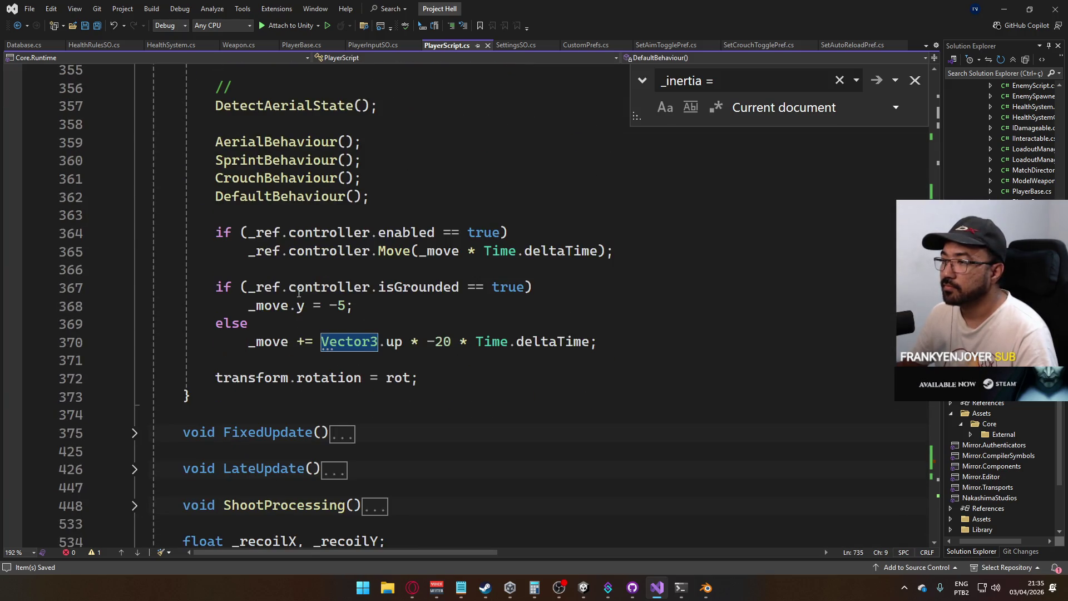
scroll(336, 283, "down", 4)
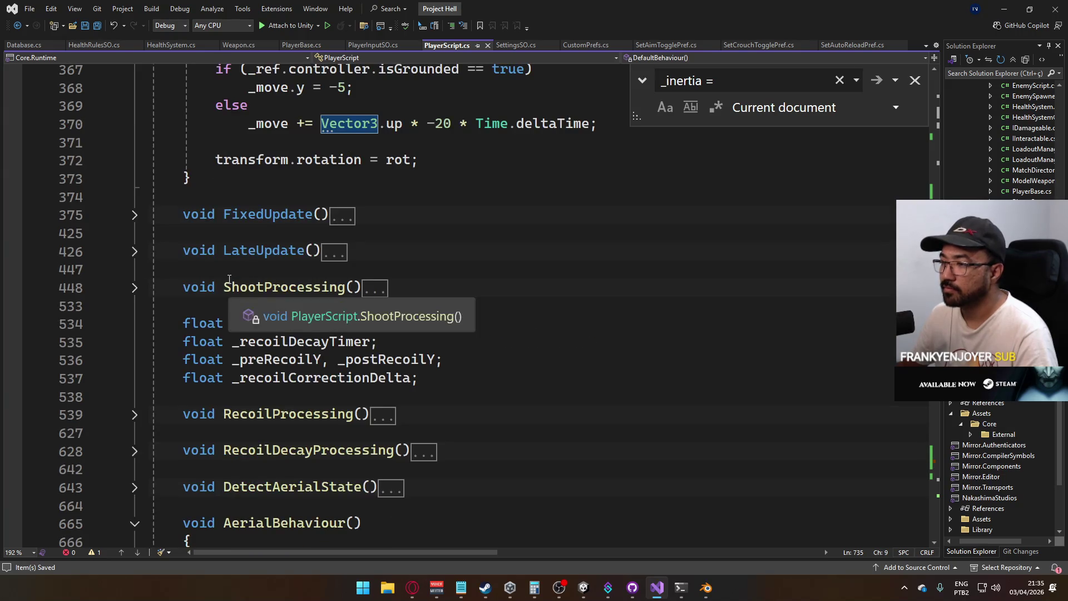
scroll(229, 280, "down", 1)
scroll(261, 282, "up", 13)
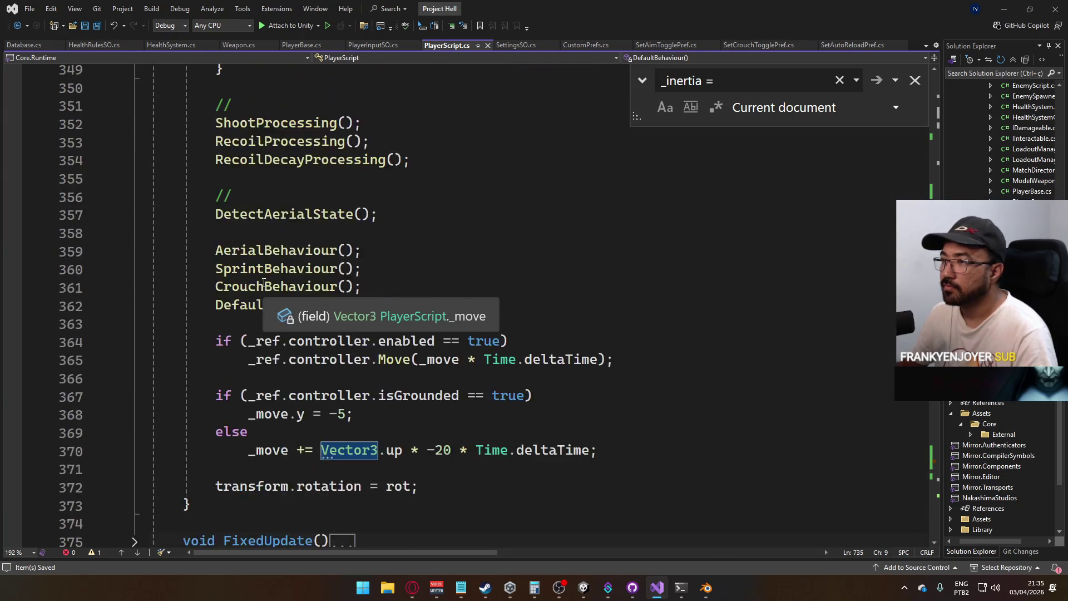
scroll(264, 282, "up", 15)
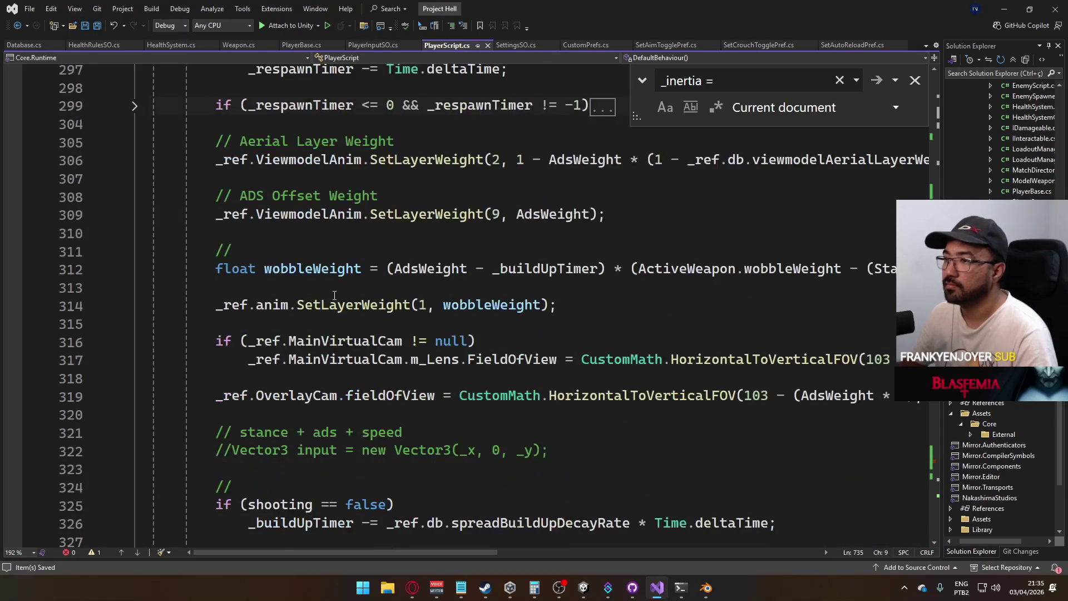
scroll(392, 305, "down", 1)
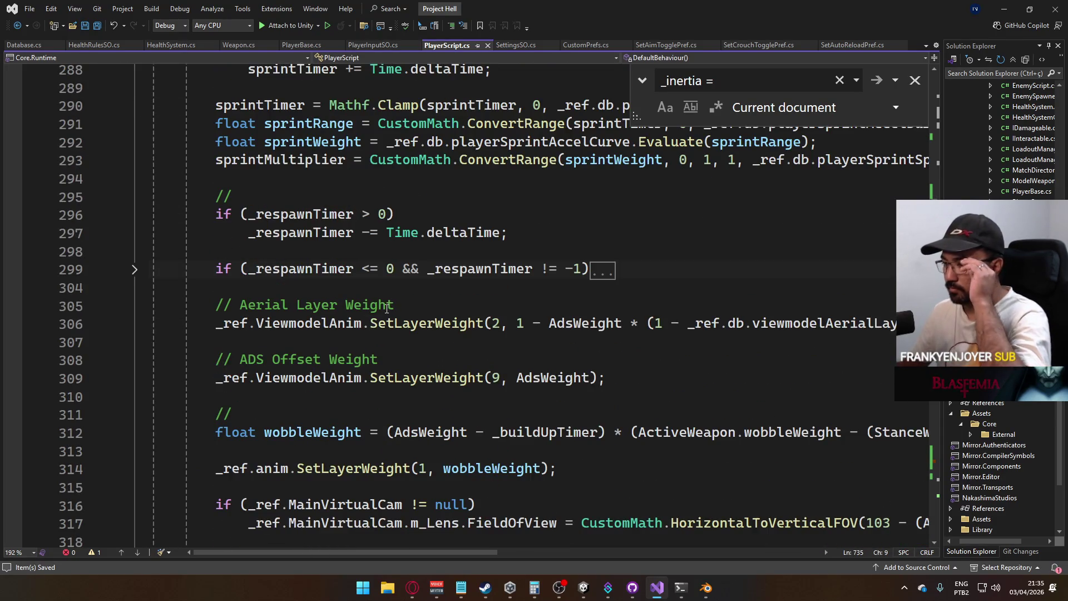
scroll(378, 304, "down", 2)
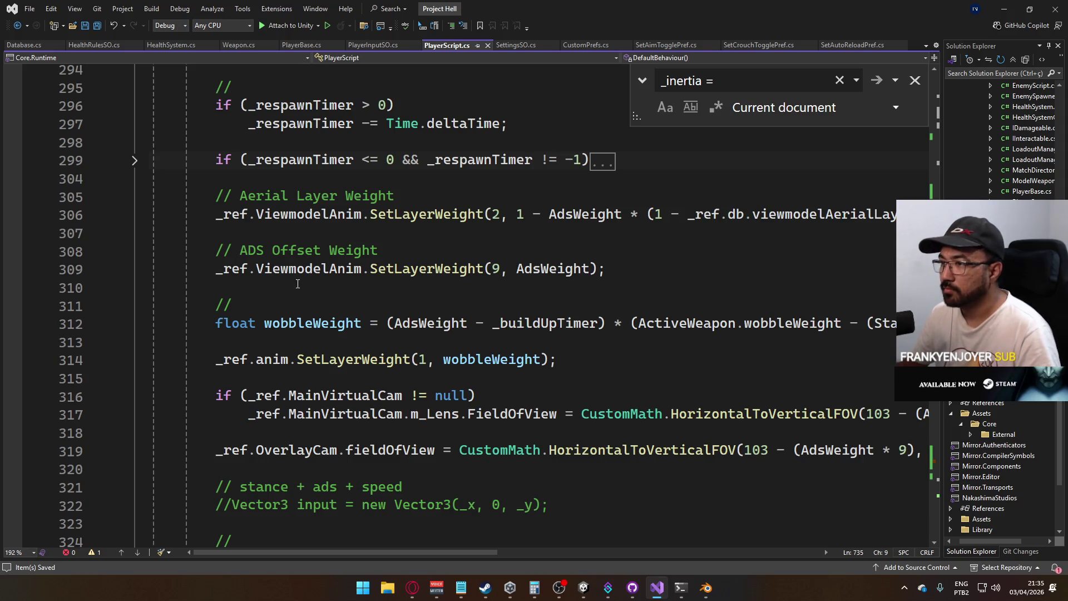
left_click(25, 45)
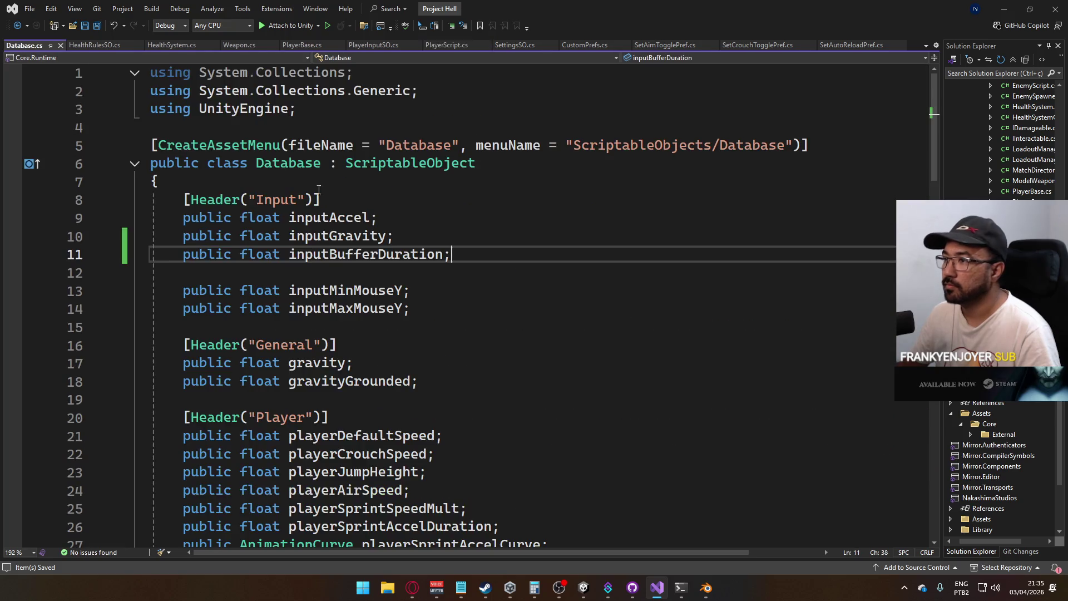
Add 'public float playerInertiaDecayRate;' after playerEditLoadoutDuration, save Database.cs, and return to PlayerScript.cs
scroll(356, 244, "down", 2)
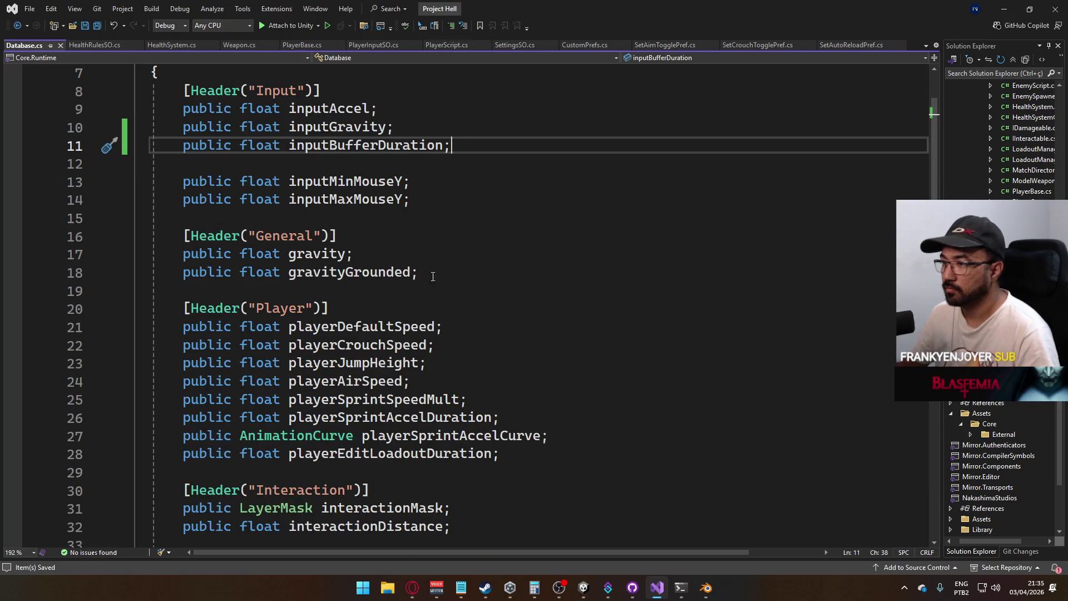
scroll(433, 276, "down", 1)
left_click(573, 402)
key("Return")
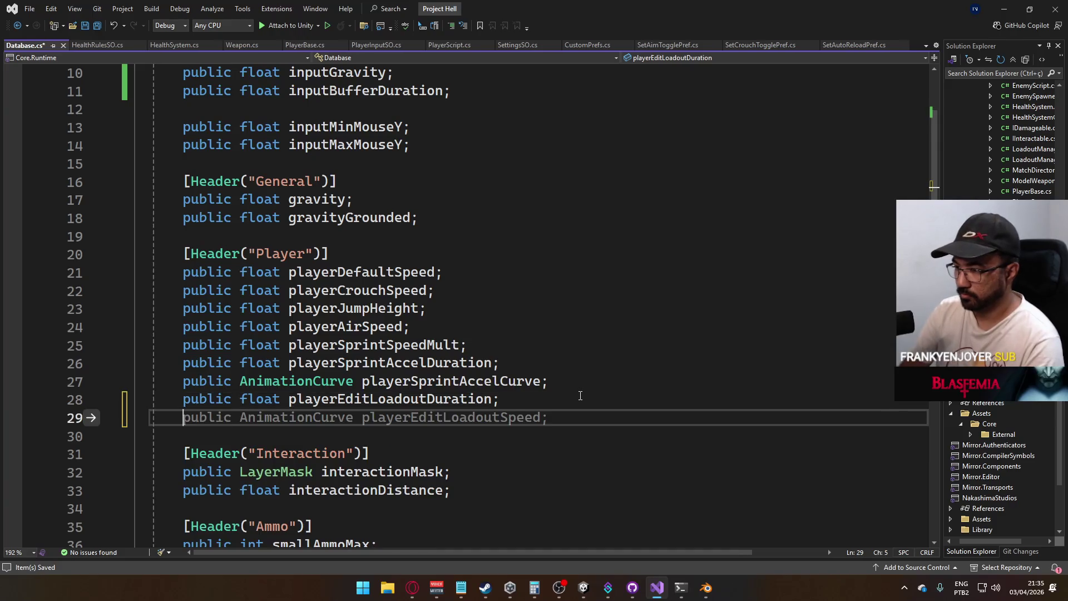
type("public float pl")
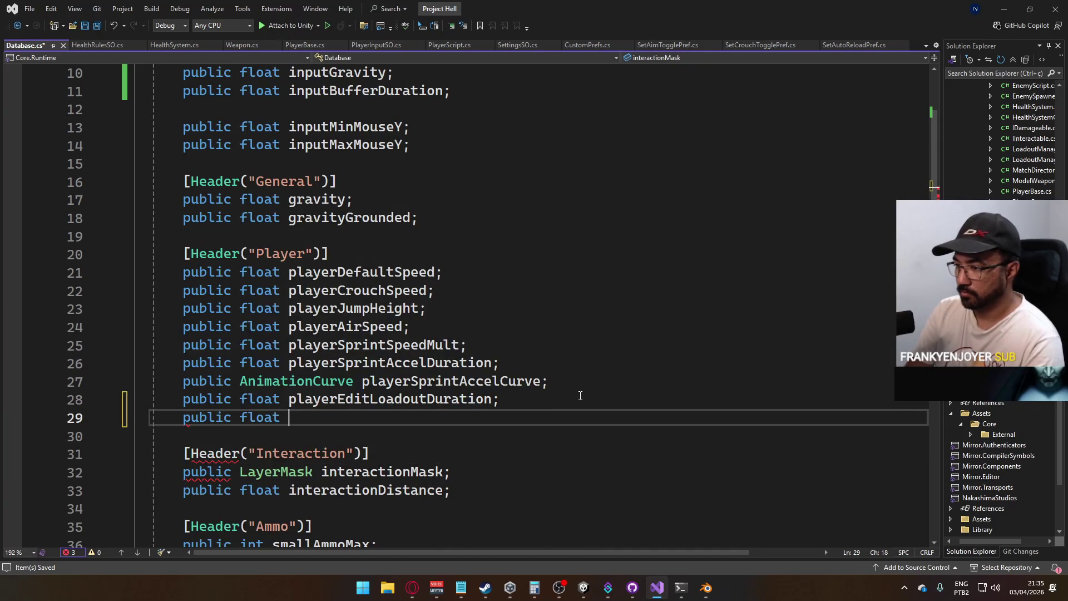
type("ayerIenr")
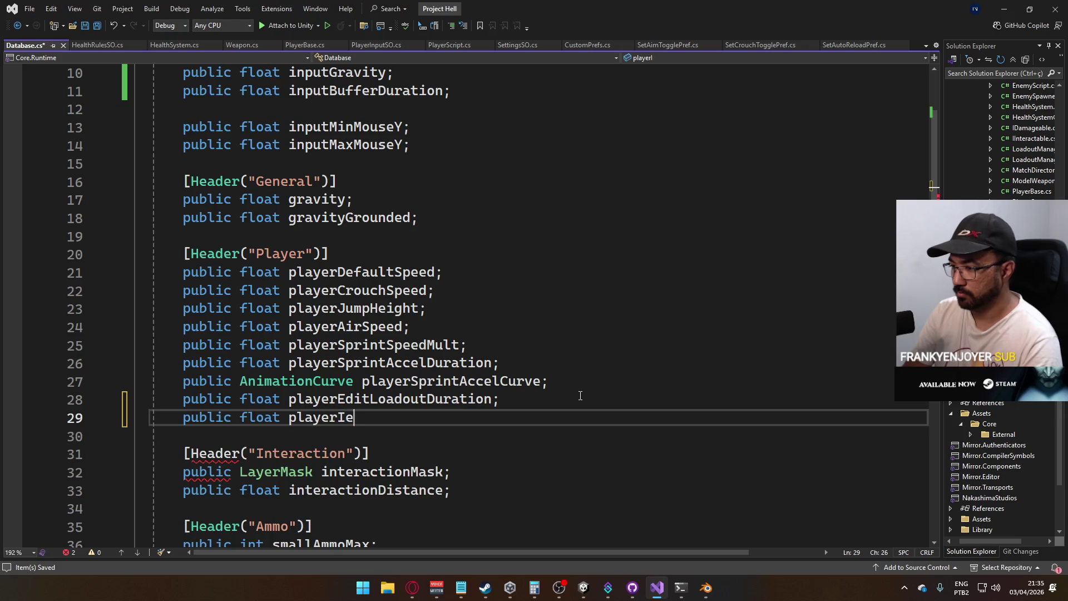
key("BackSpace")
key("BackSpace")
key("BackSpace")
type("nerti")
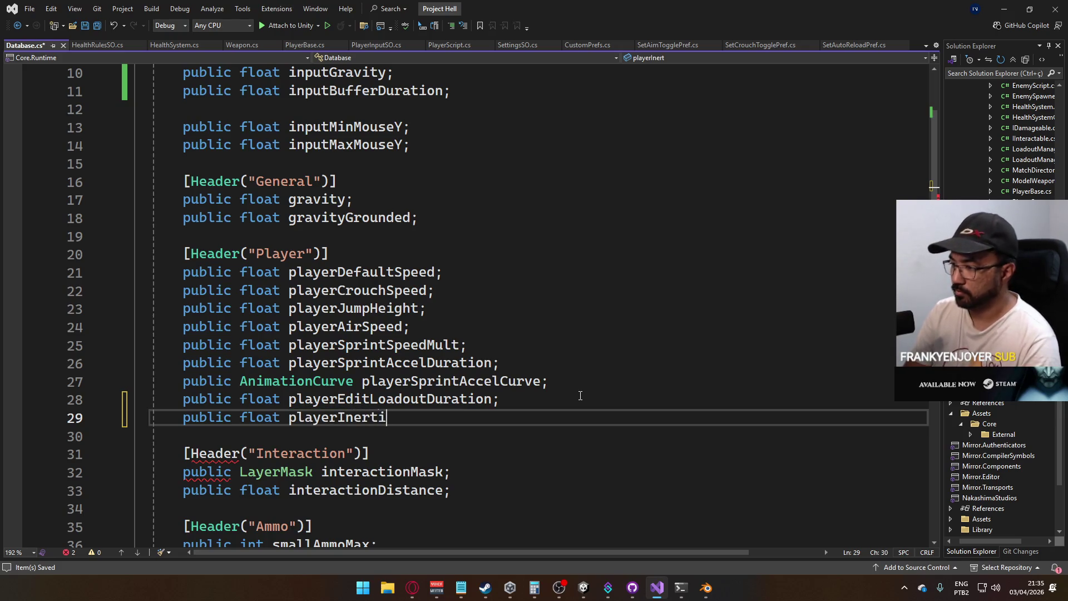
type("aDecayRate;")
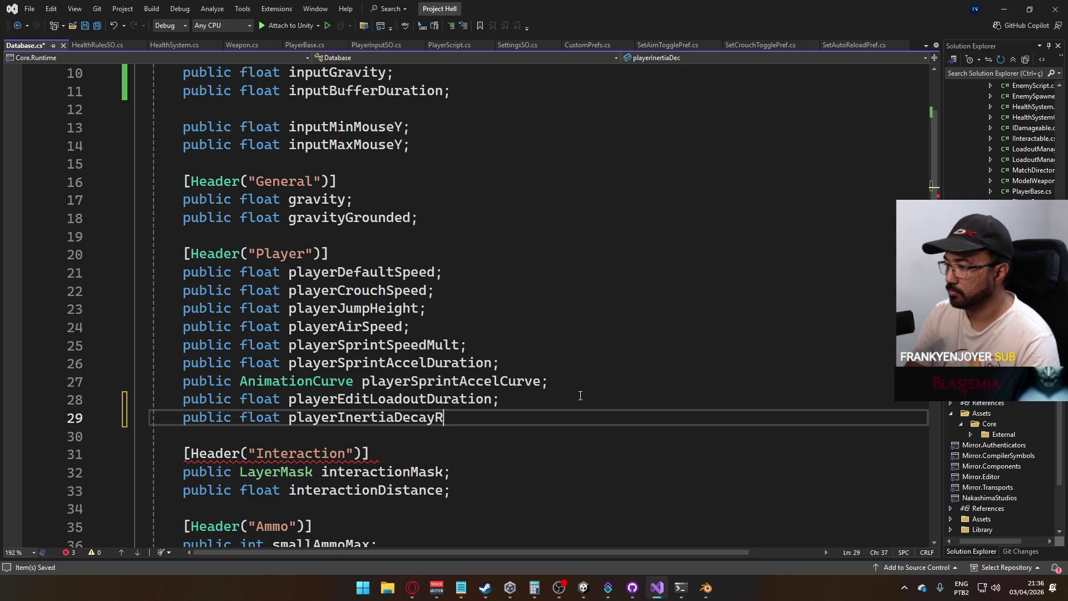
key("ctrl+s")
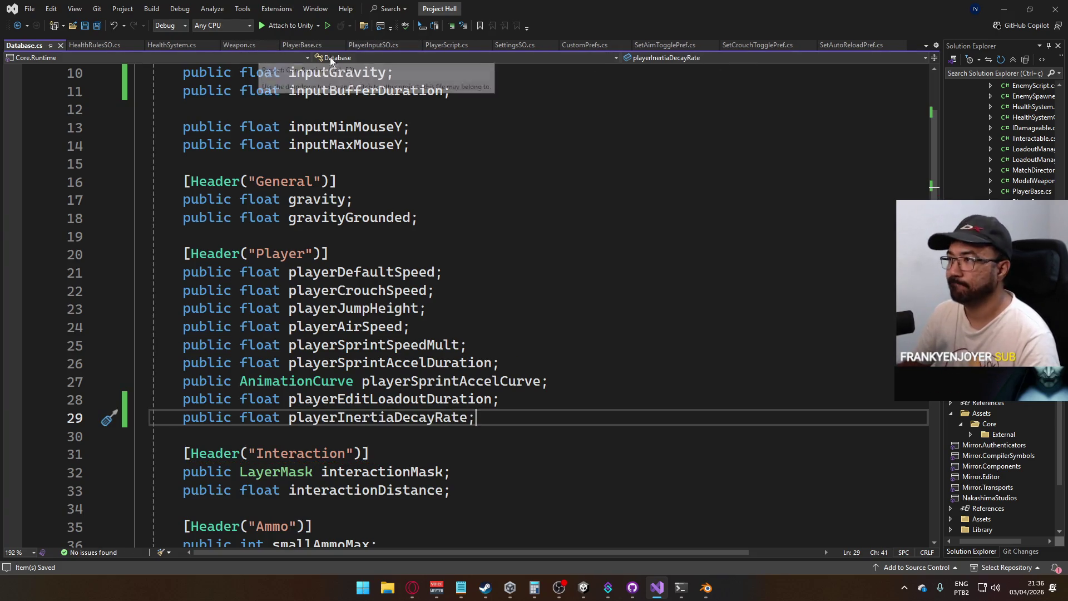
left_click(431, 46)
scroll(394, 192, "up", 3)
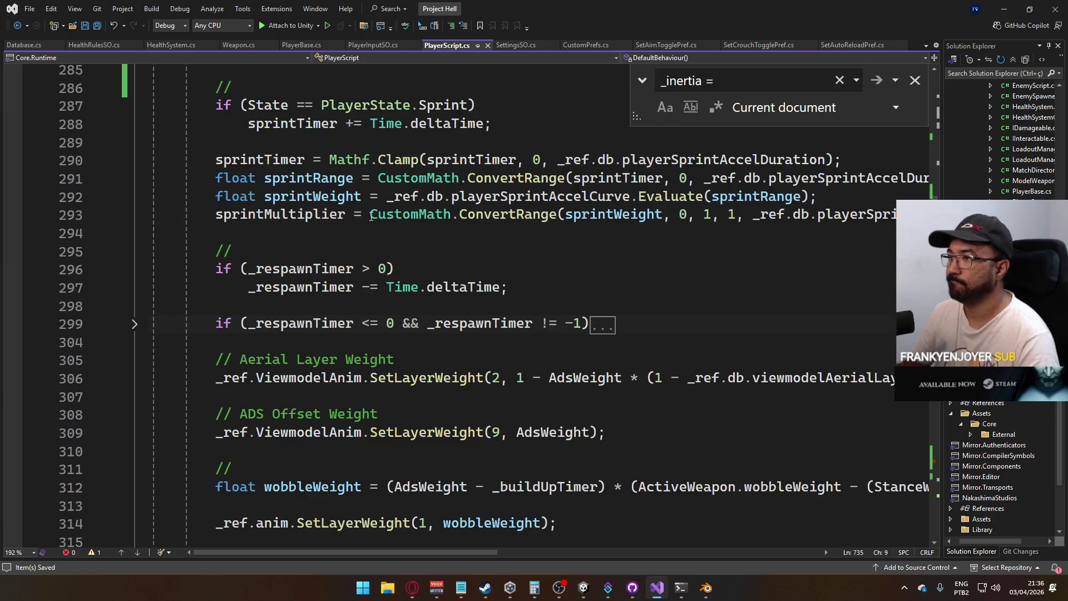
Add an empty '//' comment after InternalSprintBuffer() and begin '_inertia = Vector3.MoveTowards' below it
scroll(343, 227, "up", 8)
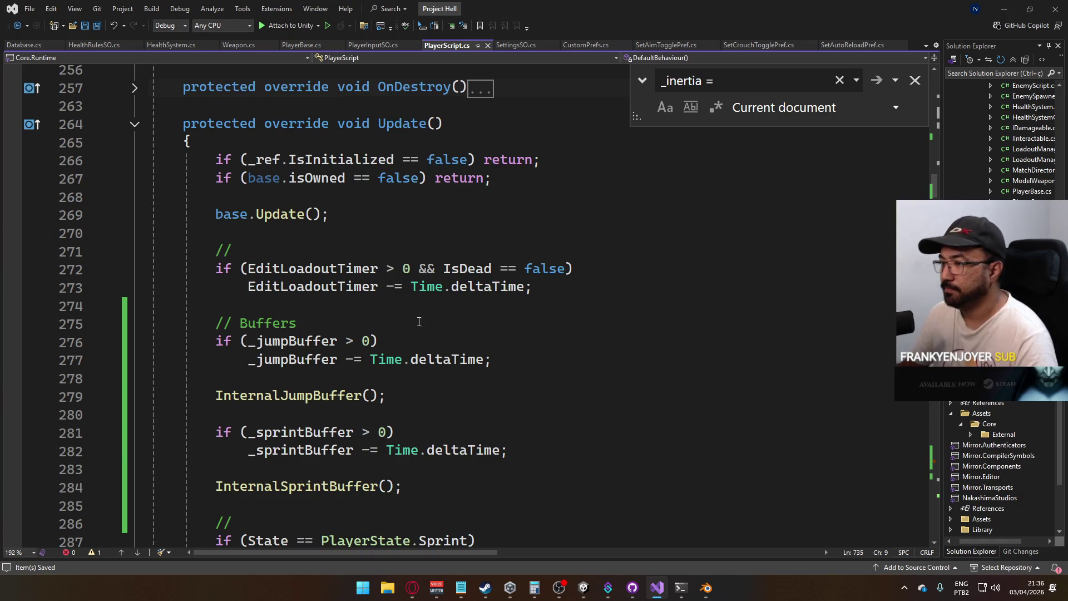
scroll(419, 322, "down", 4)
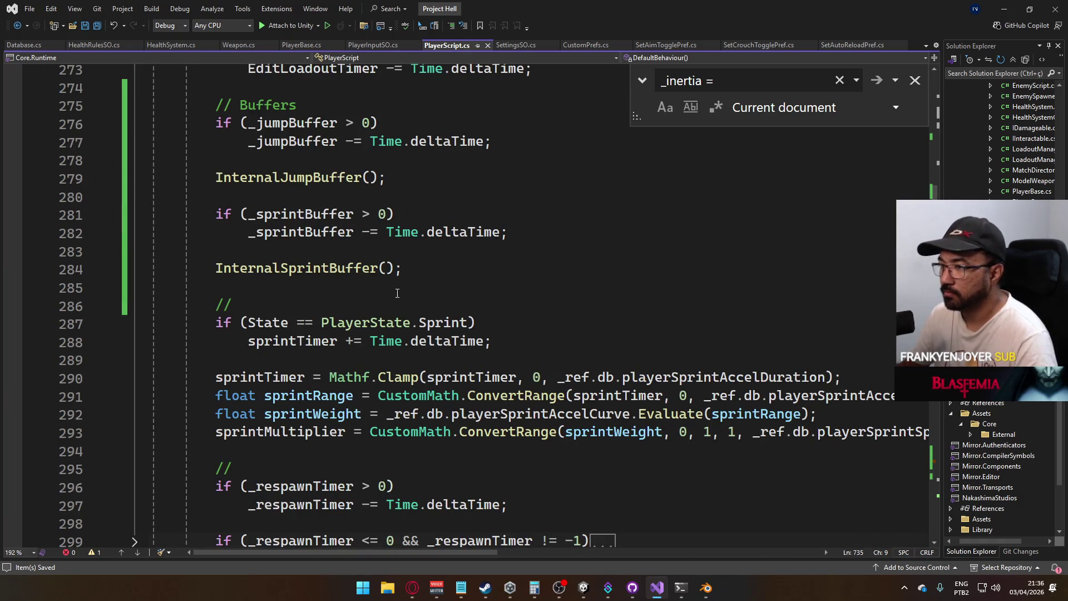
left_click(400, 293)
key("Return")
type("//")
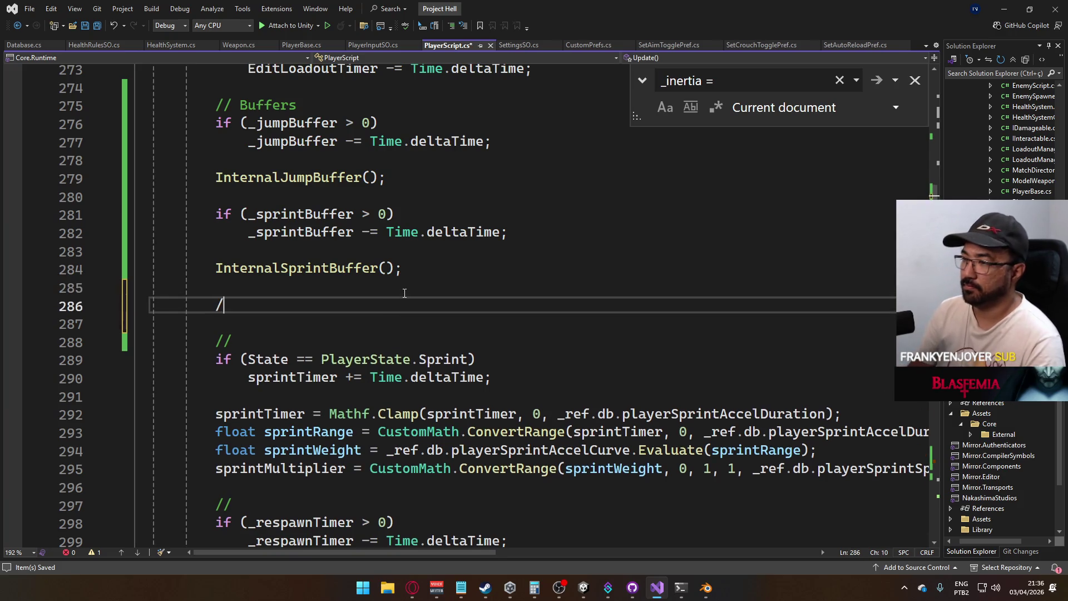
key("Return")
type("_inertia ")
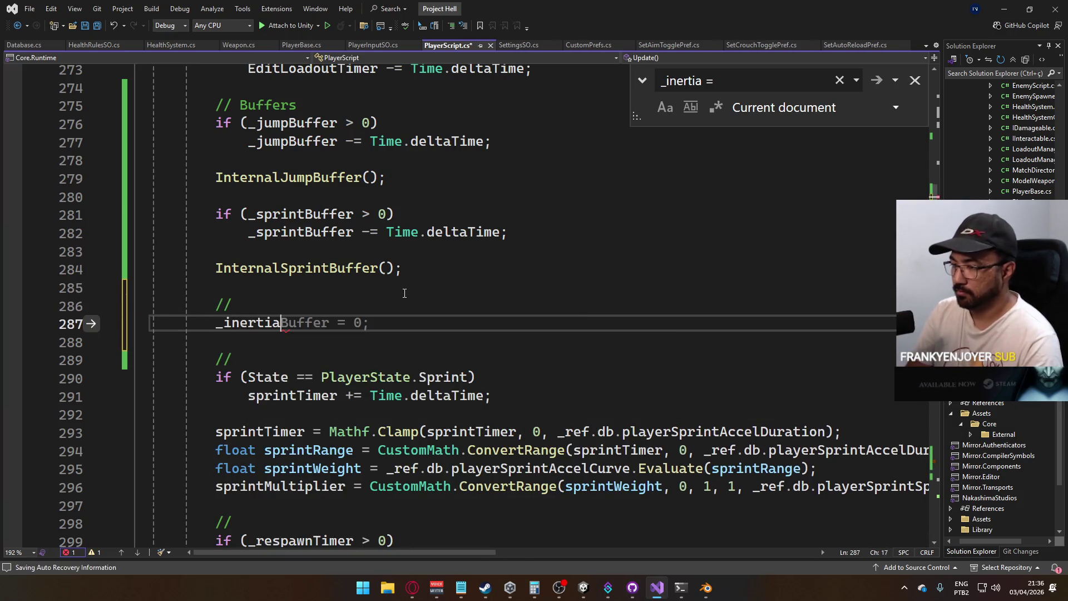
type("= V")
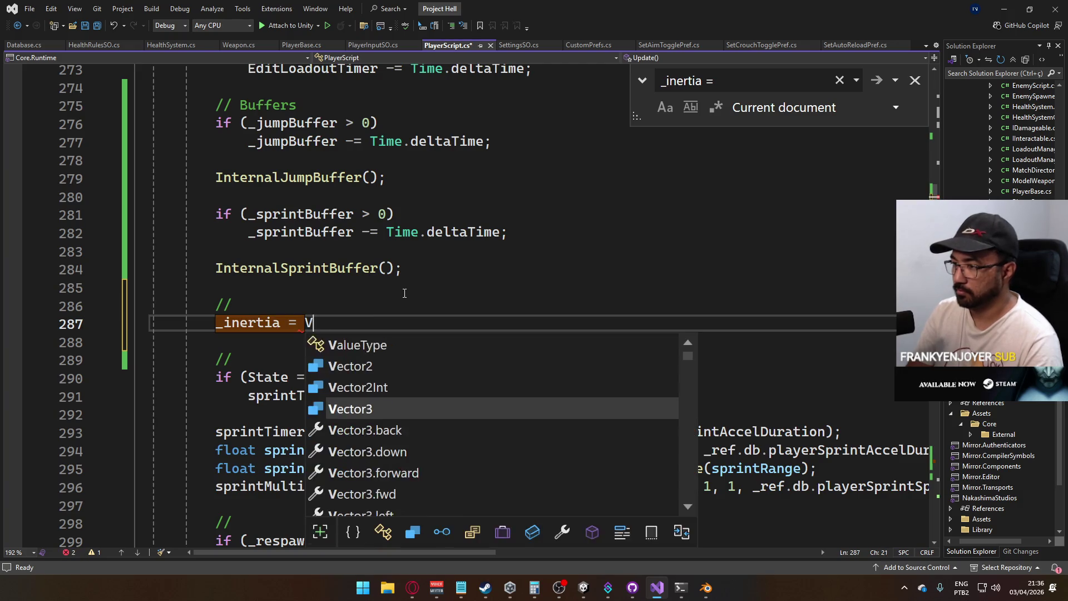
type("ector3.move")
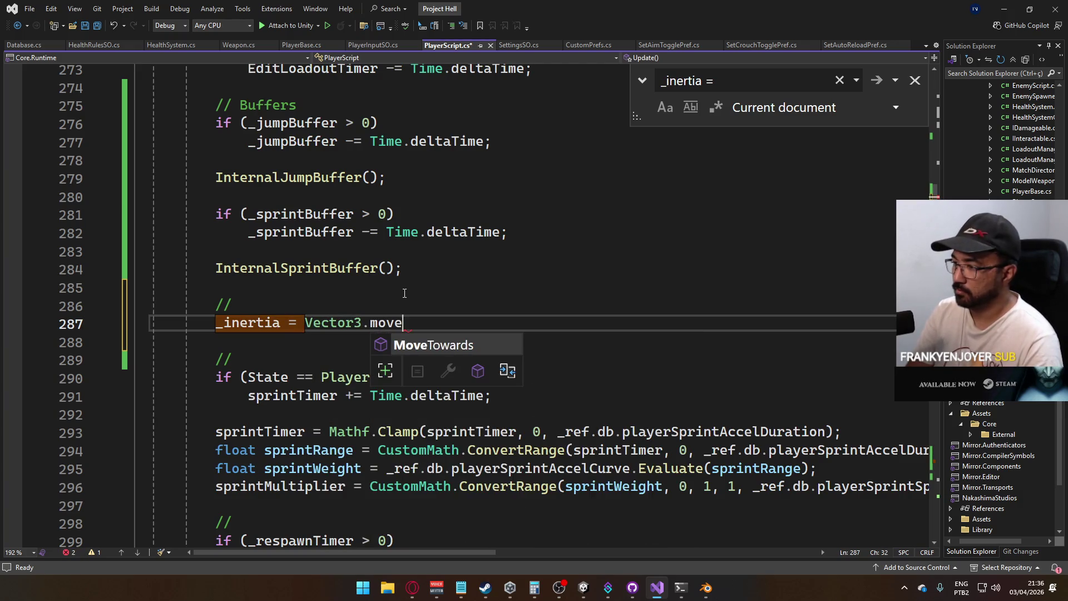
key("Tab")
Rewrite the call as 'Vector3.ClampMagnitude(_inertia, )' instead
type("(")
type("Vec")
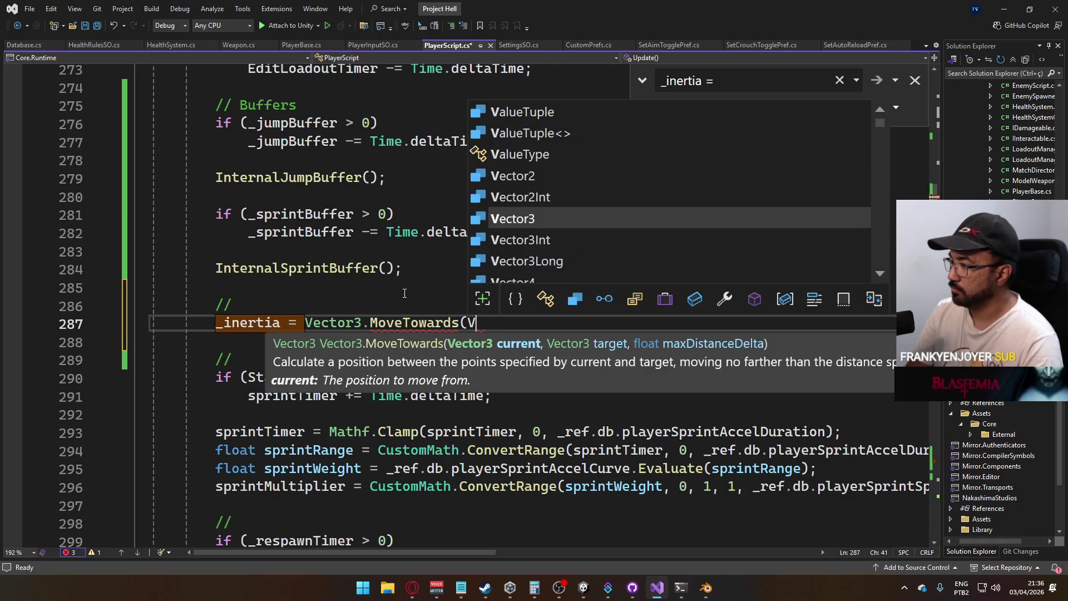
key("BackSpace")
key("BackSpace")
key("BackSpace")
type("_inerti")
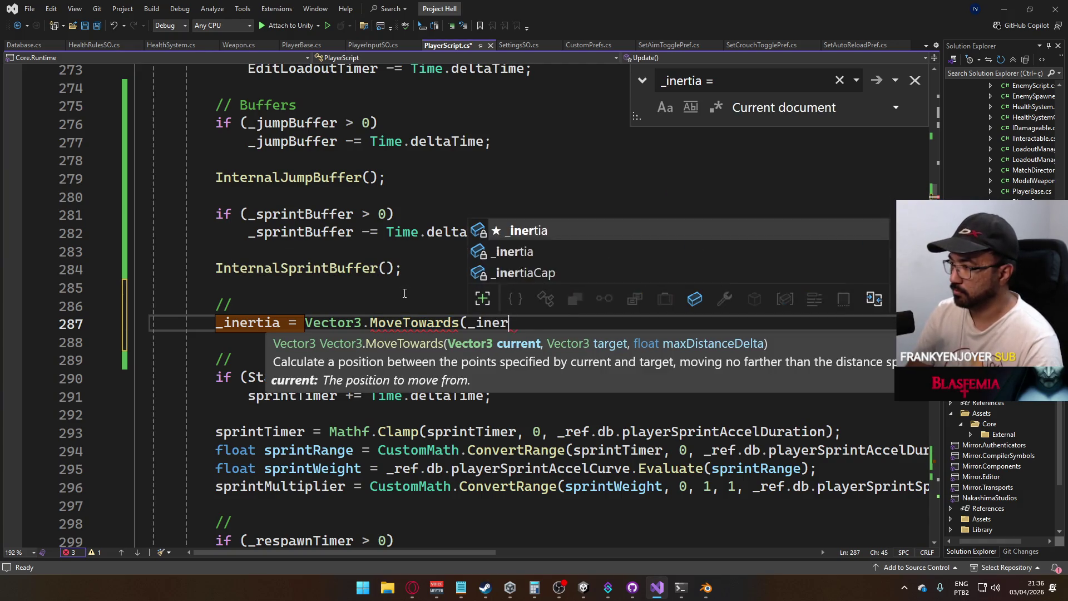
key("BackSpace")
key("BackSpace")
key("BackSpace")
type("Cla")
type("(")
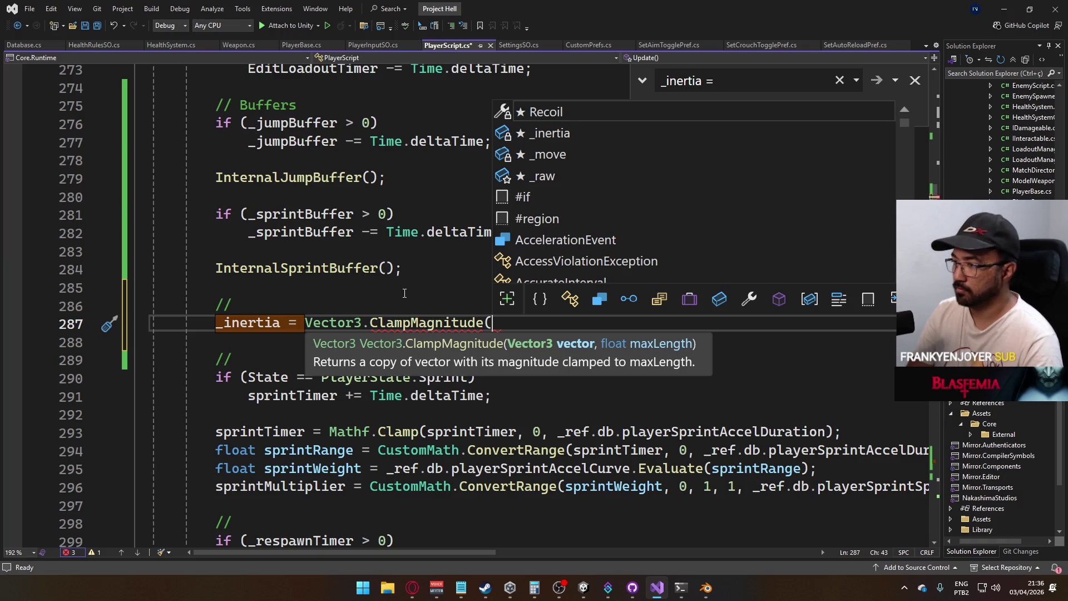
type("_in")
key("Tab")
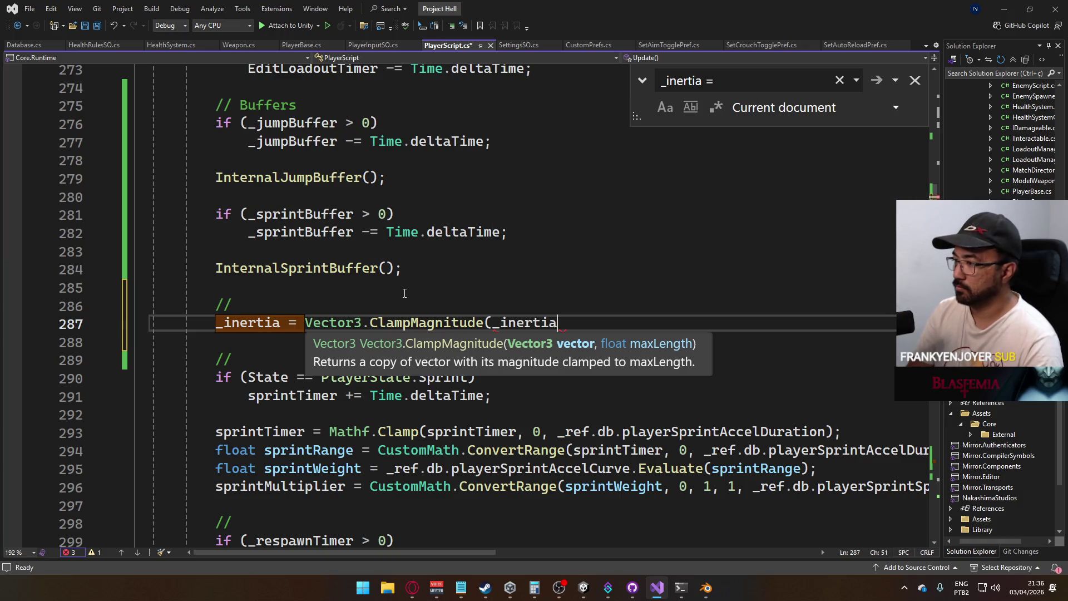
type(",")
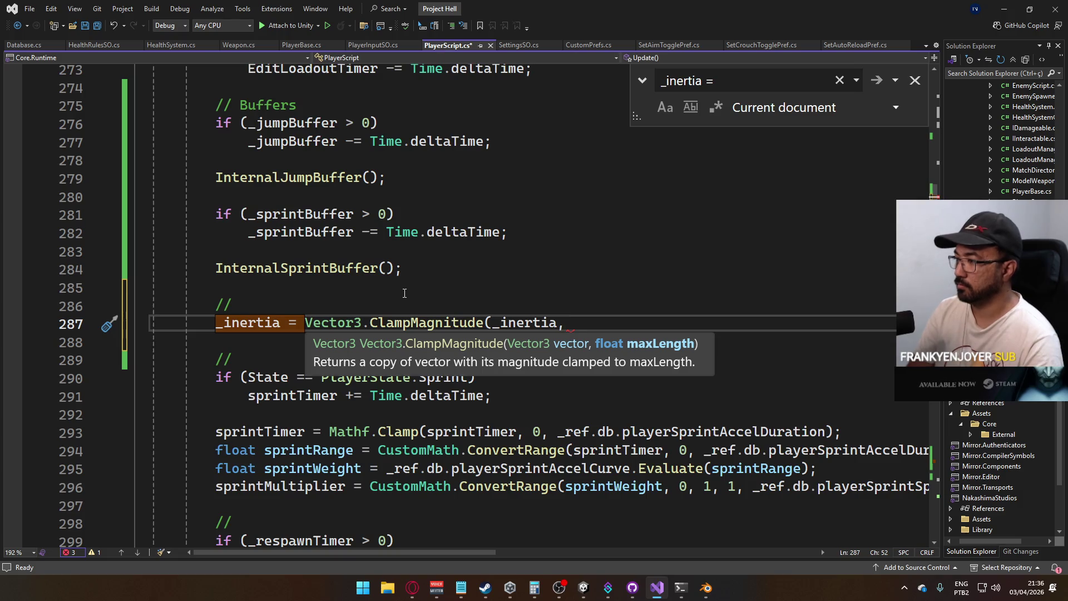
type(" );")
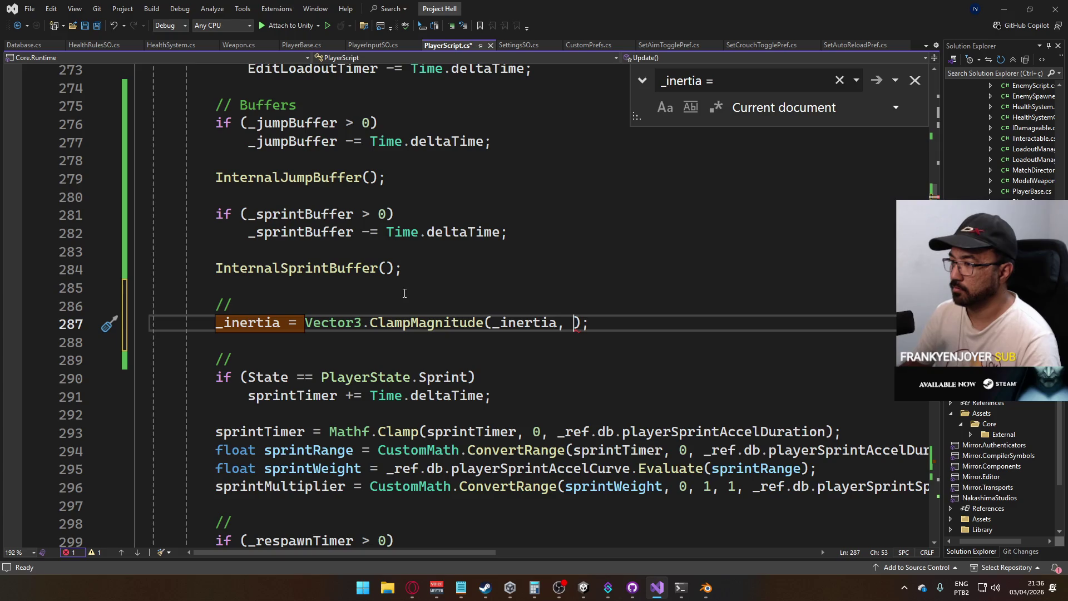
Replace the ClampMagnitude call with 'MoveTowards(', leaving the _inertia line unfinished
mouse_move(451, 326)
left_click_drag(589, 322, 372, 329)
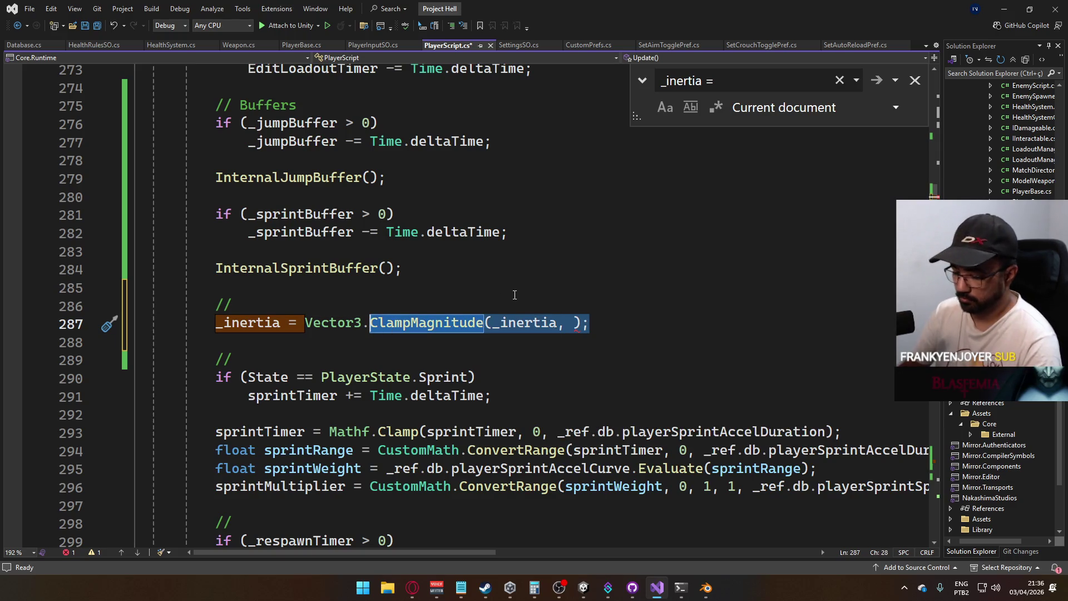
type("Move")
key("Tab")
type("(")
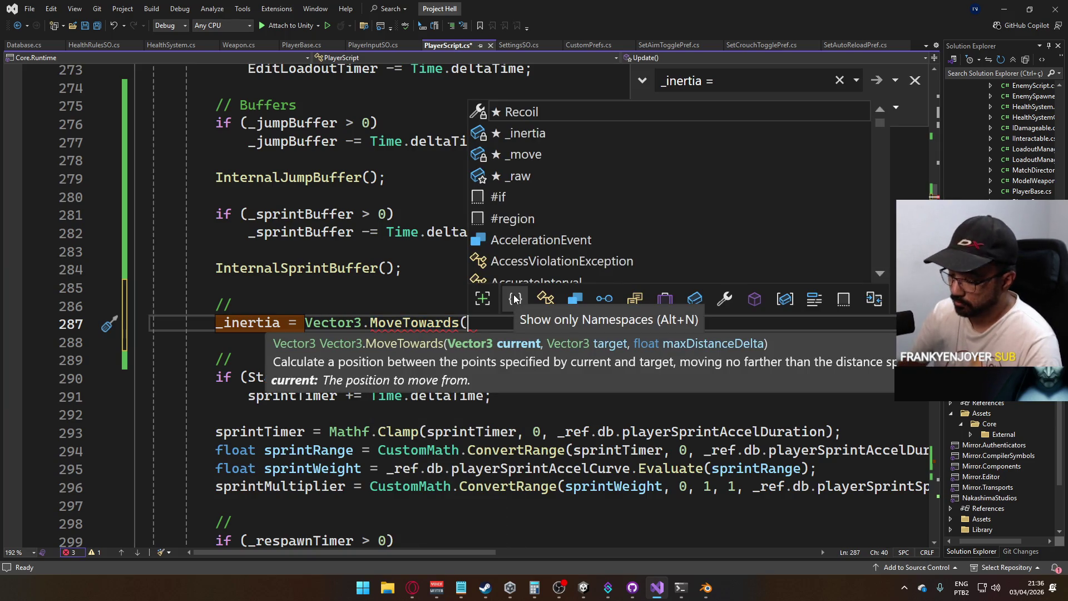
key("shift+Home")
key("Up")
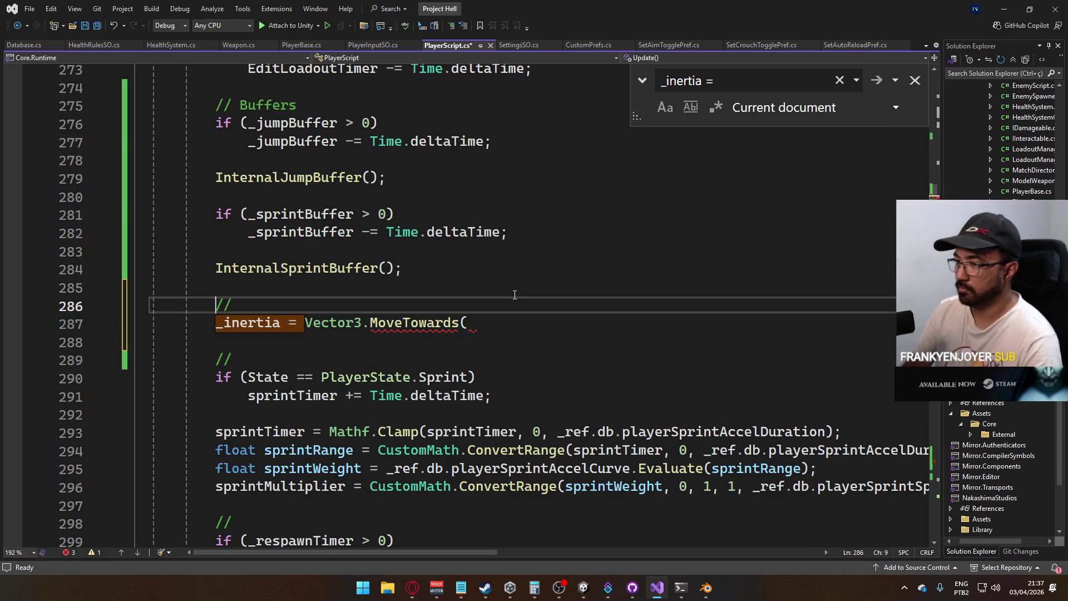
key("Down")
key("Right")
key("Right")
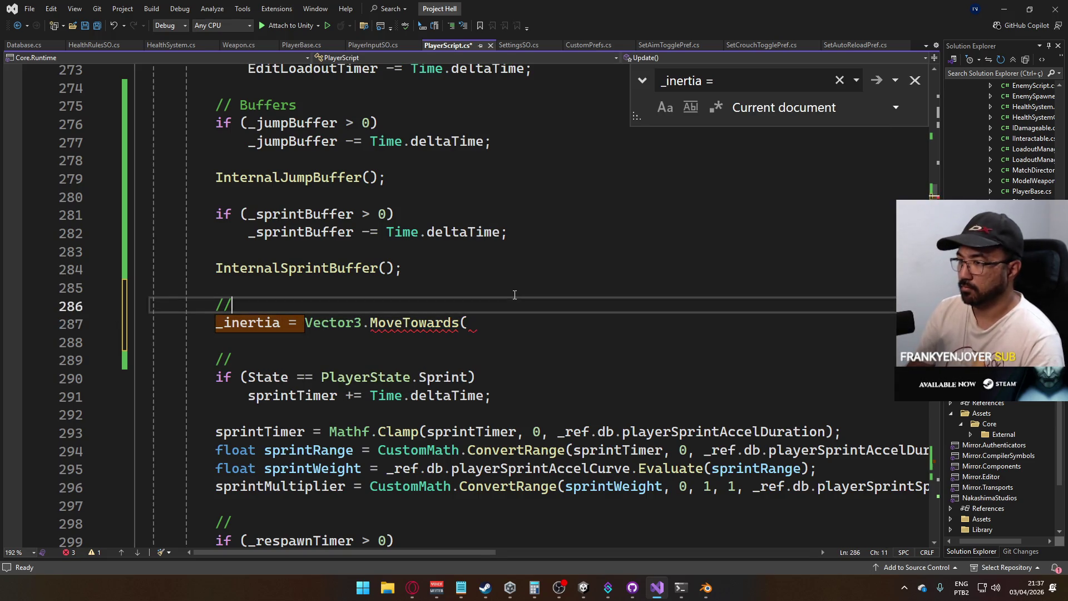
Put the _inertia line under 'if (_ref.controller.isGrounded == true)' and indent it
key("ctrl+Return")
type("if (_ch")
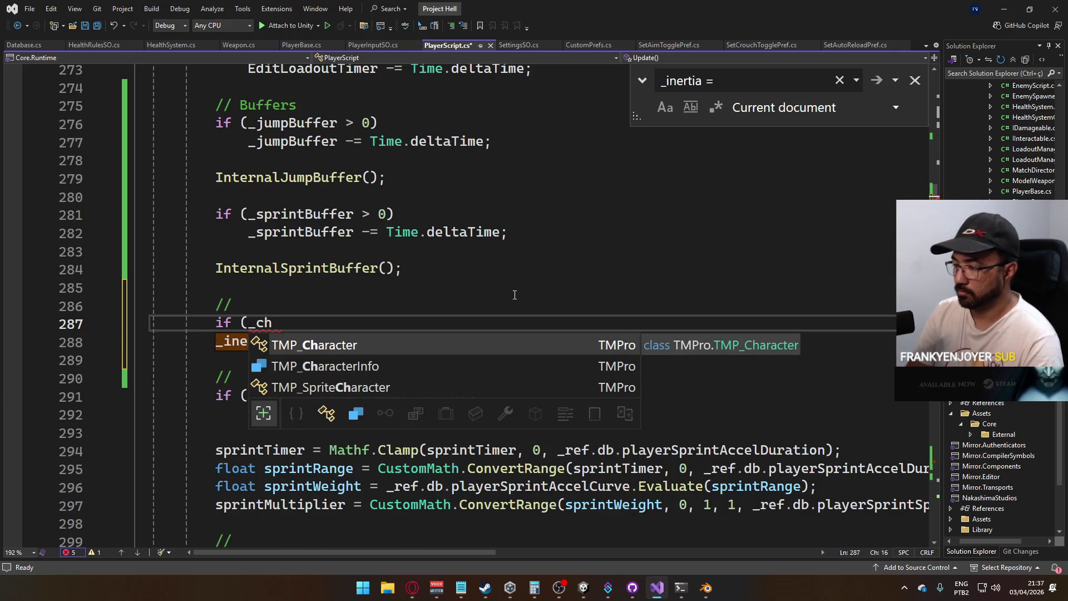
key("BackSpace")
key("BackSpace")
type("co")
key("BackSpace")
key("BackSpace")
type("ref.con")
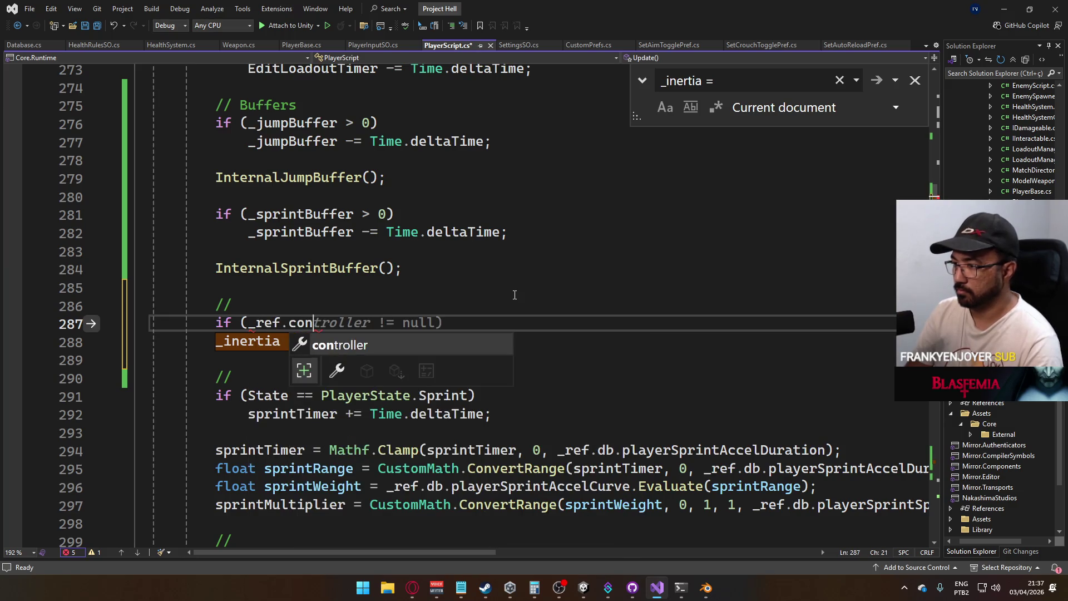
type("troller.isGrounded == ")
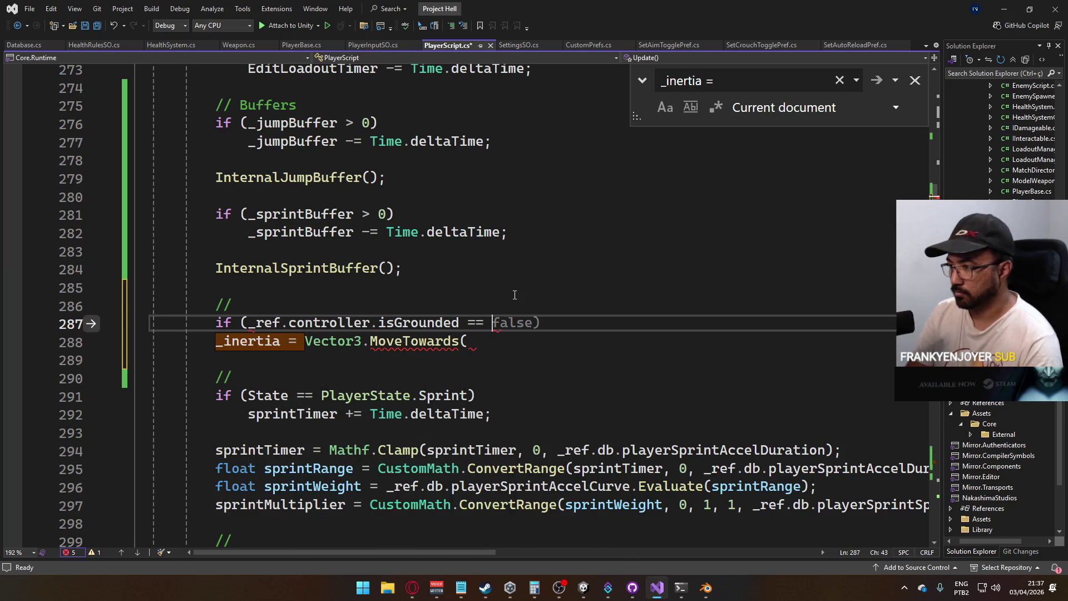
type("true)")
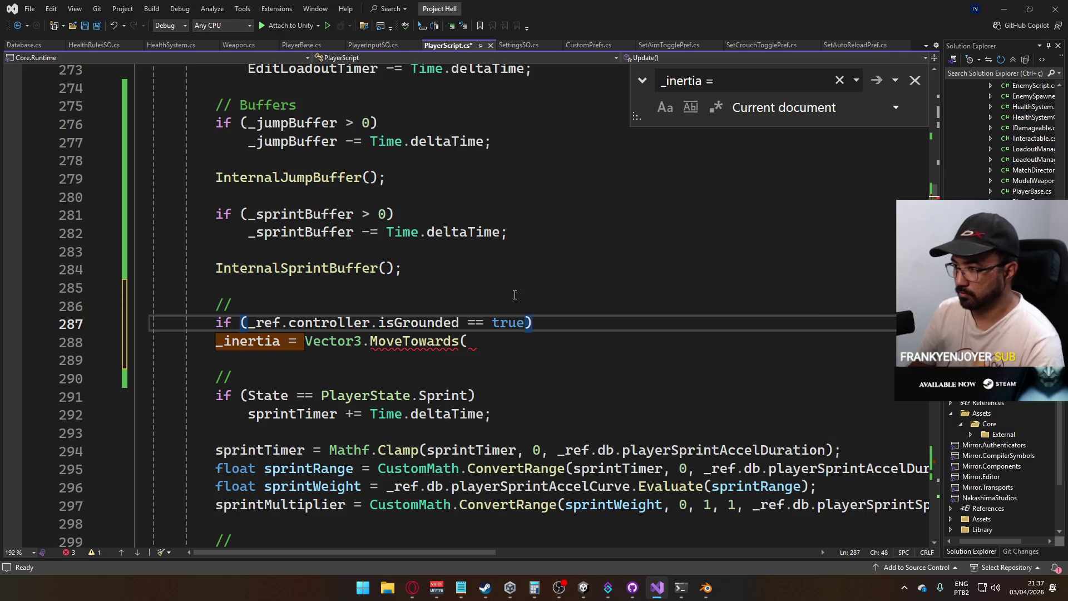
key("Down")
key("Home")
key("Tab")
Finish it as MoveTowards(_inertia, Vector3.zero, _ref.db.playerInertiaDecayRate * Time.deltaTime) and save
key("BackSpace")
key("BackSpace")
key("BackSpace")
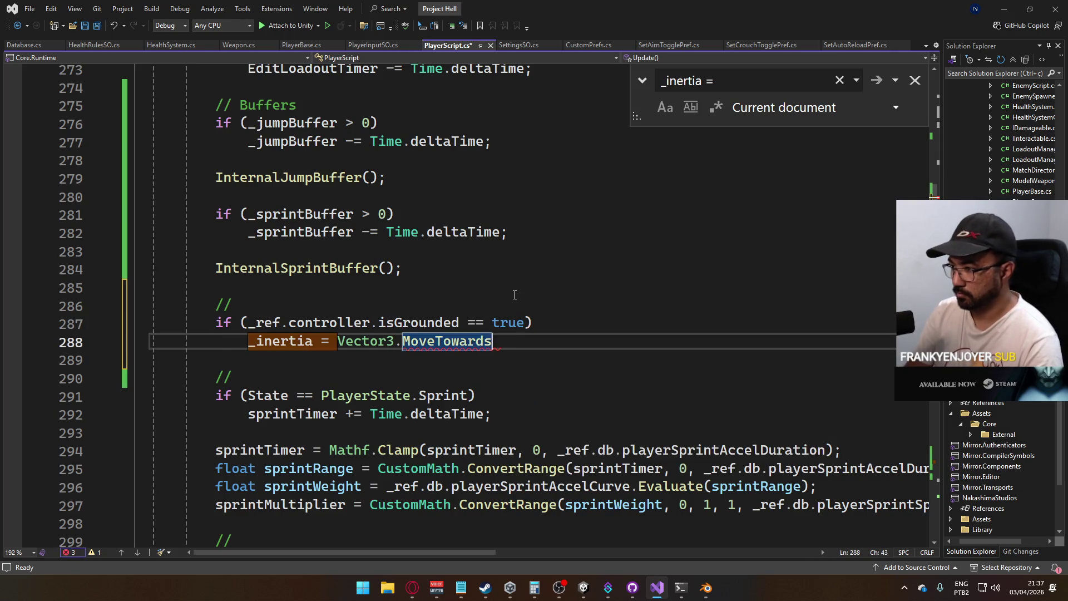
type("Mo")
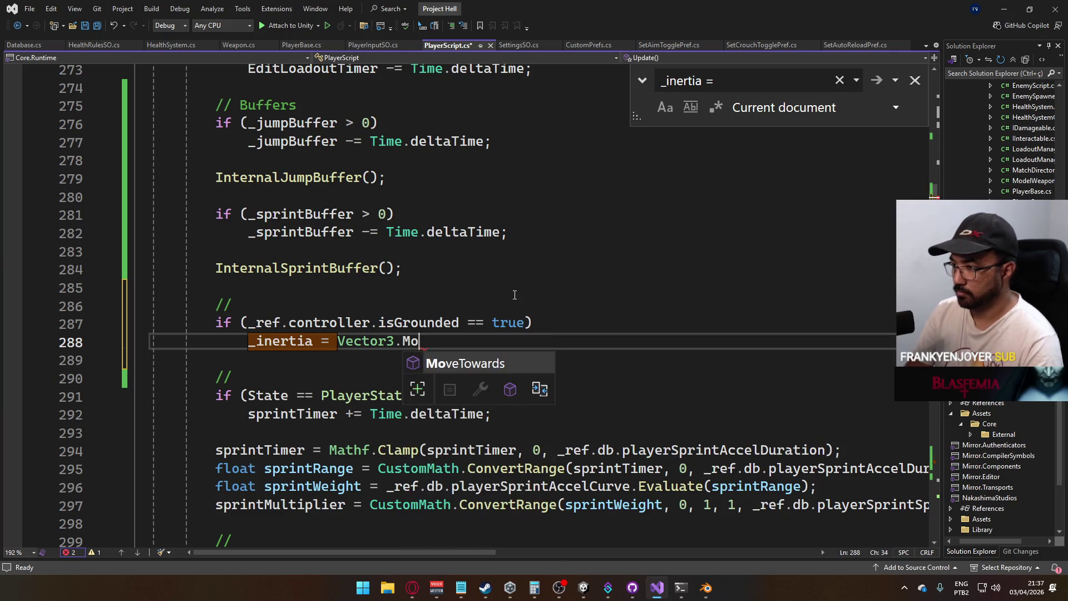
key("Tab")
type("(")
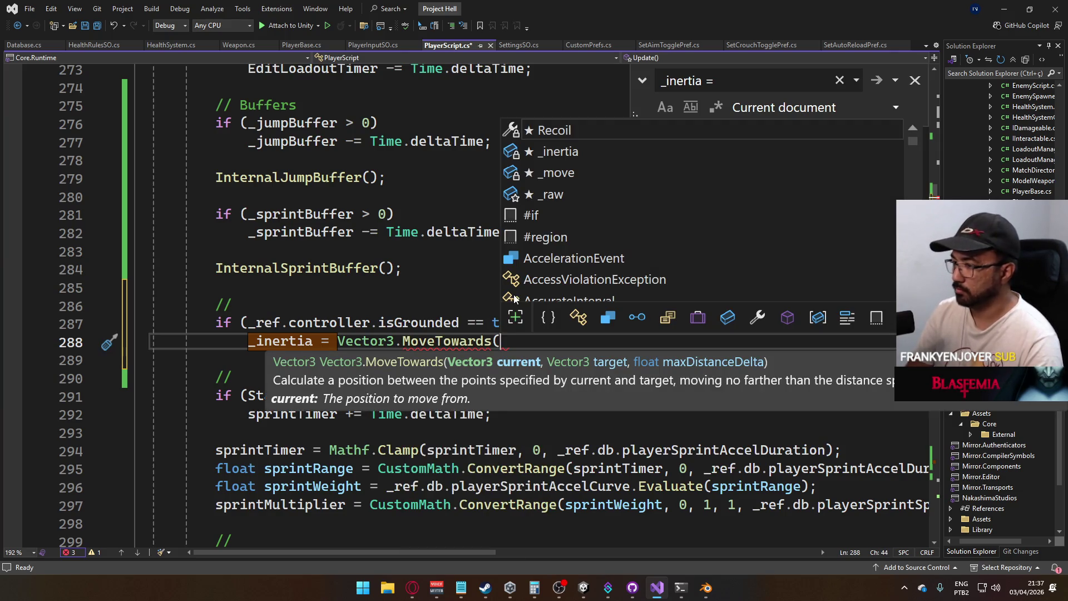
type("_inertia, ")
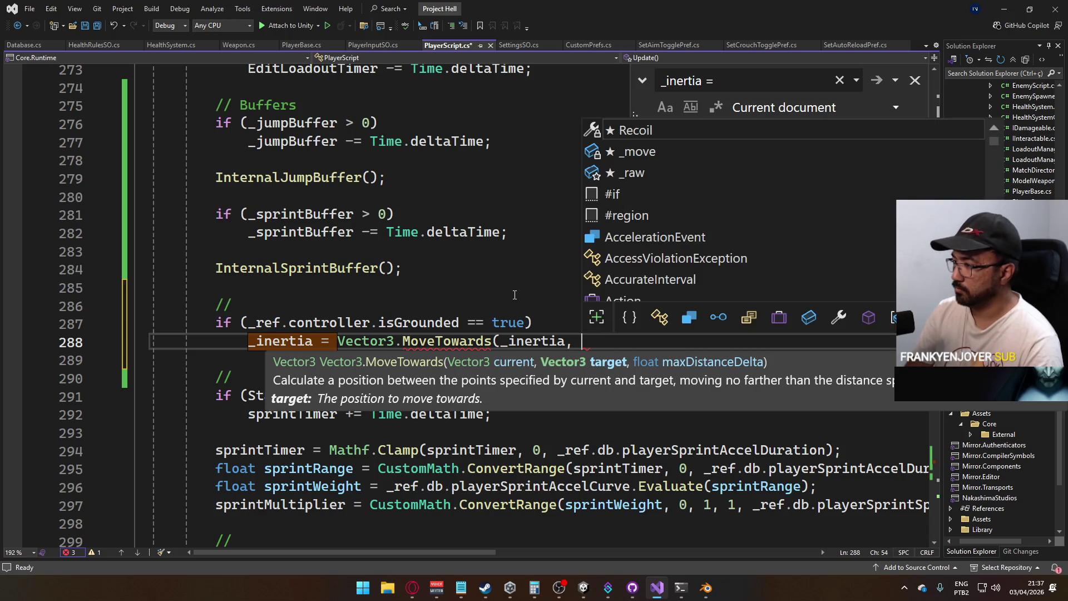
type("Vector3")
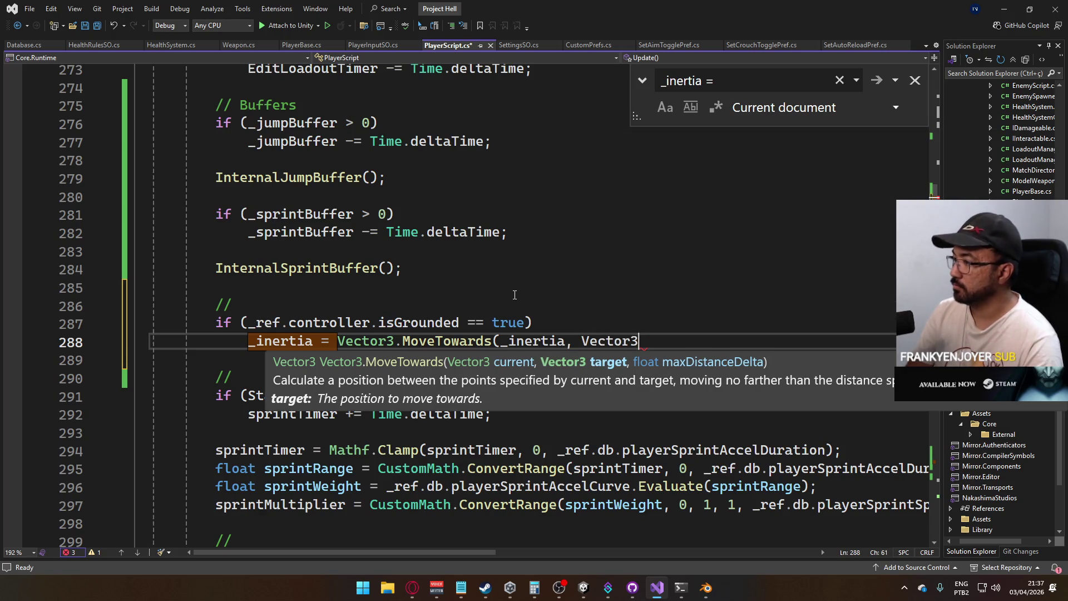
type(".zero, ")
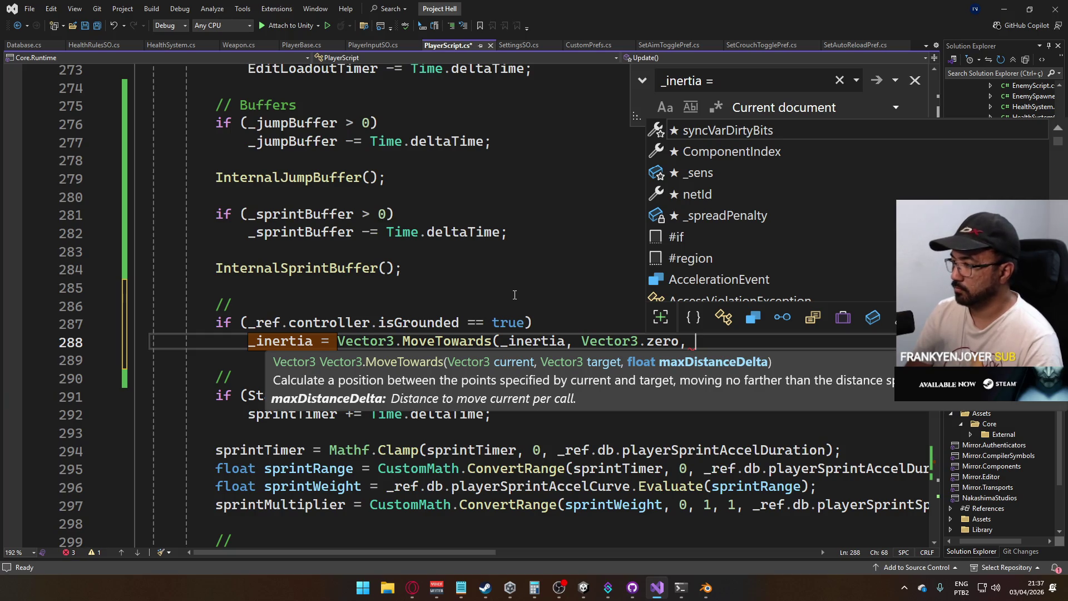
type("_ref.db.deca")
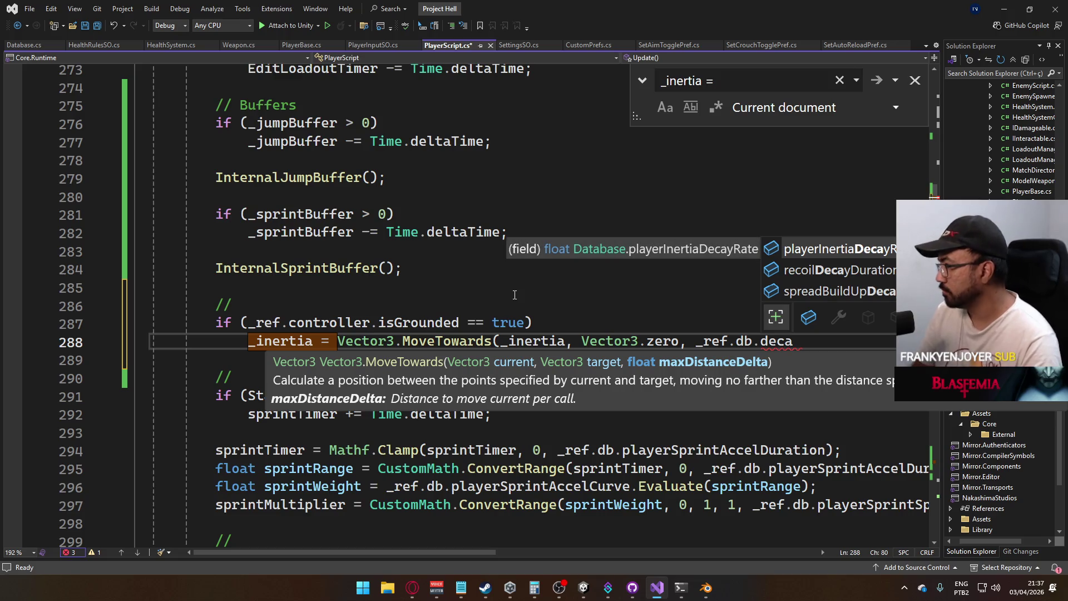
key("Tab")
type("*")
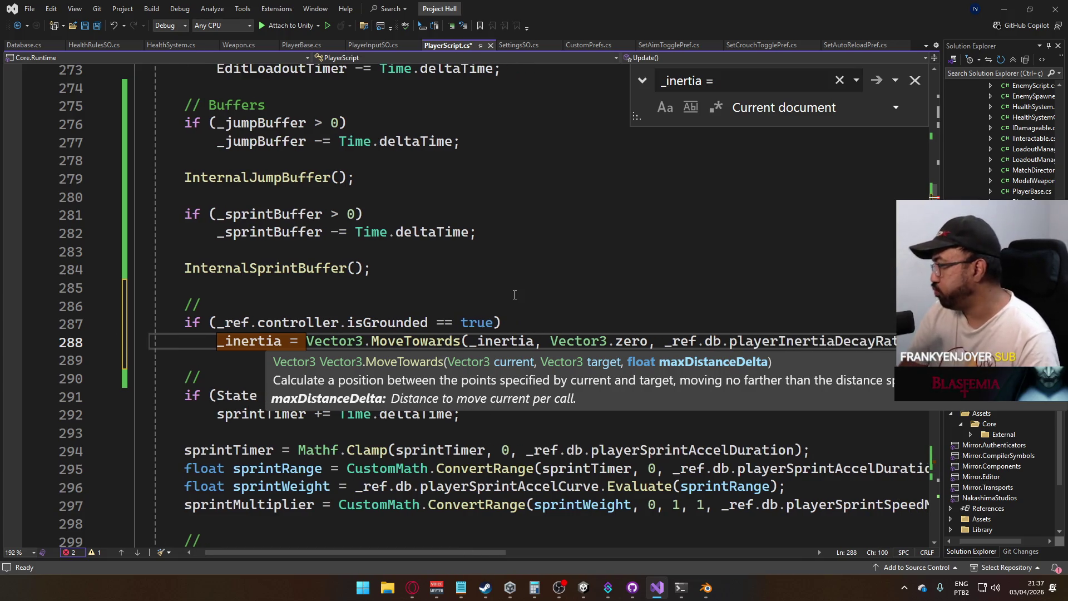
type(" Time.deltaTime);")
key("ctrl+s")
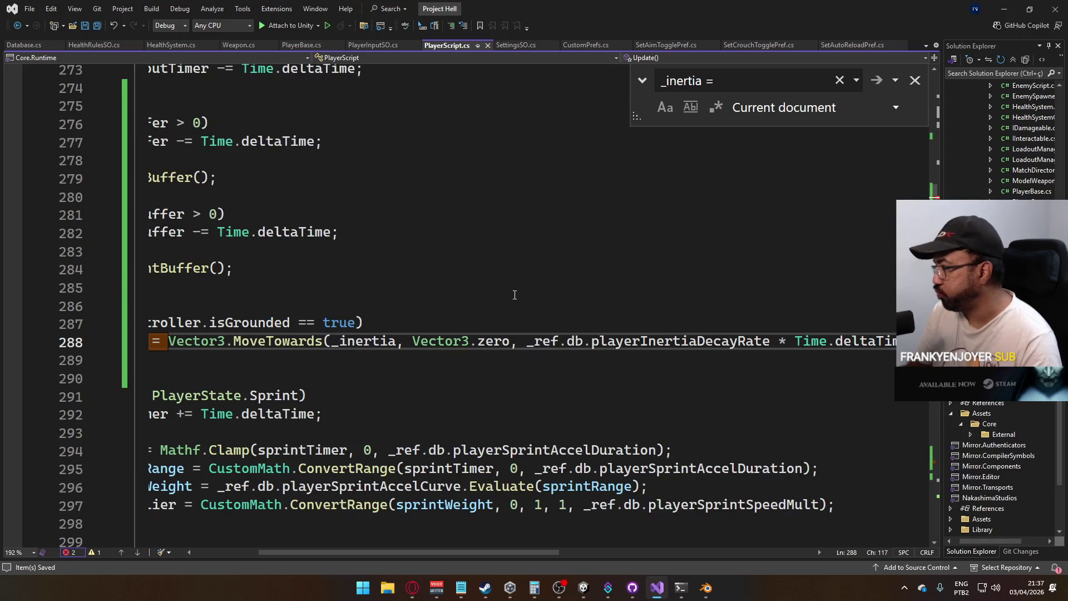
left_click_drag(362, 552, 295, 552)
left_click(338, 340)
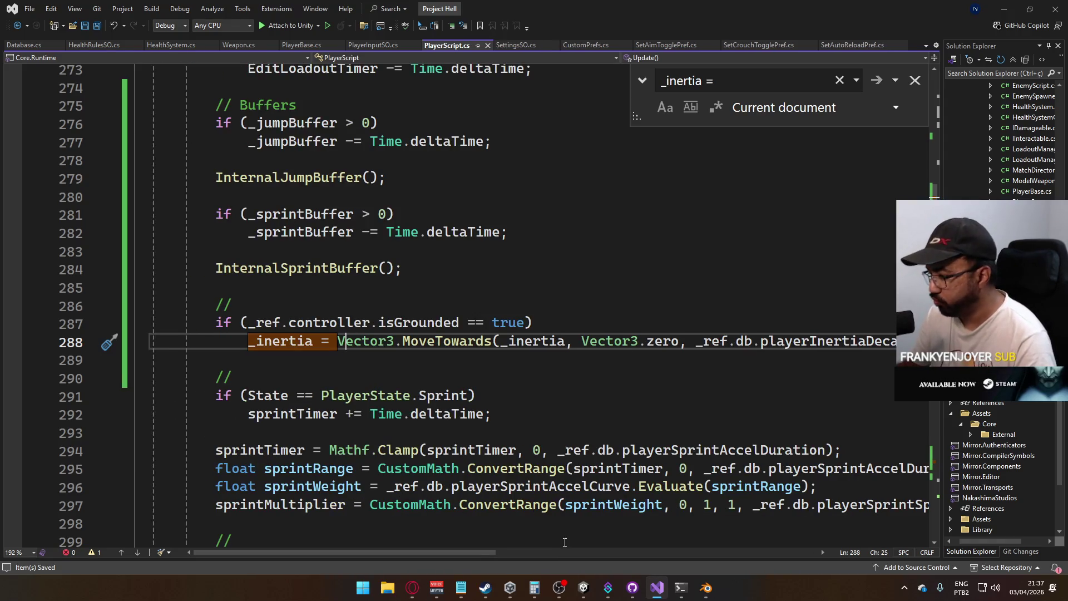
mouse_move(592, 588)
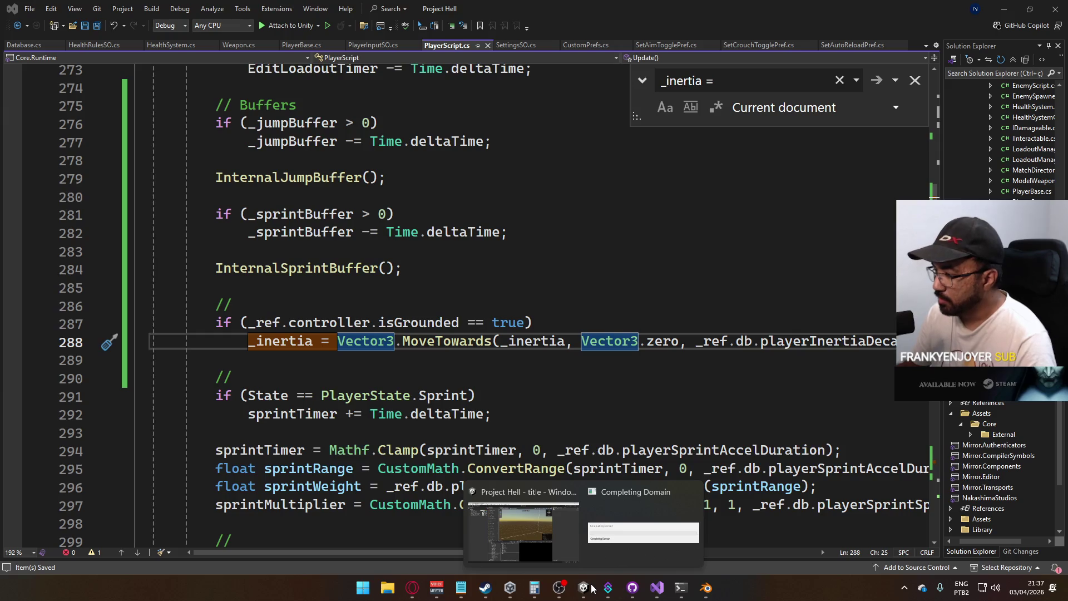
left_click(587, 588)
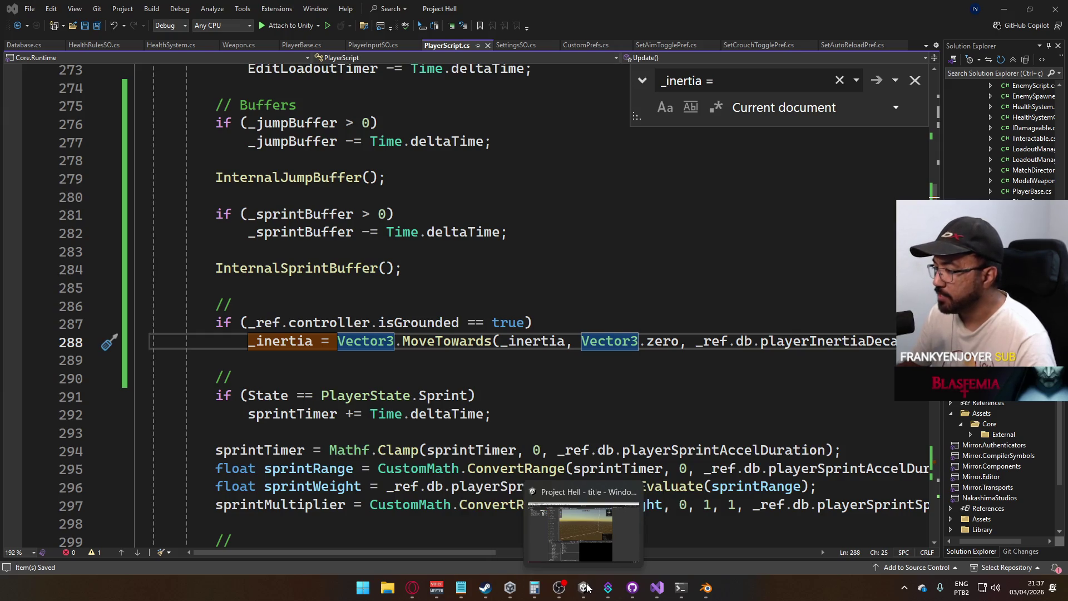
Check the Database asset, play the title scene, clear the Console error, and host a match
left_click(261, 494)
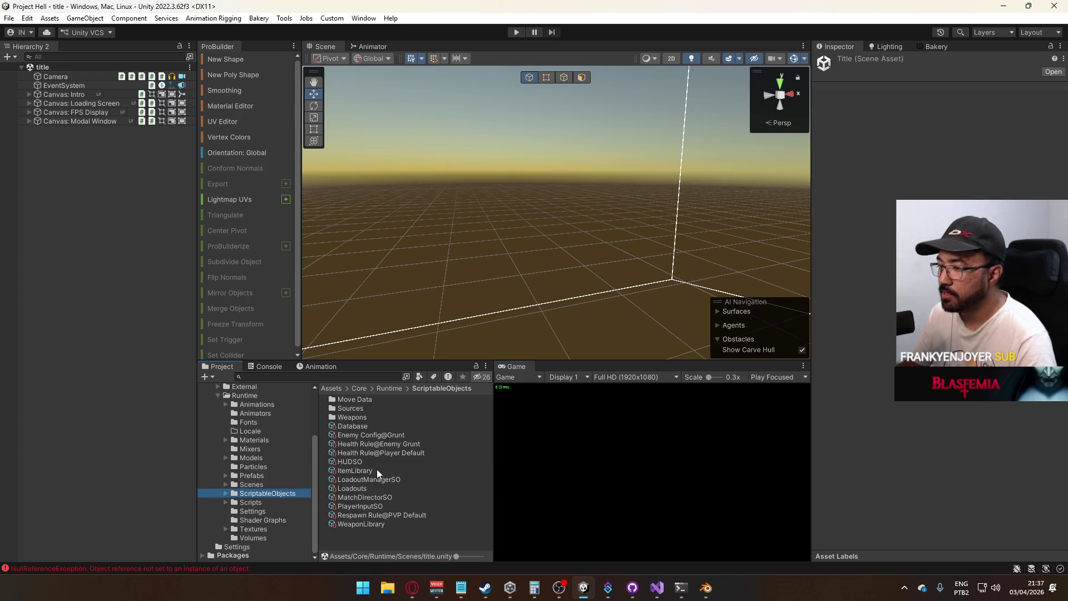
left_click(362, 425)
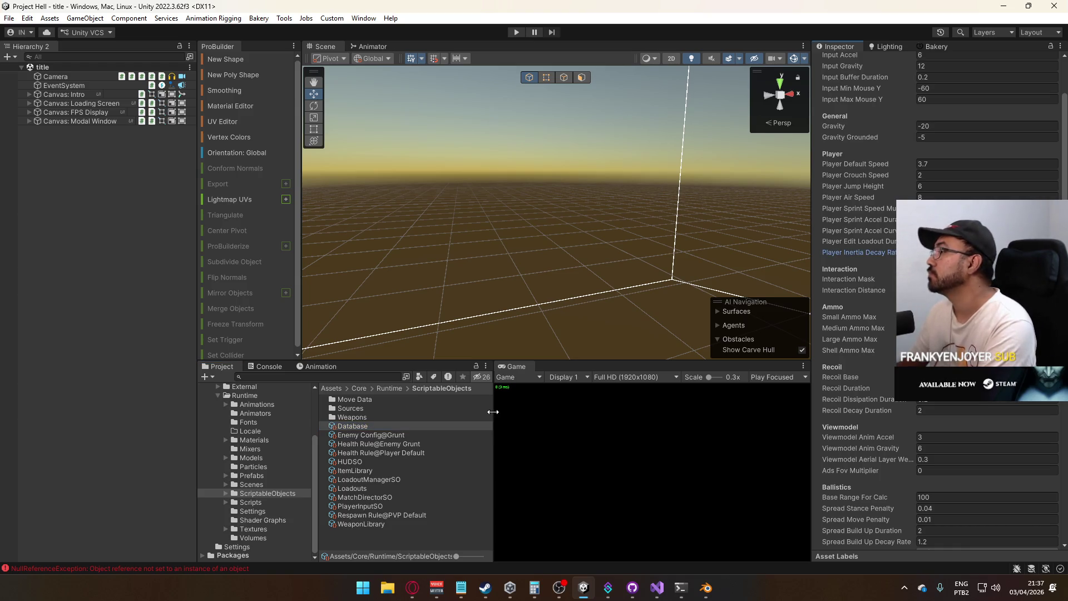
left_click(252, 484)
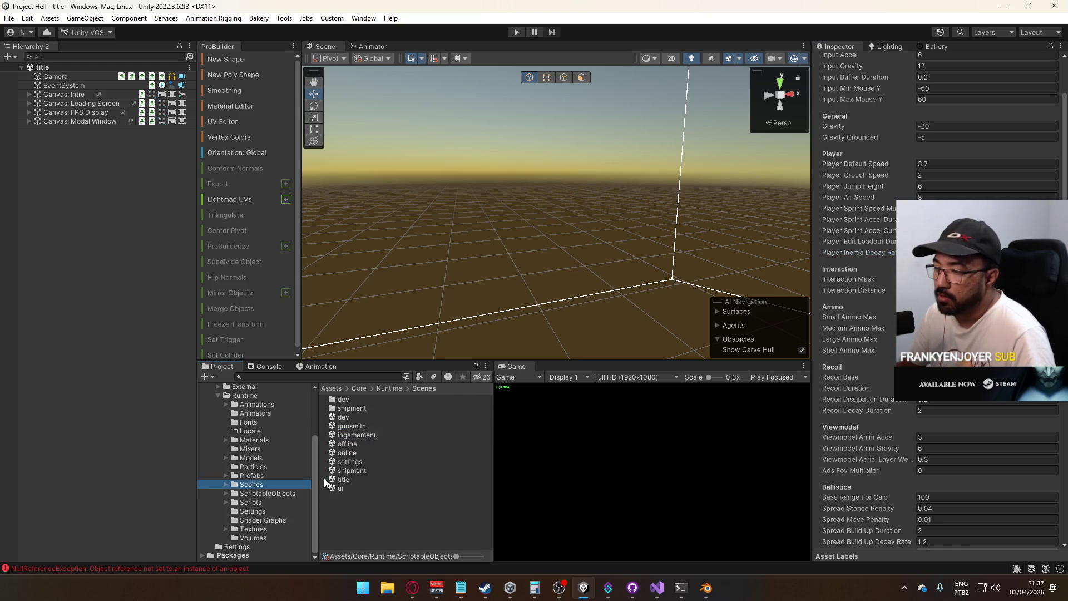
left_click(372, 480)
left_click(520, 32)
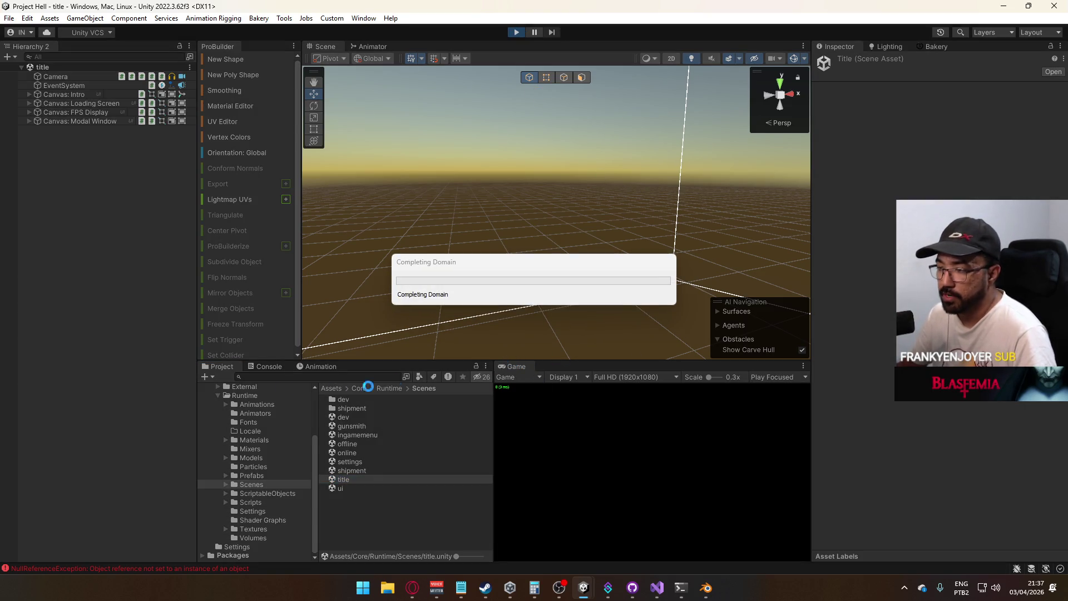
left_click(272, 366)
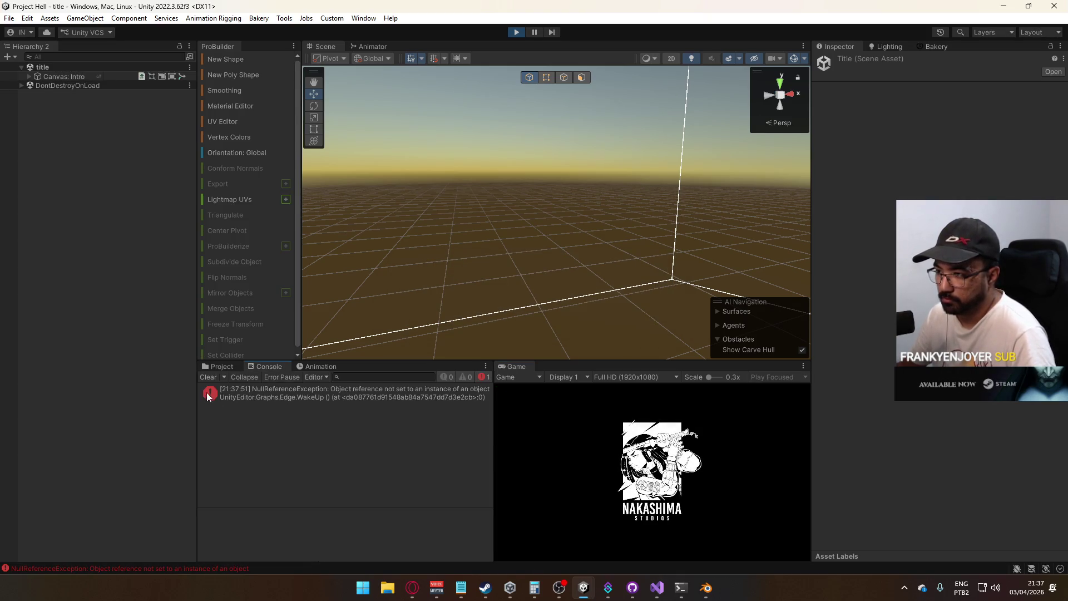
left_click(208, 377)
left_click(220, 366)
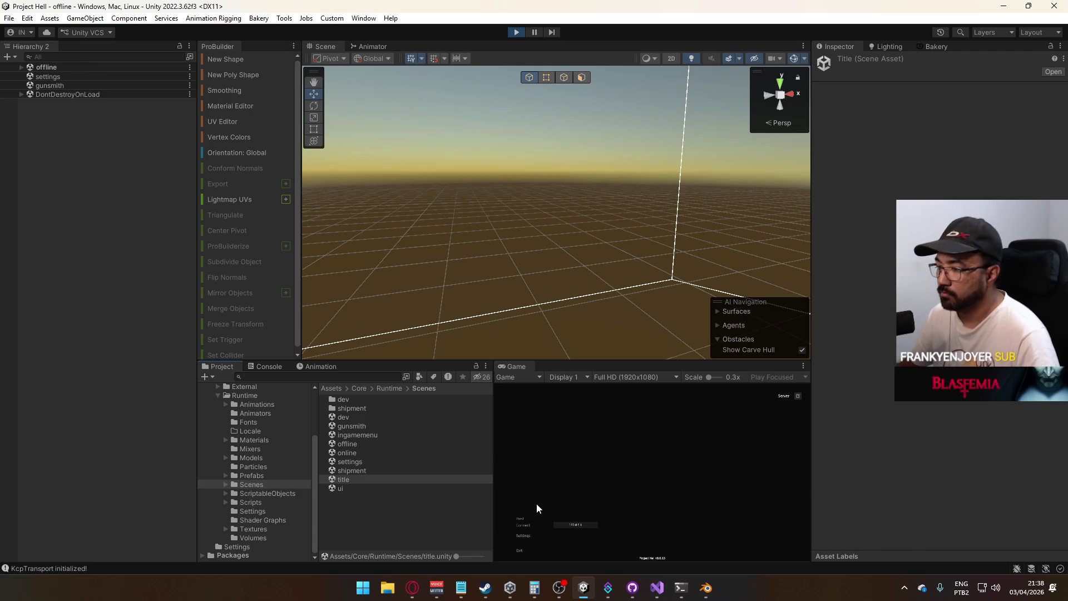
left_click(521, 518)
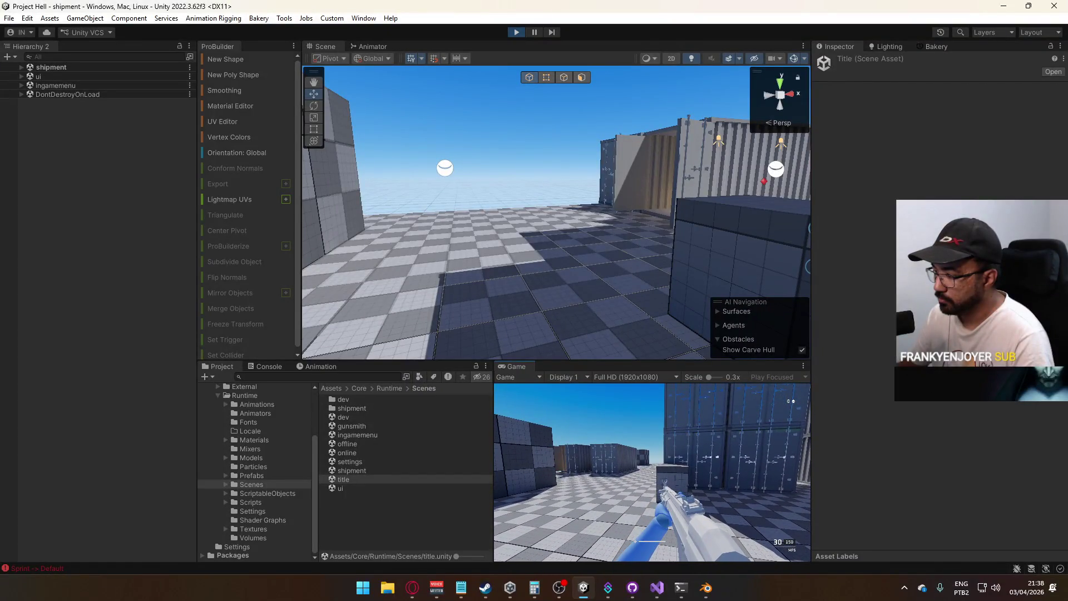
During play, inspect the Database's Player Inertia Decay Rate value, then refocus the Game view
key("super")
key("super")
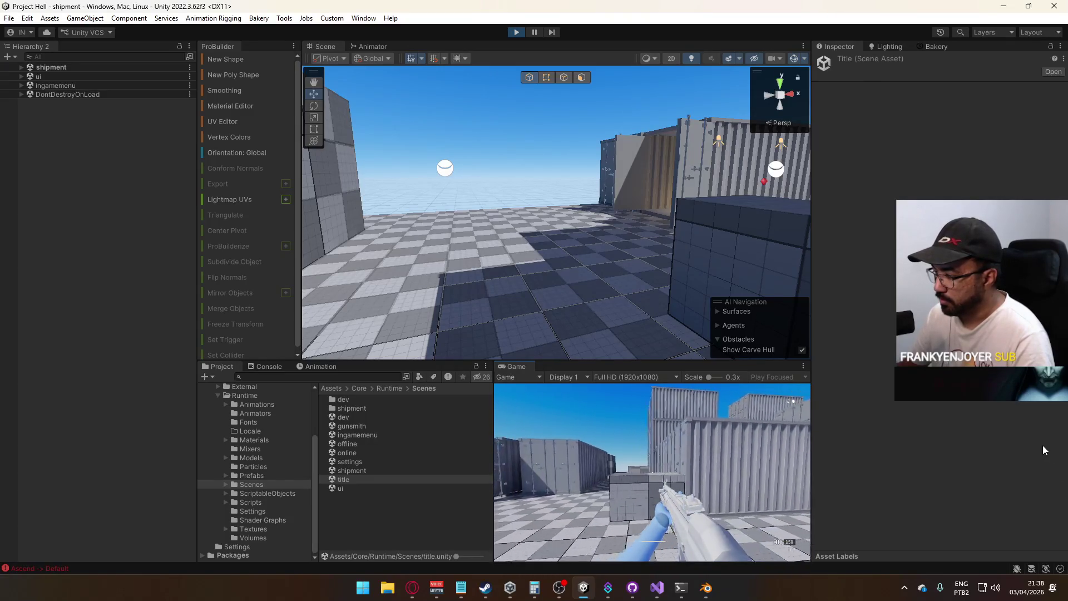
key("super")
left_click(268, 493)
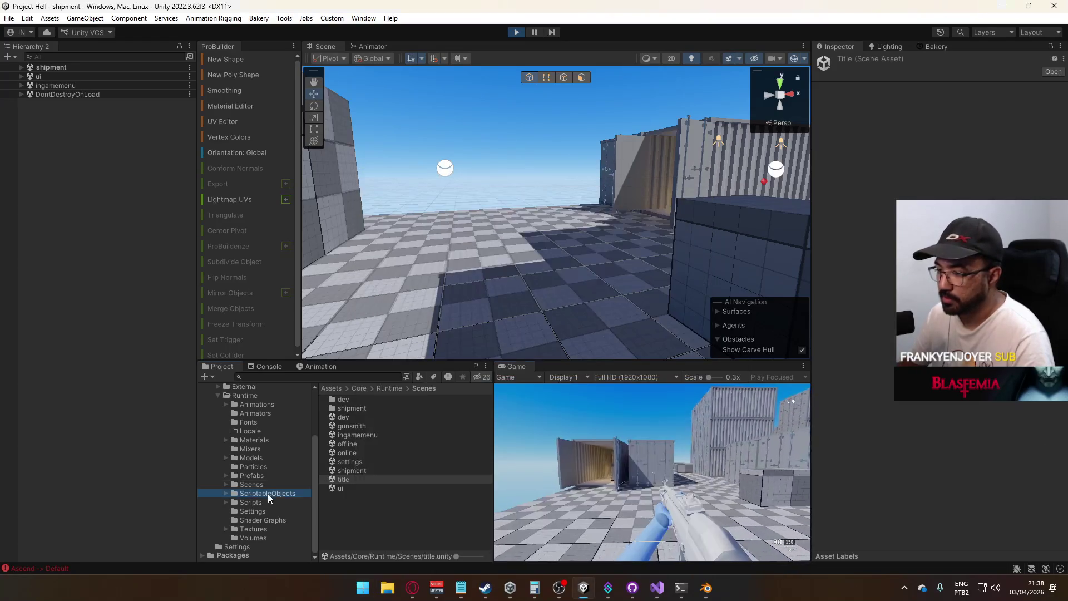
left_click(268, 493)
left_click(376, 426)
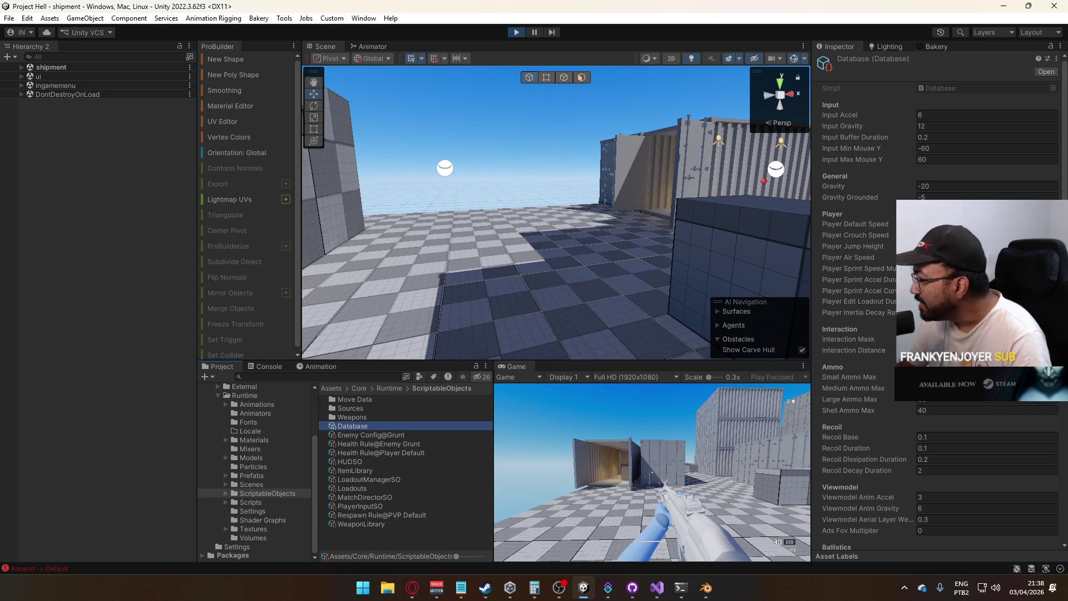
left_click(945, 312)
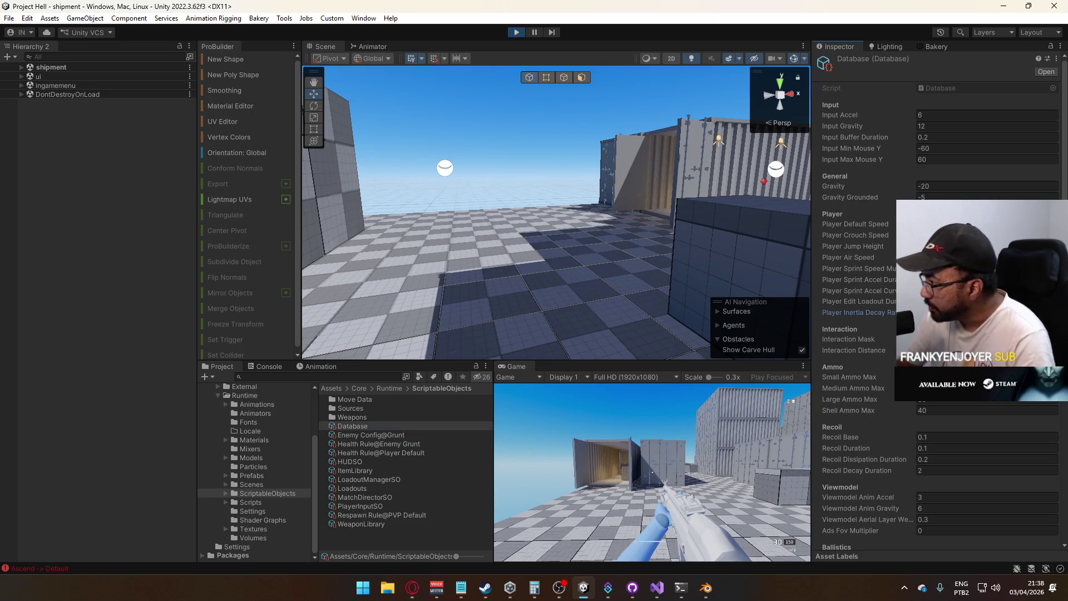
left_click(639, 485)
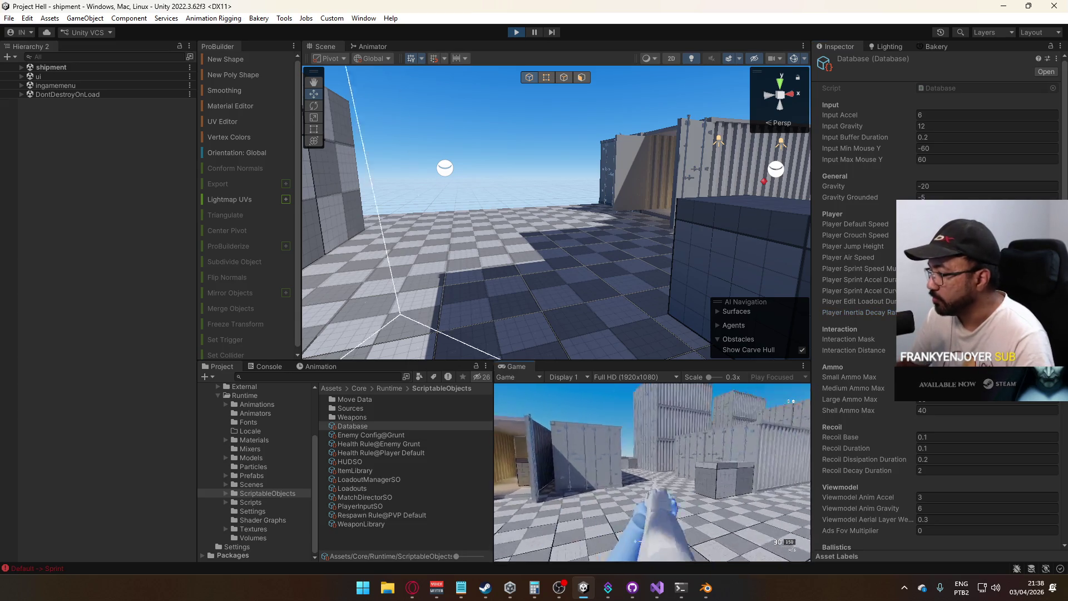
key("super")
key("super")
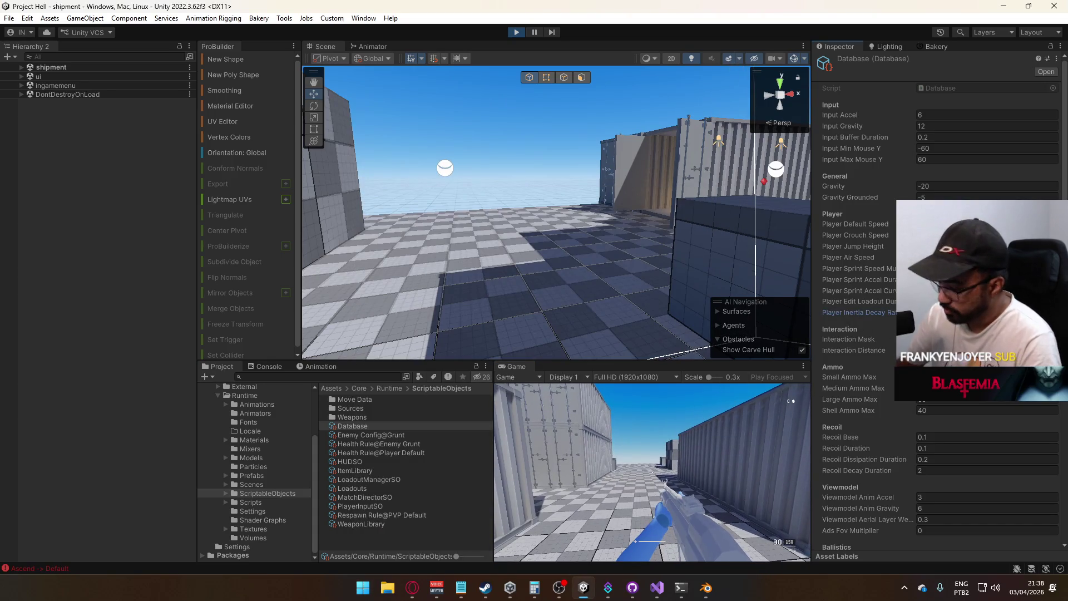
left_click(637, 439)
Sprint and hop repeatedly through the container alley, then stop play mode
key("shift+w")
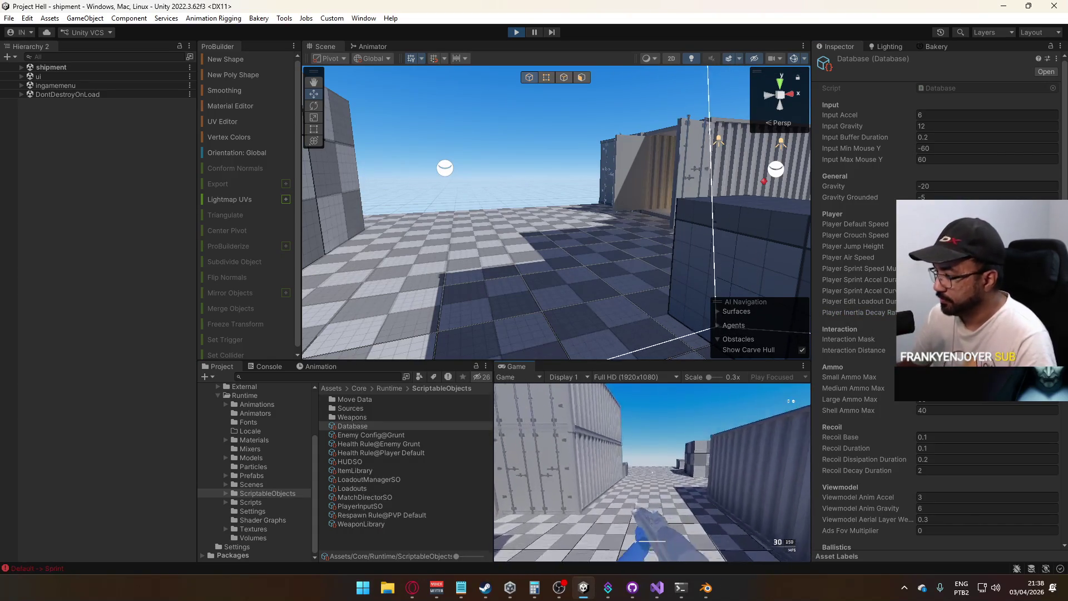
key("space")
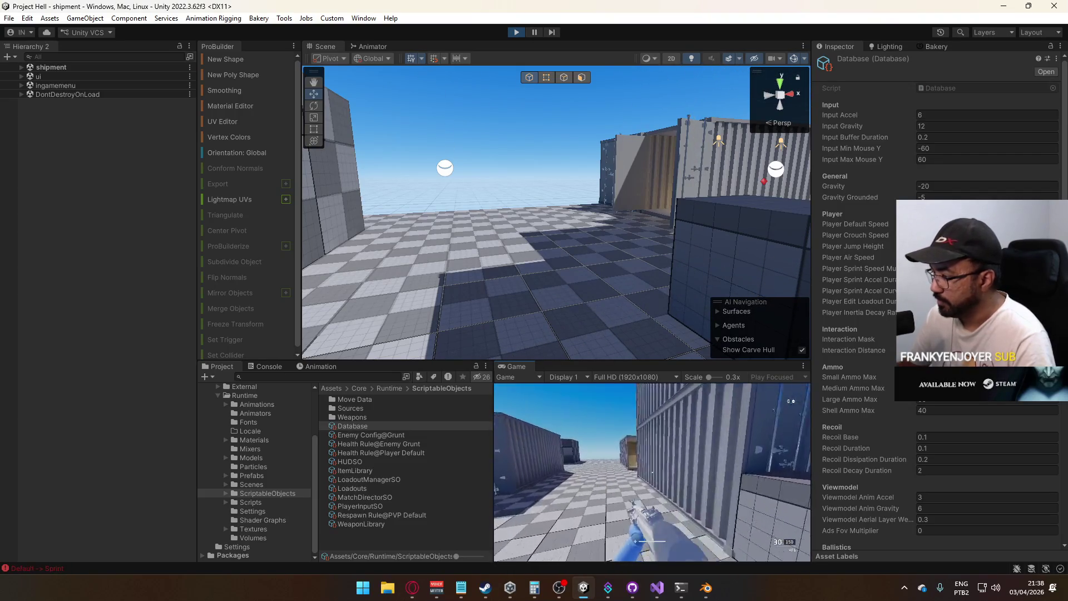
key("space")
key("w")
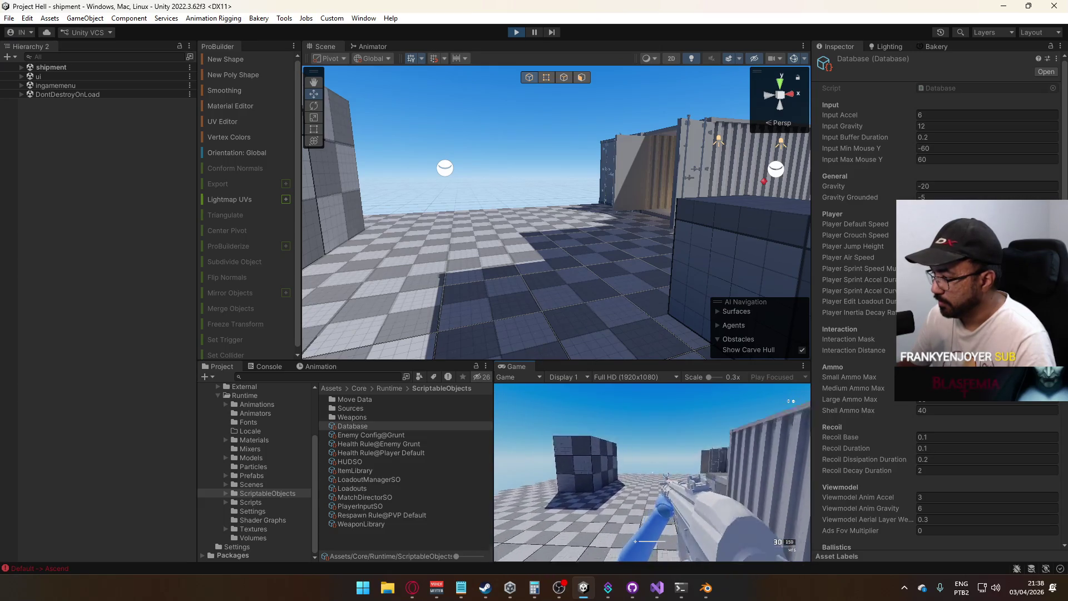
key("shift")
key("space")
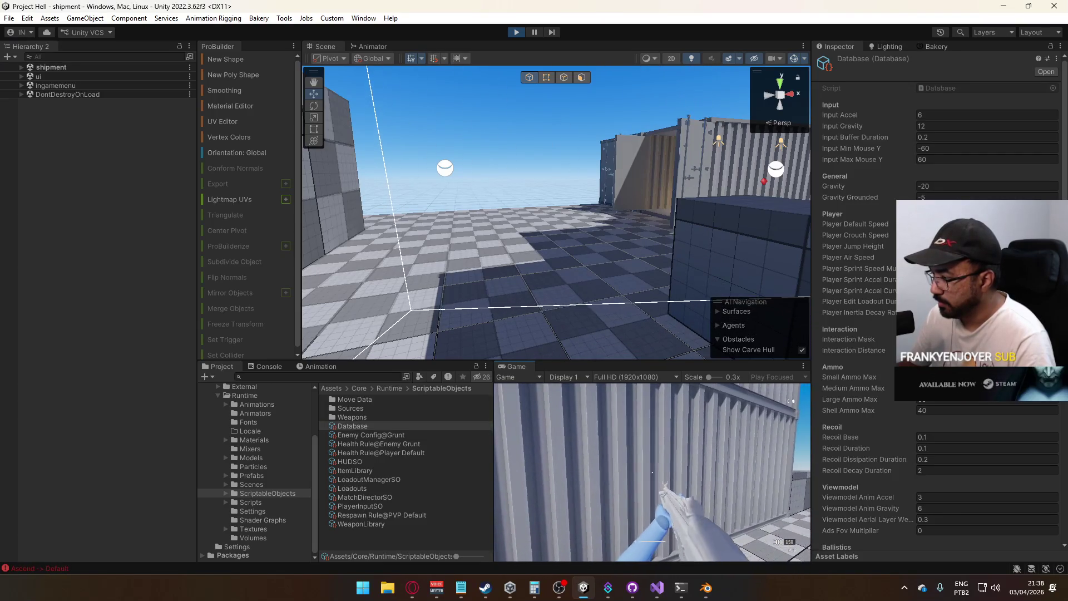
key("space")
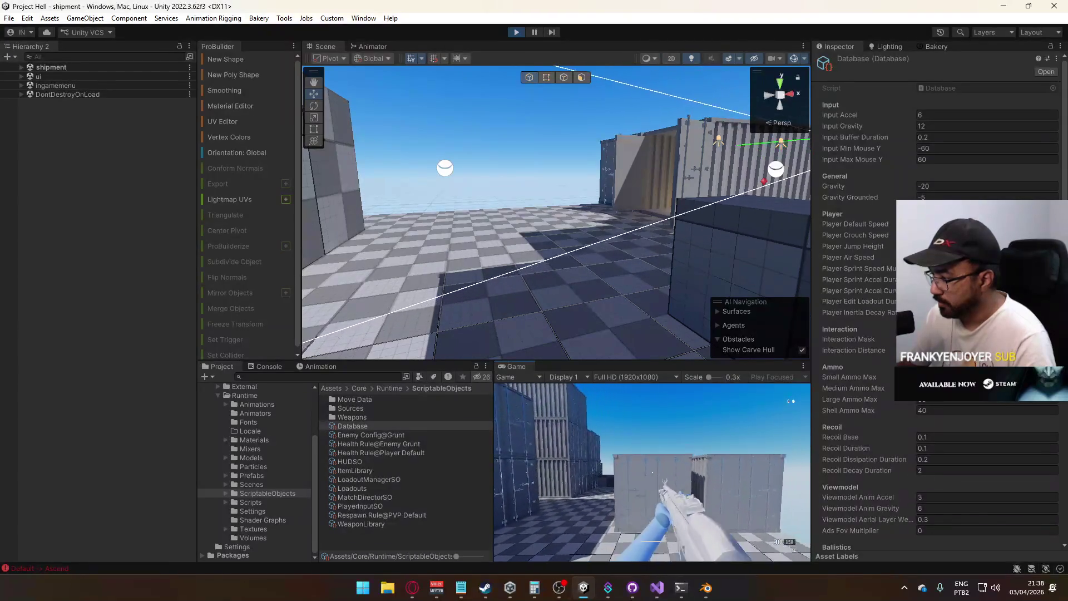
key("shift")
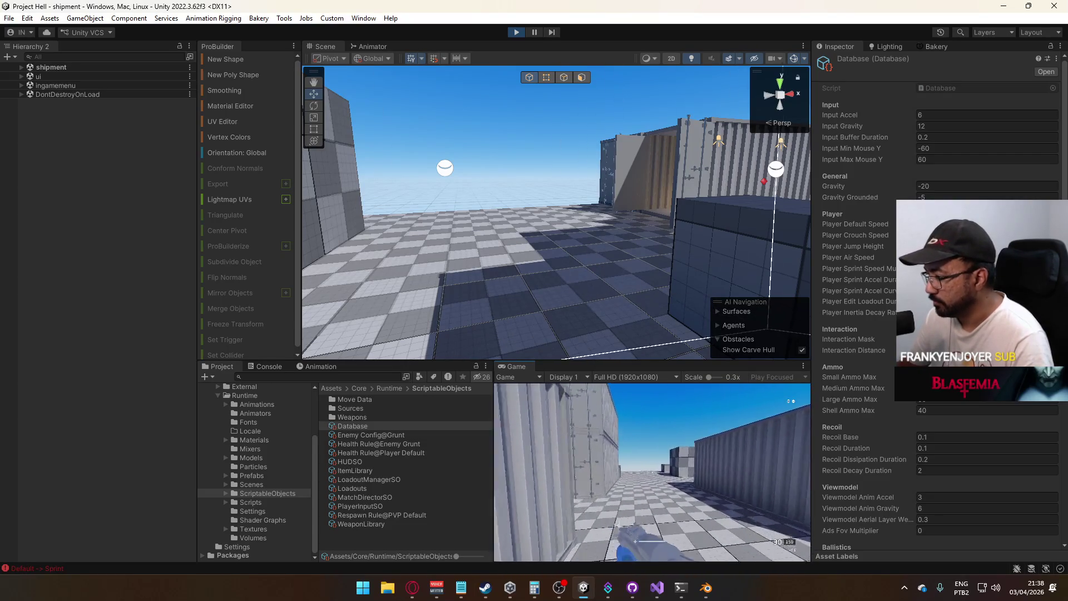
key("space")
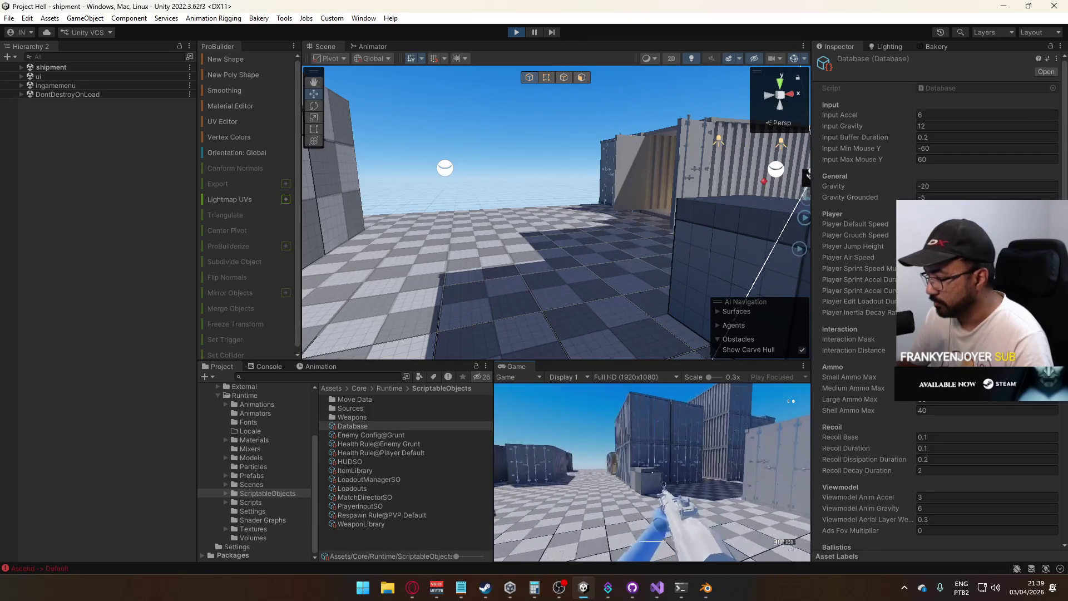
key("shift")
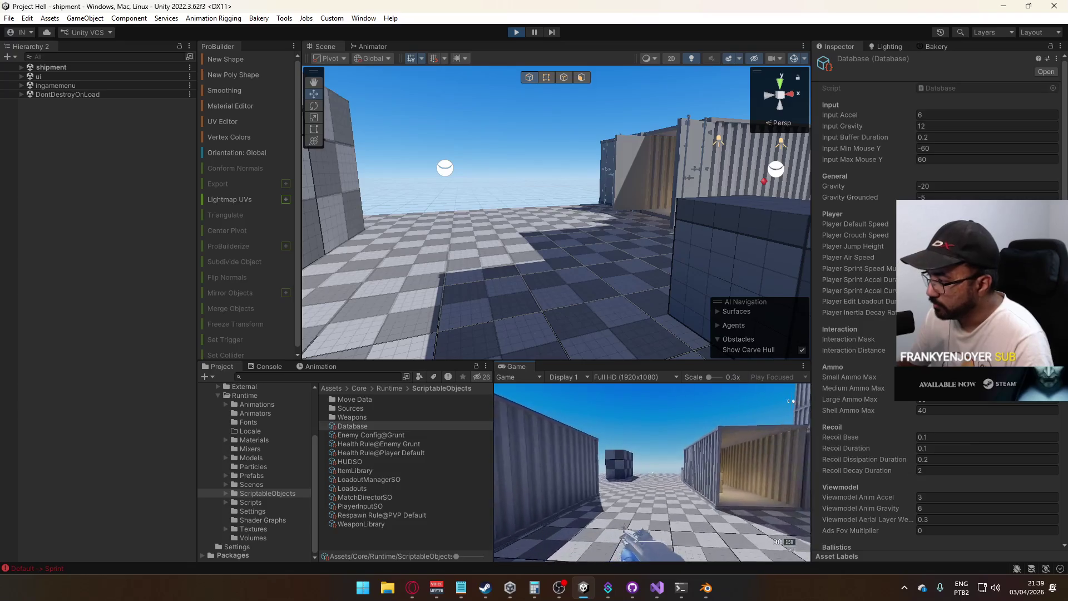
key("space")
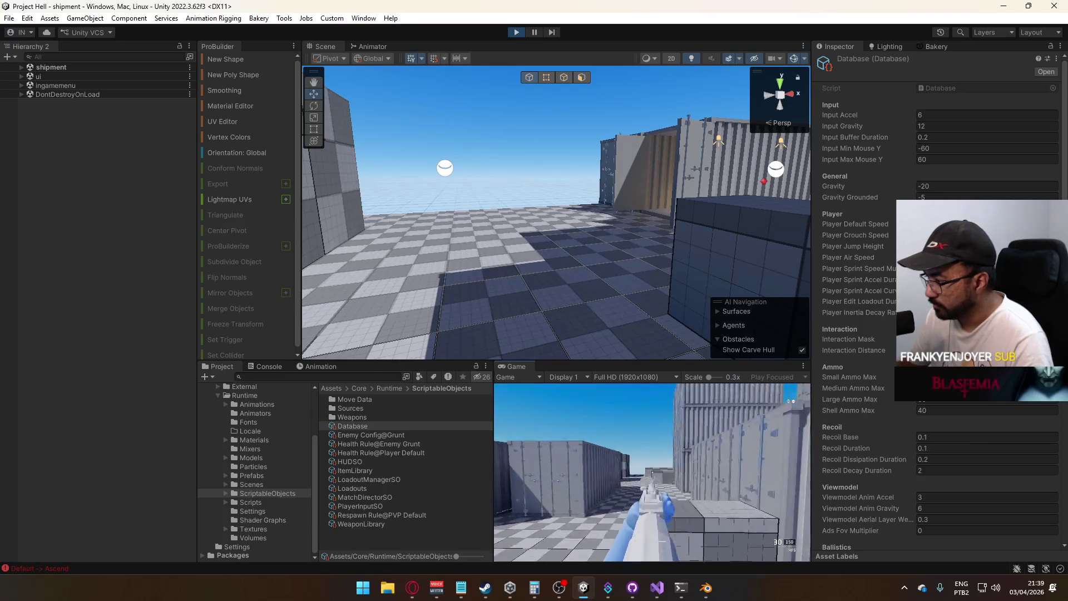
key("space")
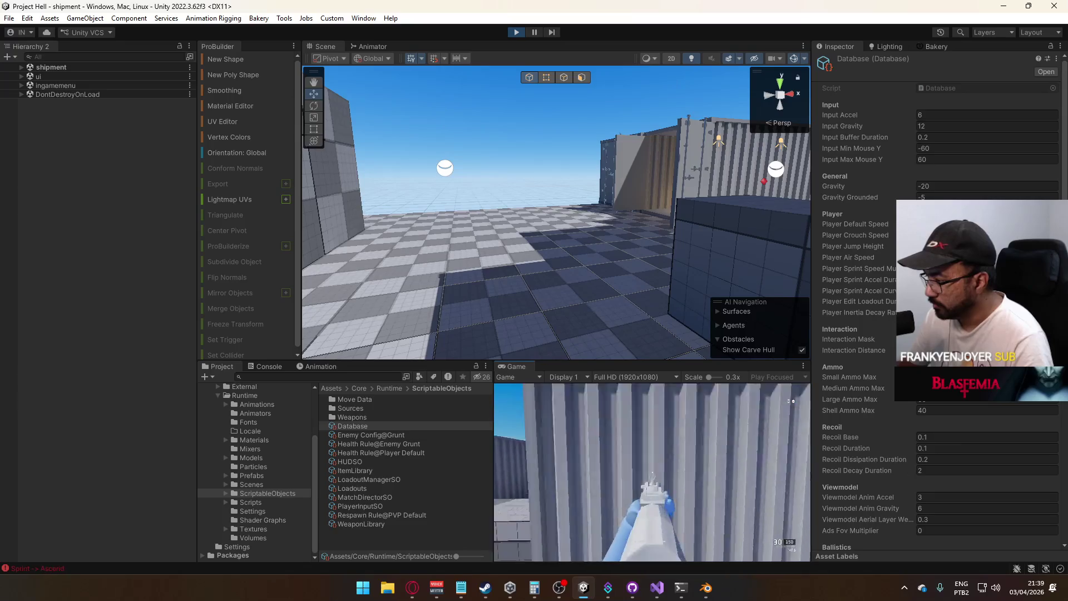
key("space")
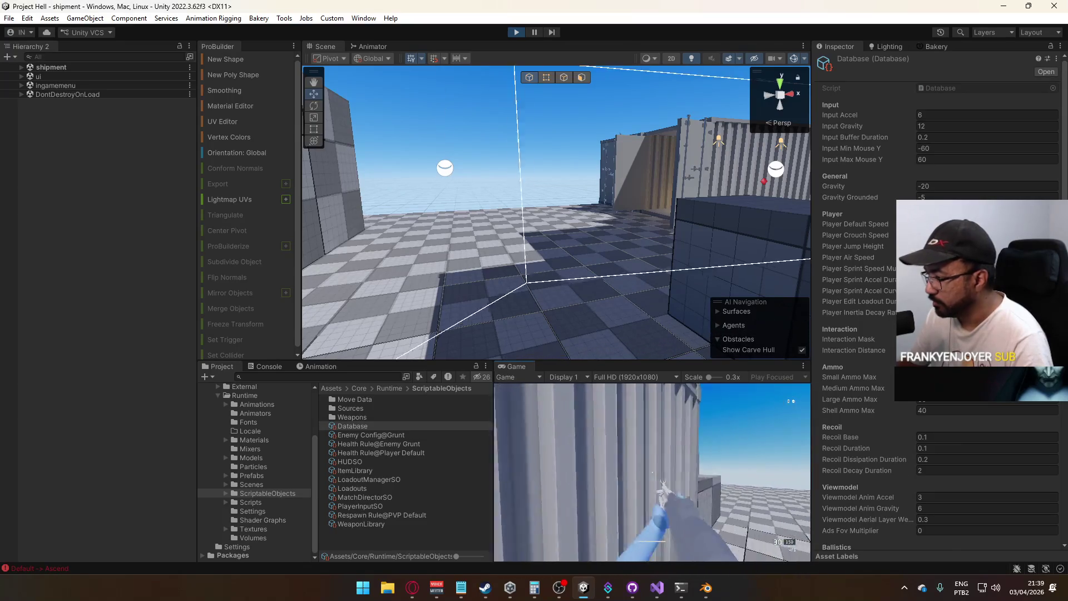
key("super")
key("super")
key("ctrl+p")
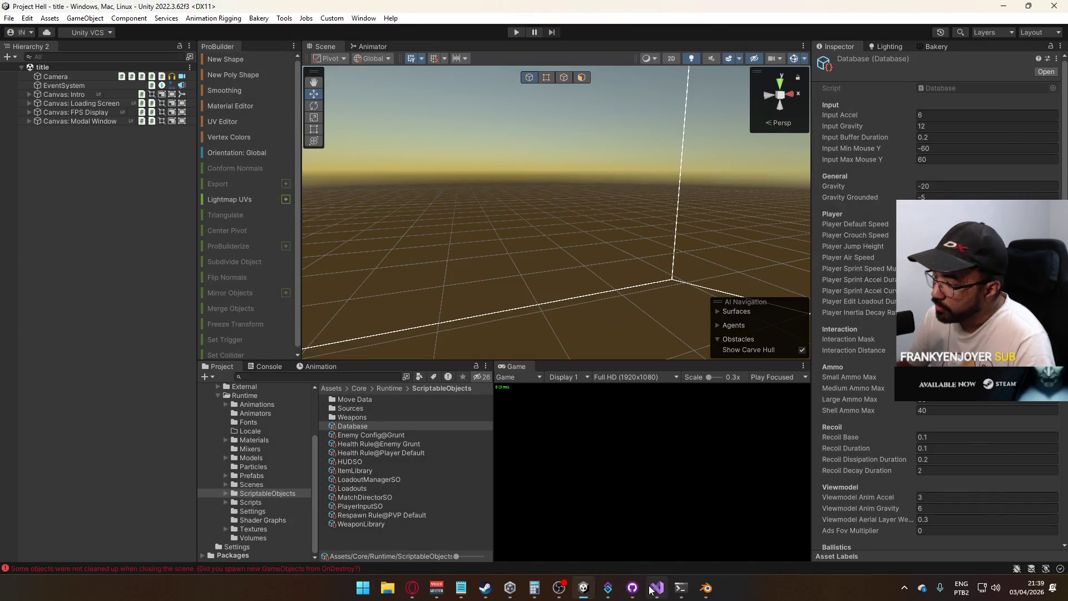
Collapse the AerialBehaviour and DefaultBehaviour methods in PlayerScript.cs
left_click(650, 590)
scroll(376, 318, "up", 20)
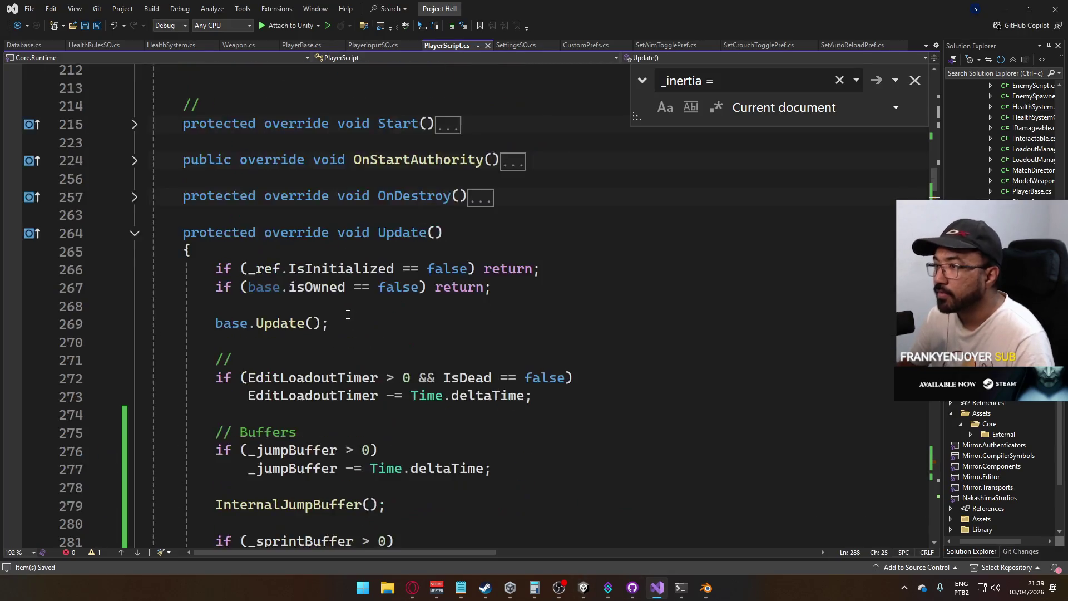
scroll(252, 305, "up", 3)
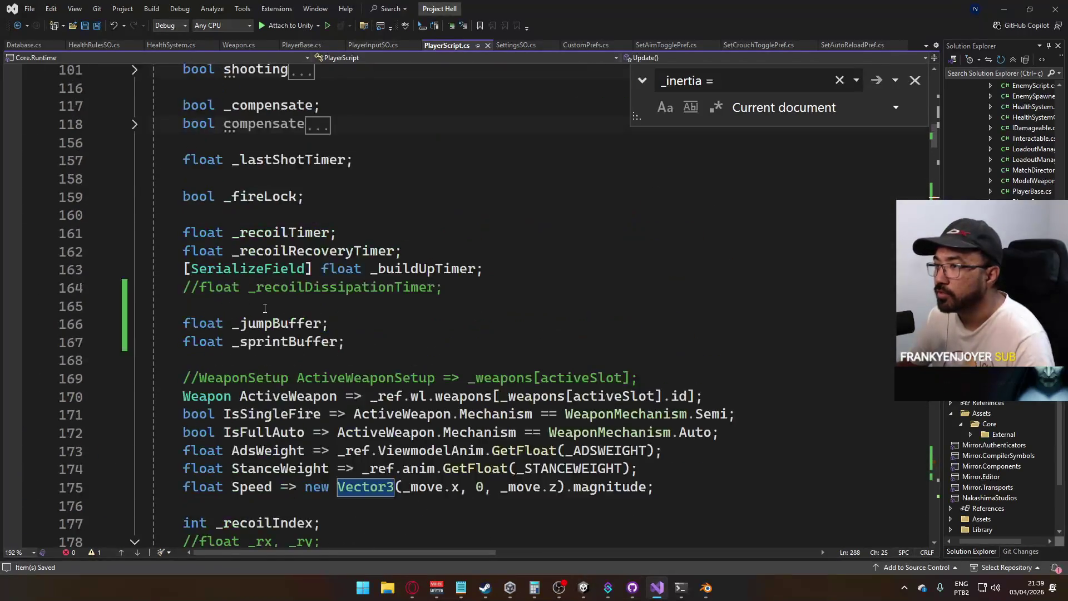
scroll(278, 334, "down", 20)
scroll(310, 357, "down", 20)
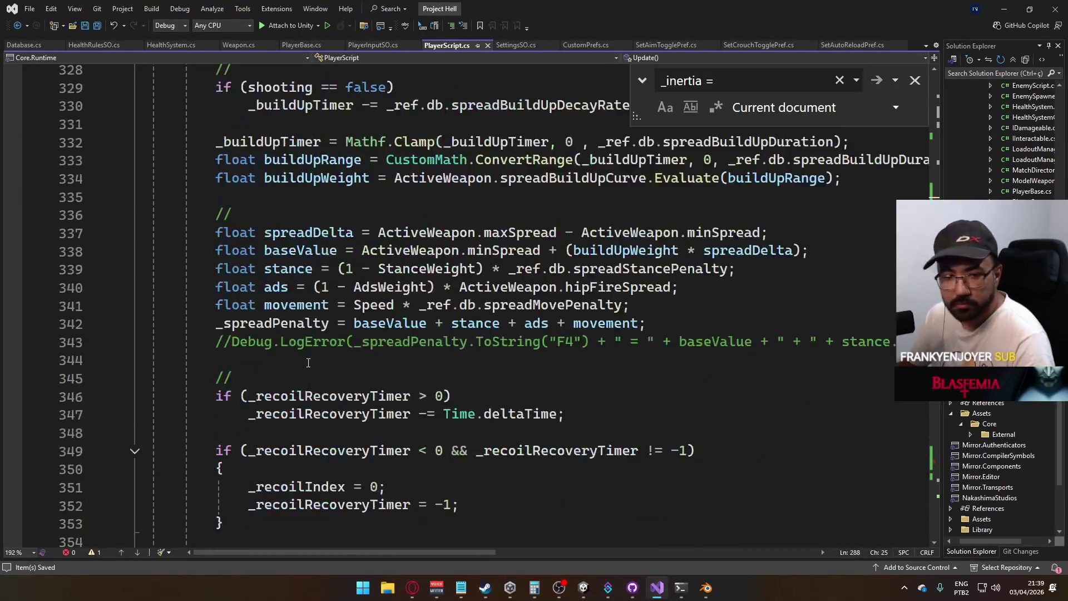
scroll(206, 245, "up", 2)
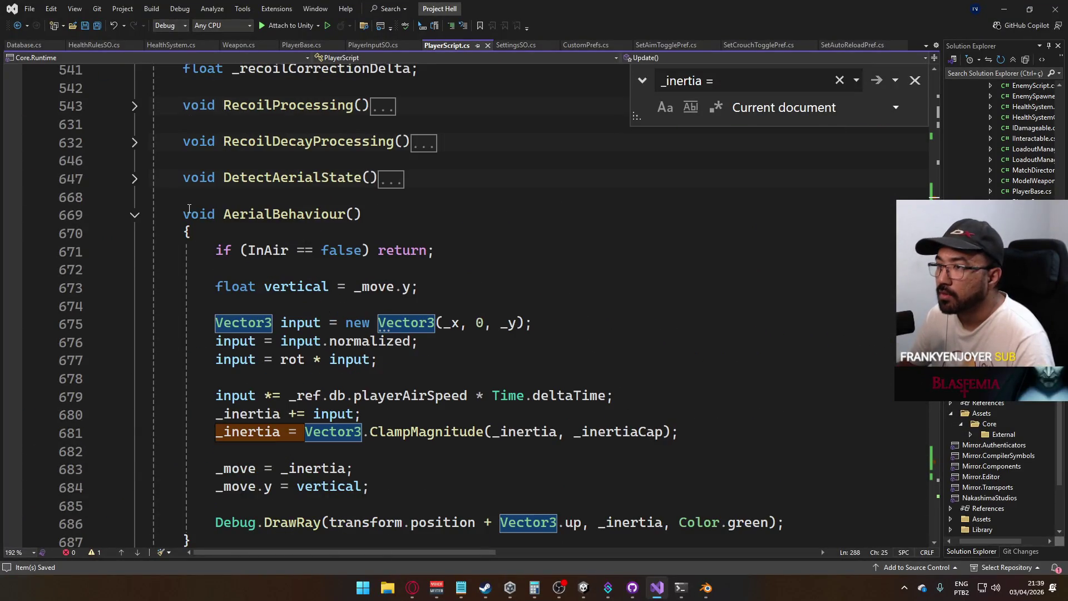
left_click(135, 215)
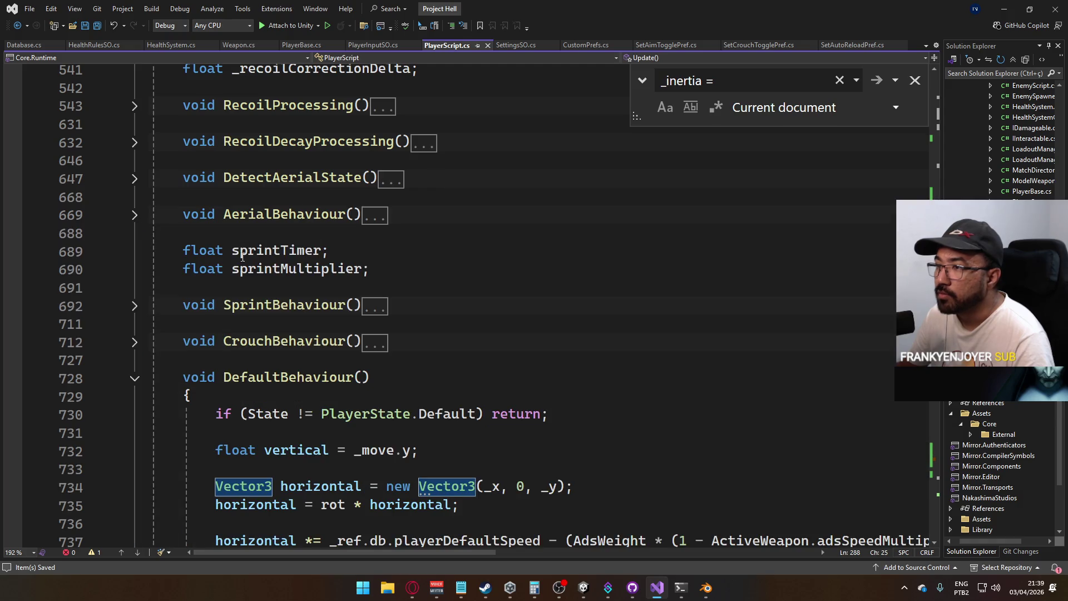
triple_click(165, 377)
left_click(135, 378)
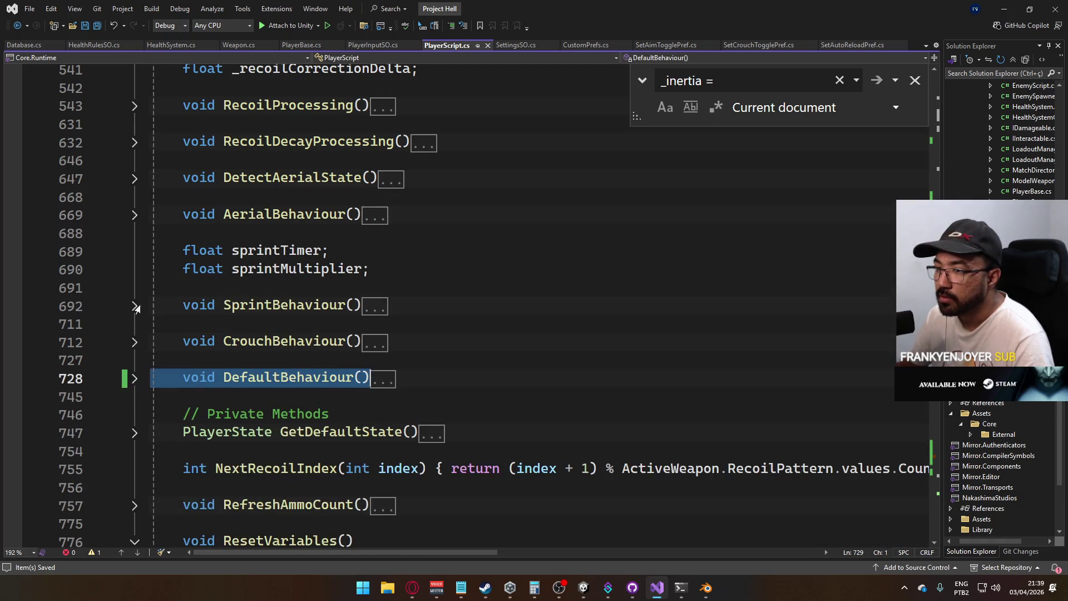
Expand SprintBehaviour to show its sprint-speed _move calculation, resuming the background video
left_click(135, 307)
scroll(463, 350, "down", 3)
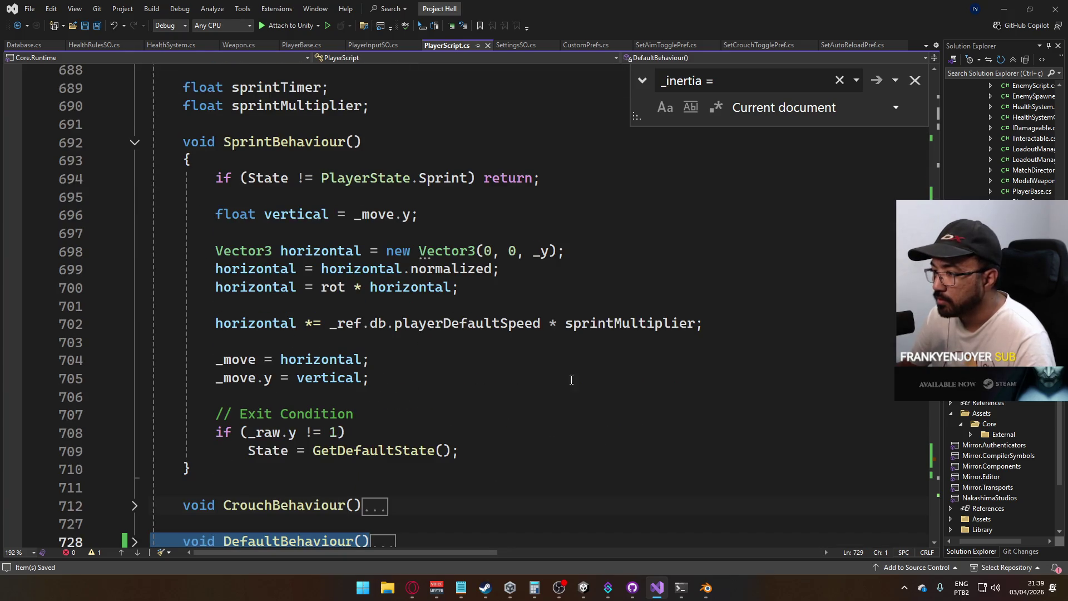
left_click(401, 583)
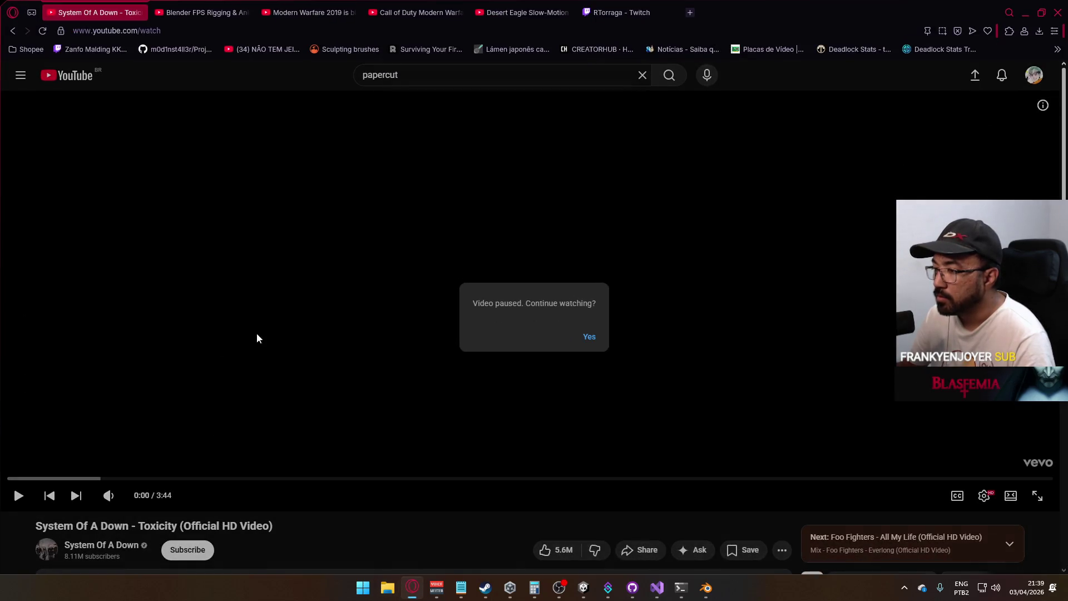
key("alt+Tab")
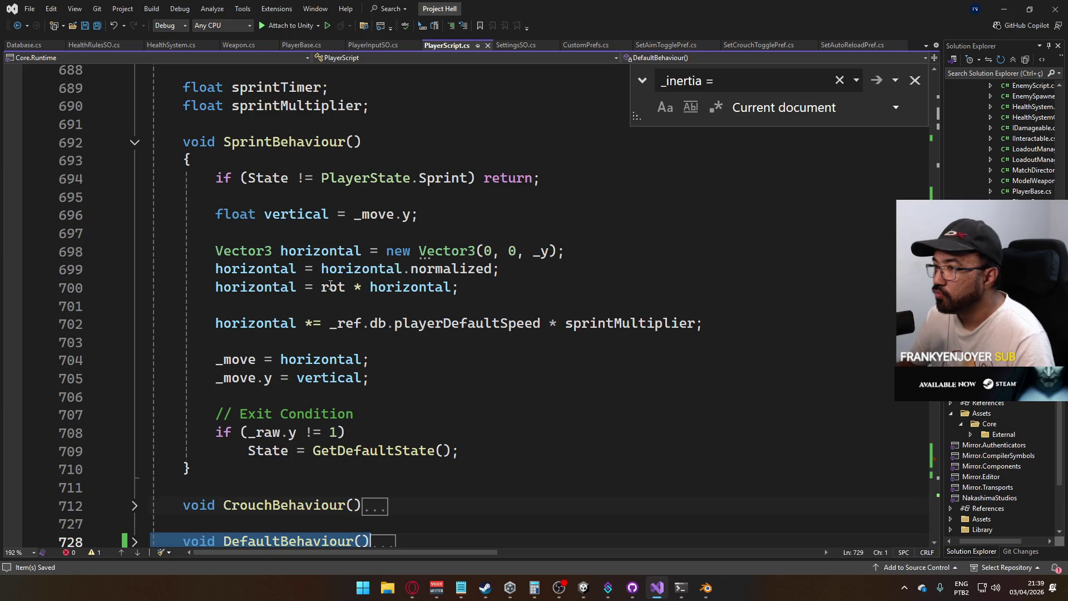
In SprintBehaviour, change new Vector3(0, 0, _y) to new Vector3(_x, 0, _y)
double_click(487, 251)
type("x")
key("Escape")
left_click(507, 239)
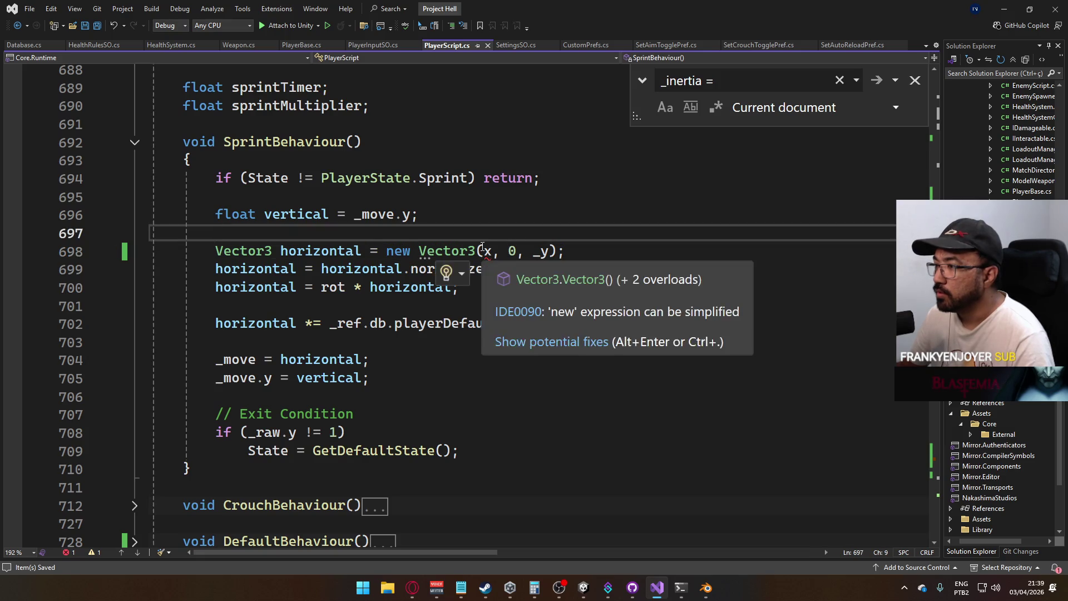
left_click(484, 251)
type("_")
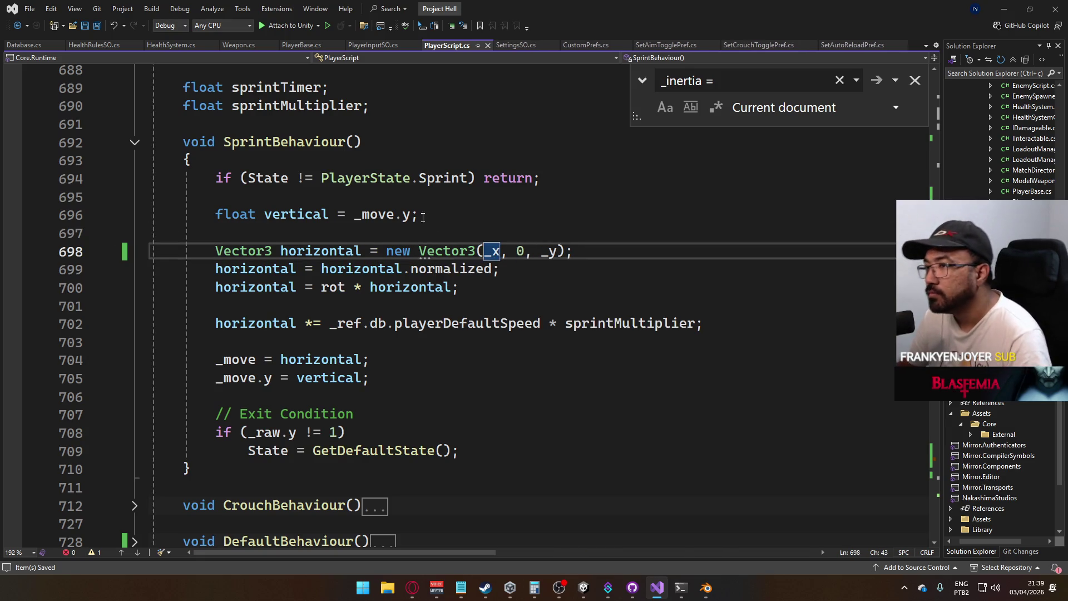
Collapse SprintBehaviour, scroll up to the field declarations, and place the caret on empty line 196
left_click(135, 143)
scroll(260, 318, "up", 15)
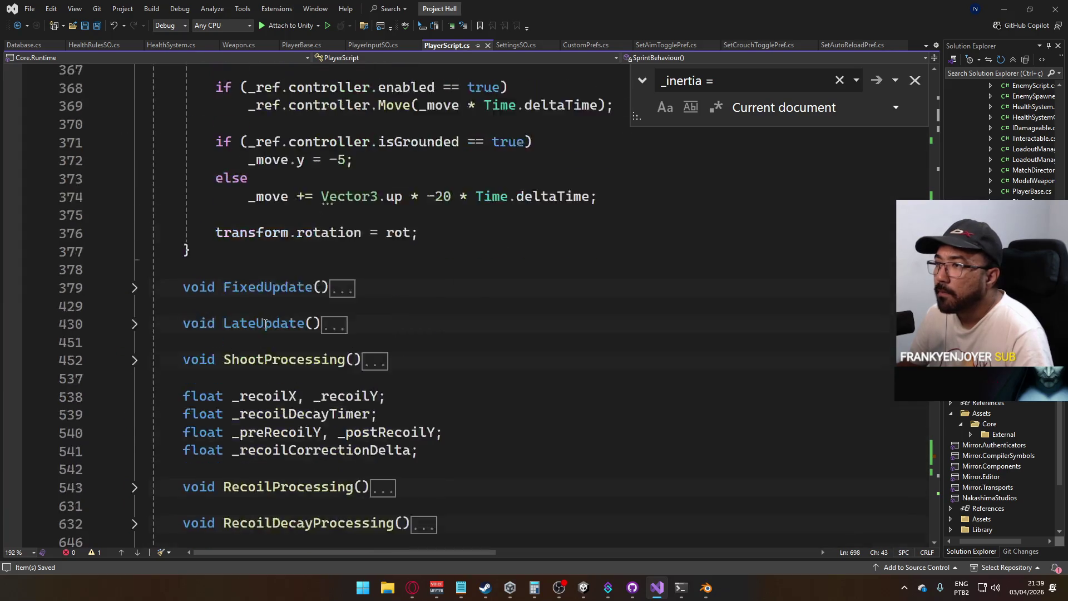
scroll(260, 319, "up", 20)
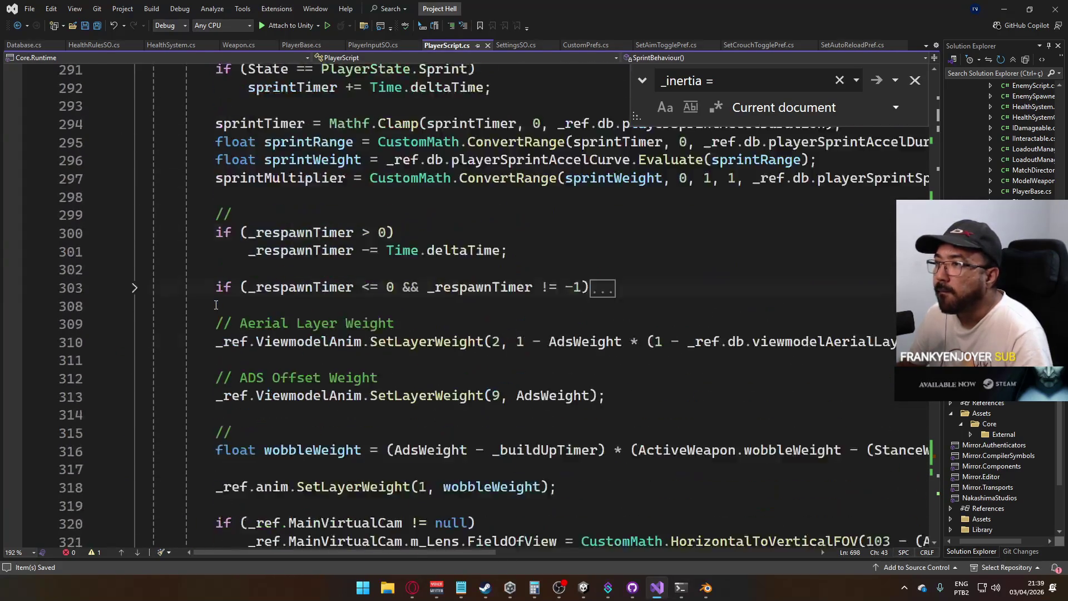
scroll(216, 305, "up", 4)
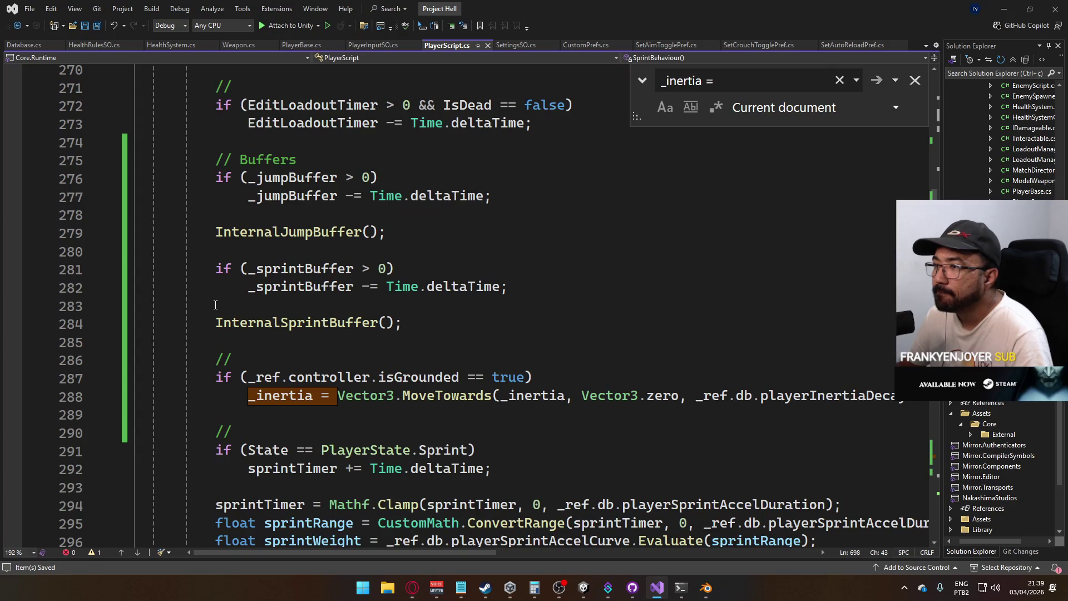
scroll(336, 278, "up", 1)
scroll(296, 266, "up", 4)
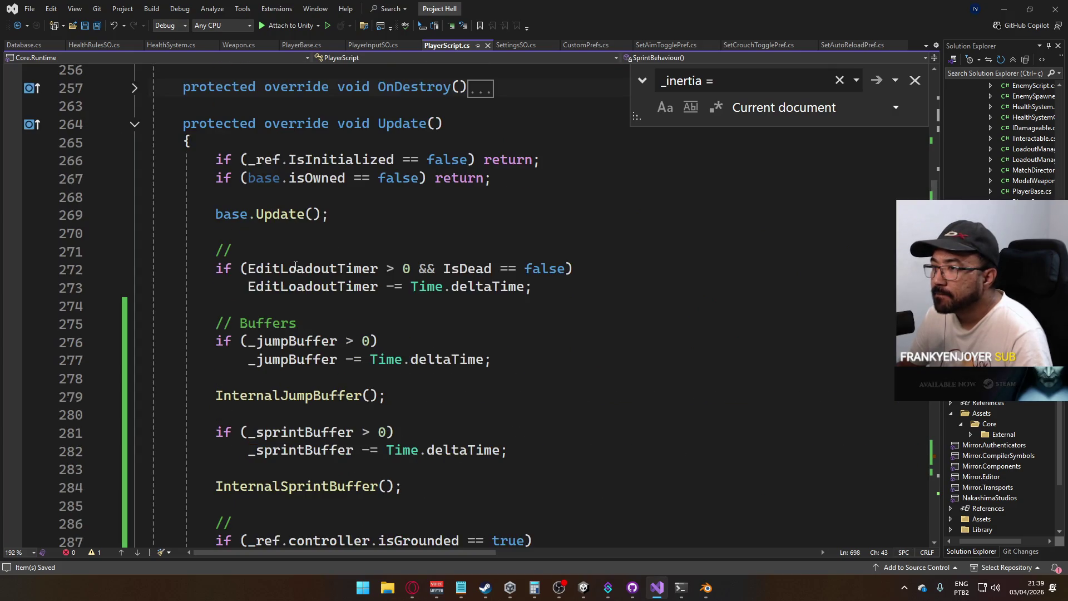
scroll(381, 356, "down", 5)
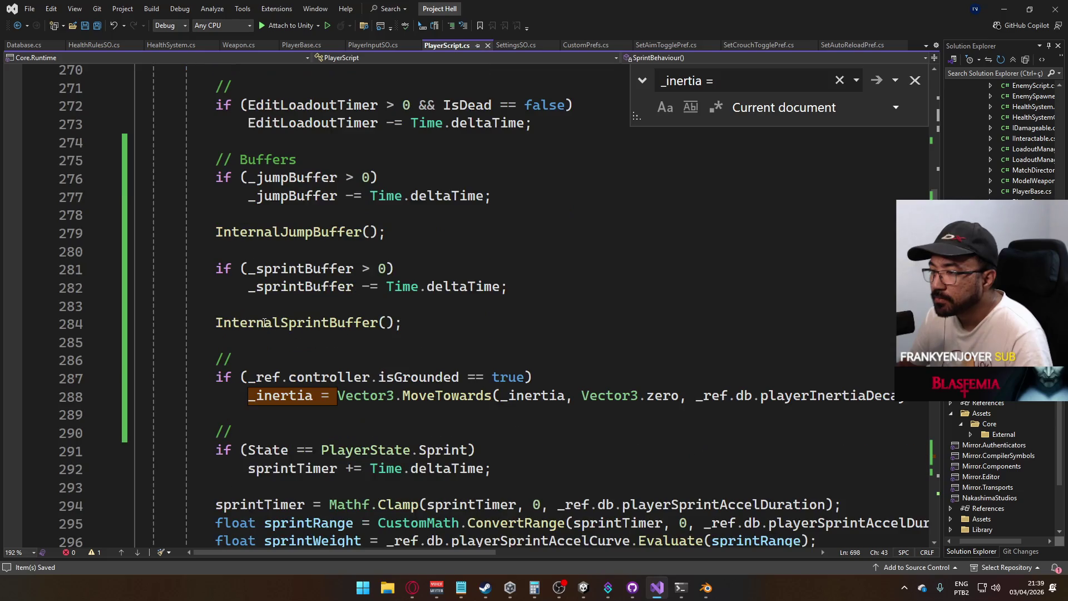
scroll(417, 353, "down", 2)
scroll(462, 354, "up", 11)
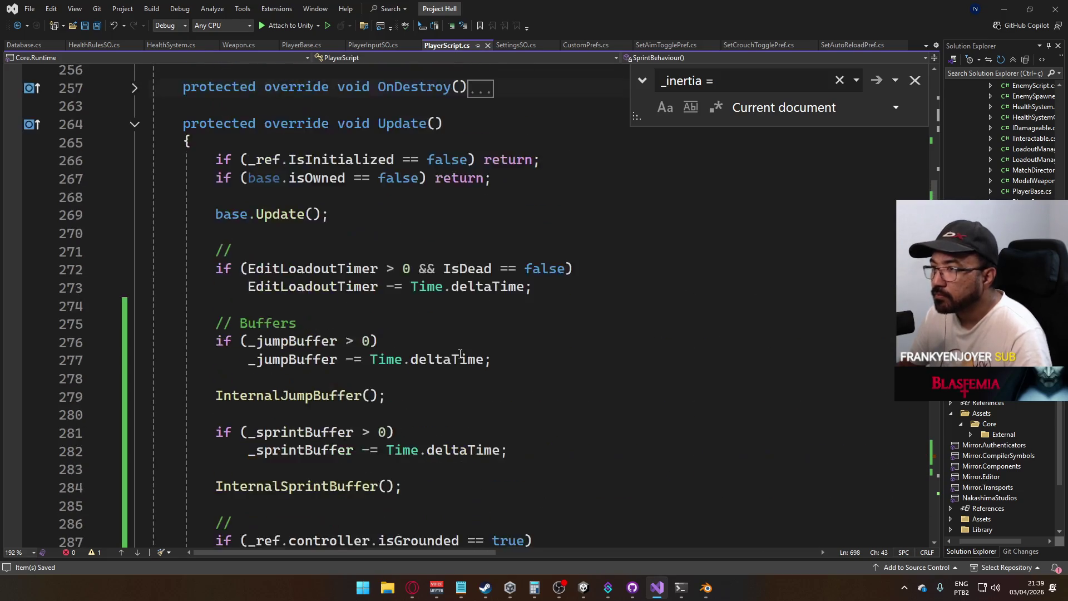
scroll(314, 315, "up", 2)
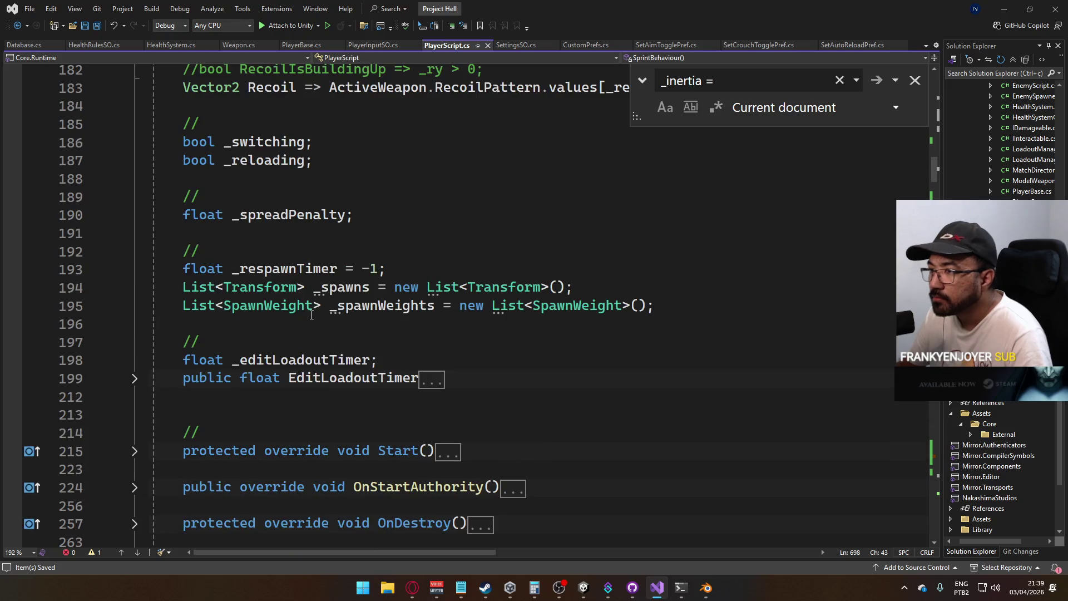
scroll(330, 412, "up", 2)
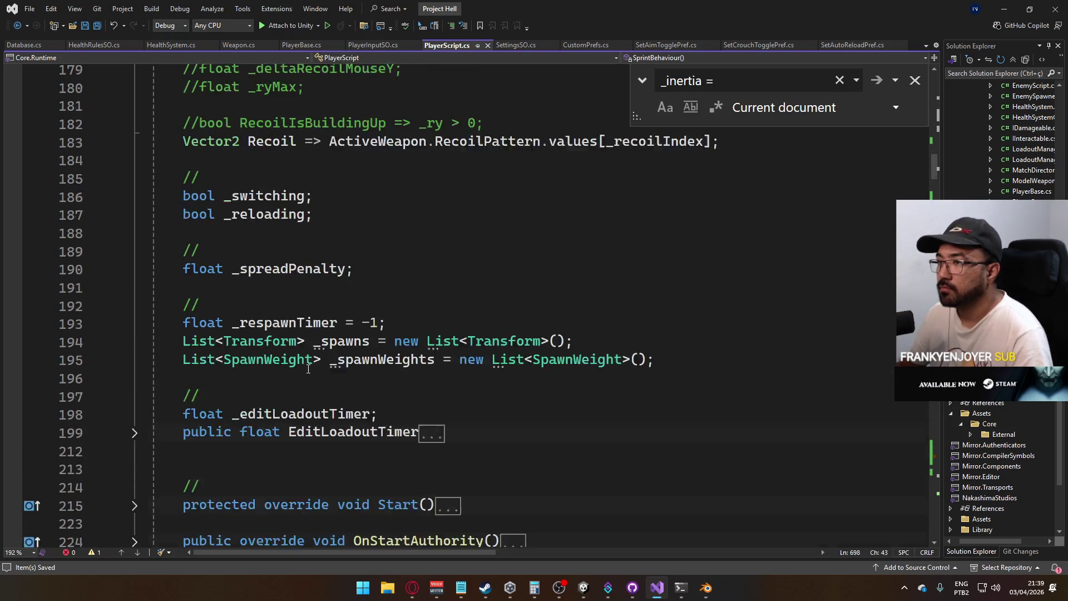
scroll(329, 411, "down", 1)
left_click(368, 383)
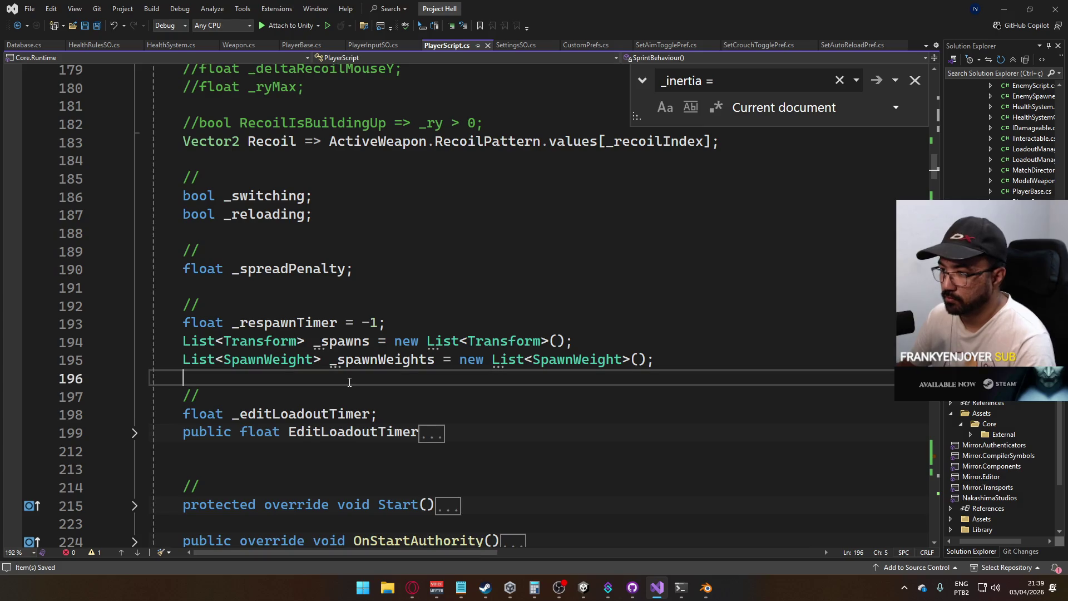
Insert blank lines and an empty // comment above the respawn timer block
key("Return")
key("alt+Up")
key("alt+Up")
key("alt+Up")
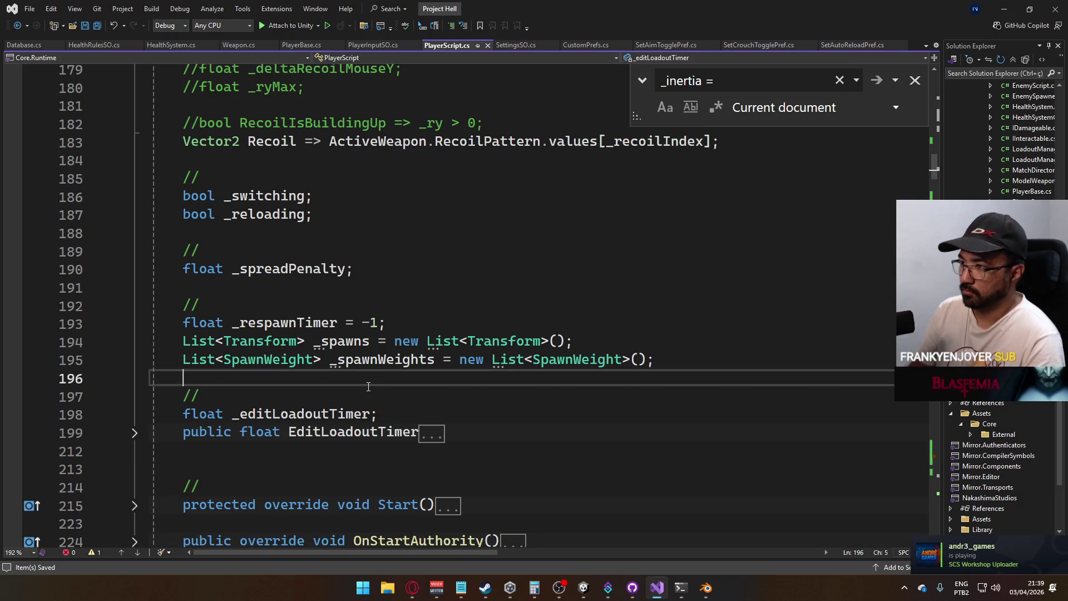
key("Return")
key("Up")
type("//")
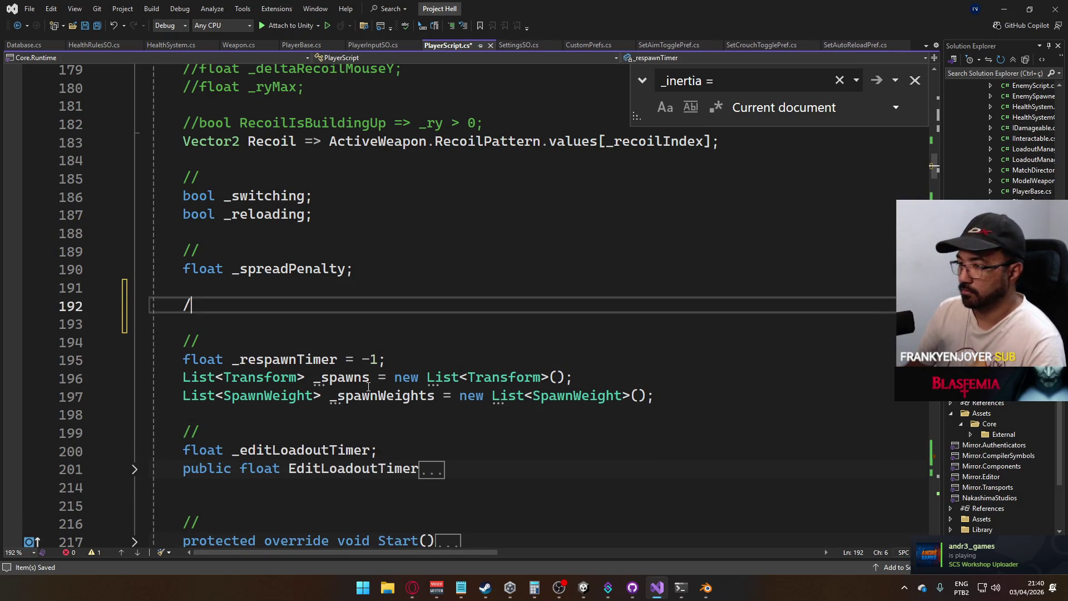
key("Return")
Declare float _hopTimer; and int _hopCount; fields, then save the script
type("fl")
type(" _hopD")
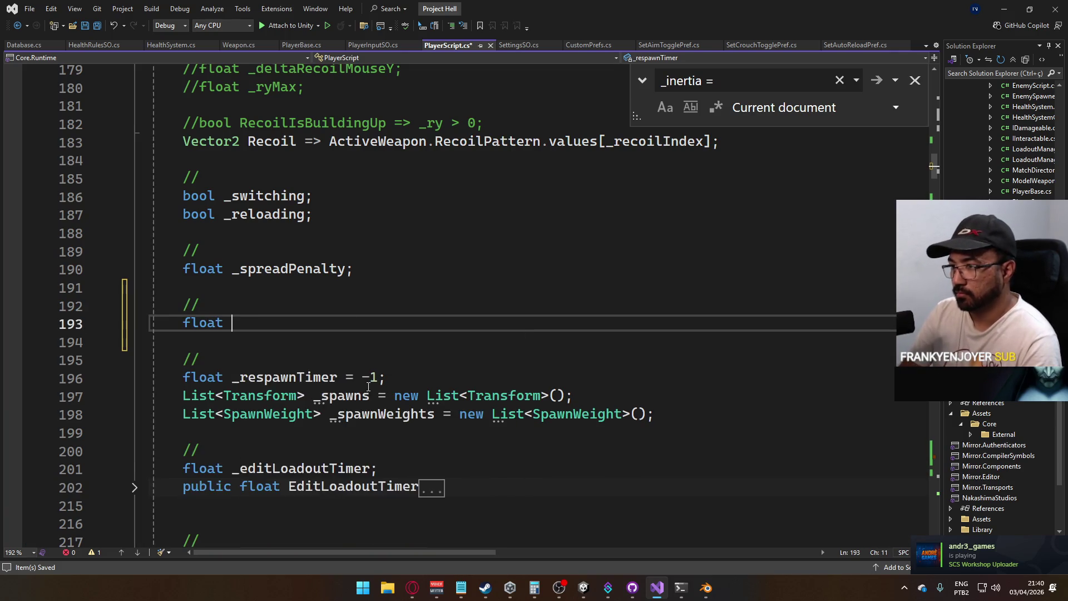
type("uratio")
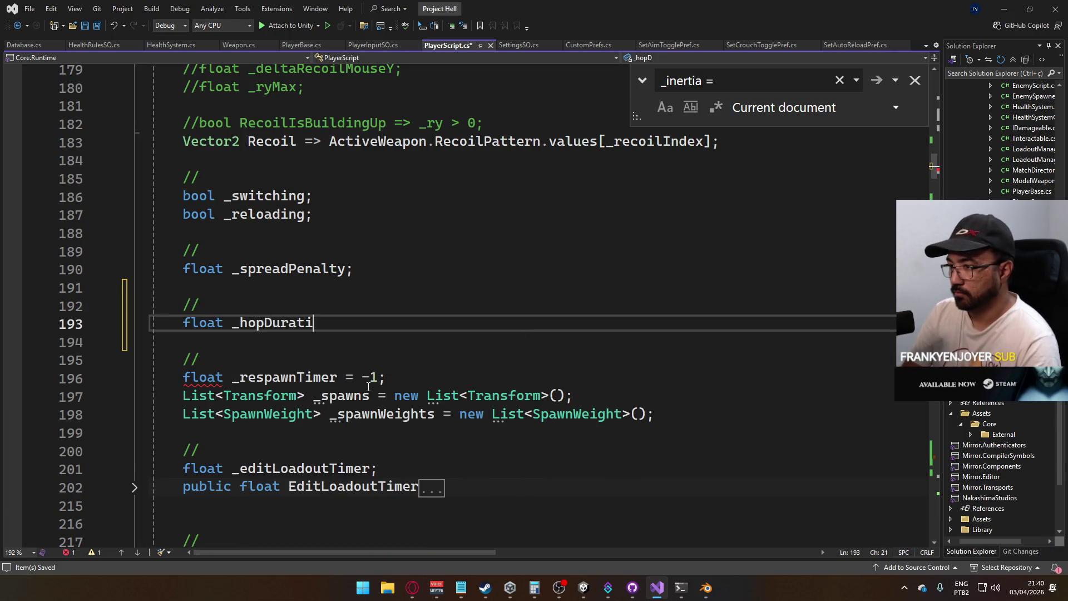
key("BackSpace")
key("BackSpace")
key("BackSpace")
key("BackSpace")
type("Timer")
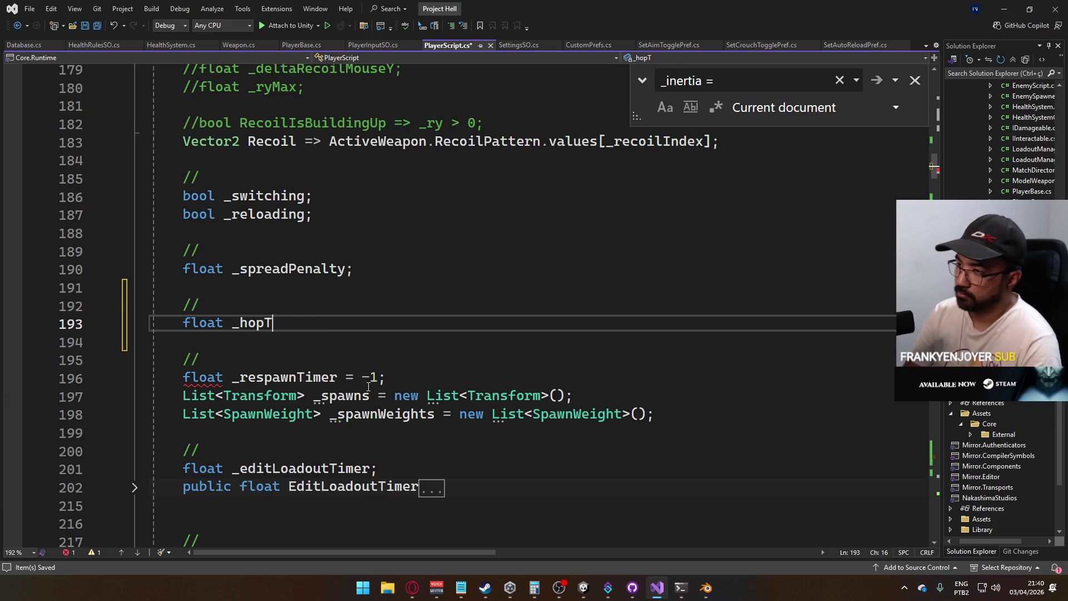
key("BackSpace")
key("BackSpace")
key("BackSpace")
type("imer;")
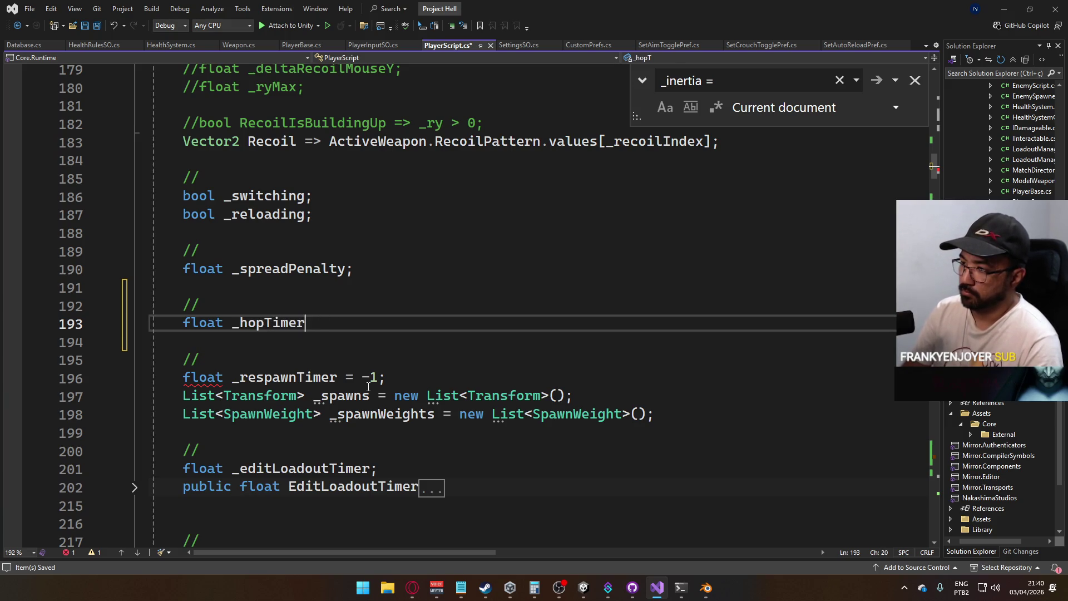
key("Return")
type("int ")
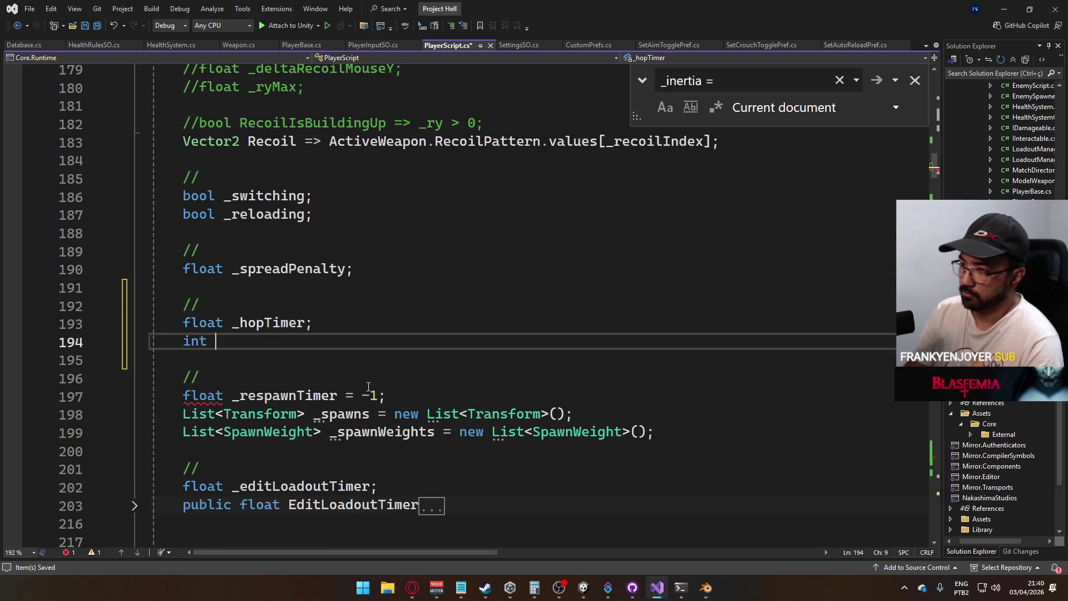
type("_hopCount;")
key("ctrl+s")
Scroll down to Update and place the caret after the comment on line 290
scroll(404, 337, "down", 8)
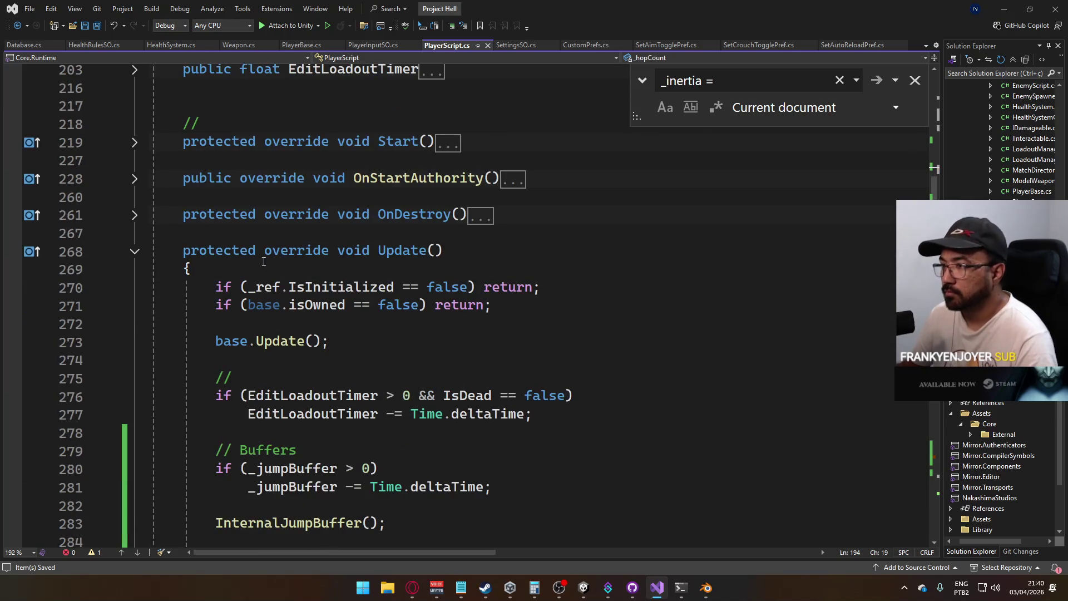
scroll(297, 287, "down", 2)
scroll(251, 308, "down", 1)
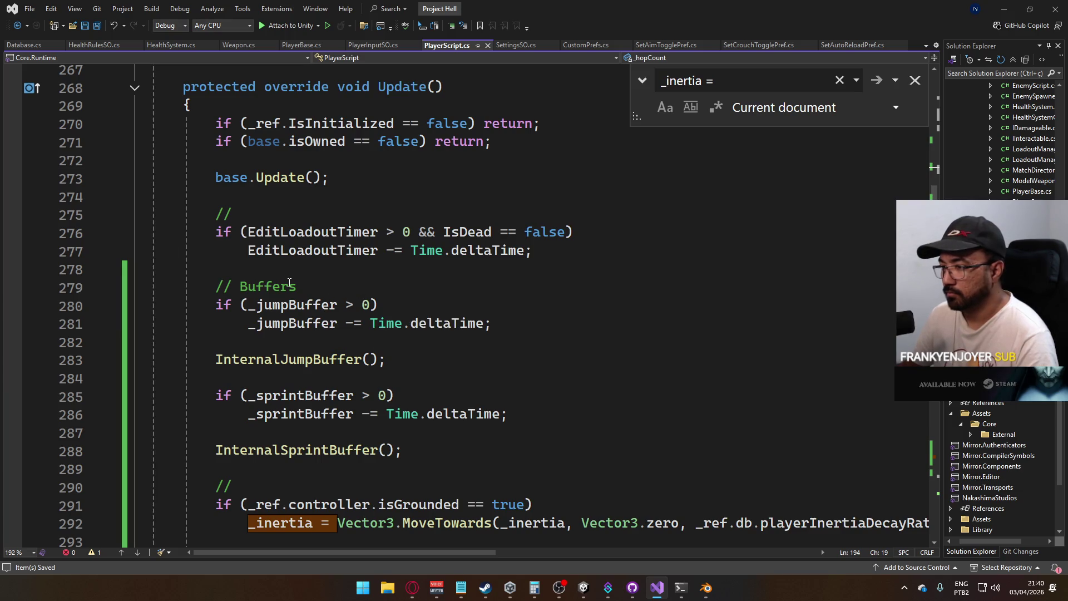
scroll(316, 331, "down", 3)
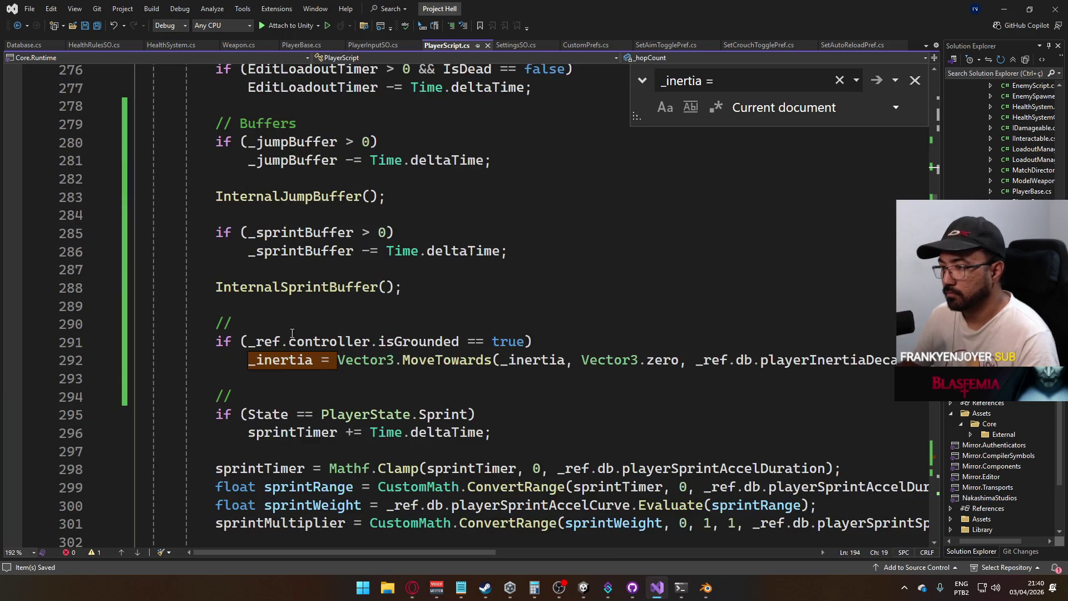
left_click(345, 327)
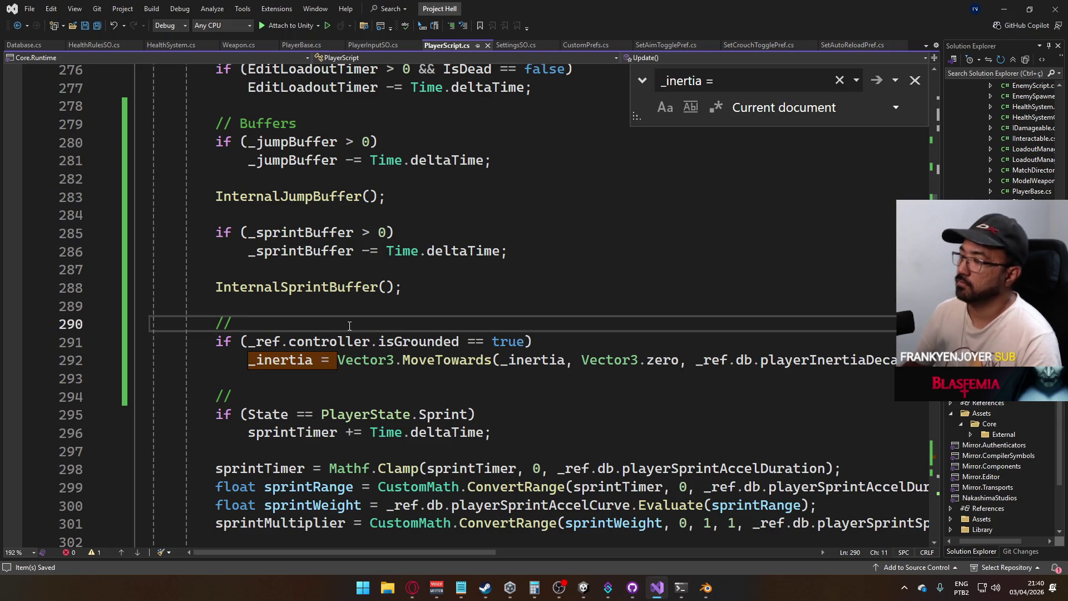
Tidy the blank lines below the comment and open a new line after the inertia code
key("Return")
key("Return")
key("Up")
type("if (_")
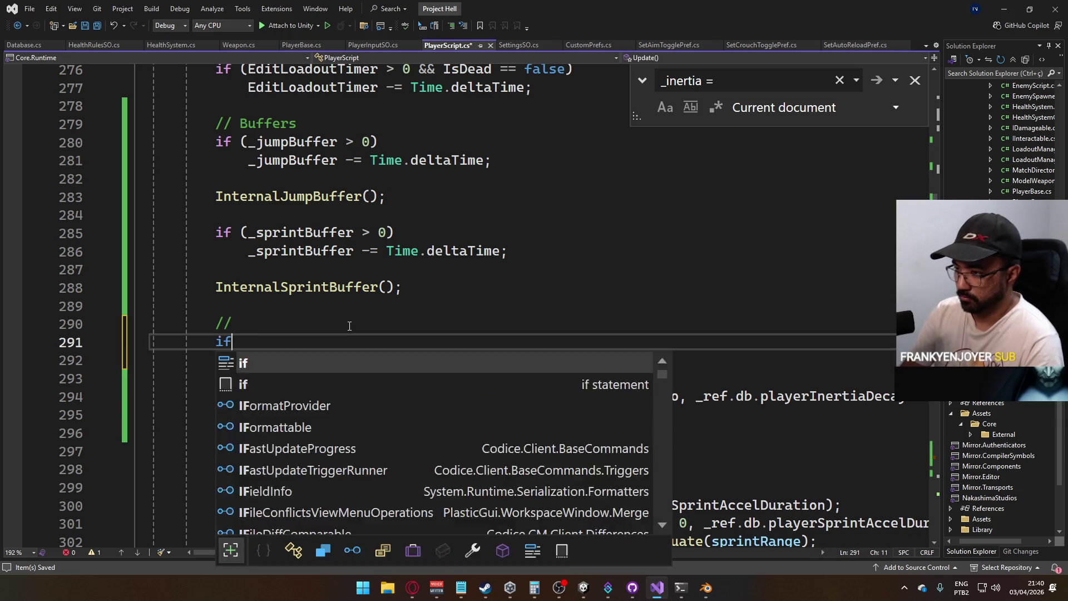
key("BackSpace")
key("BackSpace")
key("BackSpace")
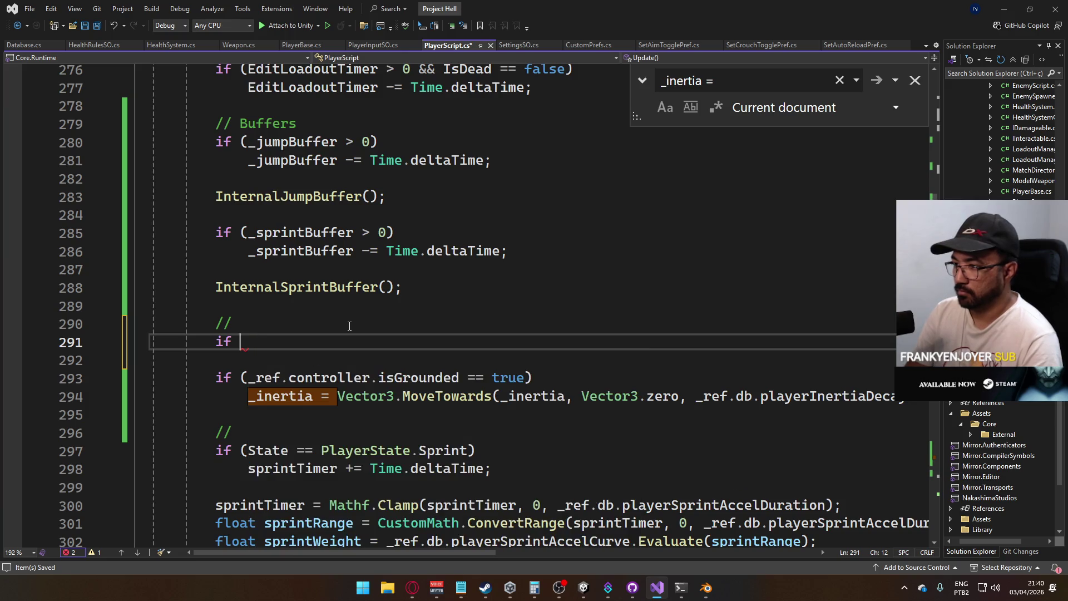
left_click(350, 326)
key("Delete")
key("Delete")
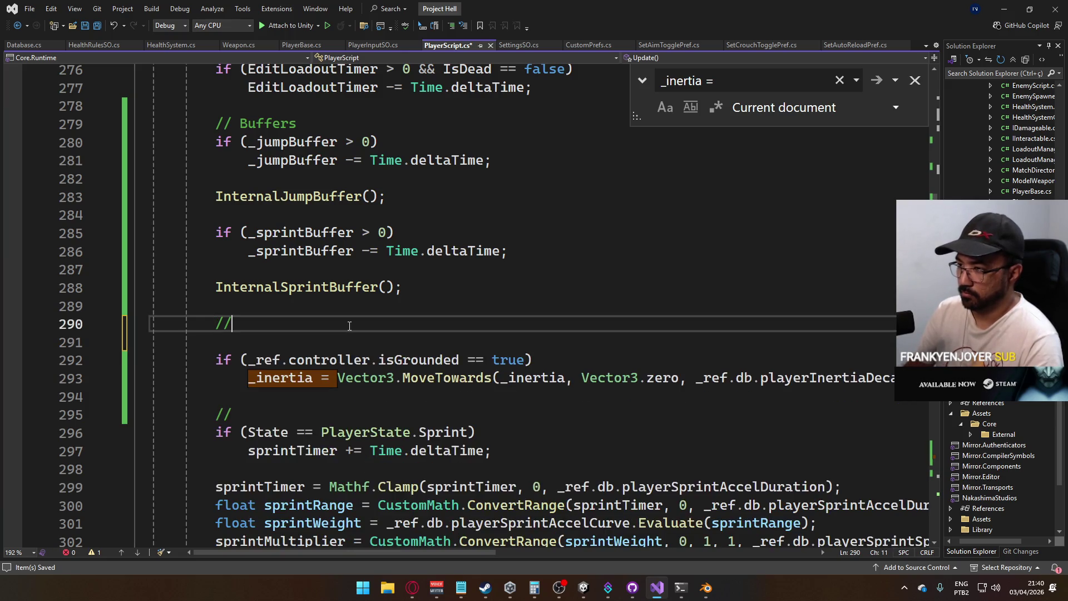
key("Down")
key("Down")
key("Down")
key("Return")
key("Return")
key("Up")
Add if (InAir == false) _hopTimer -= Time.deltaTime; using IntelliSense completions
type("if (InAir == fa")
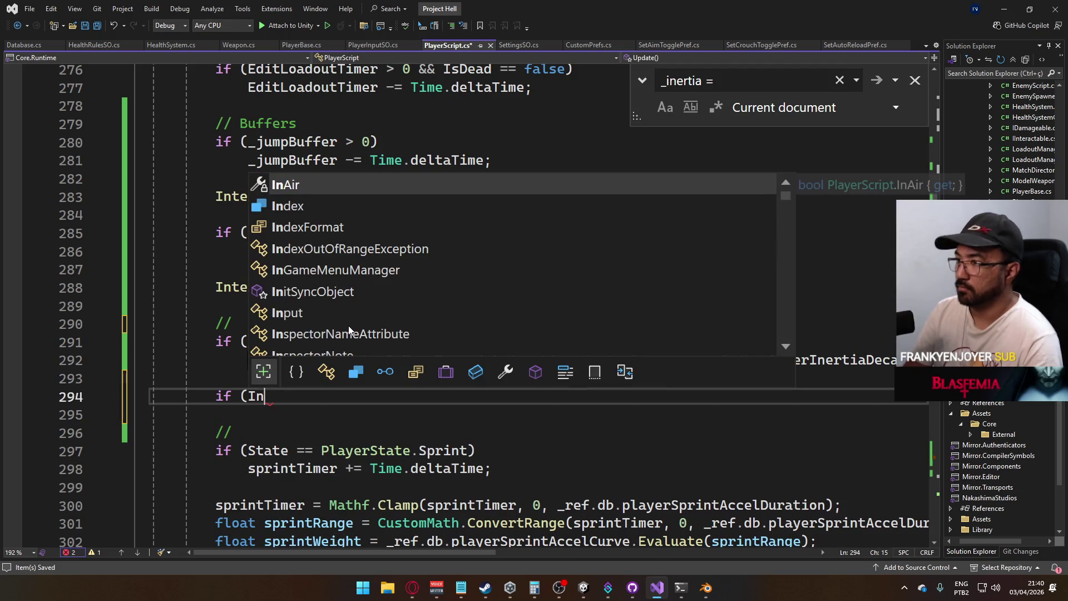
key("Tab")
key("Return")
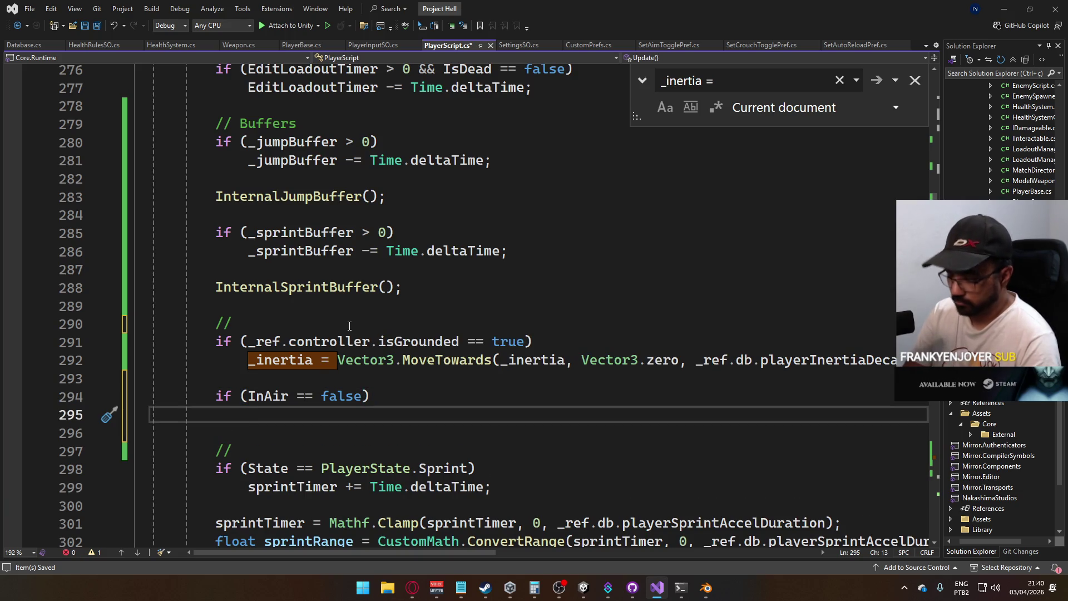
key("ctrl+space")
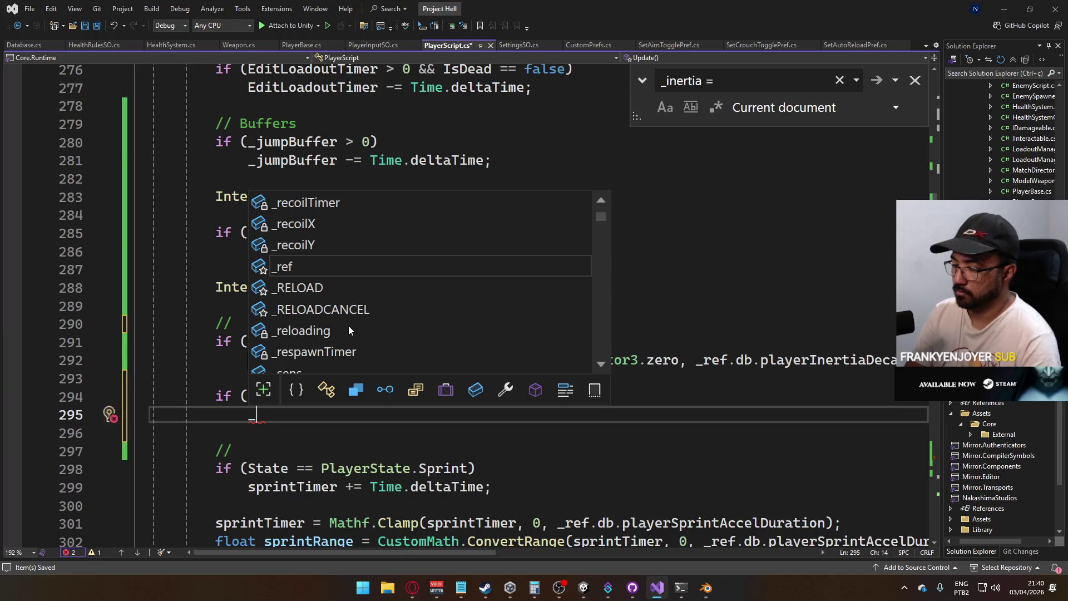
scroll(349, 331, "up", 15)
type("_ho")
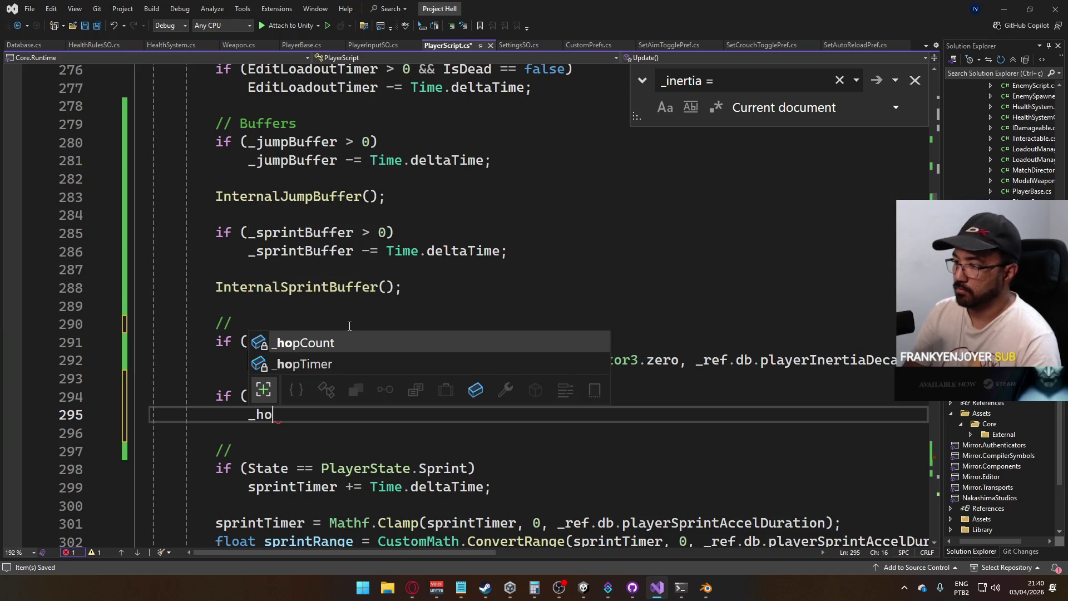
key("Down")
key("Tab")
type("-= T")
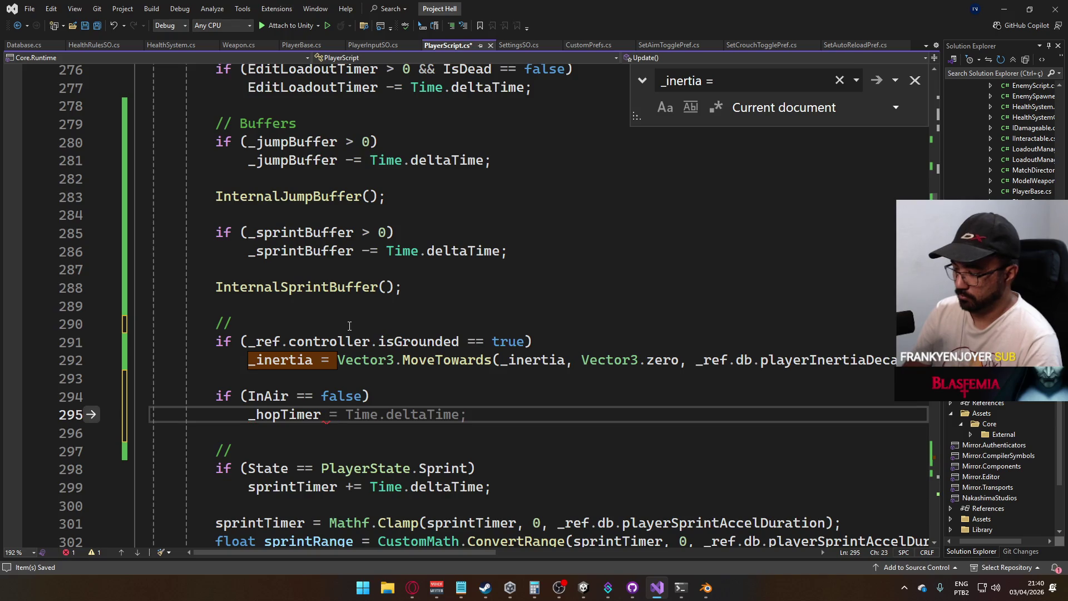
type("ime.de")
key("Tab")
type(";")
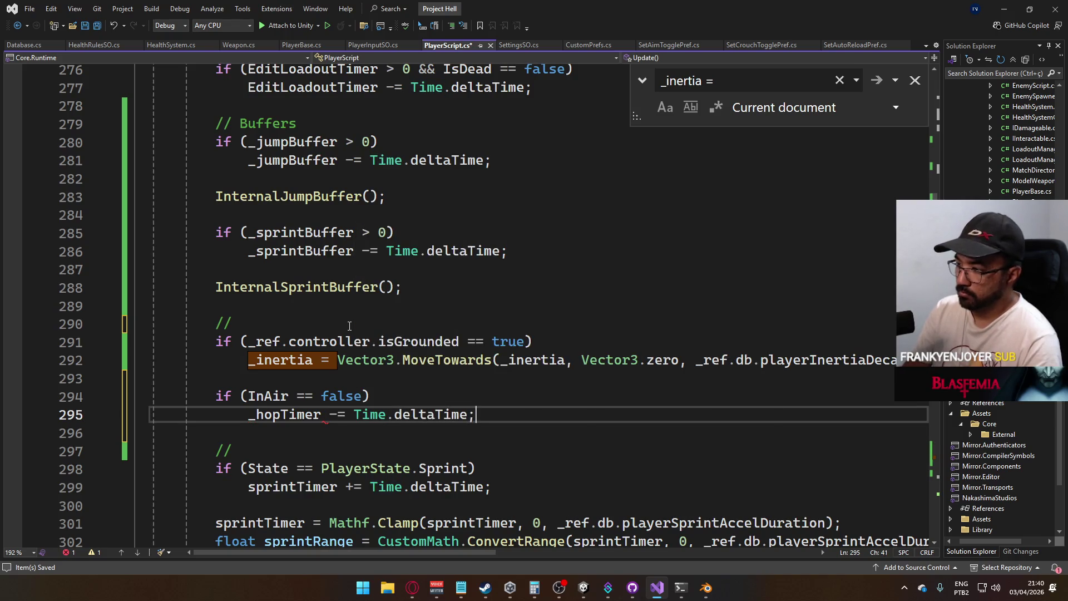
Begin a new condition if (_hopTimer <= 0 && _hop… below the countdown
key("Return")
key("Return")
type("if (_hop")
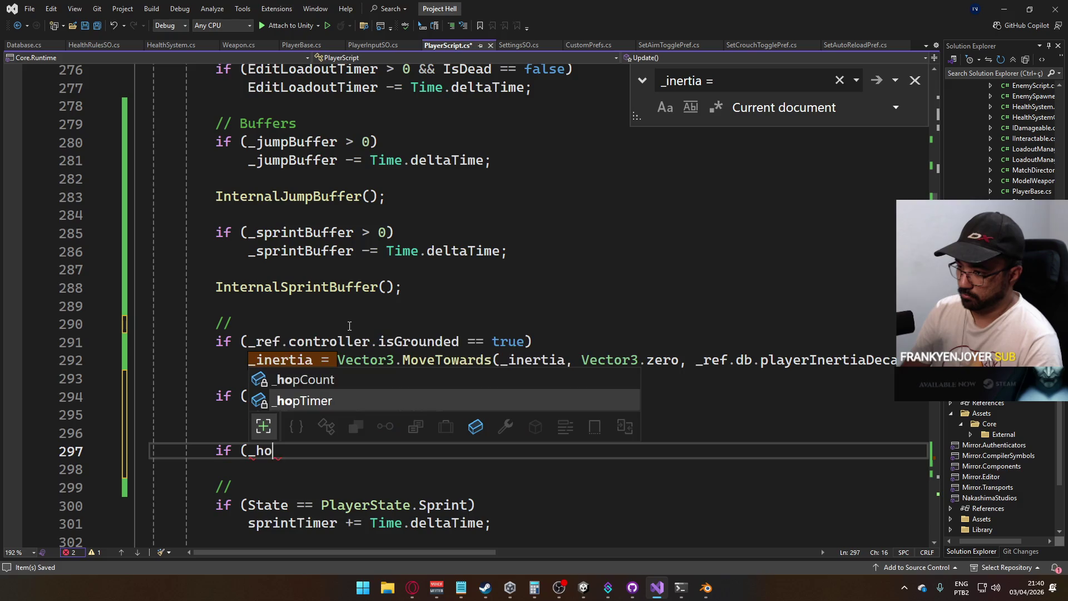
key("Tab")
type("<")
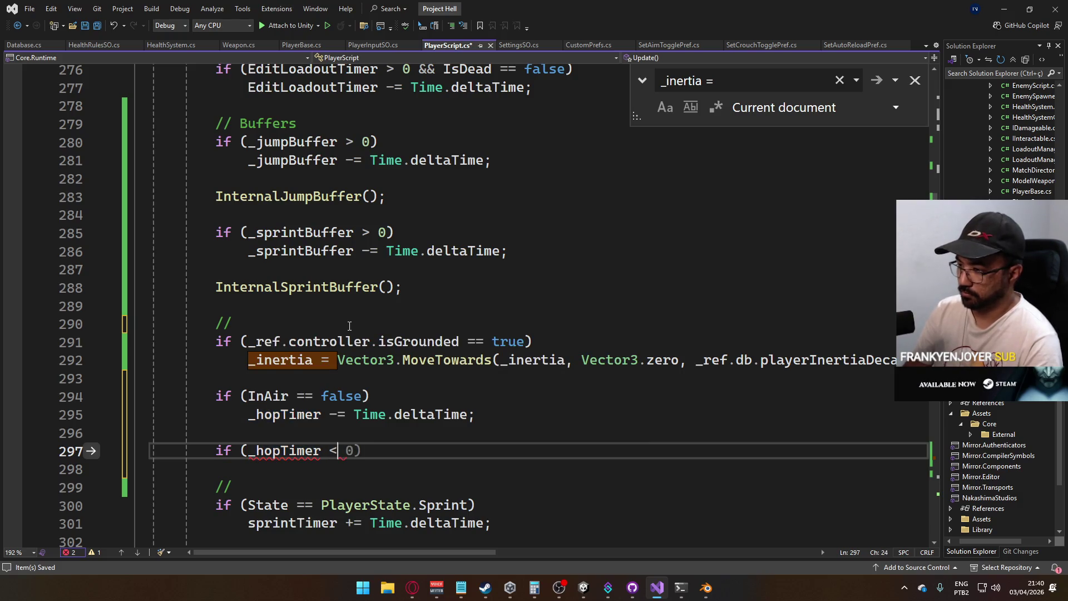
type("= 0 && _hop")
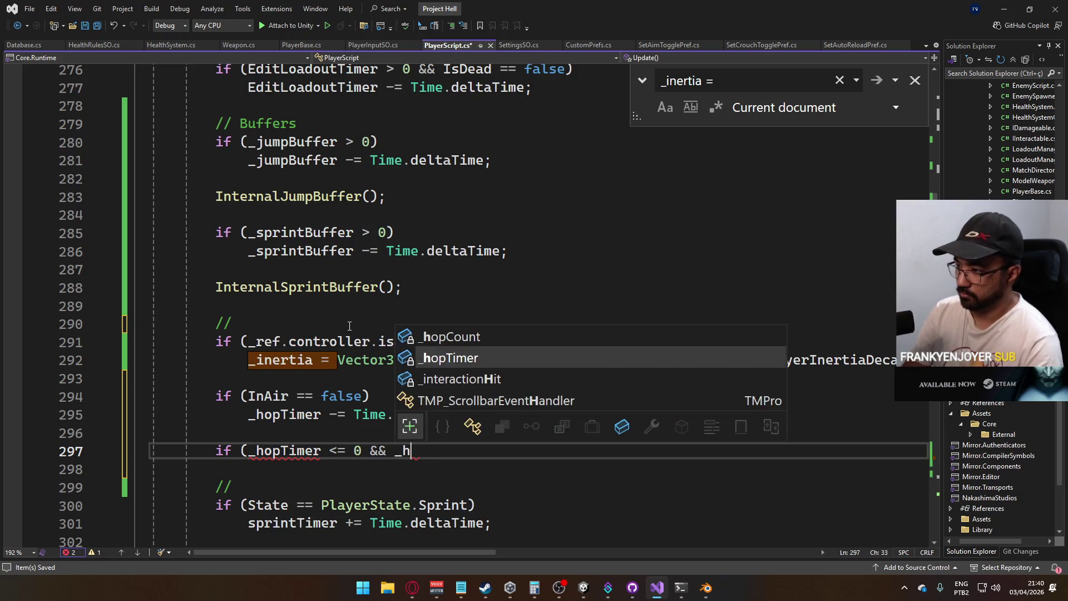
key("Tab")
key("Tab")
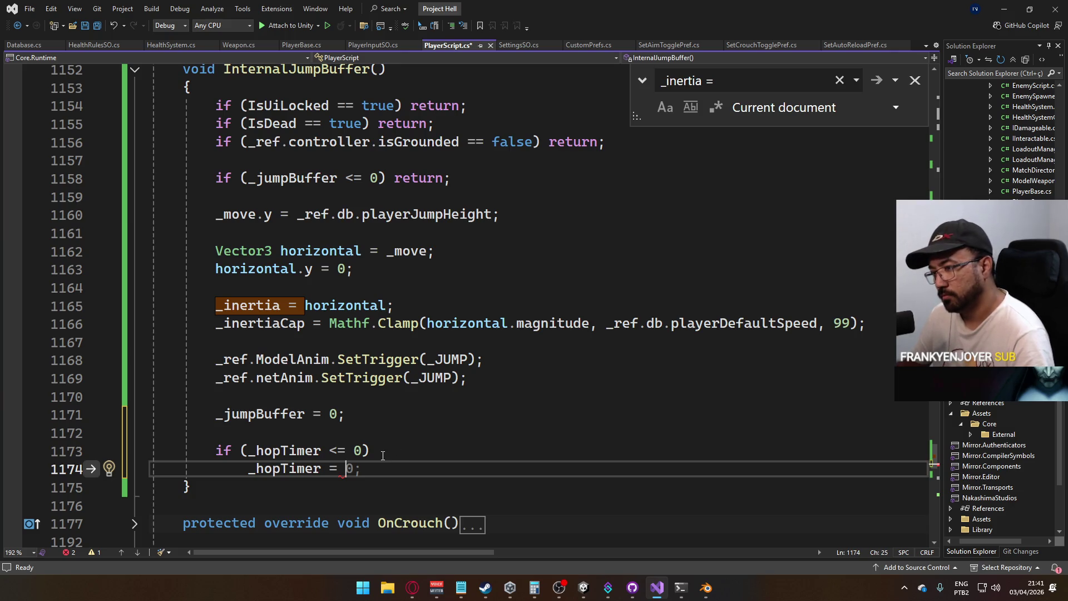
Delete the if (_hopTimer <= 0) line, unindent the unfinished _hopTimer assignment, and switch to Database.cs
left_click_drag(399, 451, 152, 451)
key("BackSpace")
key("Up")
key("Up")
key("Down")
key("Delete")
left_click(248, 451)
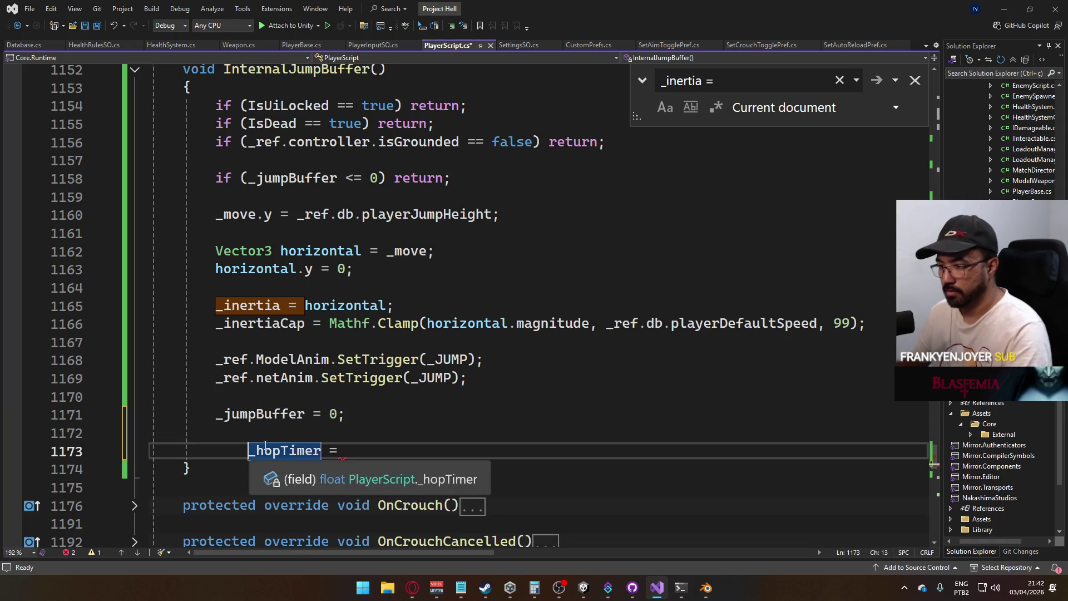
key("BackSpace")
key("End")
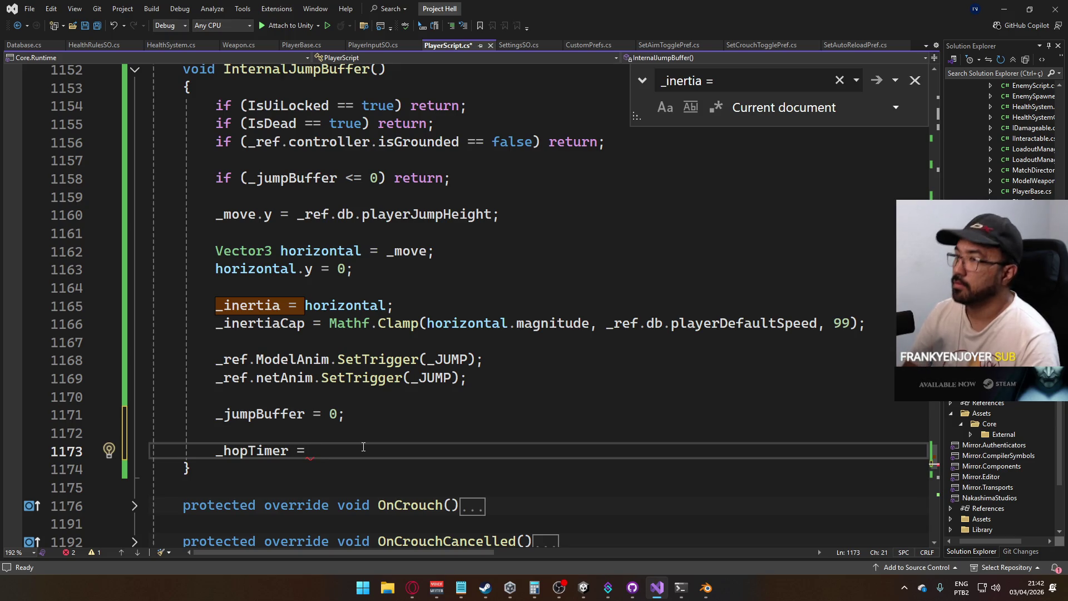
left_click(25, 42)
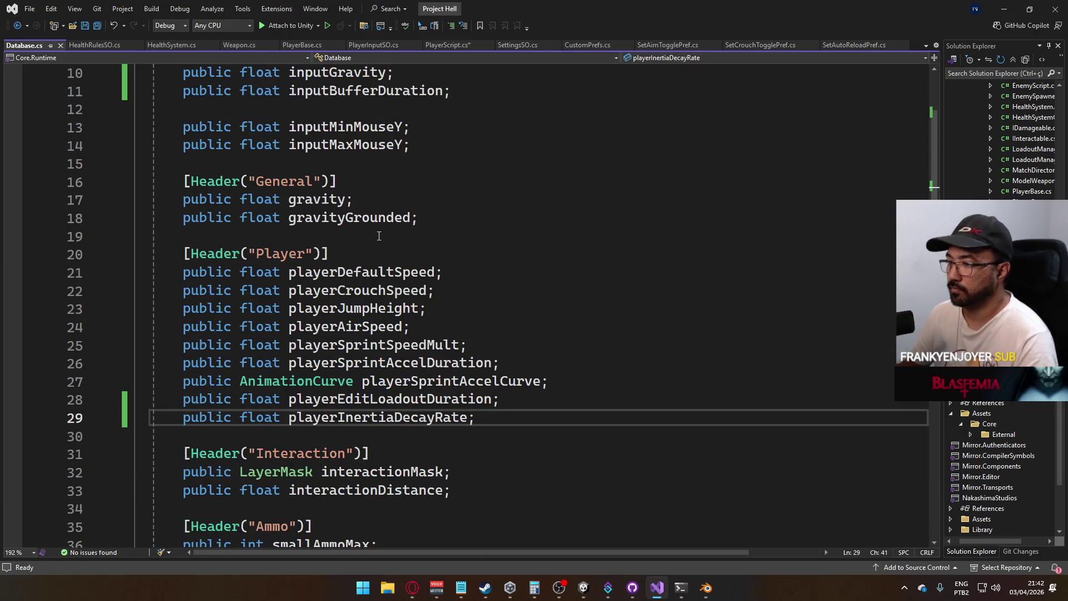
Add public float playerHopDuration; and public AnimationCurve playerHopCurve; below playerInertiaDecayRate, then save
key("Return")
type("pub")
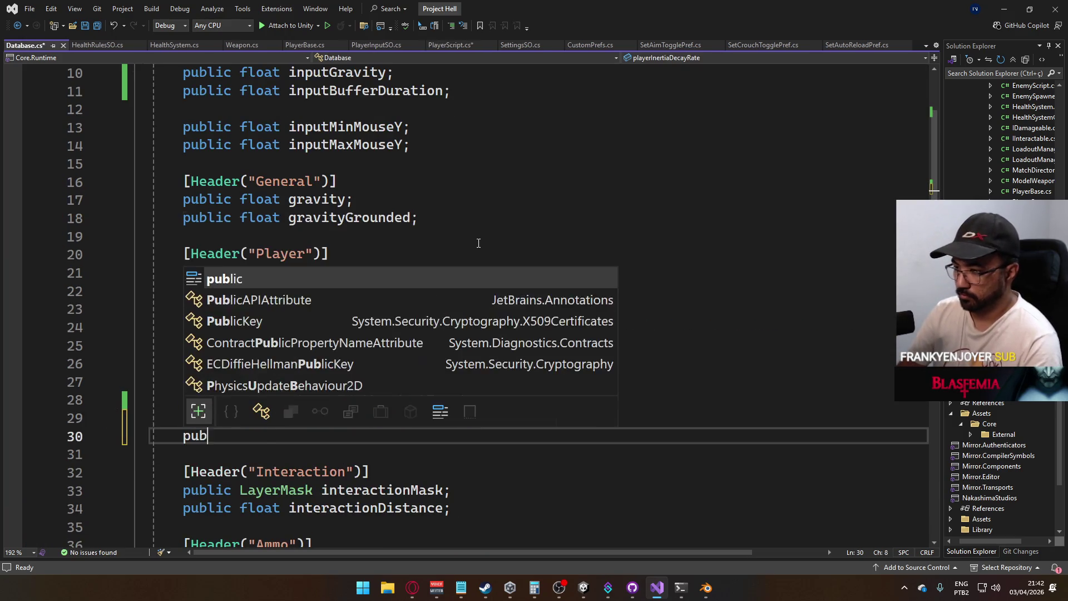
type("lic float play")
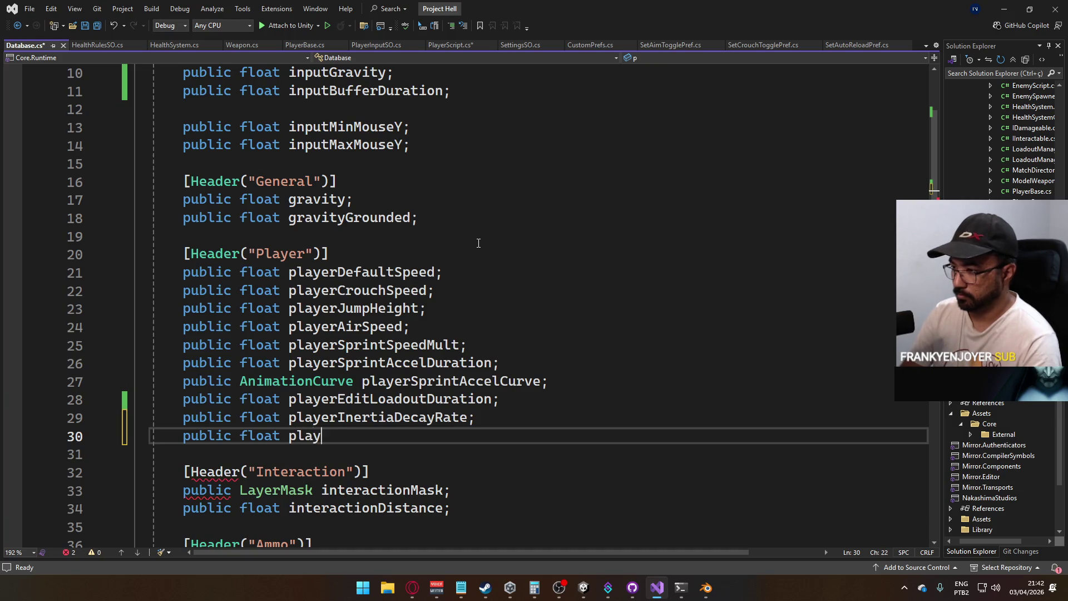
type("erHop")
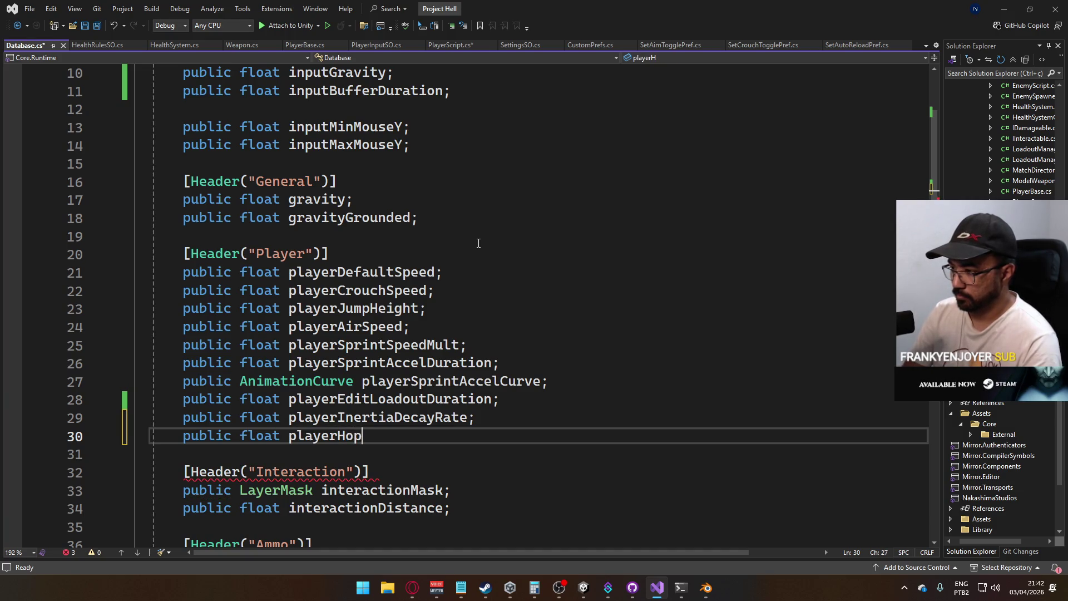
type("Duration;")
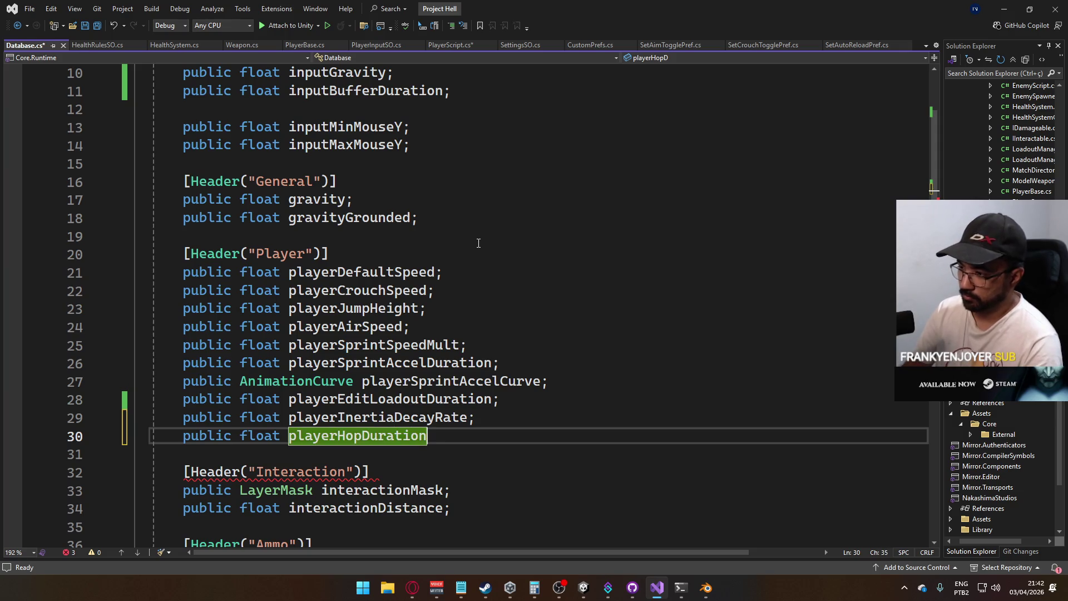
key("Home")
key("Return")
key("End")
key("Return")
type("public A")
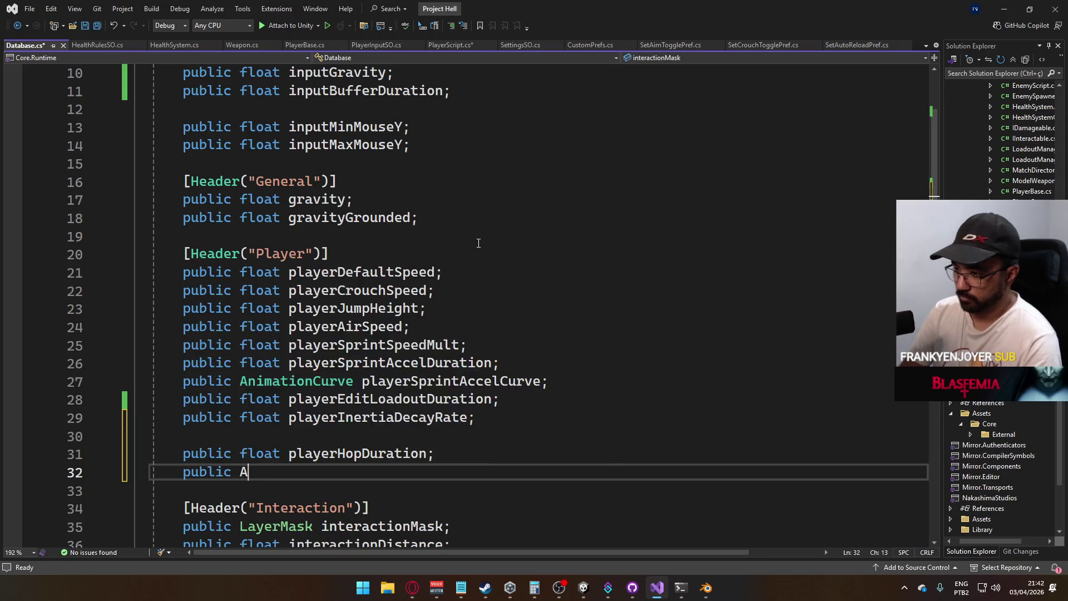
type("nimationCur")
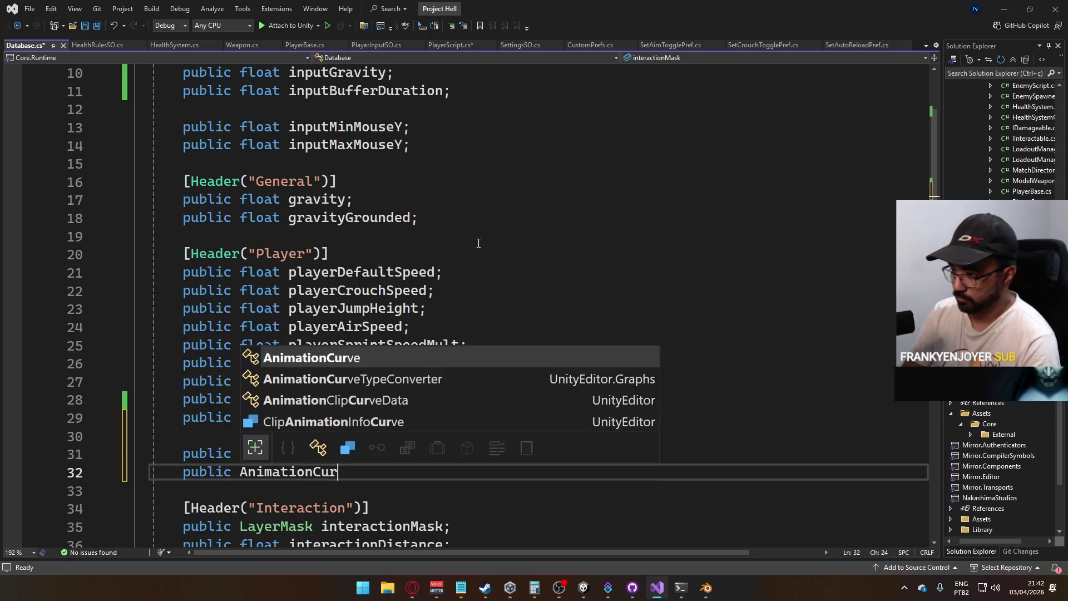
type("ve pl")
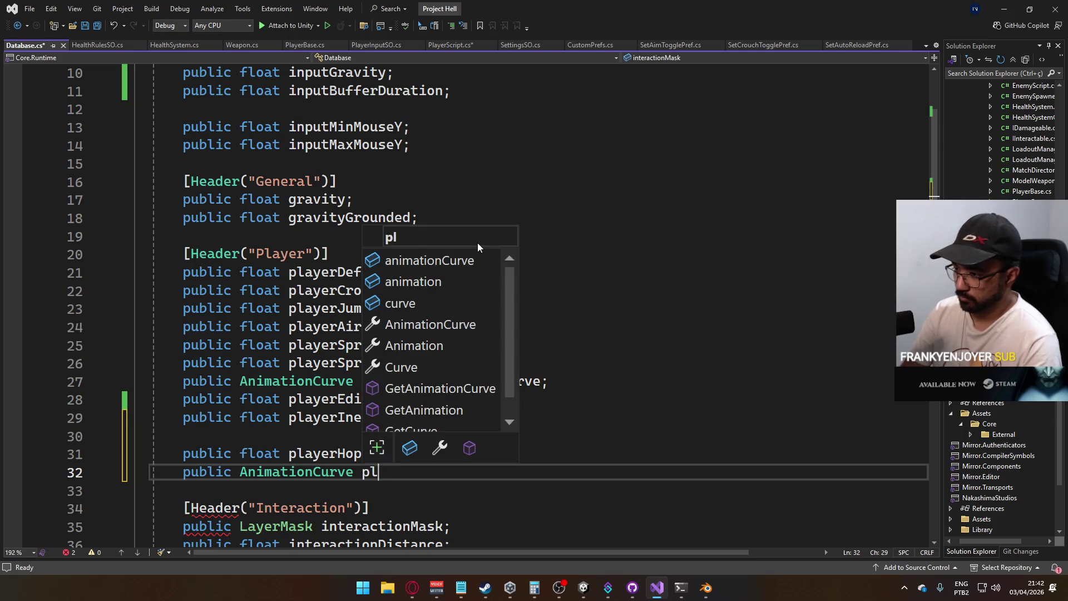
type("ayerHopCu")
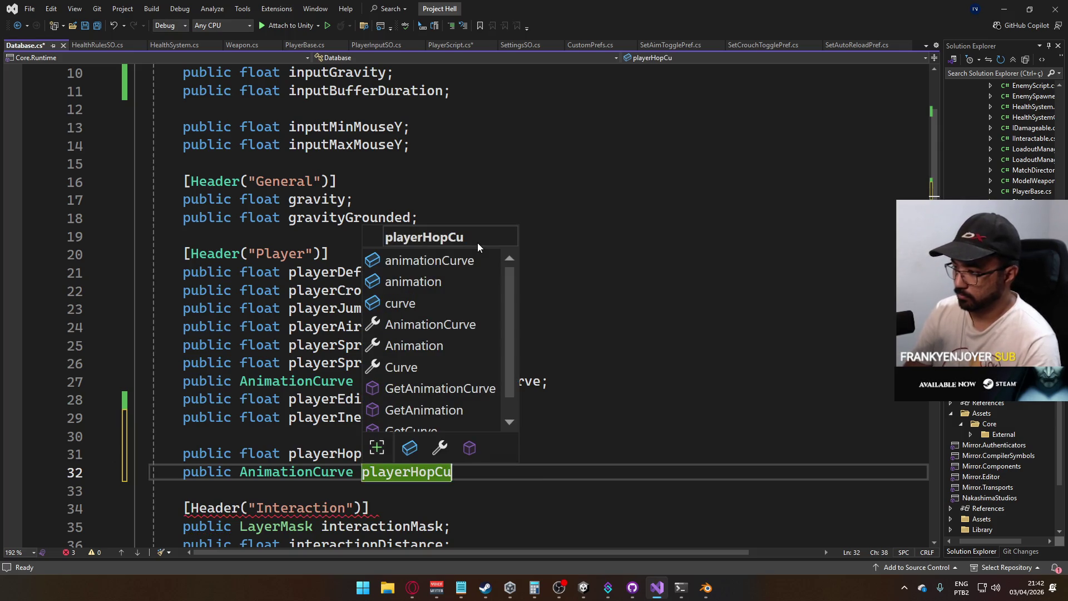
type("rve;")
key("ctrl+s")
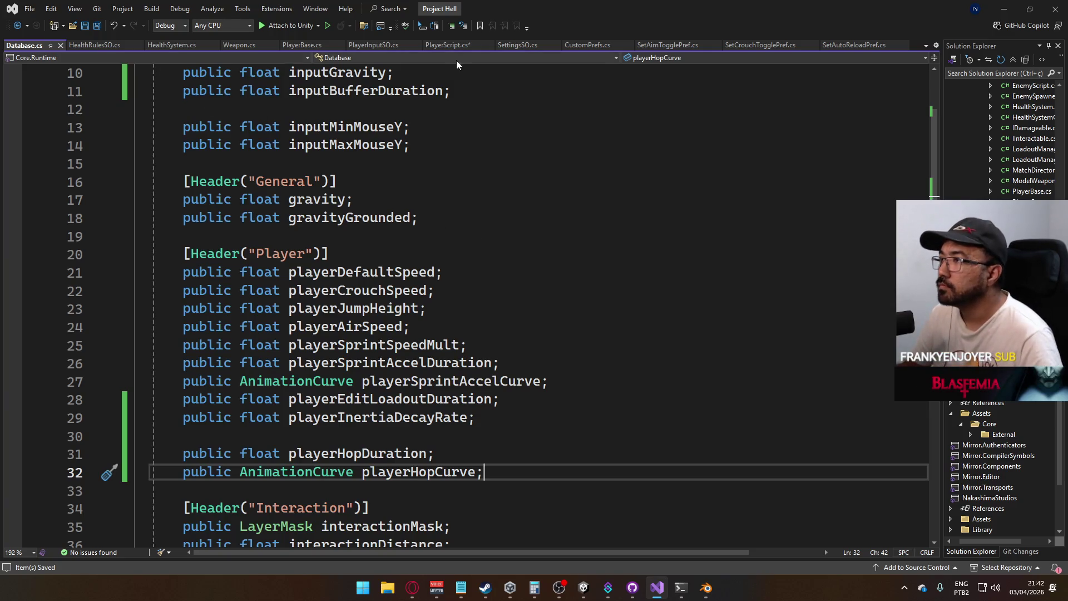
In PlayerScript.cs, complete the line as _hopTimer = _ref.db.playerHopDuration;
left_click(448, 45)
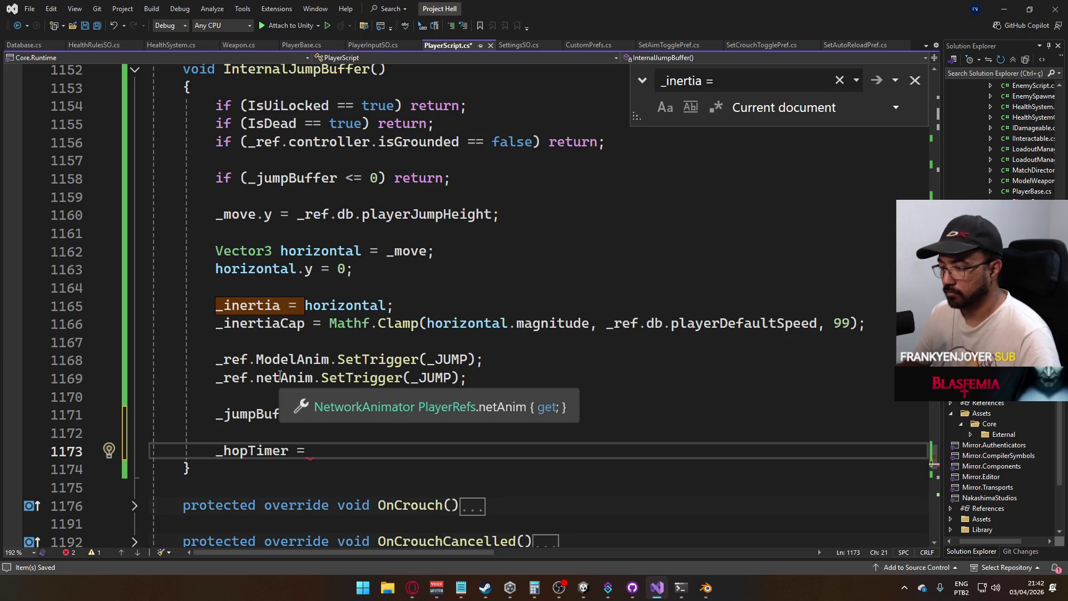
mouse_move(356, 378)
type("_ref.db")
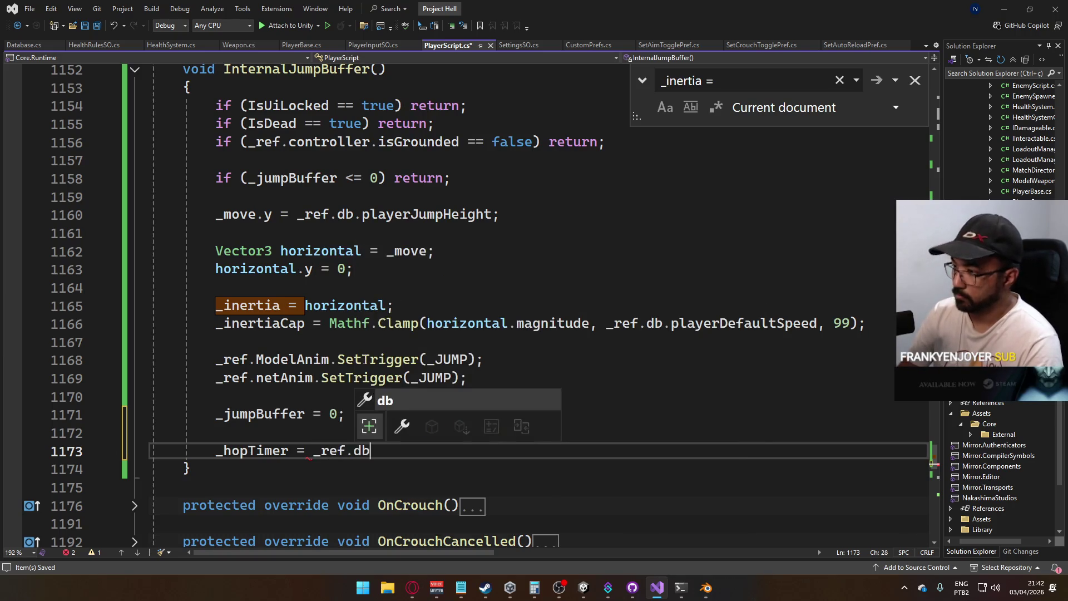
type(".hop")
key("Down")
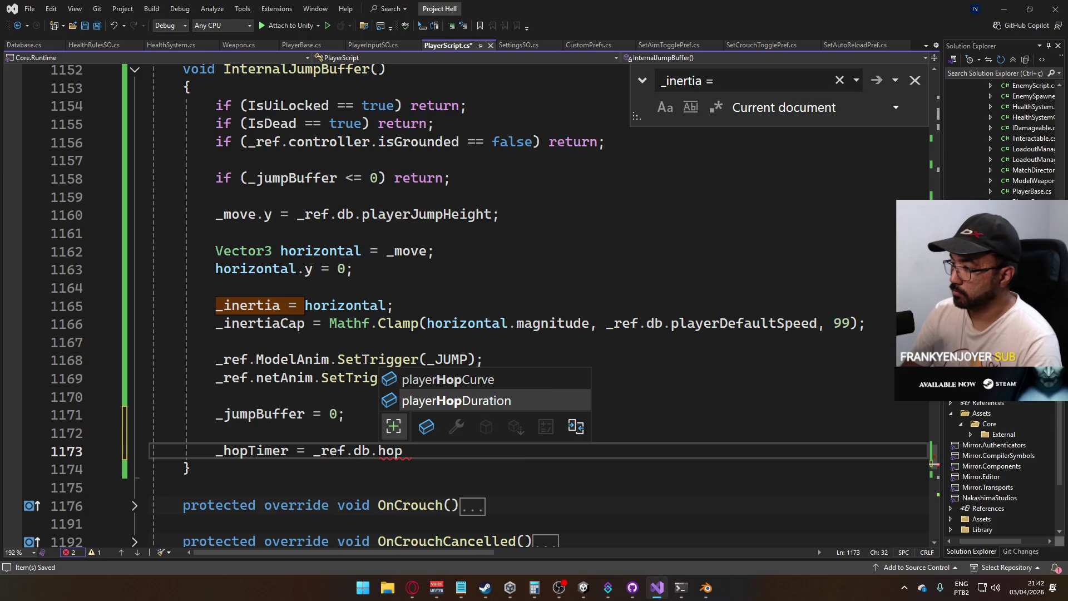
key("Tab")
type(";")
Move the _hopTimer assignment above the _move.y jump-height line
key("shift+Home")
key("ctrl+c")
key("BackSpace")
key("Up")
key("Up")
key("Up")
key("Up")
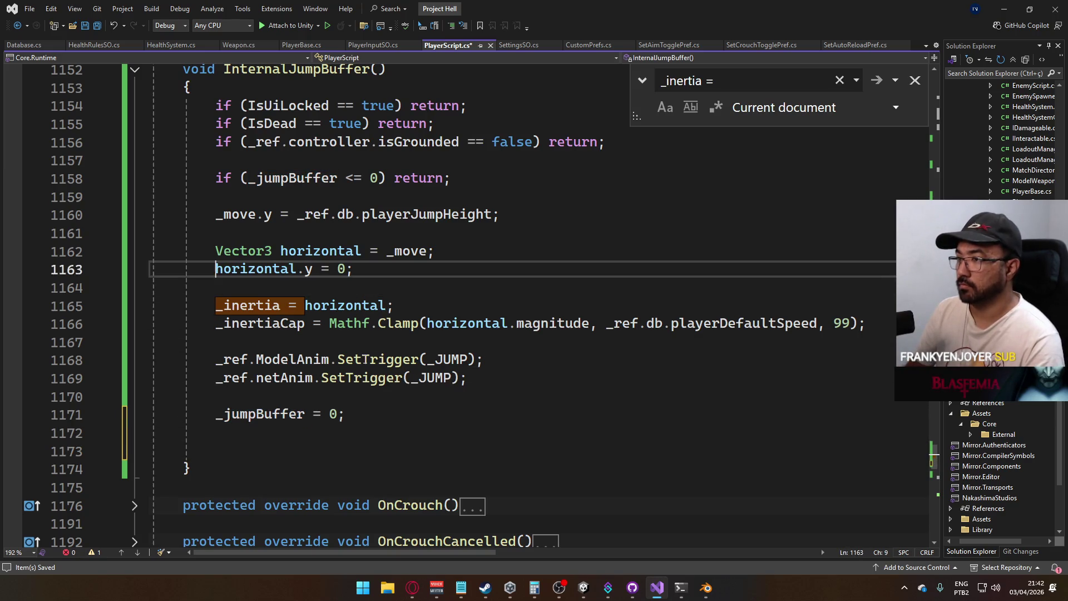
key("Return")
key("Return")
key("Up")
key("ctrl+v")
key("Up")
key("Down")
key("Down")
type("//")
Space out the hop reset with a // comment line and select the _hopTimer name
key("Up")
key("End")
key("Return")
key("Up")
key("Up")
key("Return")
type("//")
key("Down")
key("Down")
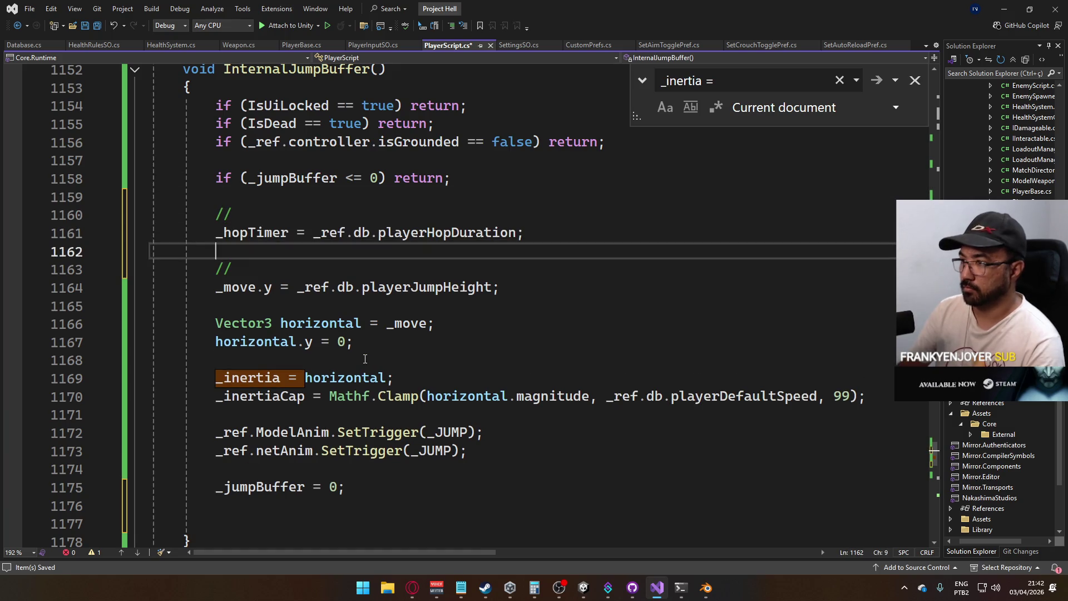
key("Return")
key("Up")
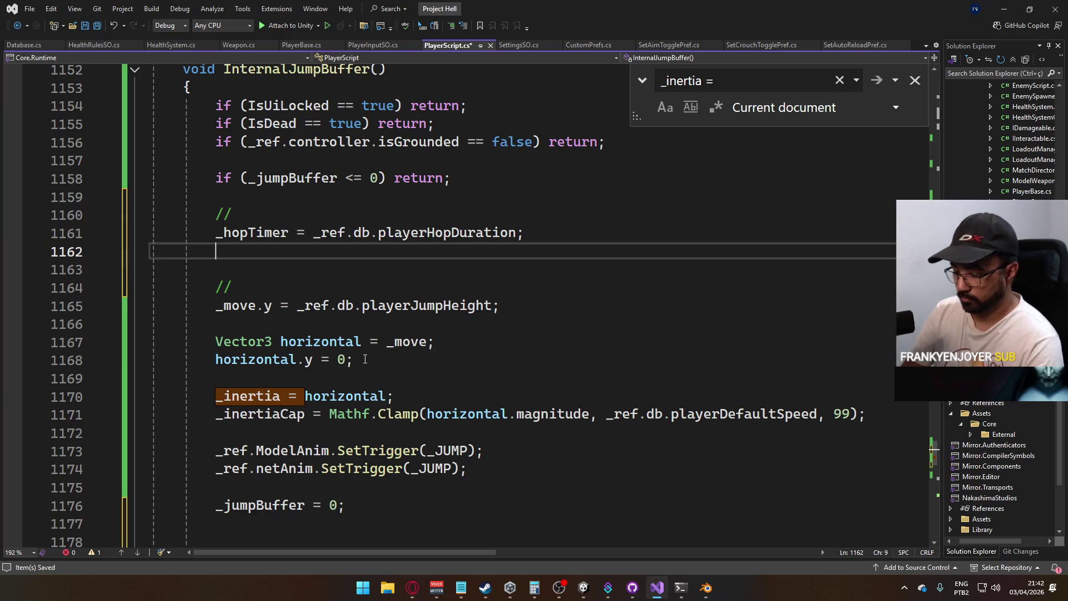
key("Up")
key("ctrl+w")
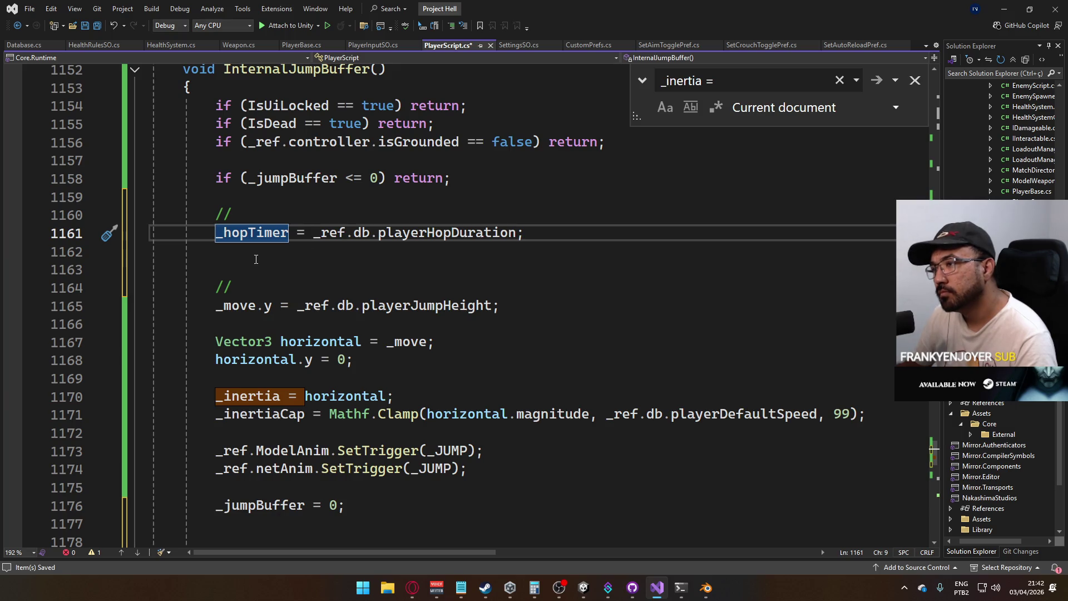
Insert _hopCount++; on line 1161 above the _hopTimer reset, then switch to Database.cs
left_click(298, 217)
key("Return")
type("i")
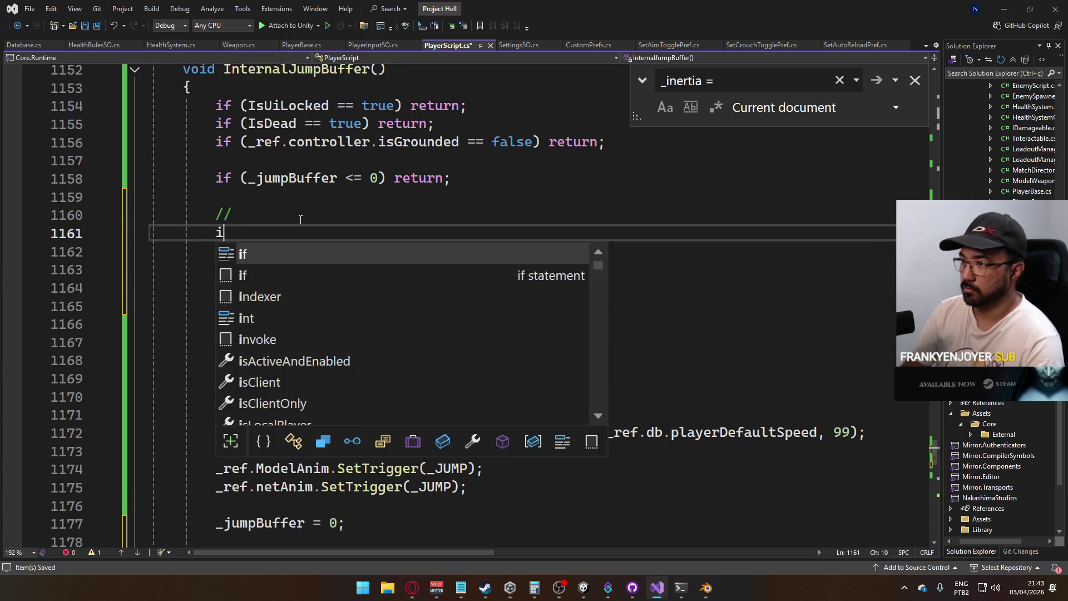
type("f (_hopTimer")
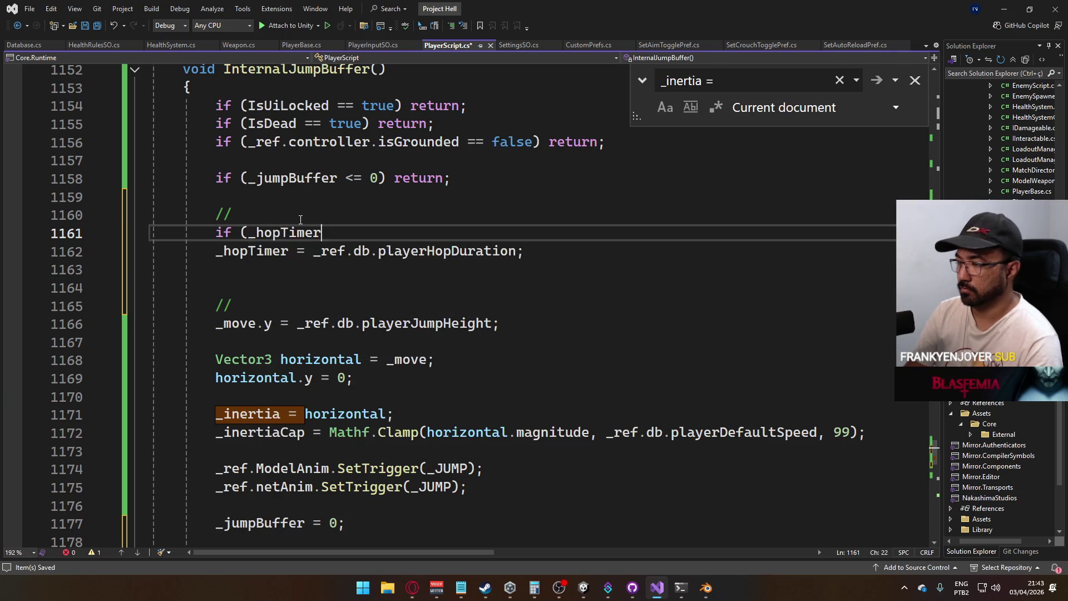
key("BackSpace")
key("BackSpace")
key("BackSpace")
key("BackSpace")
key("BackSpace")
type("Count")
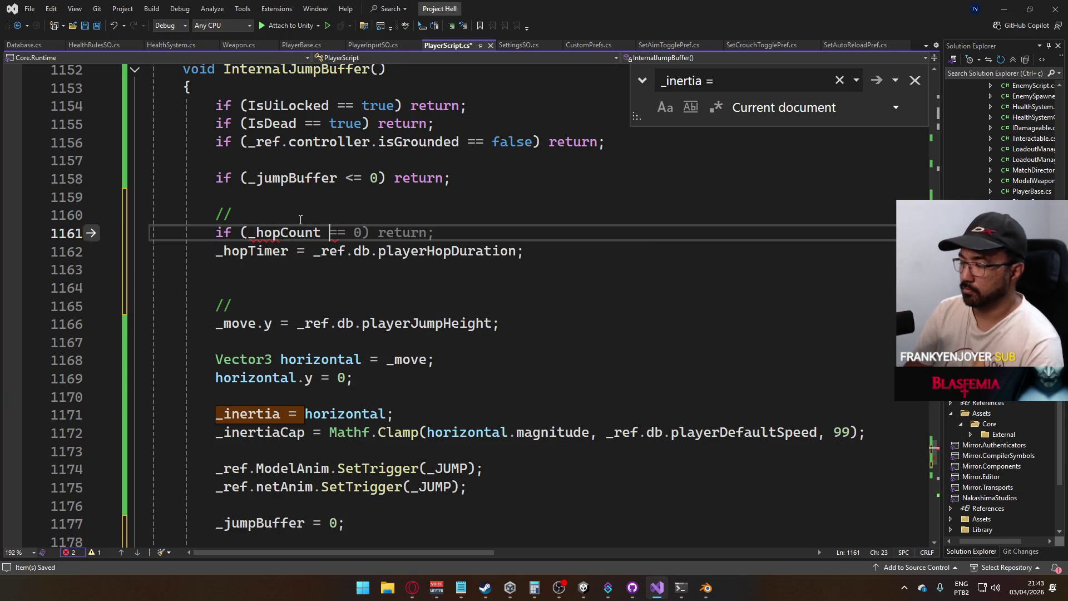
key("BackSpace")
key("BackSpace")
key("BackSpace")
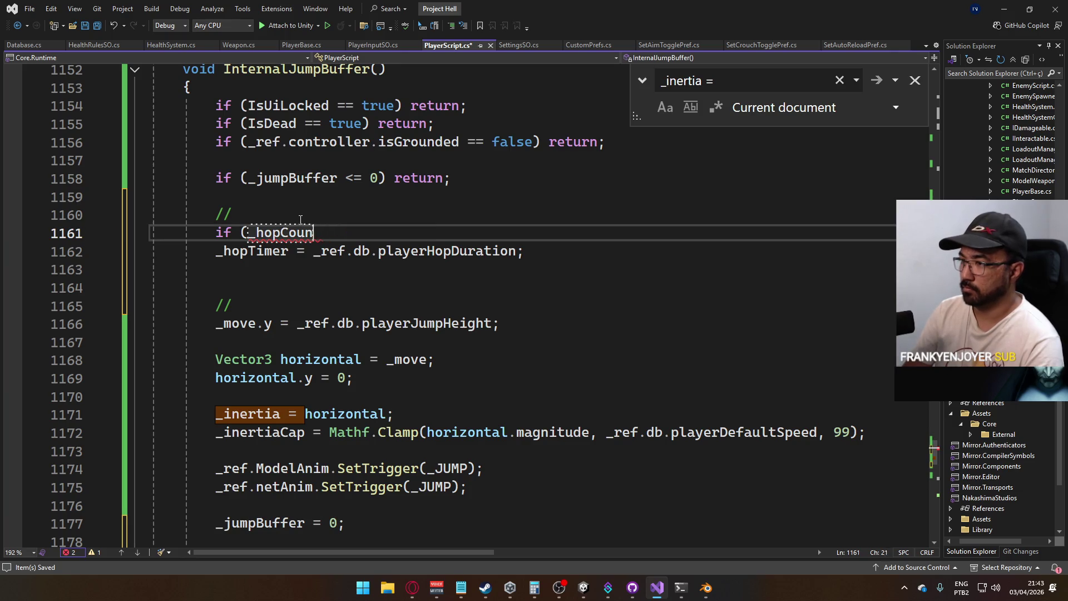
type("Timer")
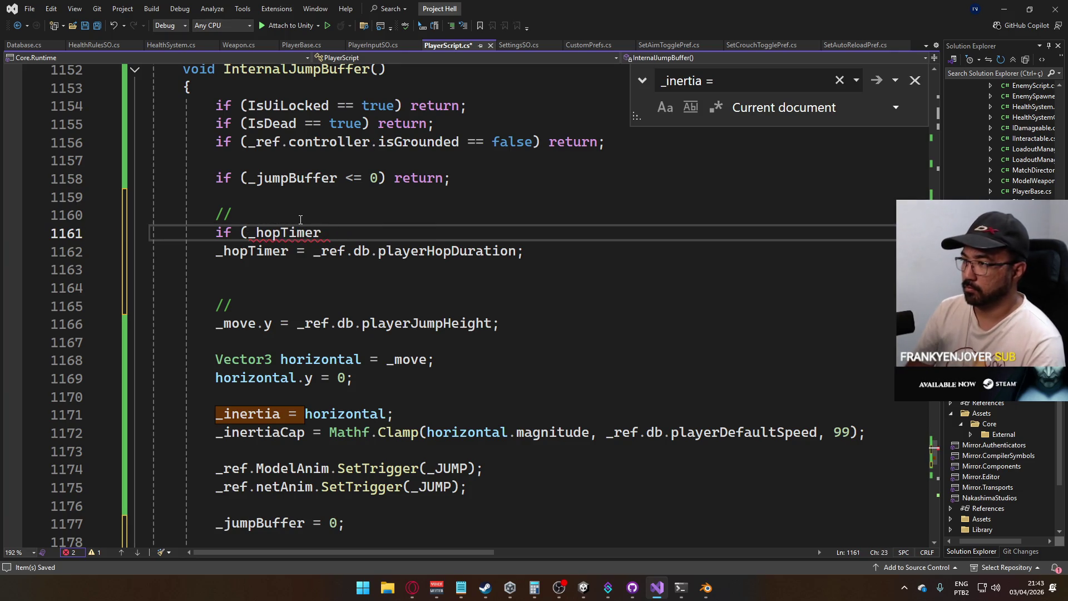
key("BackSpace")
key("BackSpace")
key("BackSpace")
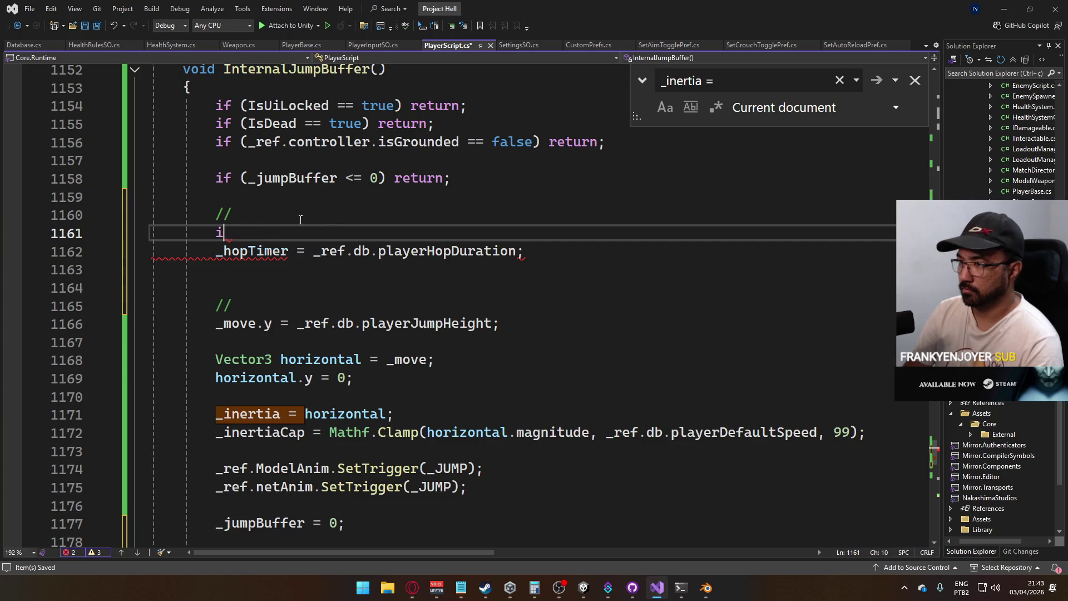
type("_hop")
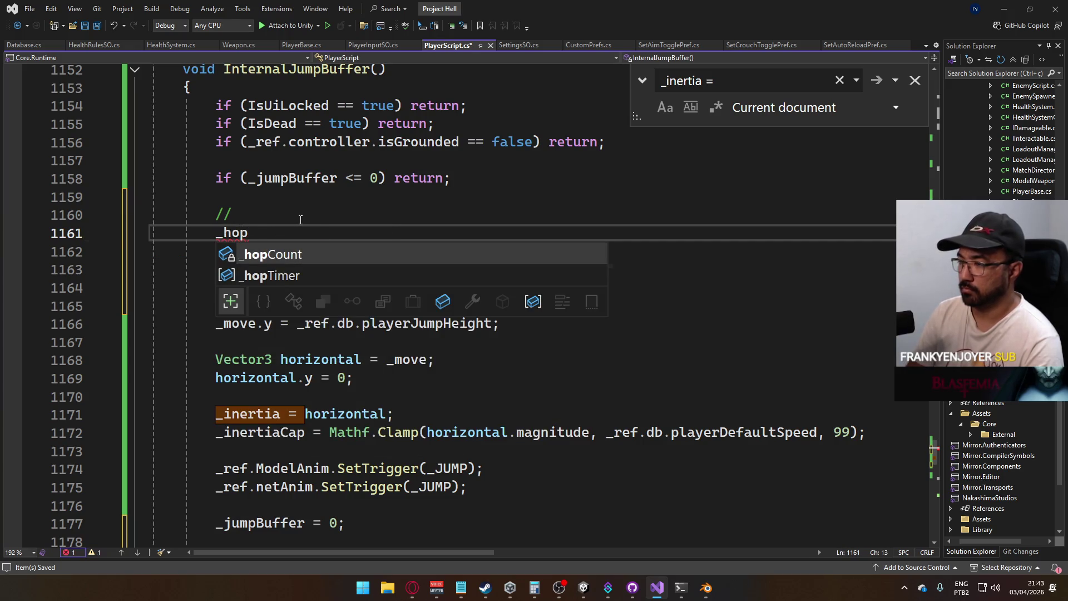
type("Count++;")
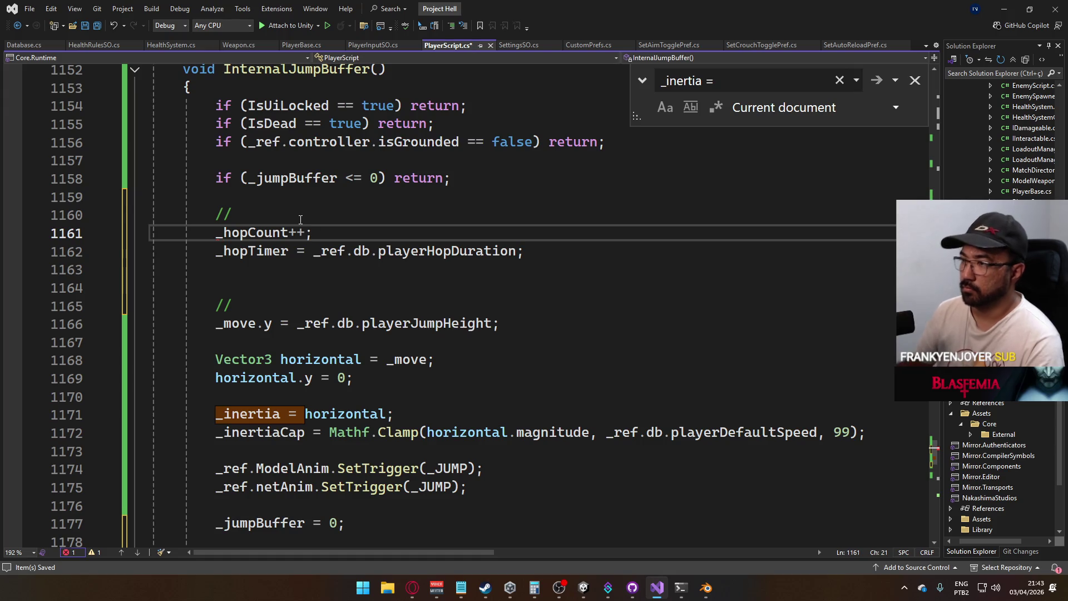
key("Down")
key("Down")
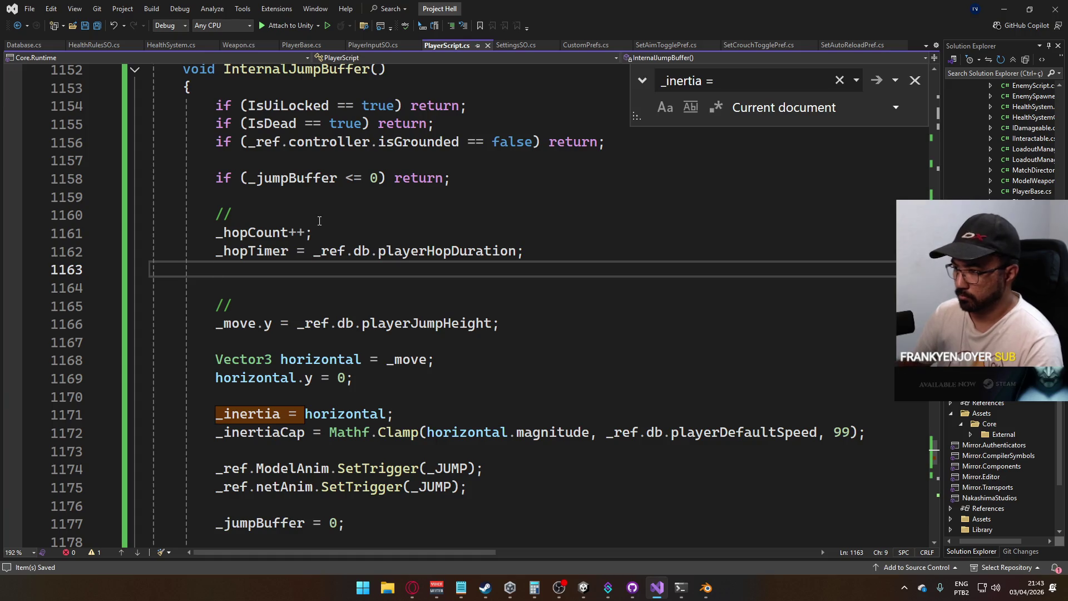
left_click(387, 413)
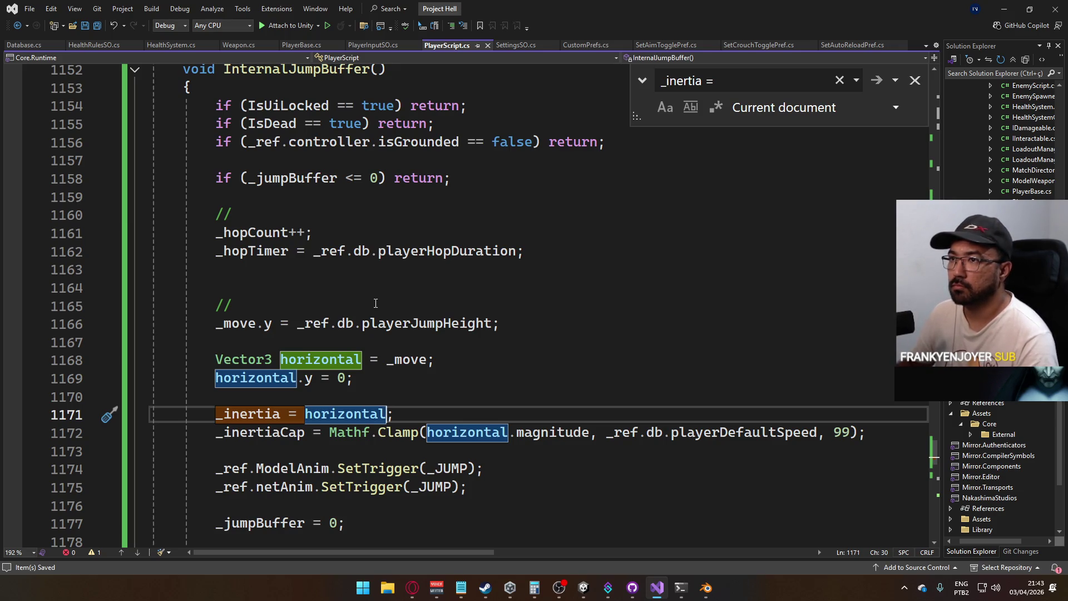
left_click(28, 45)
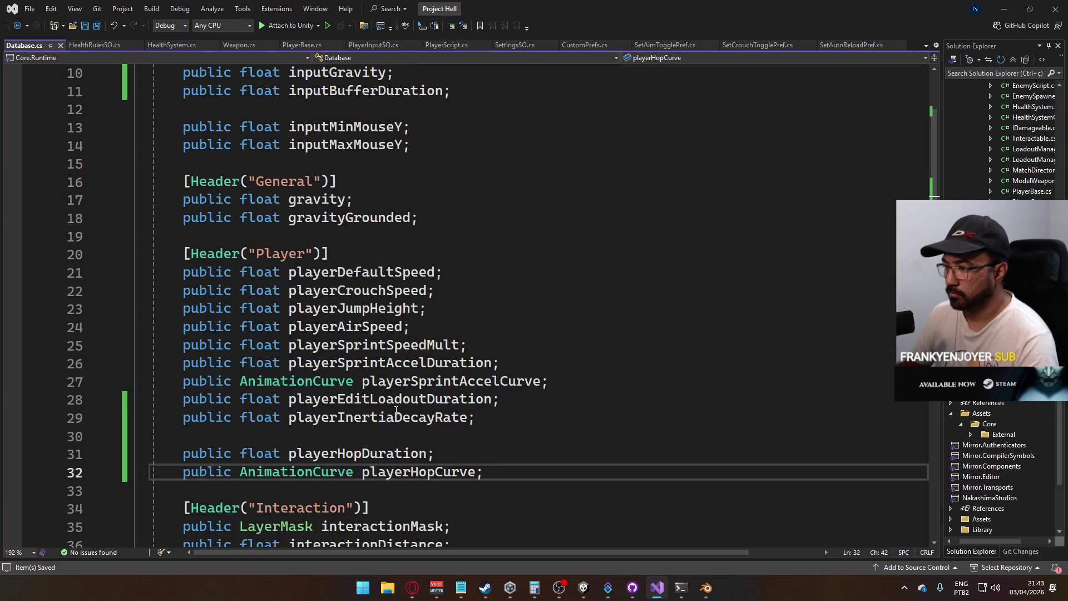
Insert 'inertia' into the playerHopCurve name, making it playerHopinertiaCurve
left_click(435, 472)
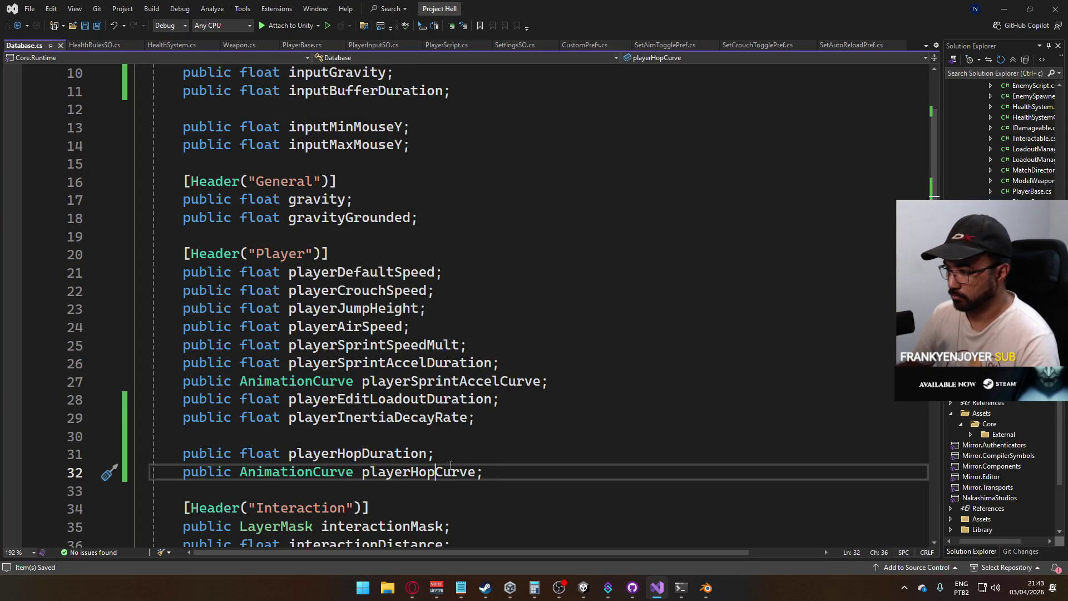
type("inertia")
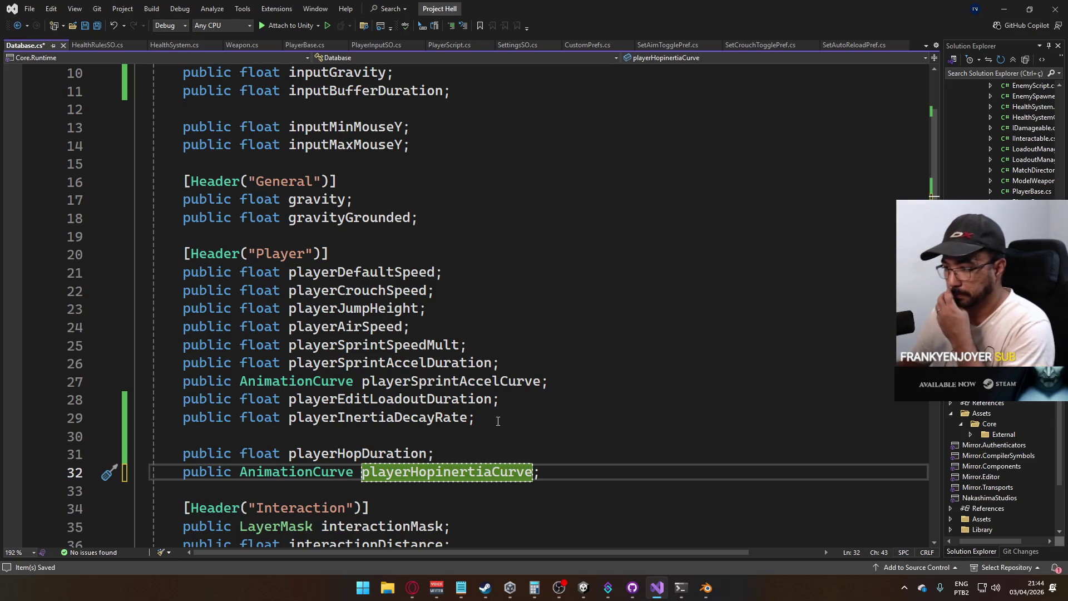
Add 'public AnimationCurve playerHopJumpCurve;' on a new line below the inertia curve field
scroll(498, 421, "down", 2)
left_click(563, 351)
left_click(565, 367)
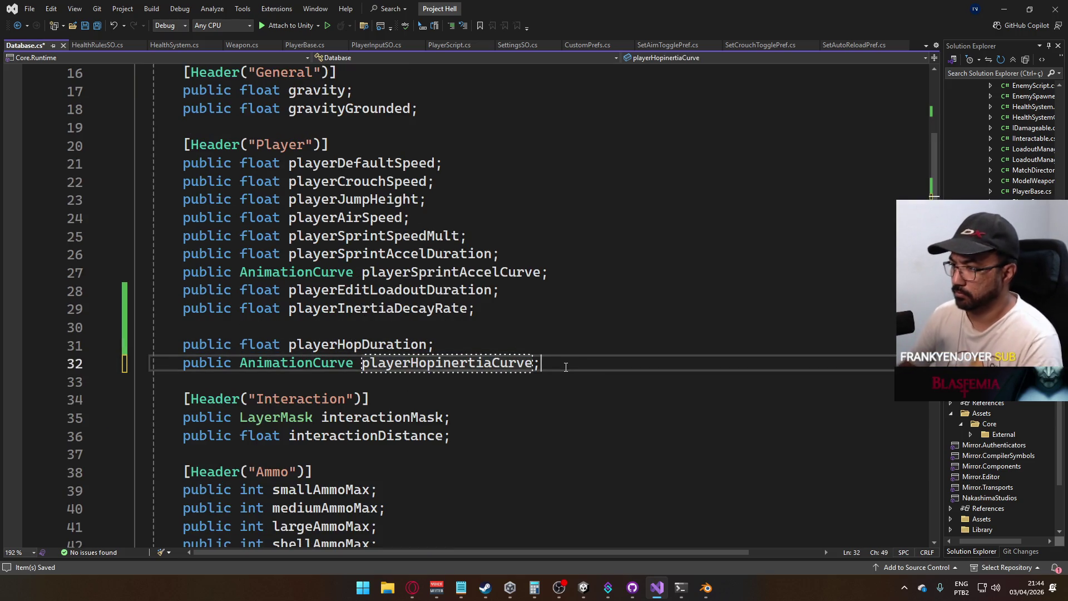
key("Return")
type("public AnimationCurve ")
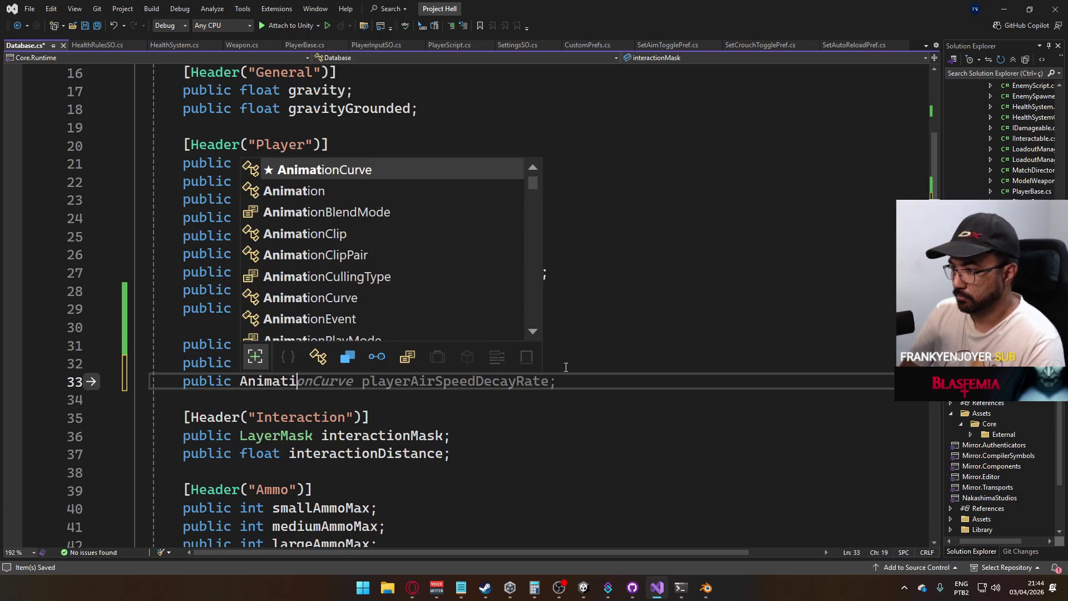
type("pla")
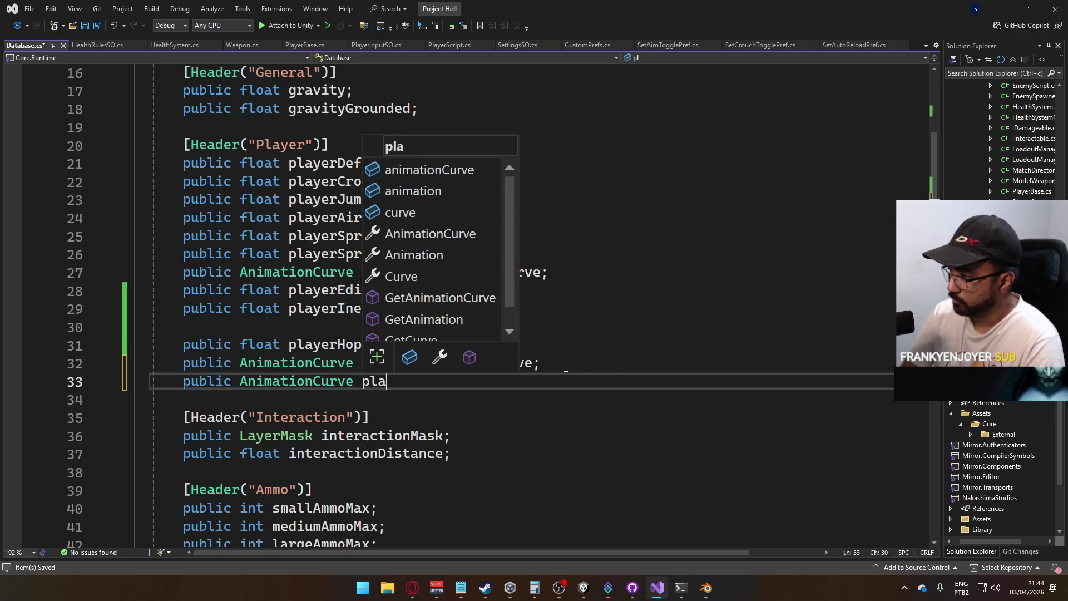
type("yerHopJum")
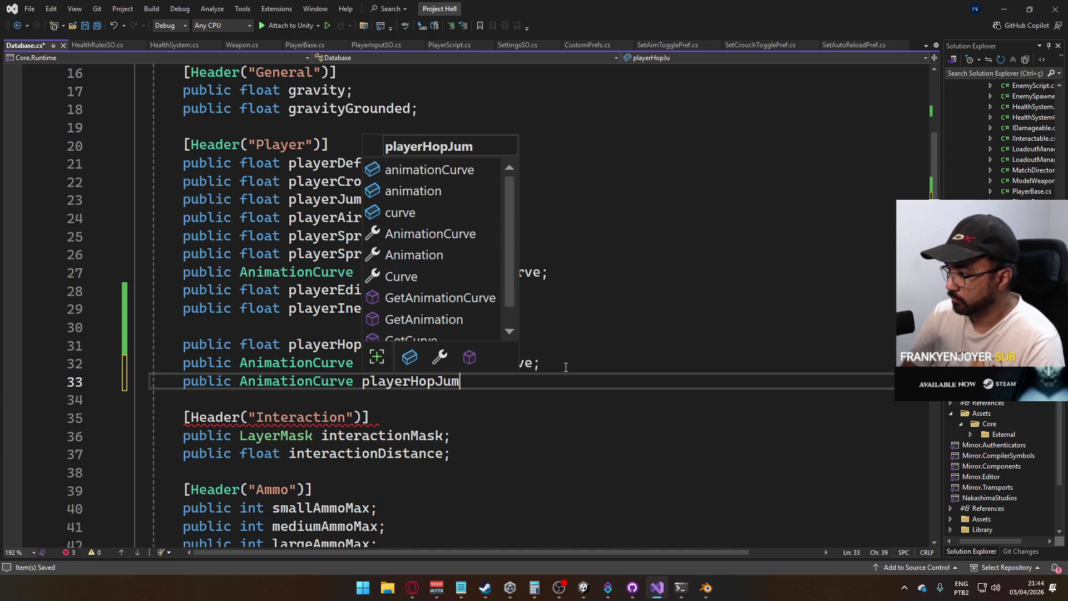
type("pCurve;")
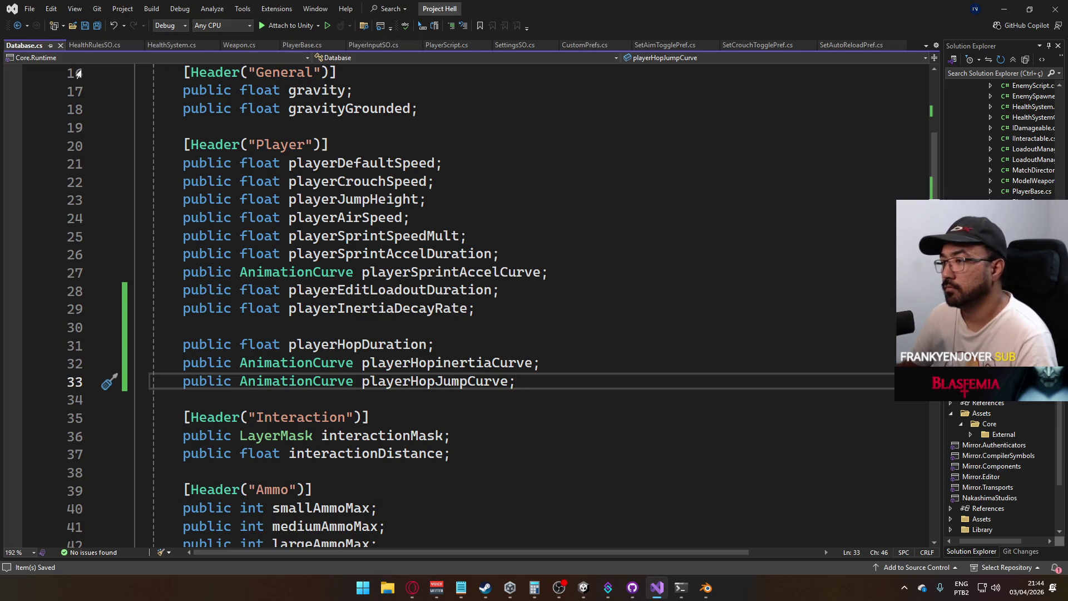
Capitalise the inertia field to playerHopInertiaCurve, save Database.cs, and return to PlayerScript.cs
left_click(429, 348)
left_click(443, 362)
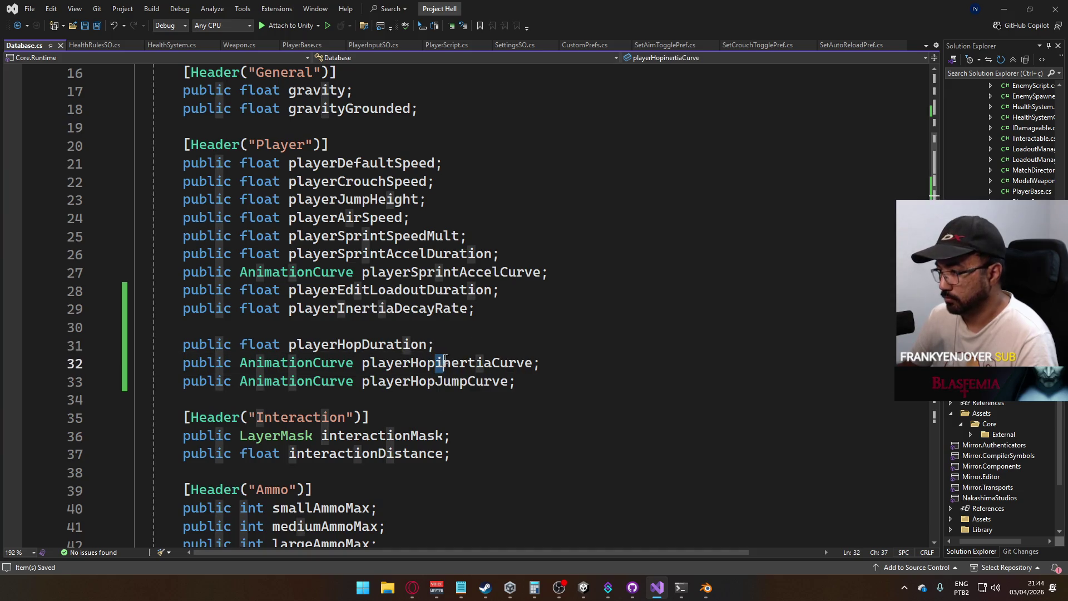
key("Delete")
type("I")
key("ctrl+s")
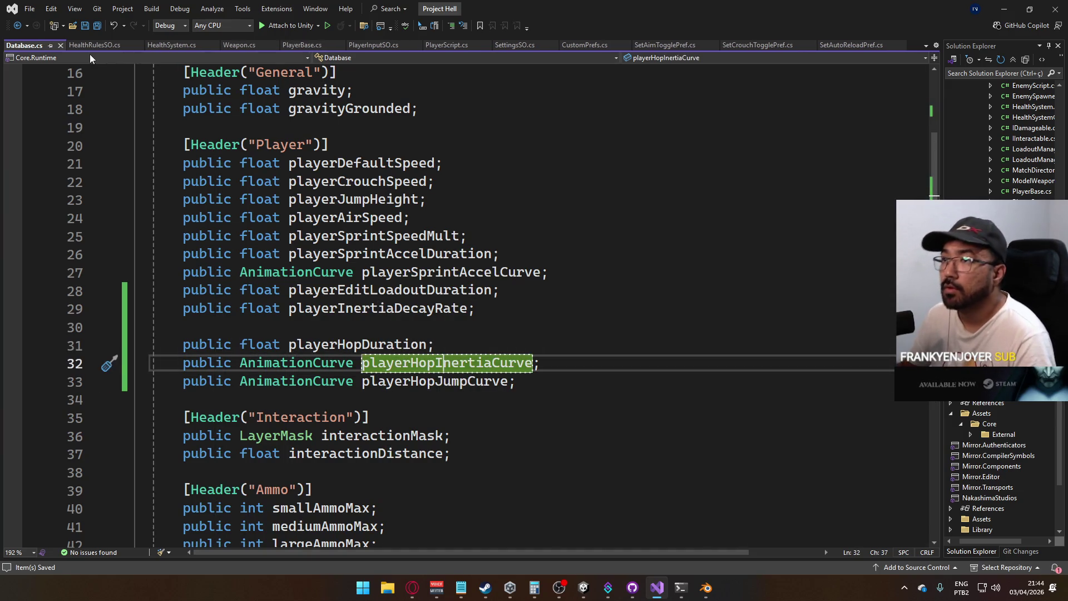
left_click(447, 44)
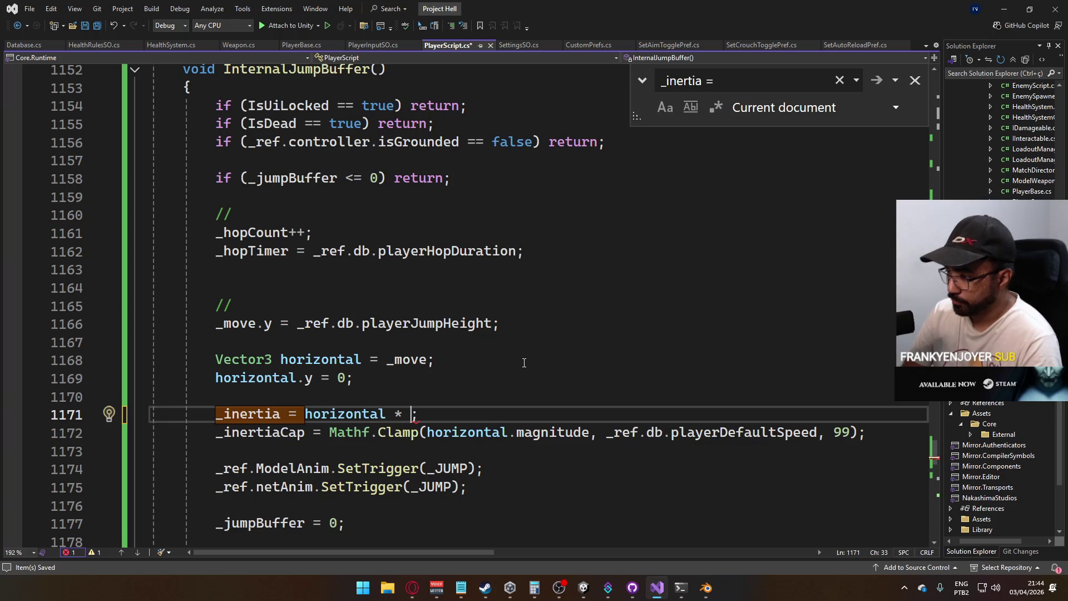
Scale the inertia by _ref.db.playerHopInertiaCurve.Evaluate(_hopCount) and save PlayerScript.cs
type("A")
key("BackSpace")
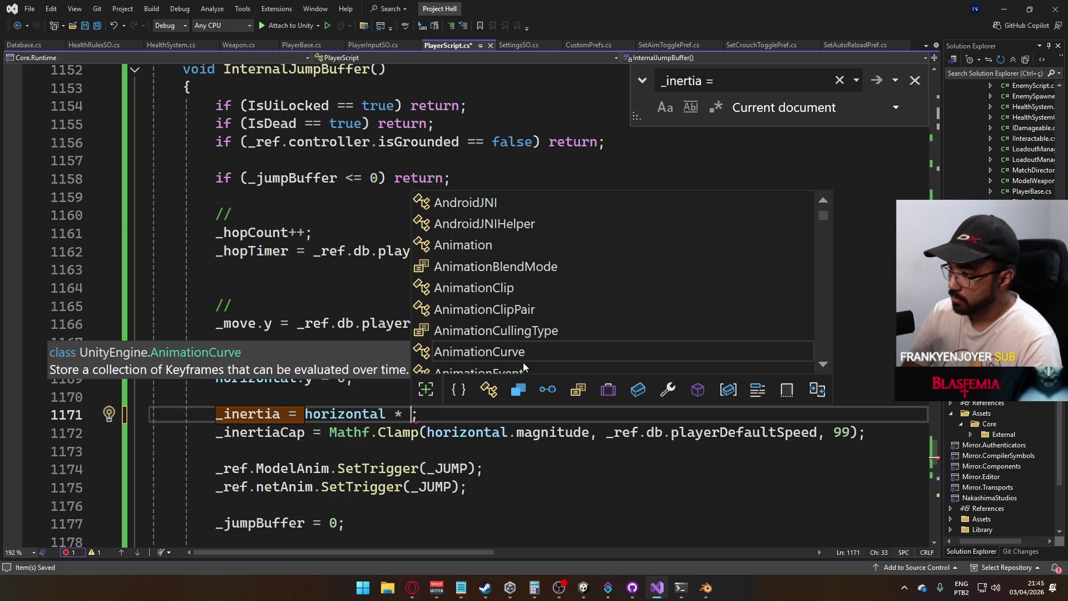
type("_re")
type("f.db.hop")
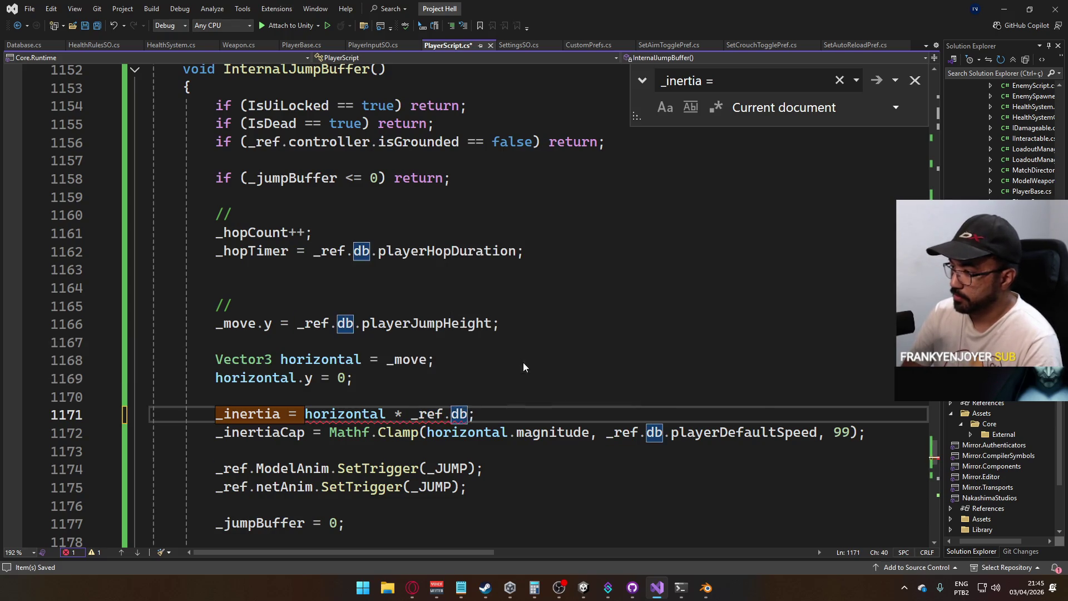
key("Down")
key("Tab")
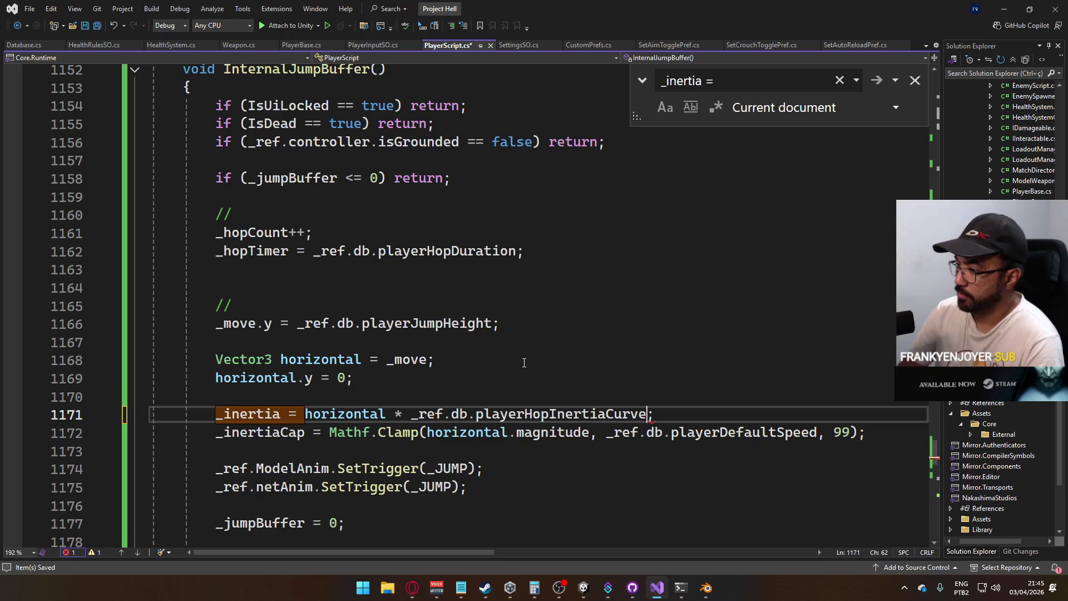
type(".eva")
key("Tab")
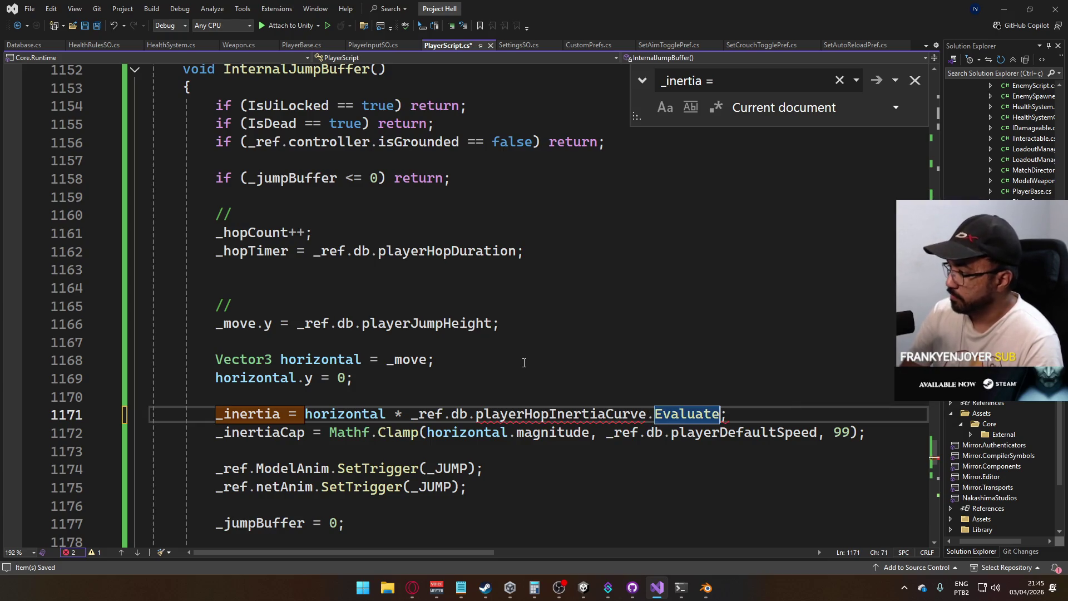
type("(_hop")
key("Tab")
type(")")
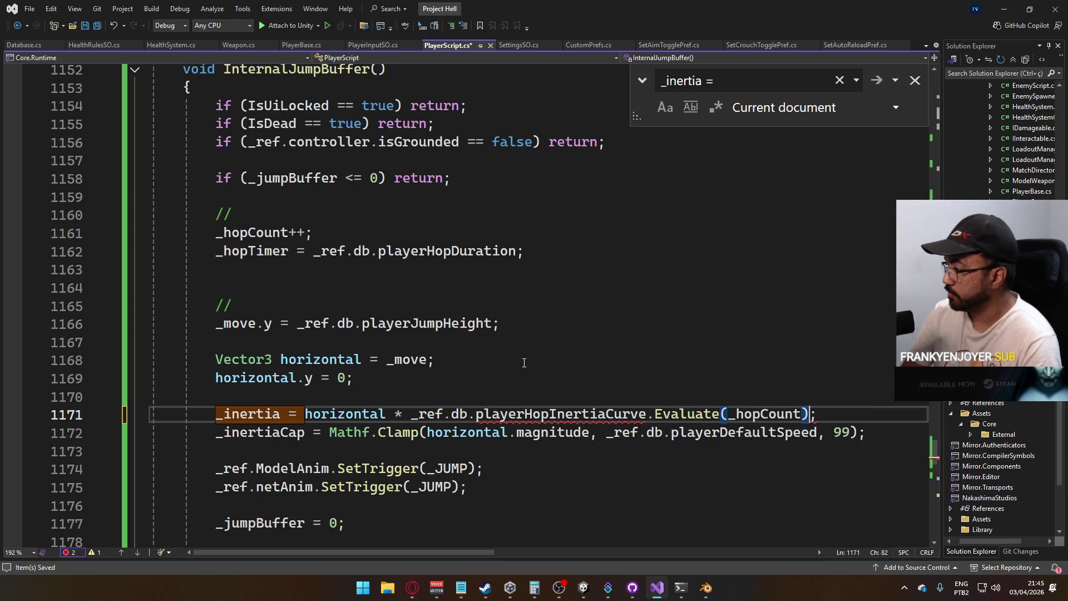
key("ctrl+s")
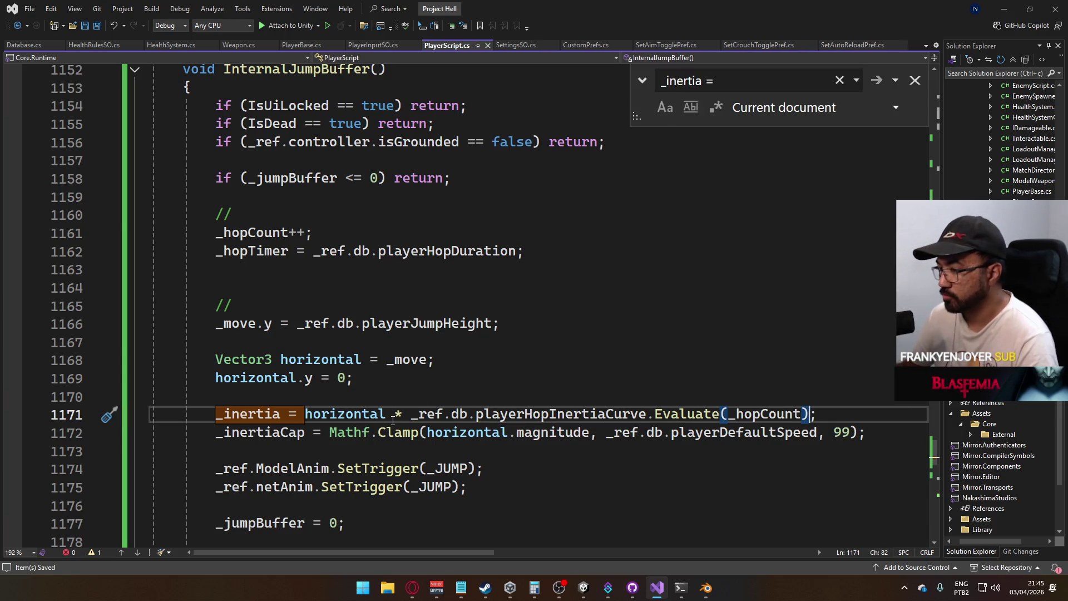
Multiply playerJumpHeight on line 1166 by _ref.db.playerHopJumpCurve.Evaluate(_hopCount) and save
double_click(440, 323)
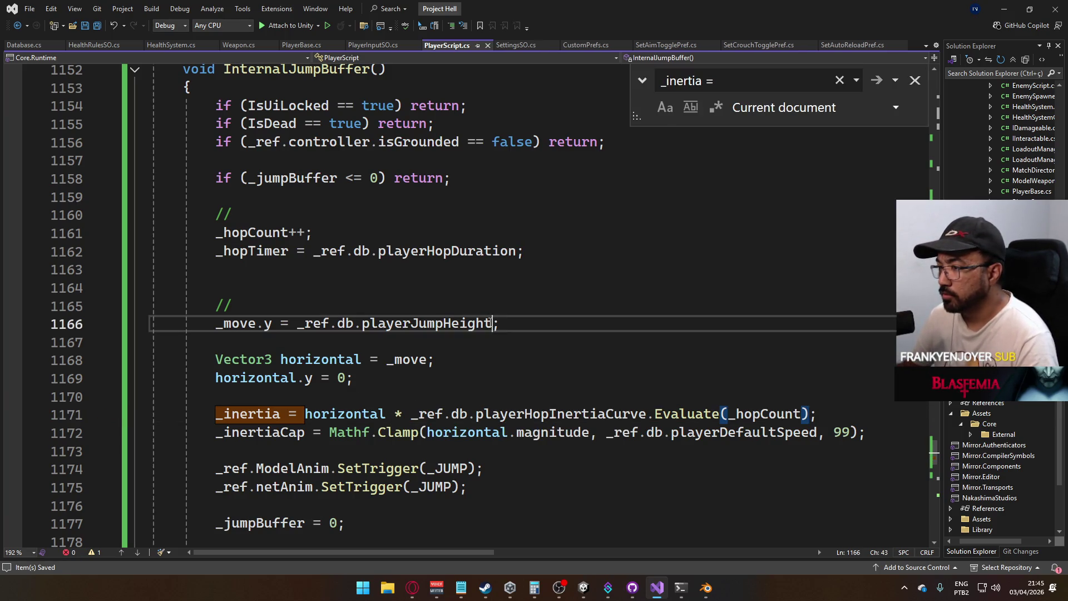
key("Right")
type("*")
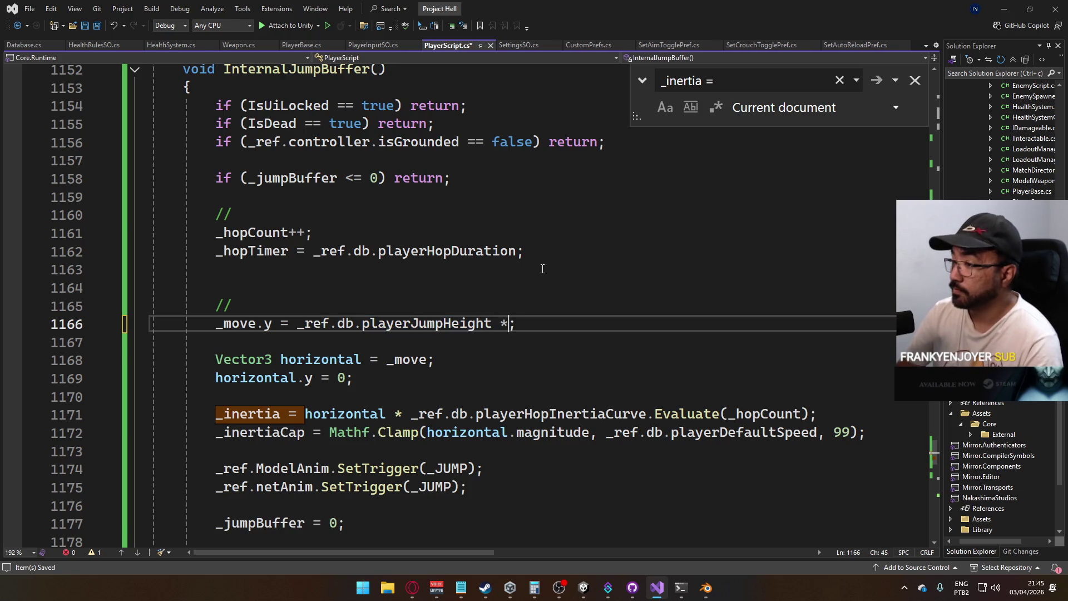
type("_ref.db.ju")
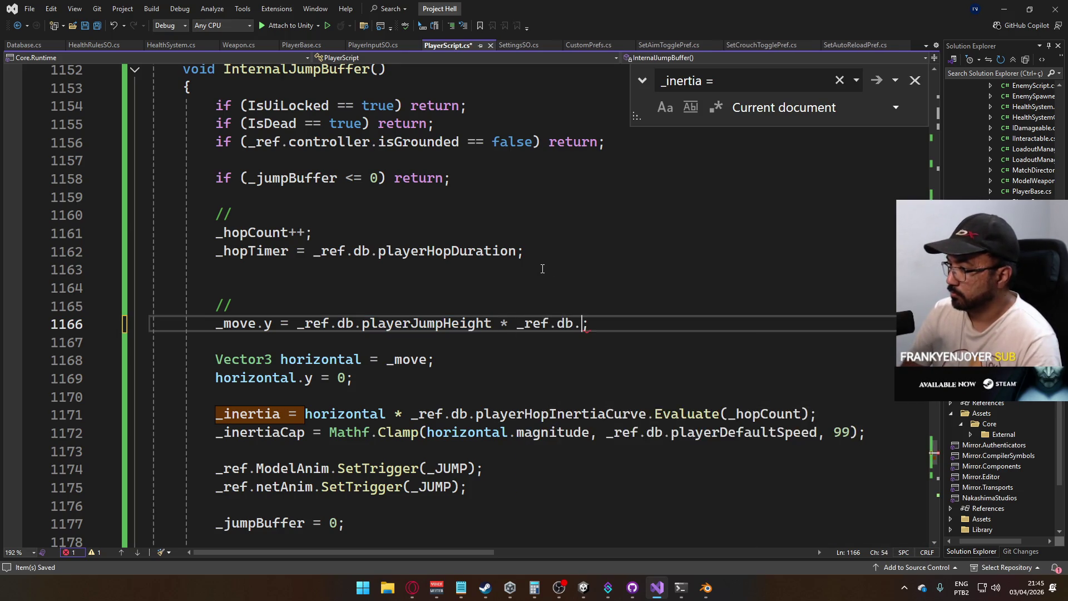
type("mp")
key("Up")
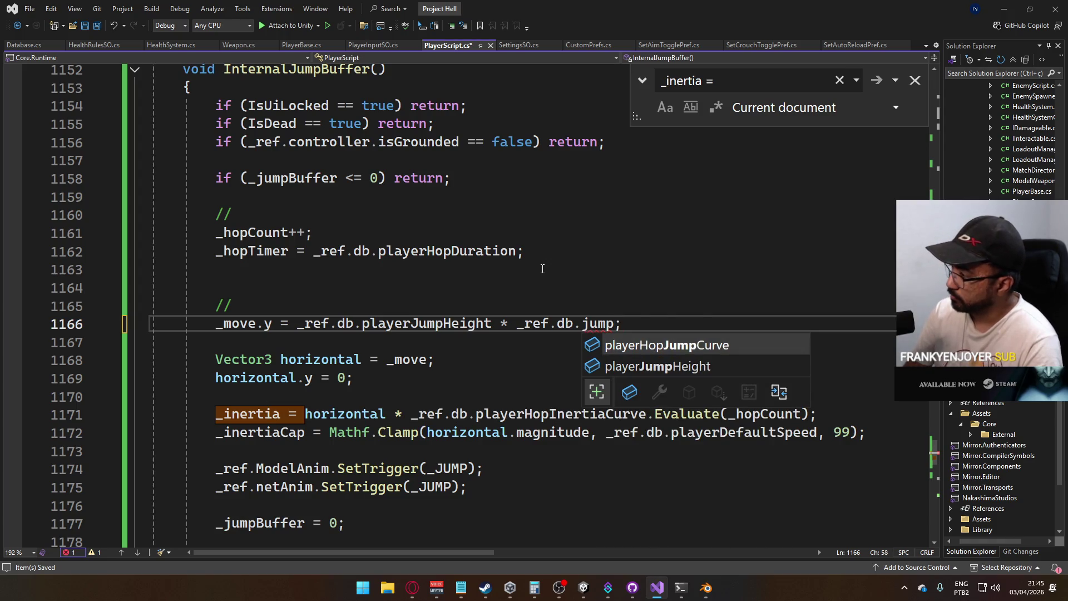
key("Tab")
type(".e")
key("Tab")
type("(_hop")
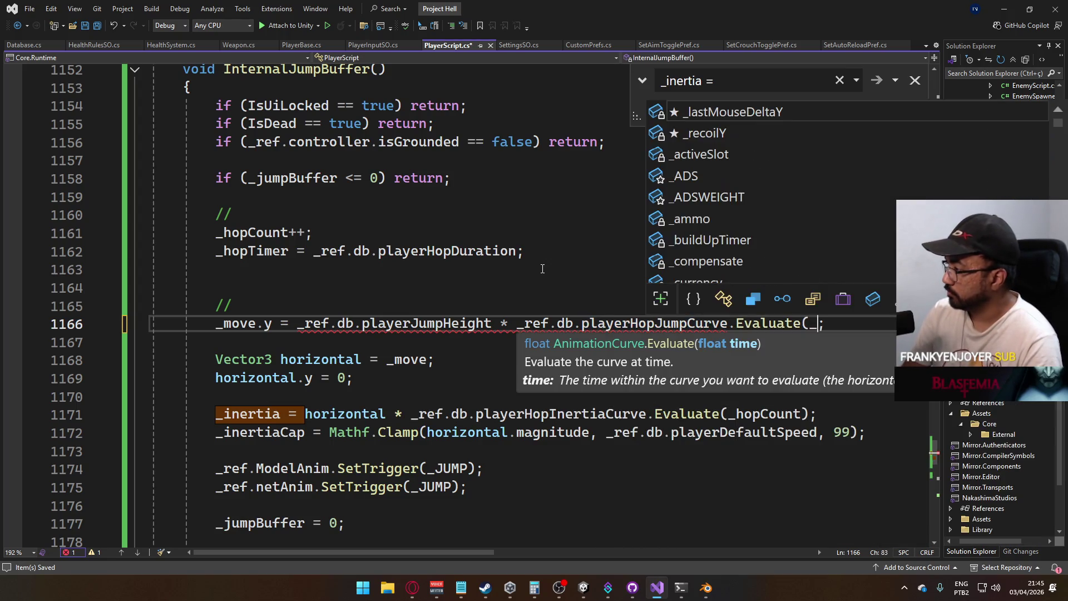
key("Tab")
type(")")
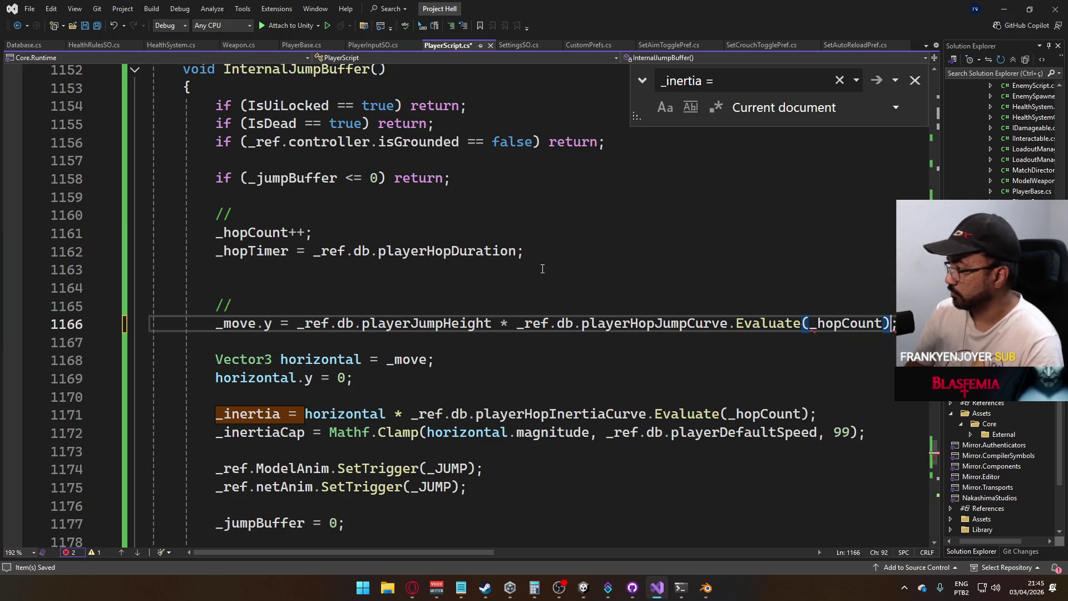
key("ctrl+s")
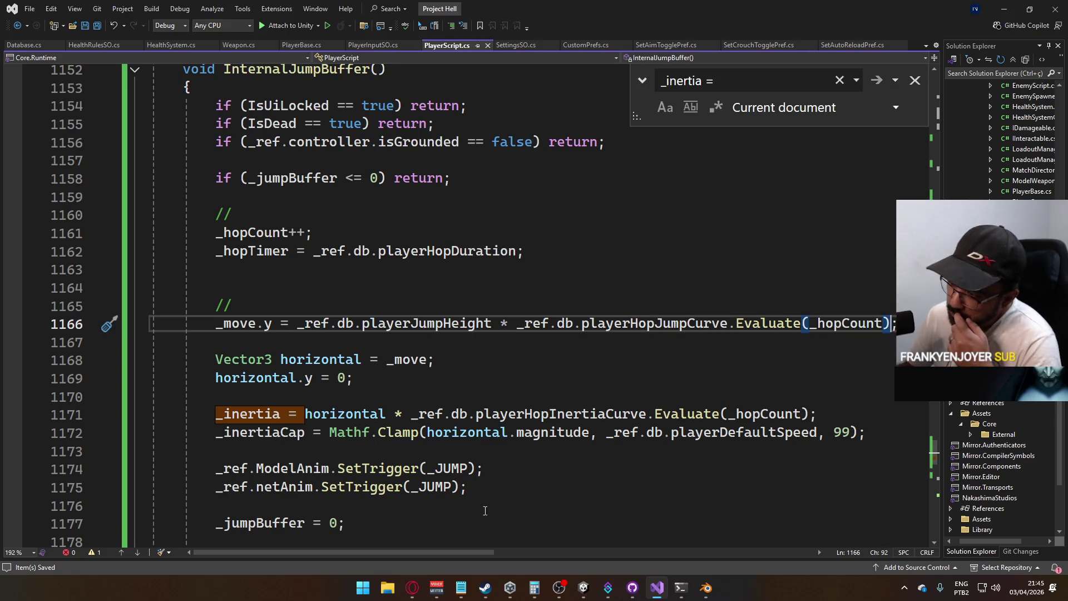
mouse_move(579, 589)
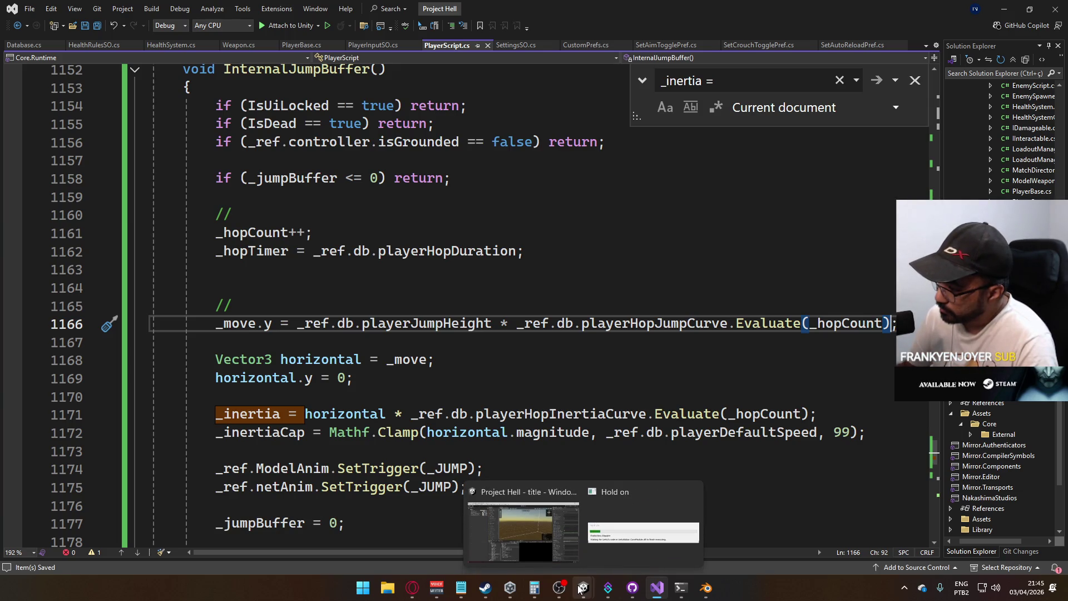
In Unity, set the Database's Player Hop Inertia Curve to the flat 1.0 preset
left_click(579, 531)
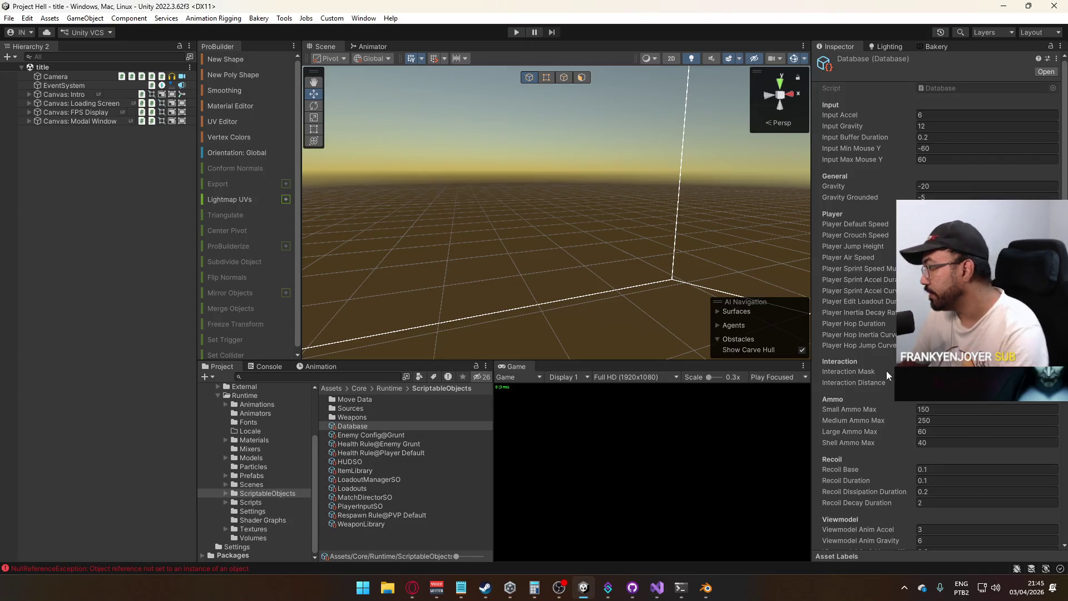
left_click(979, 312)
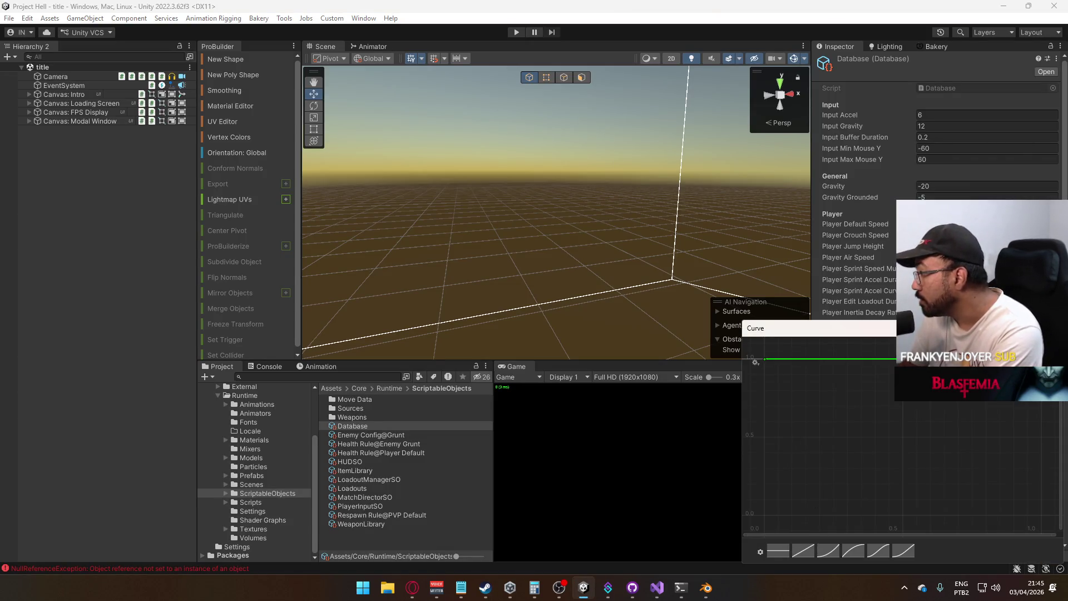
key("Escape")
left_click(979, 334)
left_click(772, 556)
key("Escape")
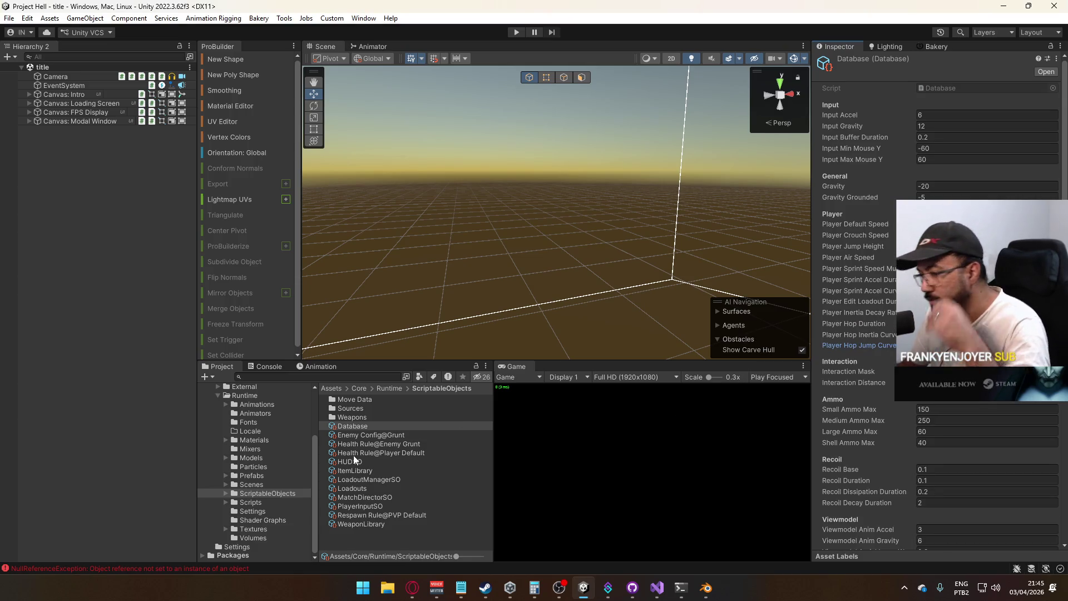
Select the title scene in the Scenes folder and enter play mode
left_click(251, 484)
left_click(343, 479)
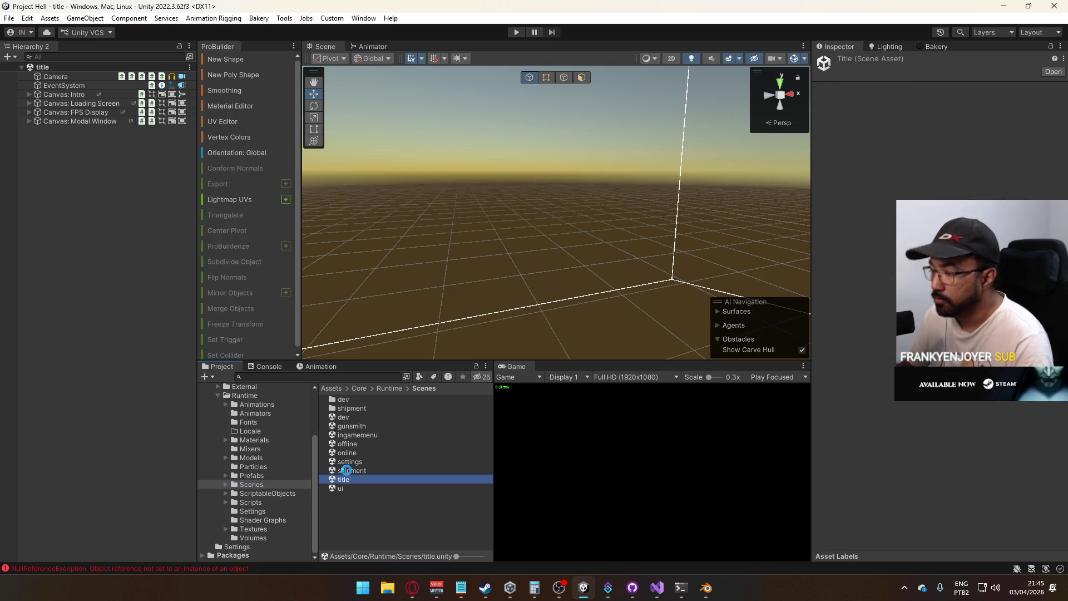
left_click(515, 33)
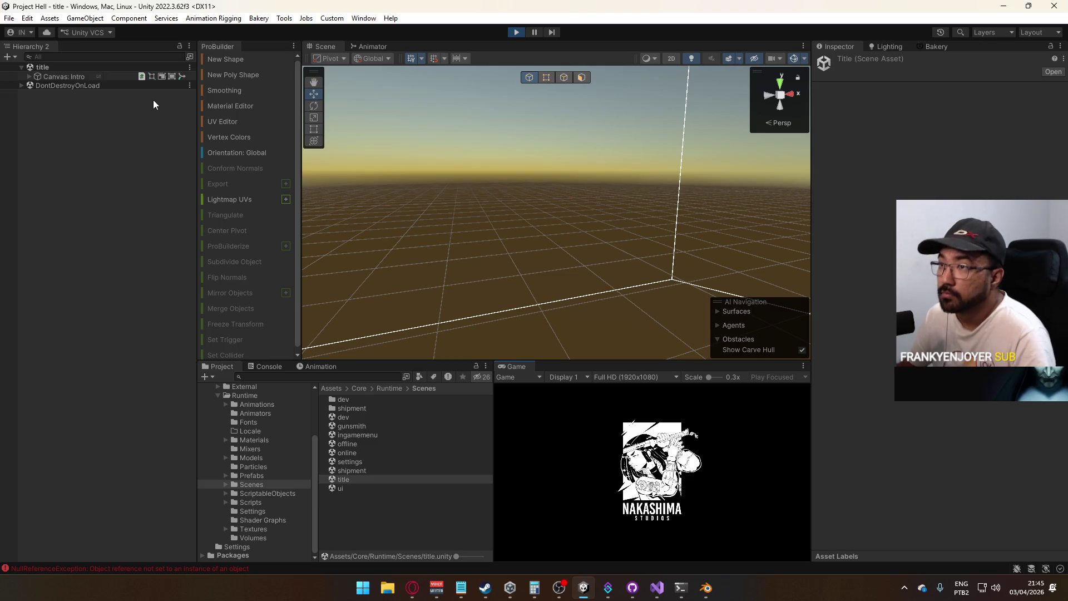
Clear the Console errors and host a game on the shipment map
left_click(261, 367)
left_click(212, 376)
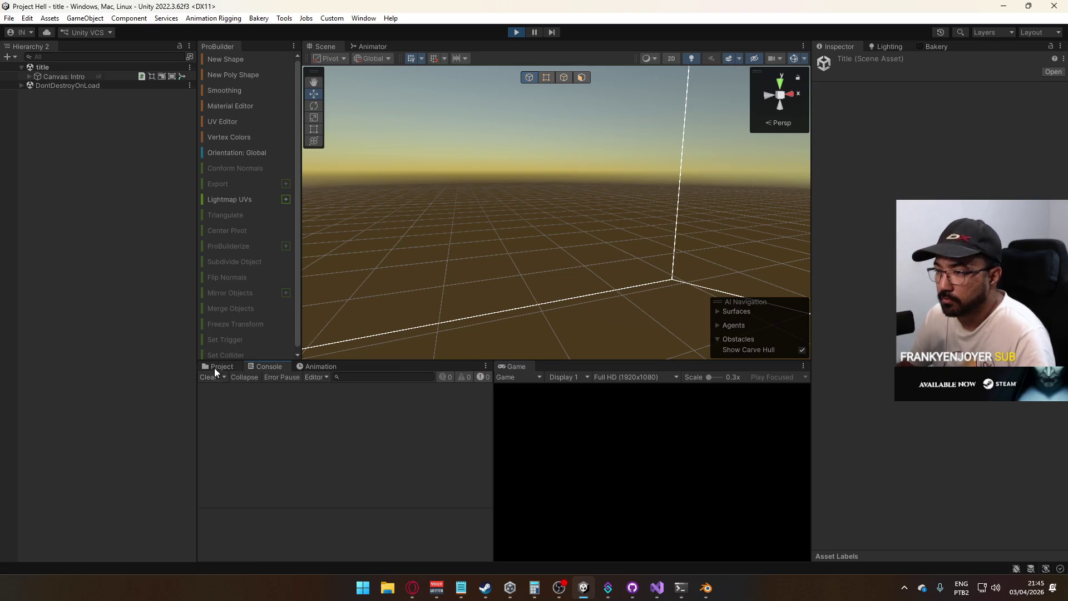
left_click(215, 368)
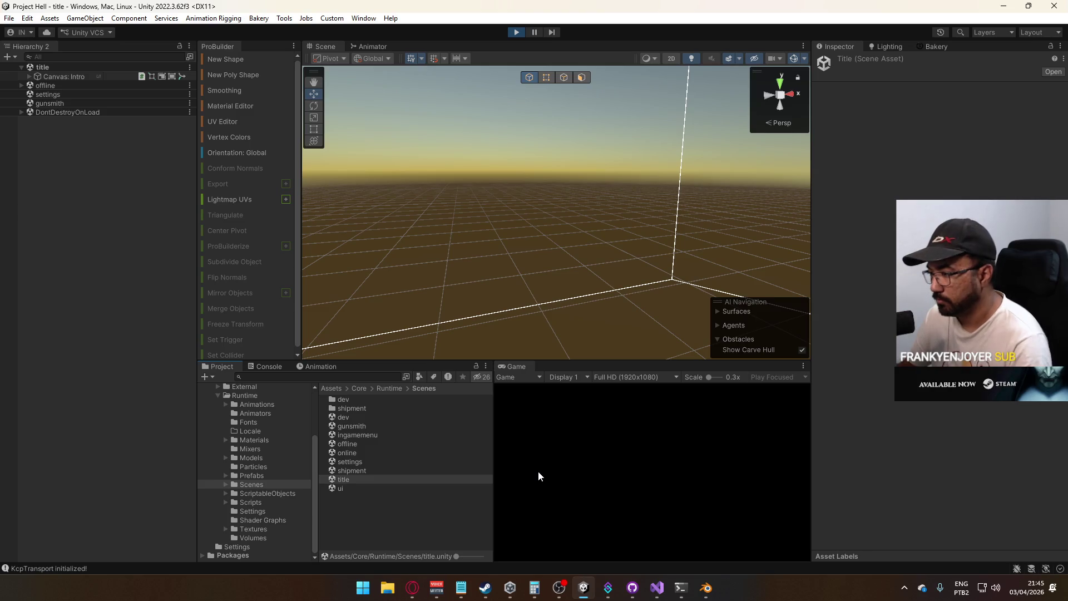
left_click(521, 521)
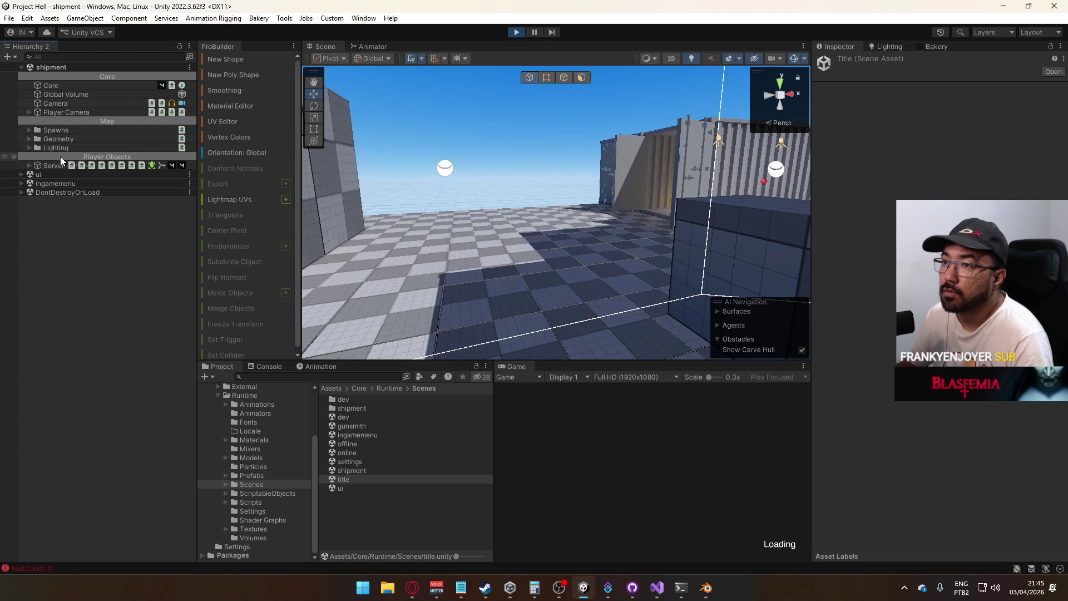
Select the Server player and review its Health System and Player Data components
left_click(49, 165)
scroll(934, 301, "down", 20)
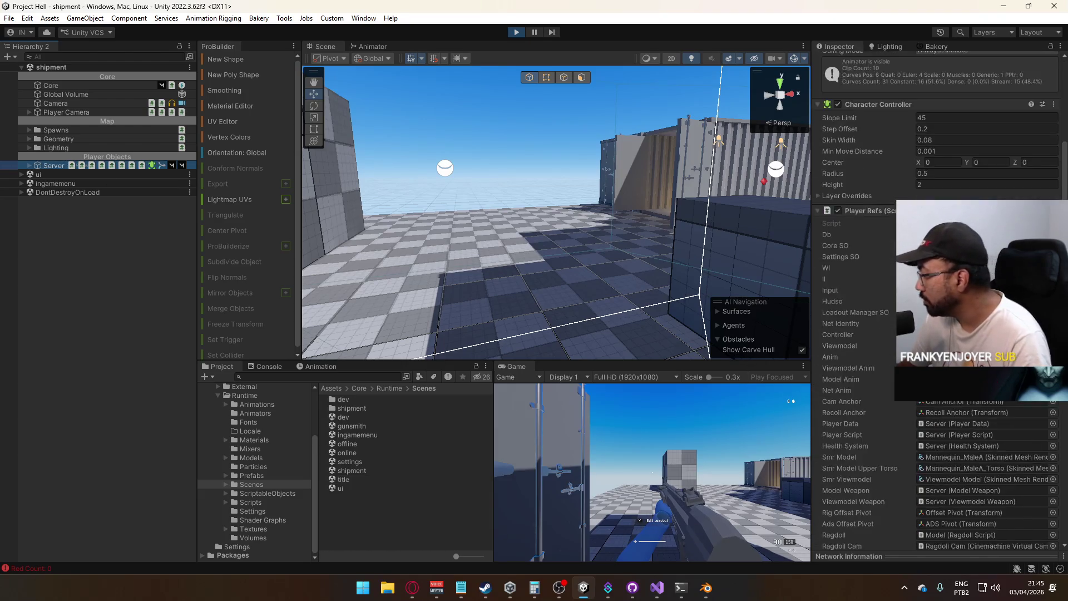
scroll(934, 301, "down", 10)
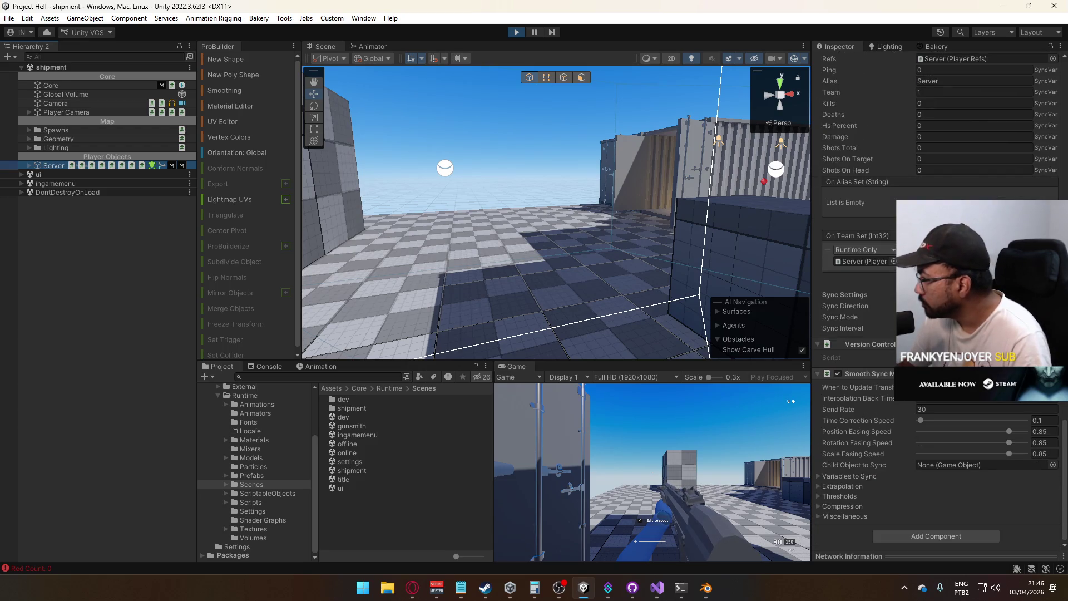
scroll(934, 300, "up", 10)
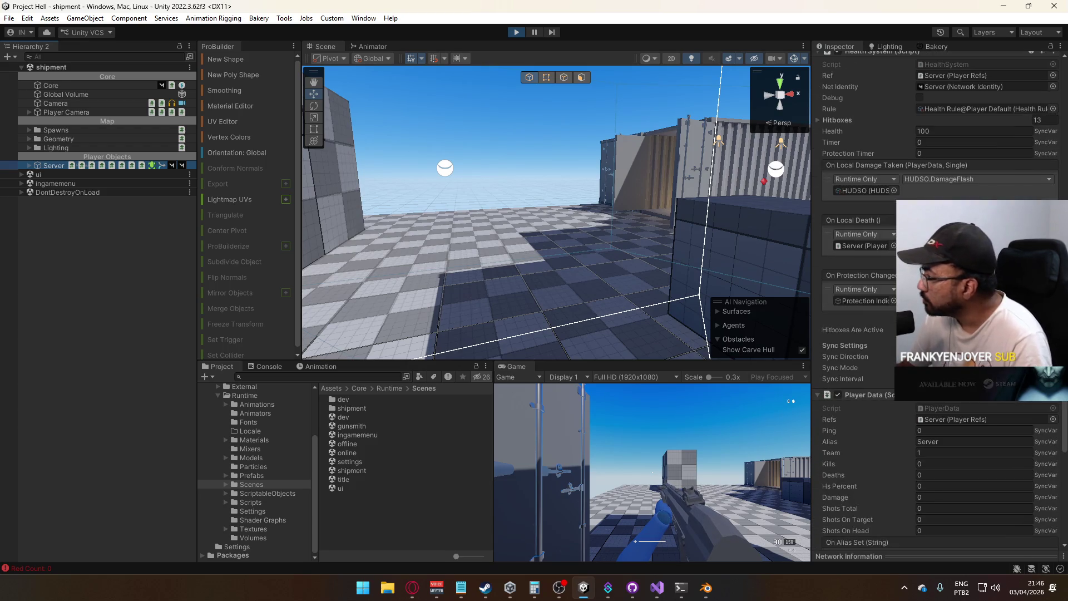
scroll(934, 300, "down", 3)
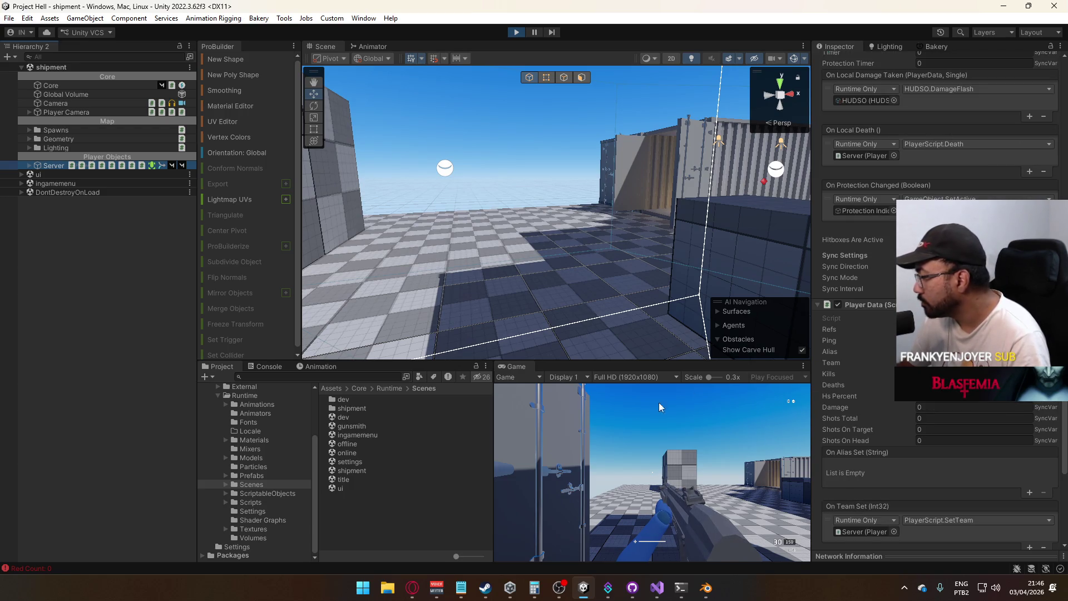
scroll(857, 278, "up", 3)
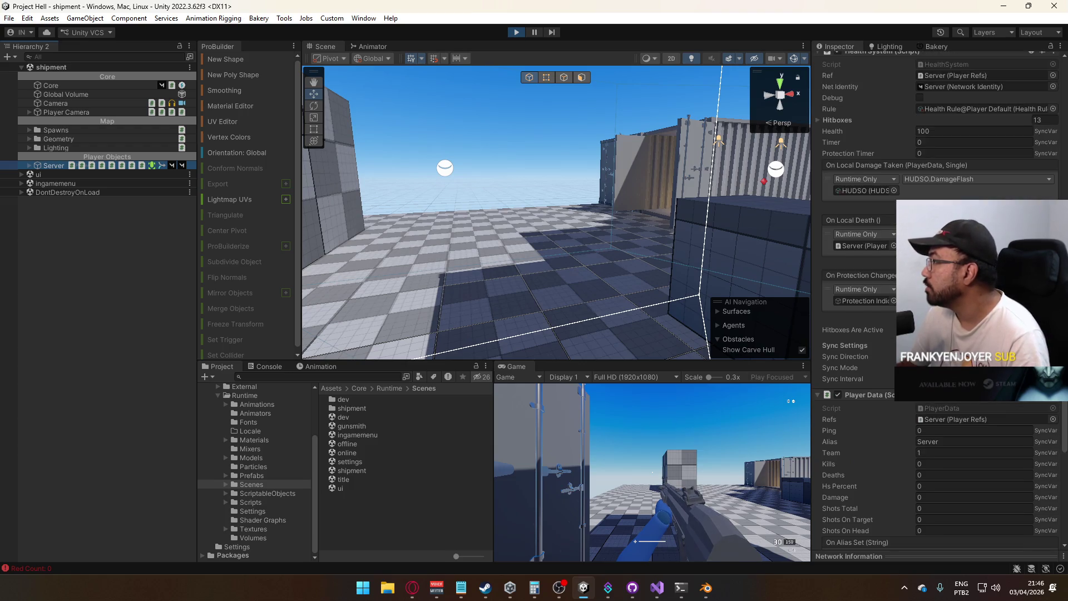
scroll(857, 278, "up", 2)
scroll(856, 278, "down", 6)
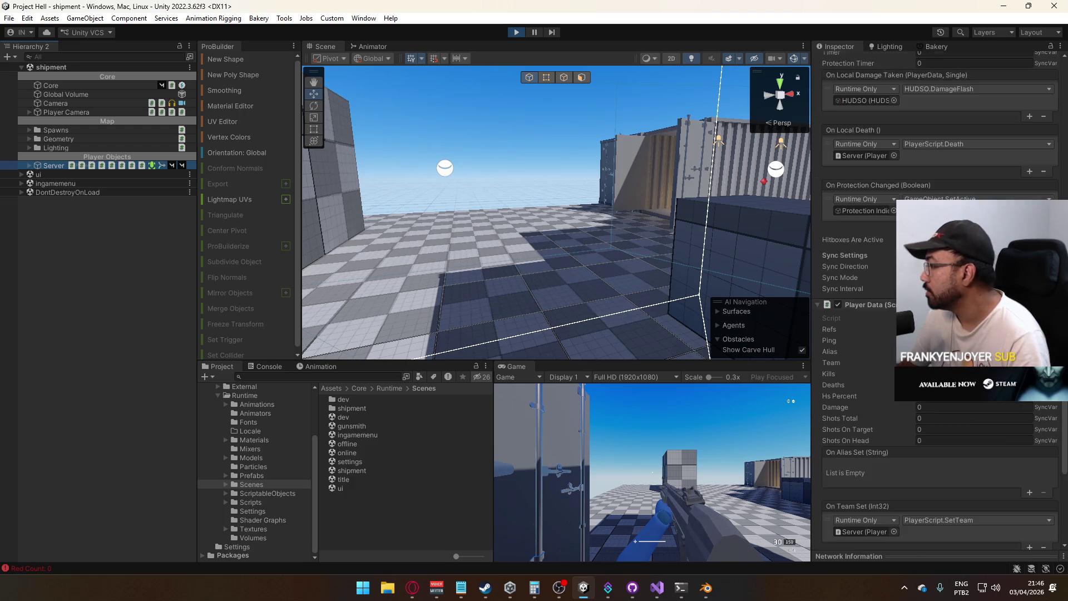
scroll(890, 343, "up", 5)
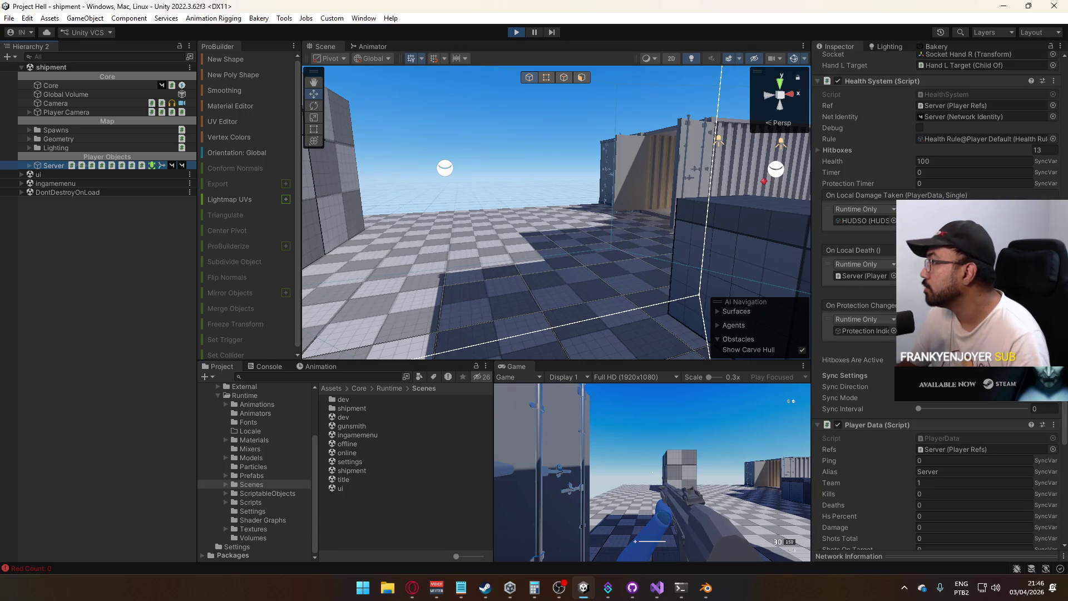
scroll(890, 343, "up", 6)
scroll(890, 344, "up", 5)
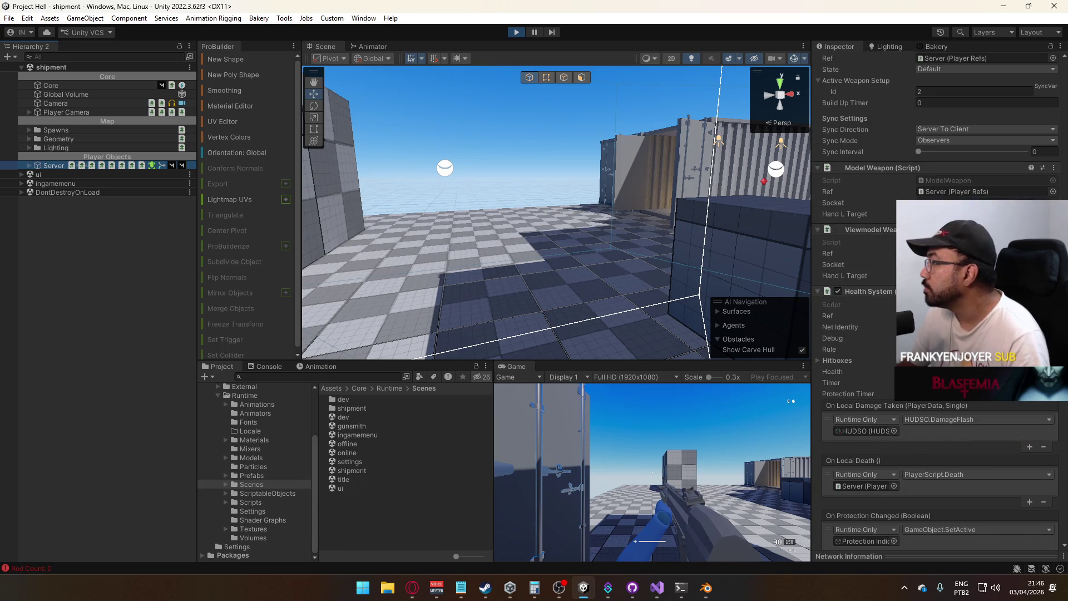
left_click(1060, 46)
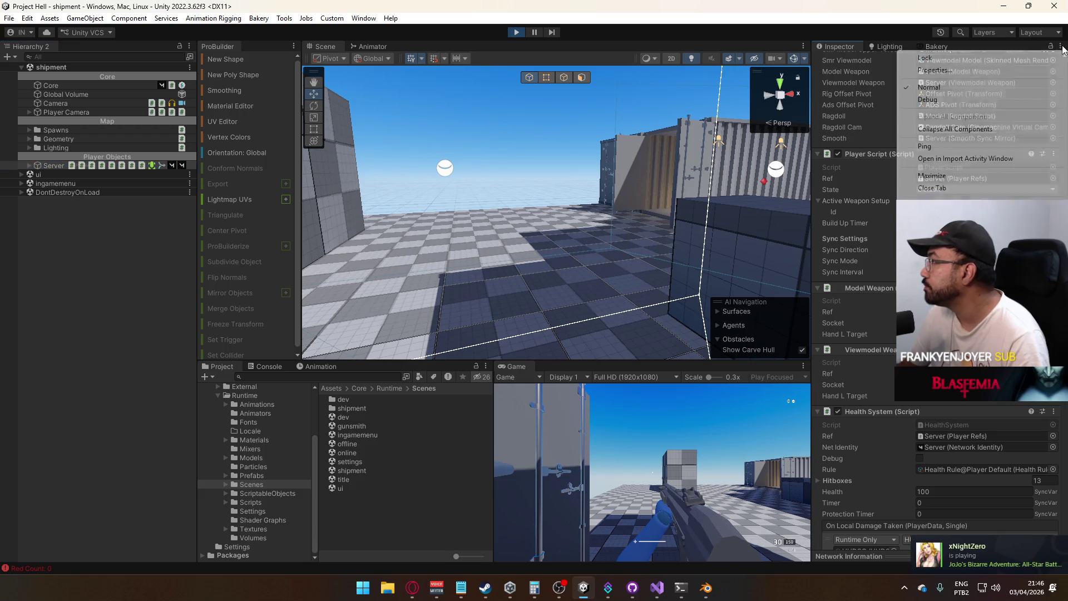
Switch the Inspector to Debug mode and scroll to the Player Script fields
left_click(940, 101)
scroll(936, 300, "down", 6)
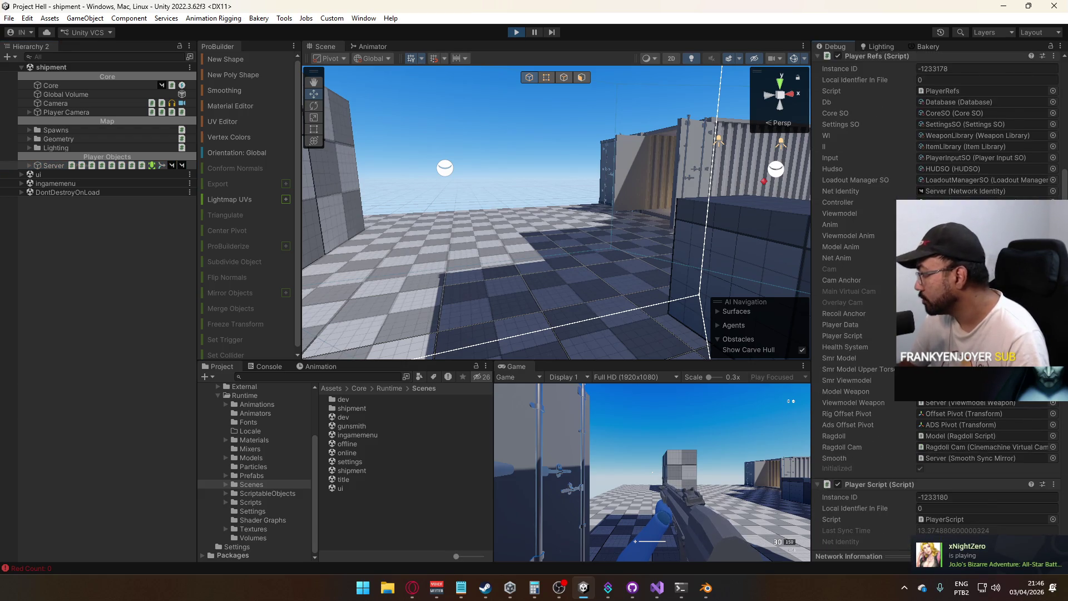
scroll(936, 300, "down", 15)
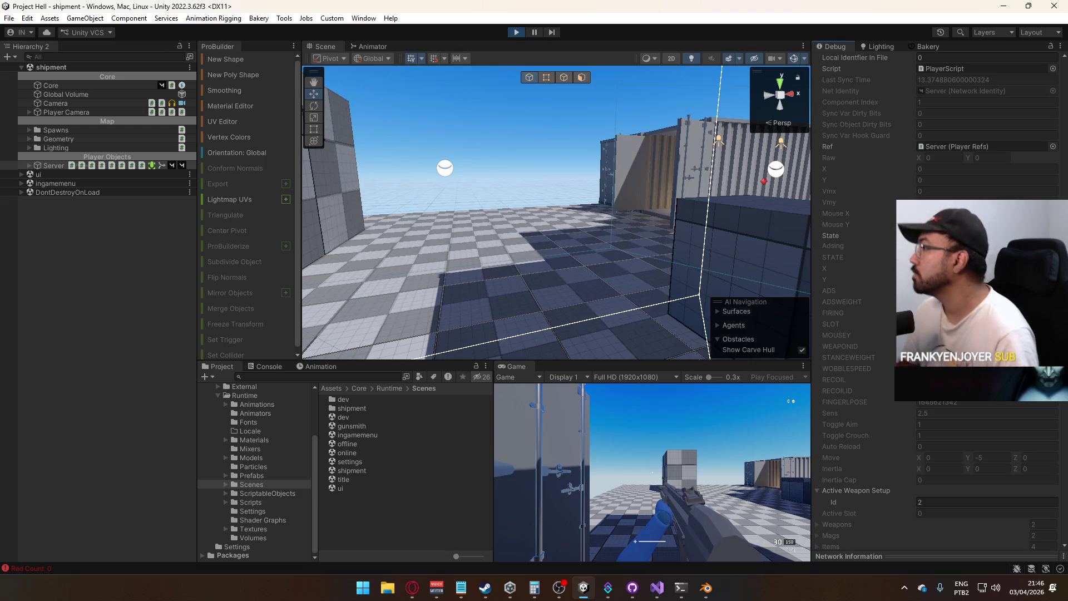
scroll(936, 300, "down", 3)
scroll(936, 300, "down", 9)
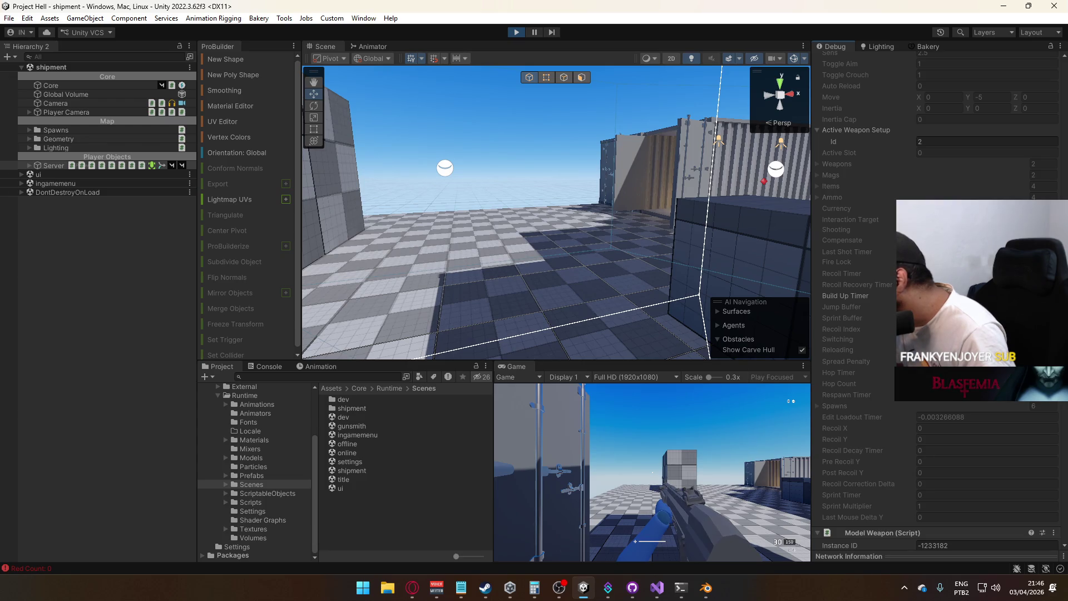
Sprint toward the containers with Shift+W and chain hops with Space, watching Move and Inertia
left_click(597, 441)
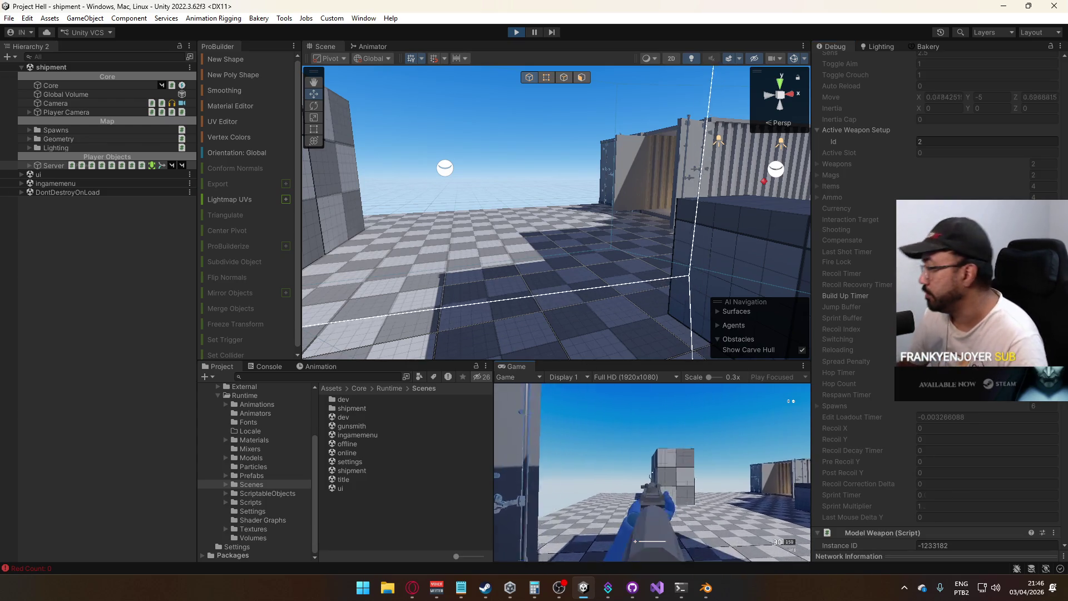
key("shift+w")
key("space")
key("w")
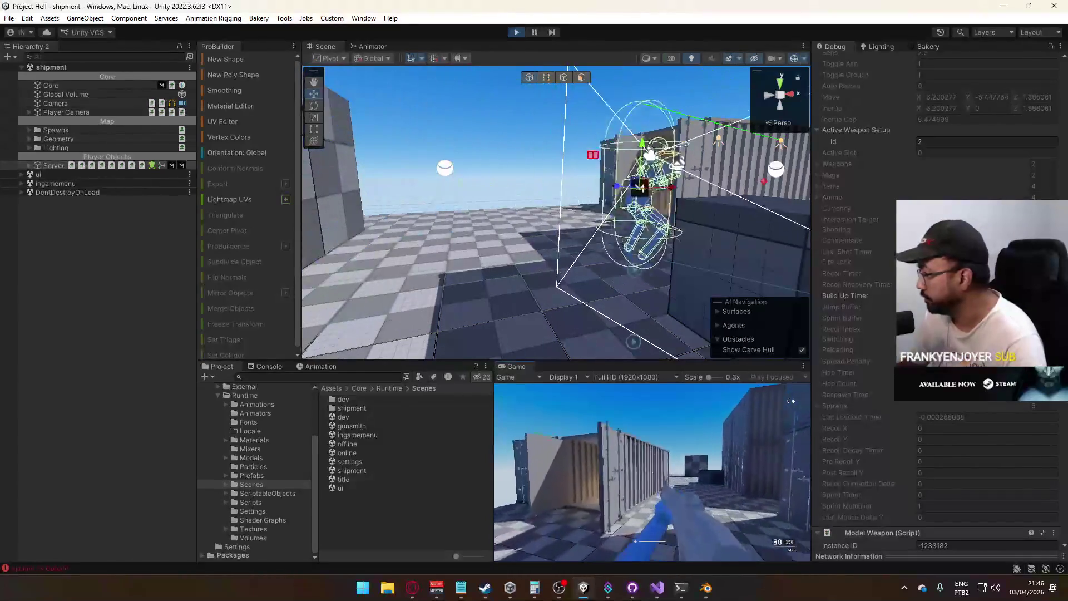
key("w")
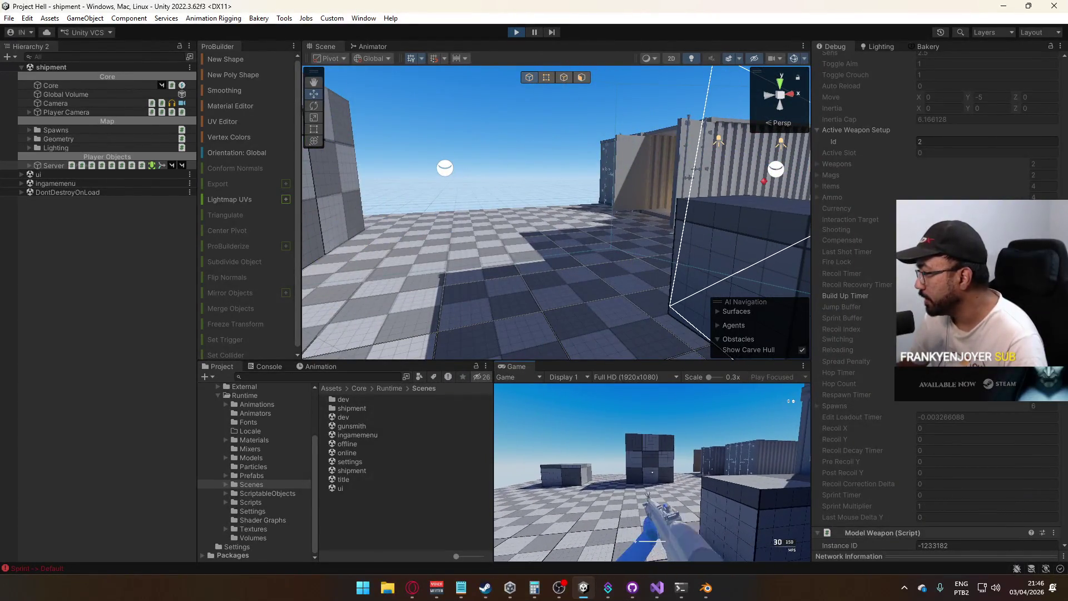
key("space")
key("w")
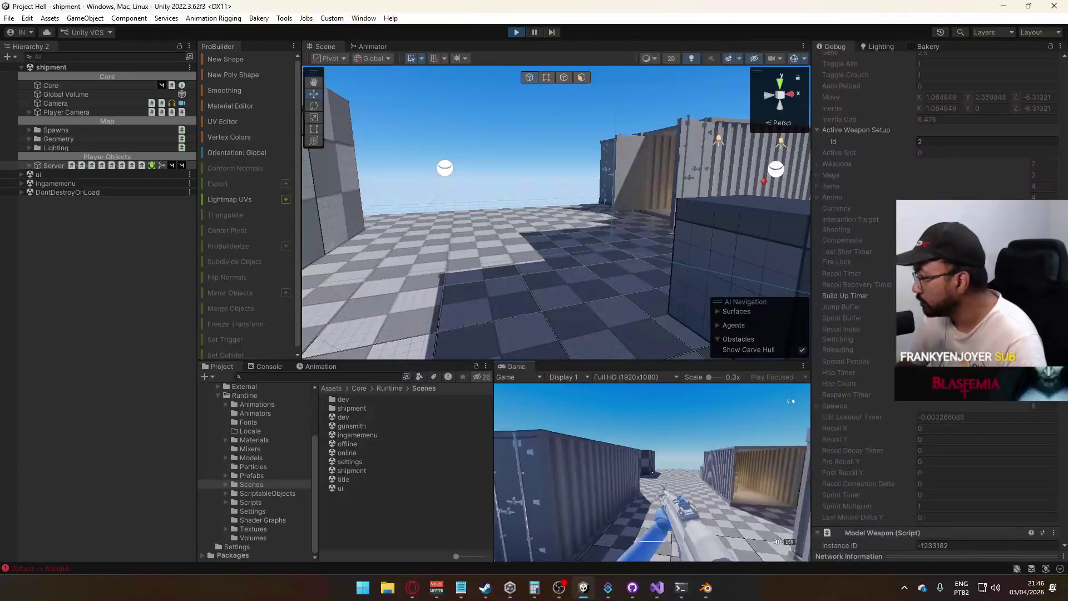
key("w")
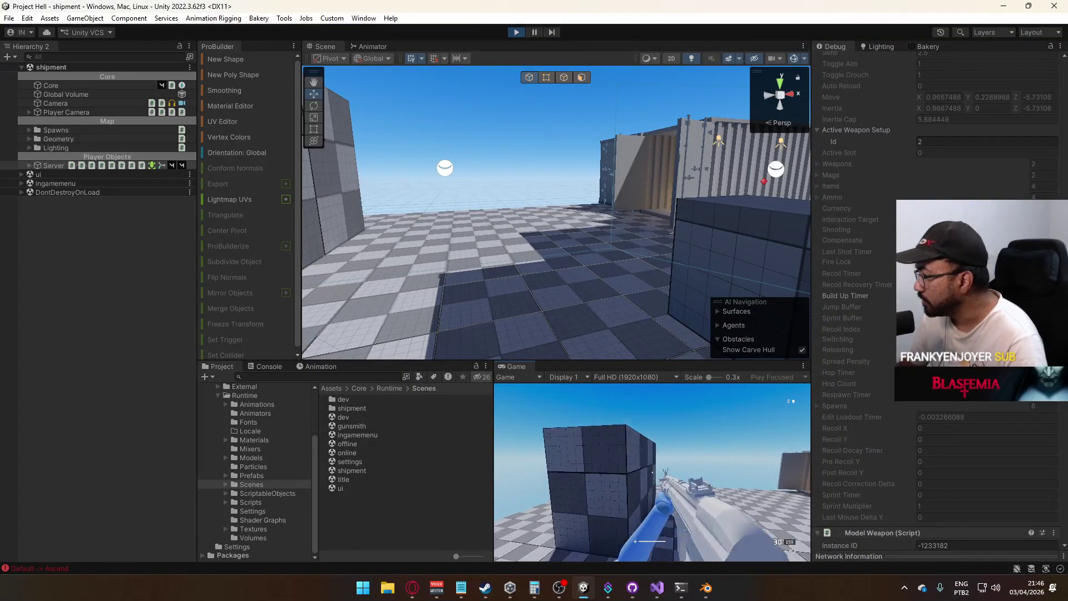
key("super")
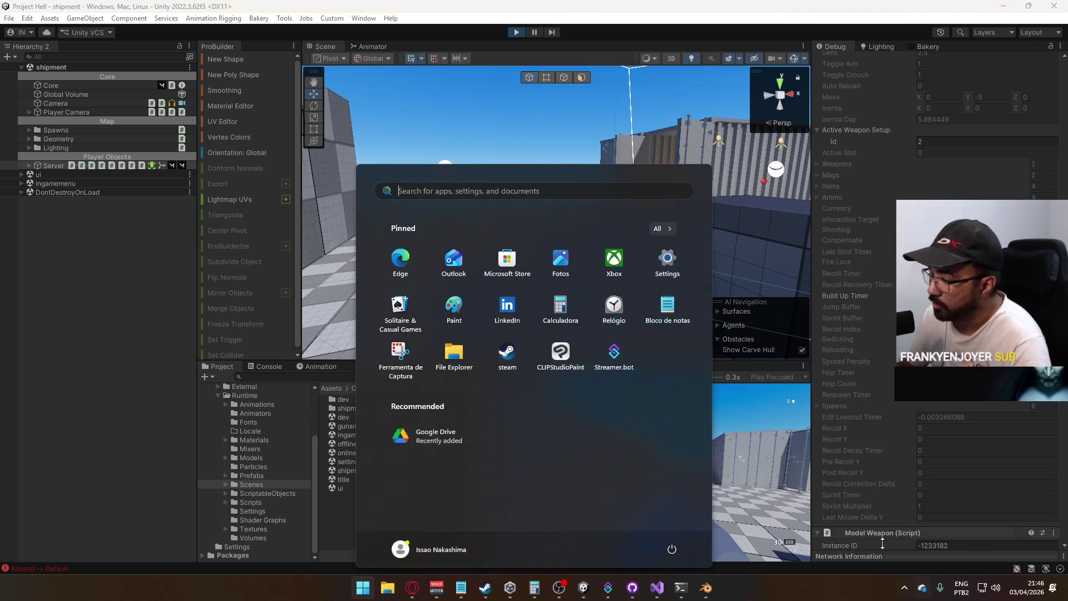
Stop play mode, select the Database asset, and set the Inspector back to Normal mode
left_click(517, 32)
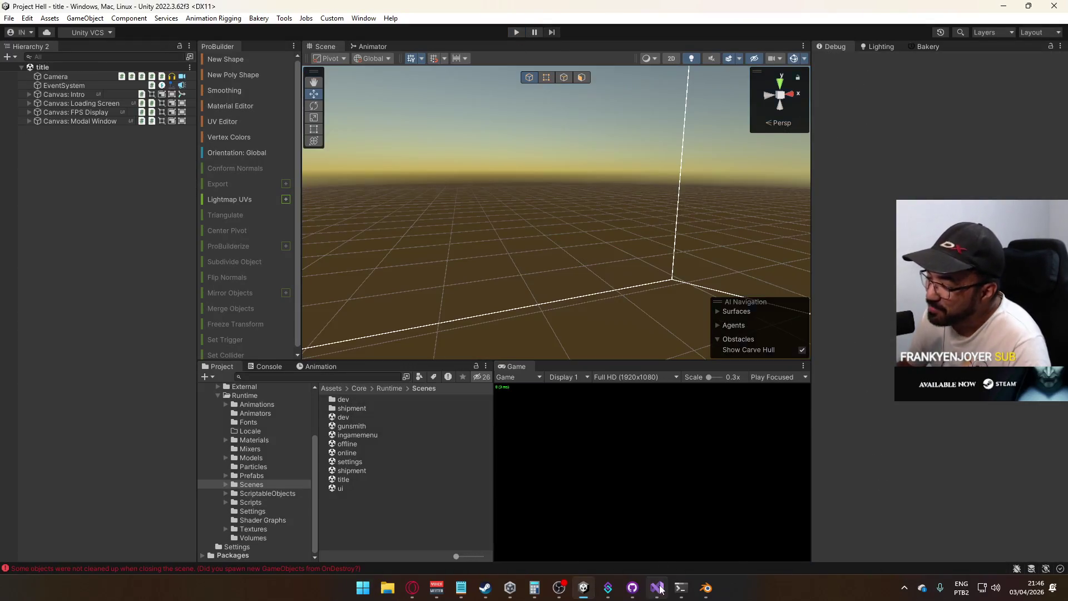
left_click(656, 587)
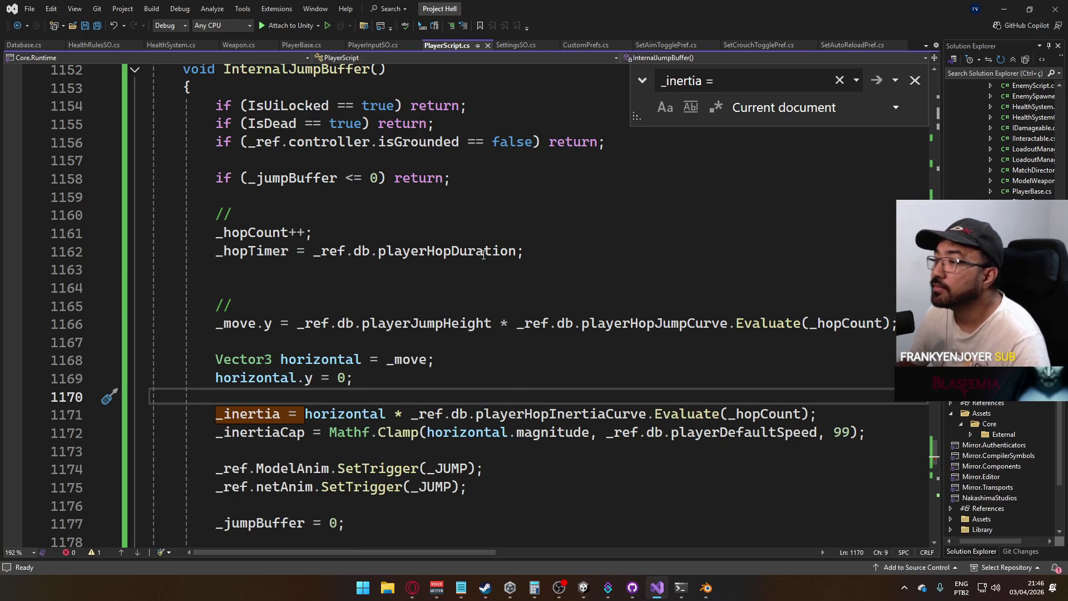
left_click(584, 586)
left_click(263, 492)
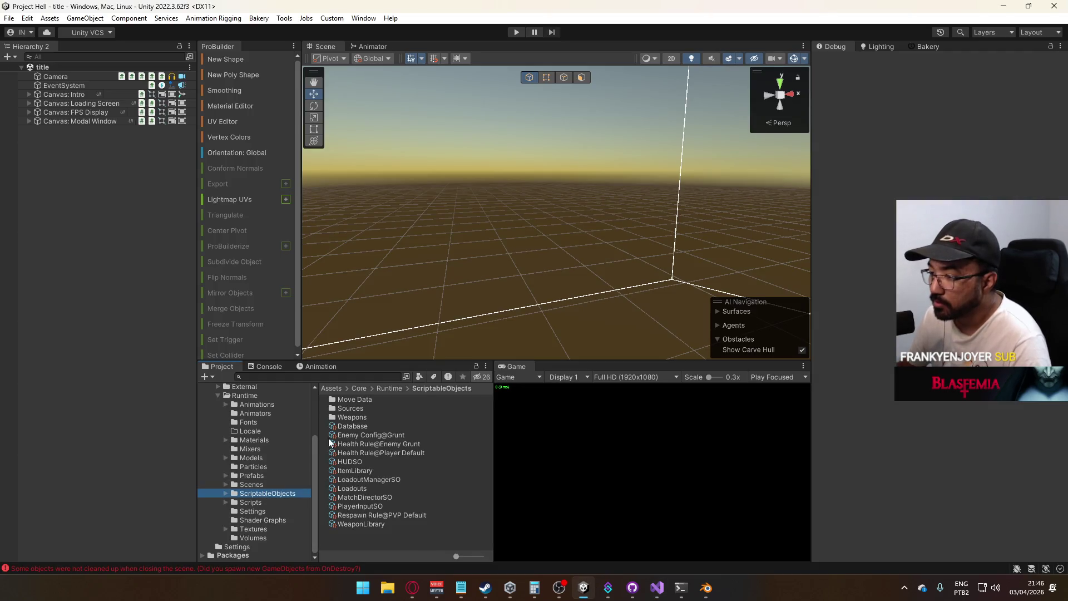
left_click(355, 424)
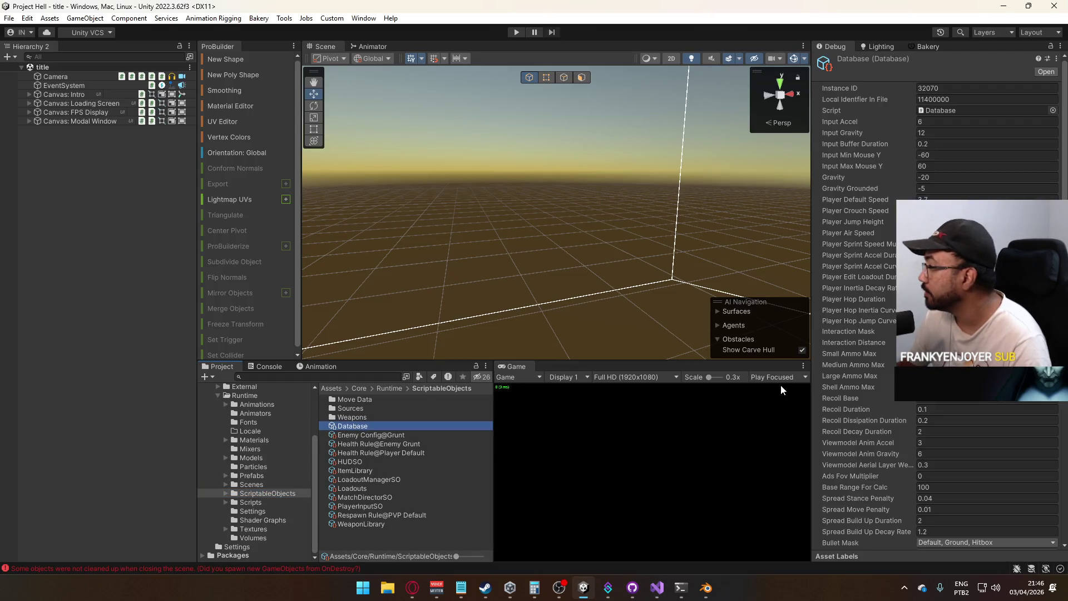
scroll(890, 380, "down", 5)
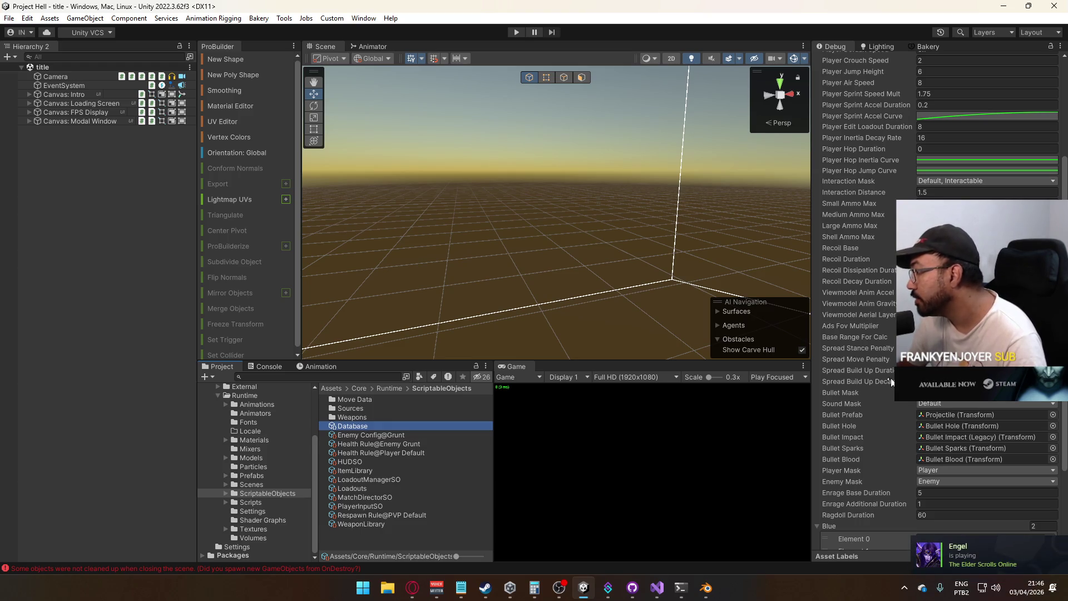
scroll(887, 377, "up", 2)
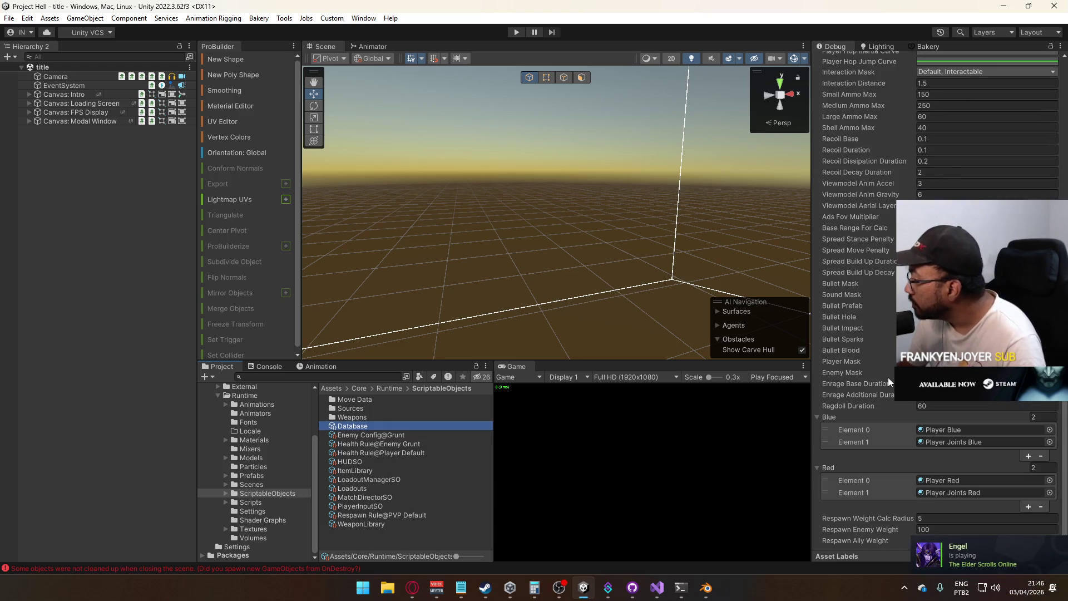
scroll(887, 377, "up", 5)
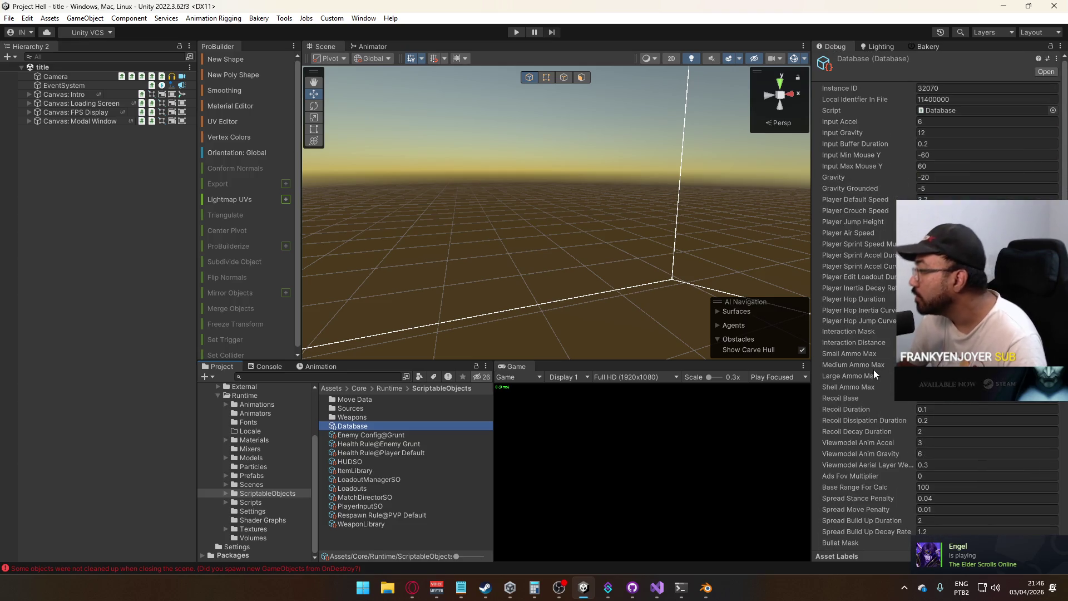
left_click(853, 299)
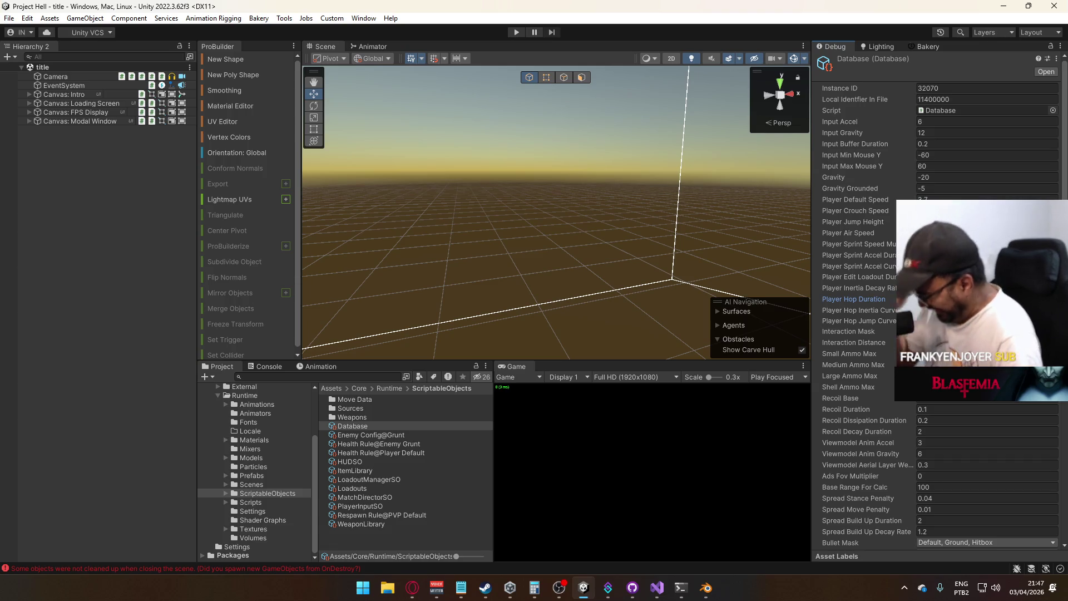
left_click(1056, 46)
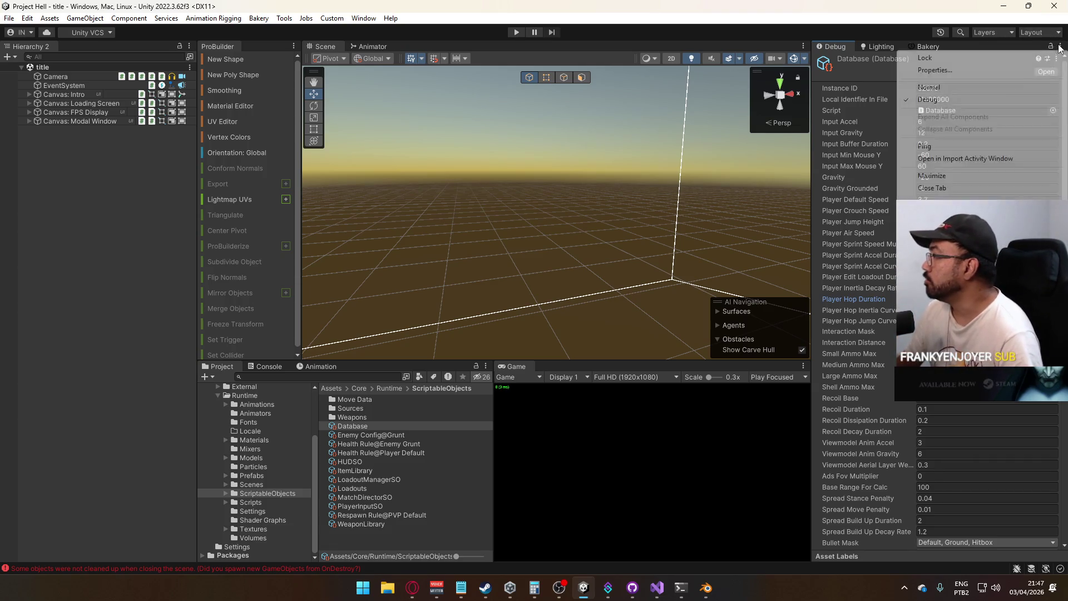
left_click(929, 88)
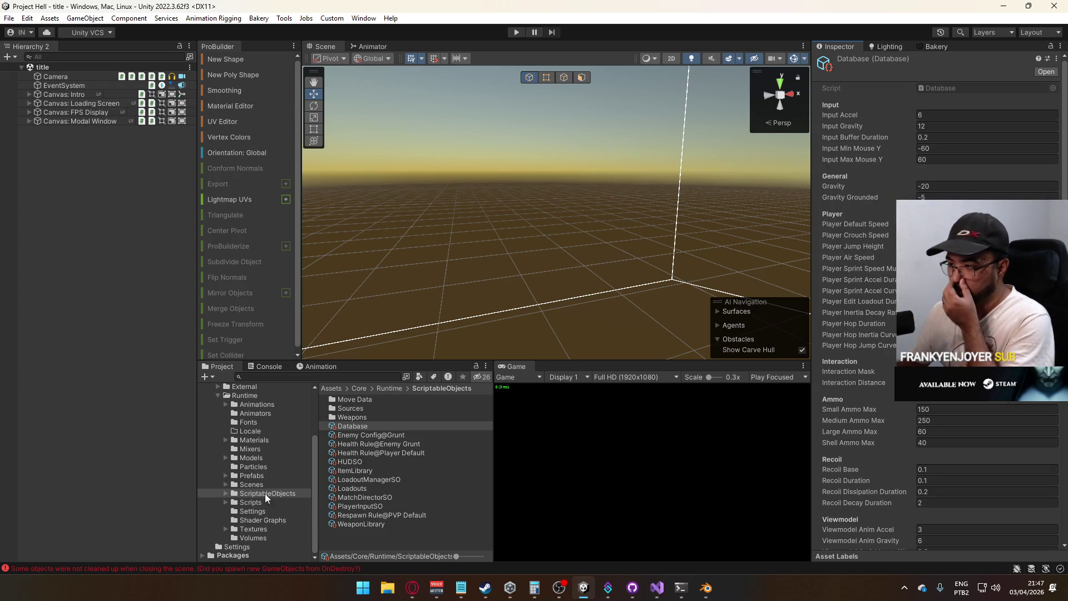
Start play mode from the title scene with Ctrl+P and host on the shipment map
left_click(251, 484)
left_click(358, 479)
key("ctrl+p")
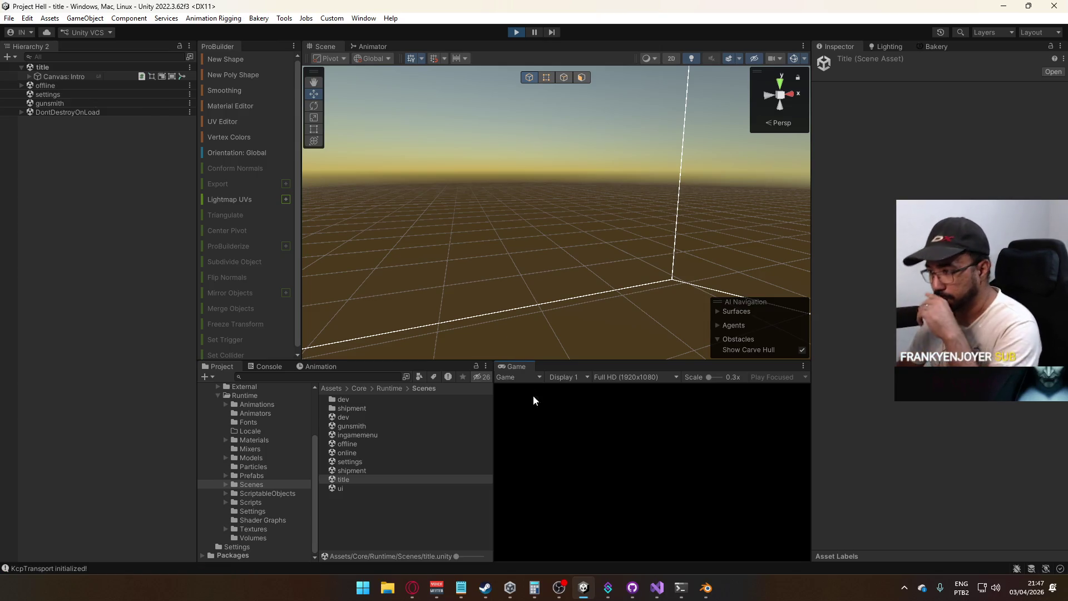
left_click(520, 518)
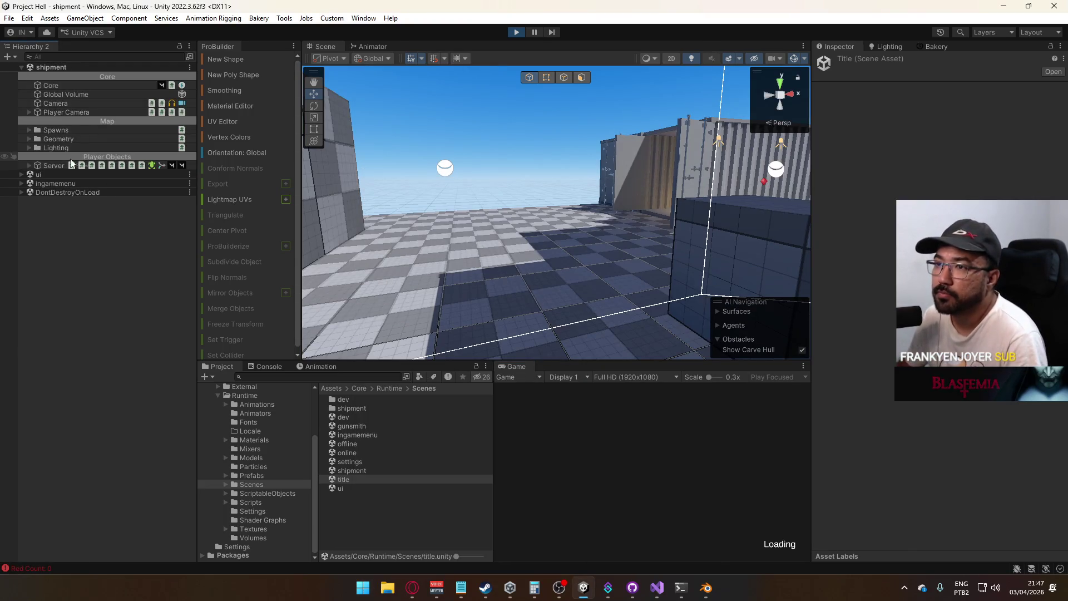
Select the Server player and switch the Inspector to Debug to show its timers
left_click(55, 165)
scroll(935, 300, "down", 15)
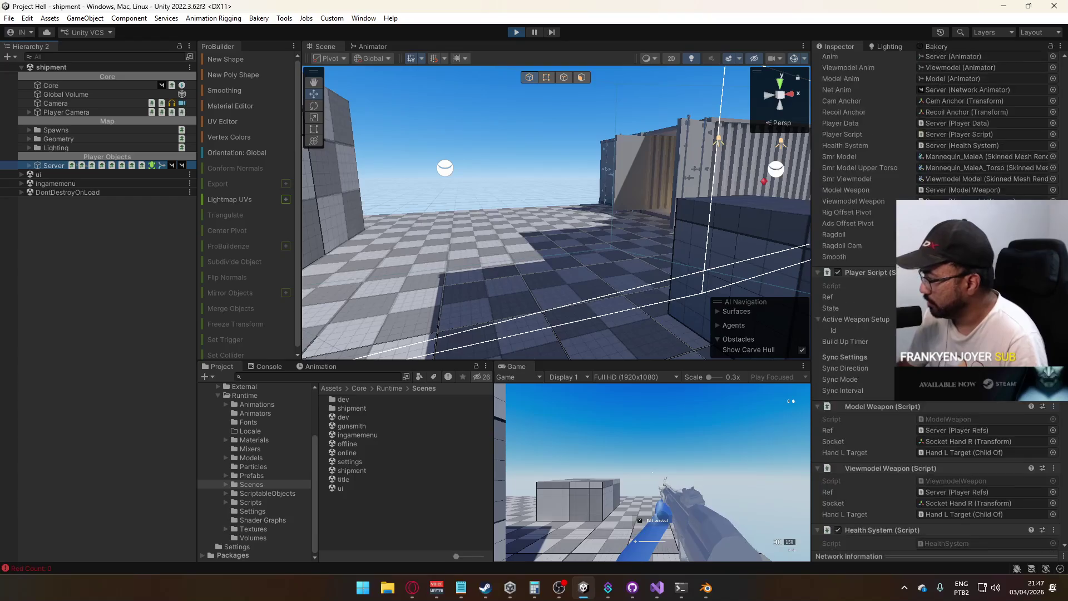
scroll(934, 300, "down", 5)
left_click(1060, 46)
left_click(992, 101)
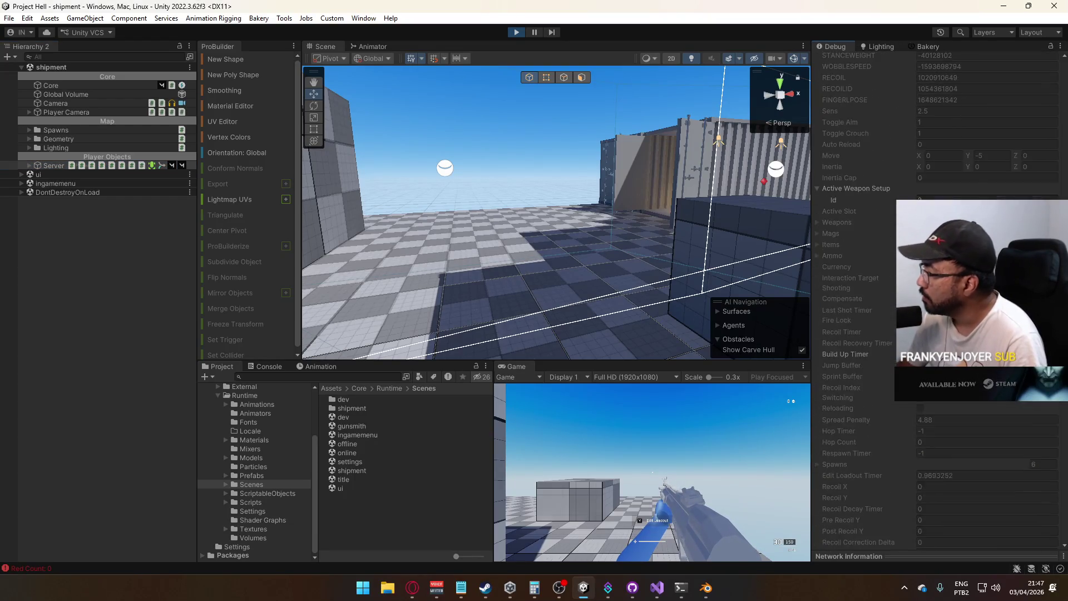
scroll(934, 300, "down", 5)
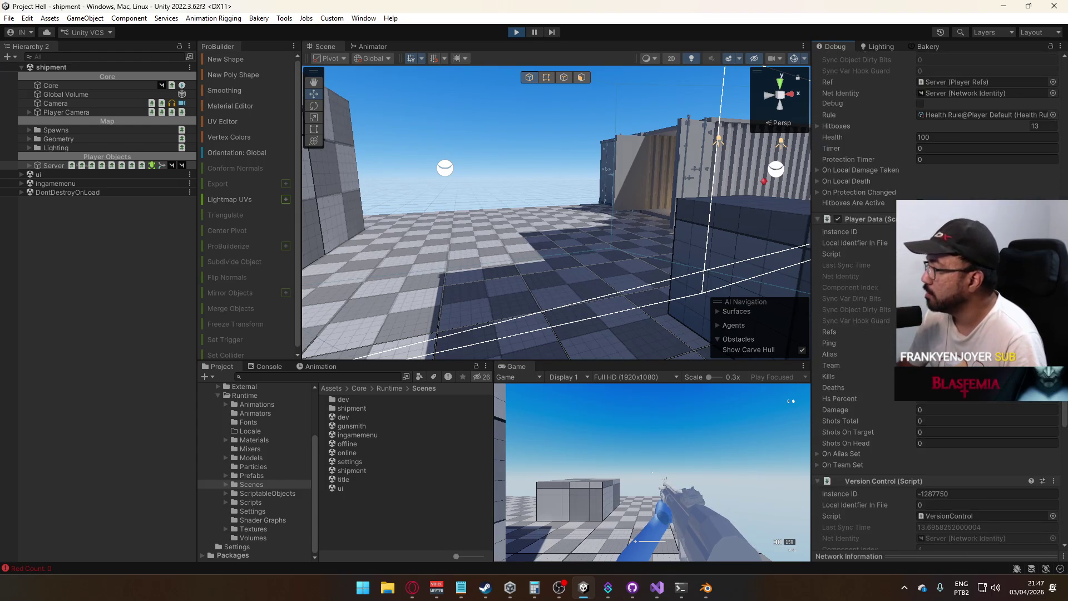
scroll(934, 301, "down", 10)
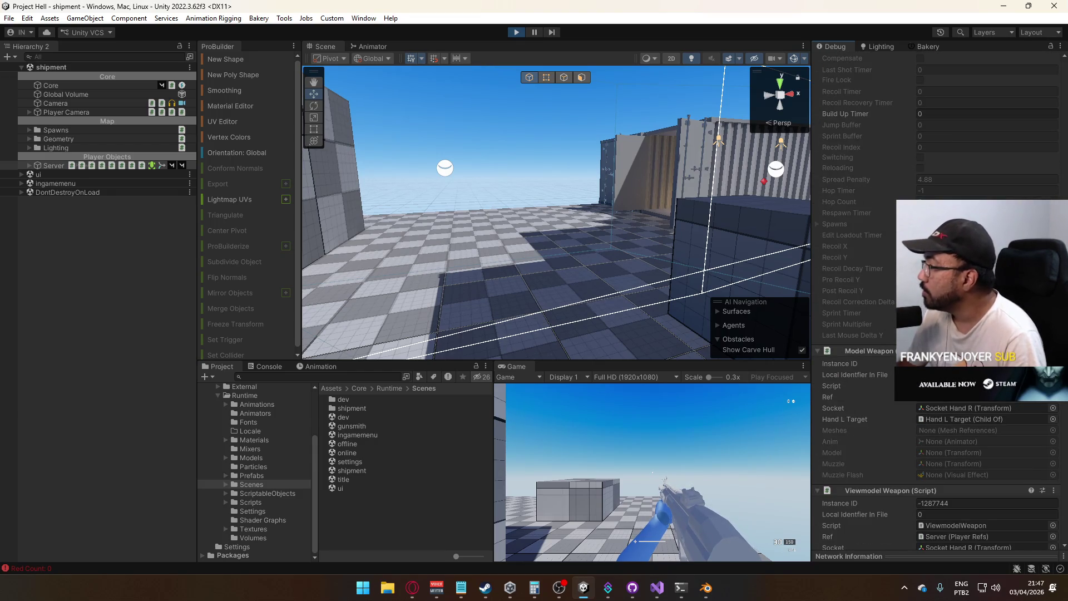
Jump and sprint down the container alley to test hops while watching Hop Timer
left_click(666, 434)
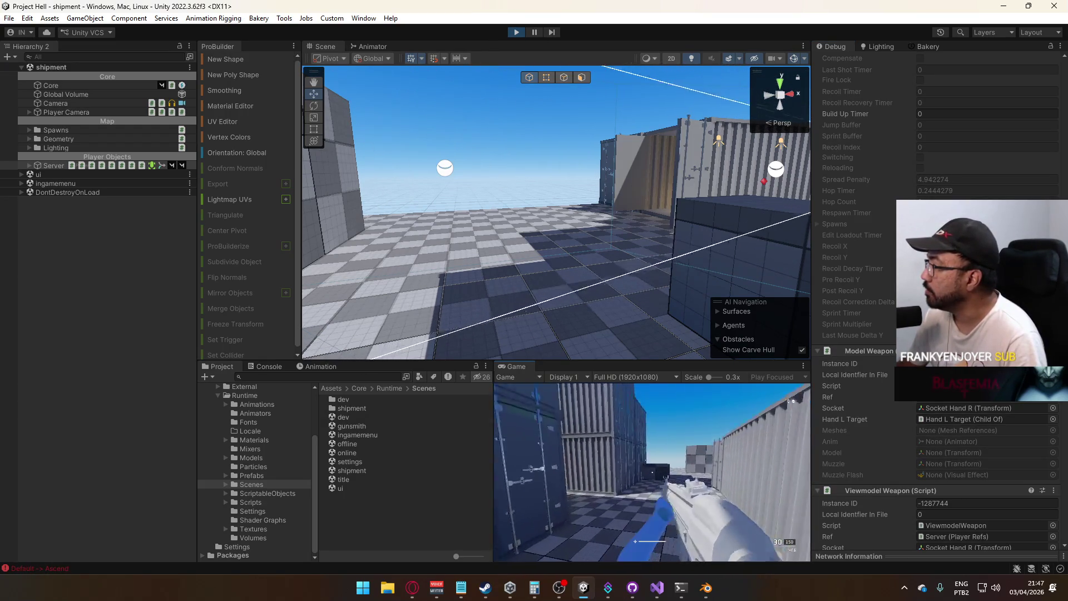
key("space")
key("w")
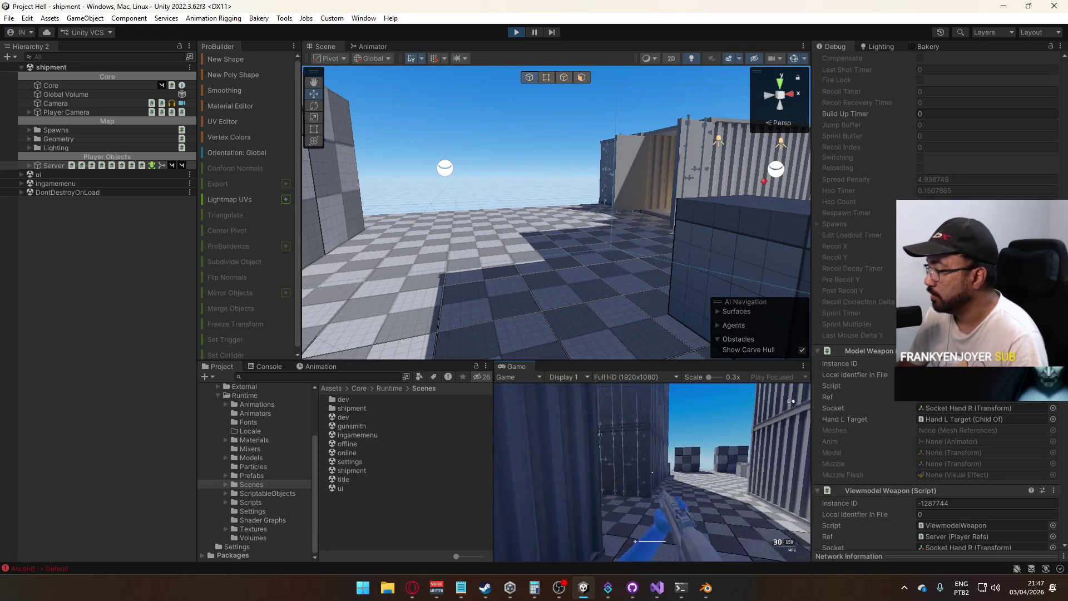
key("space")
key("w")
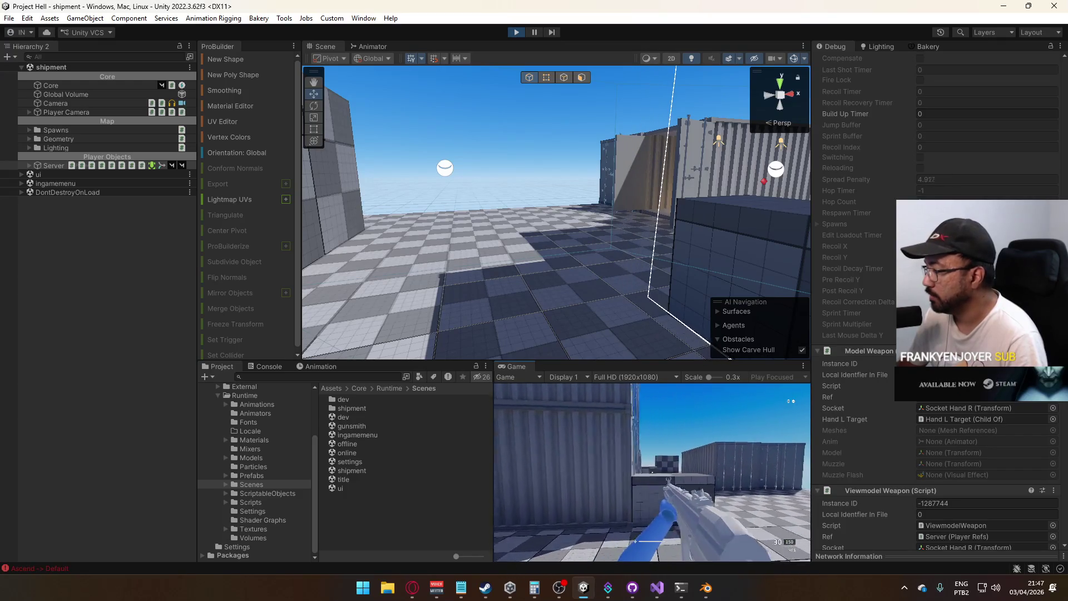
key("super")
left_click(299, 444)
left_click(258, 493)
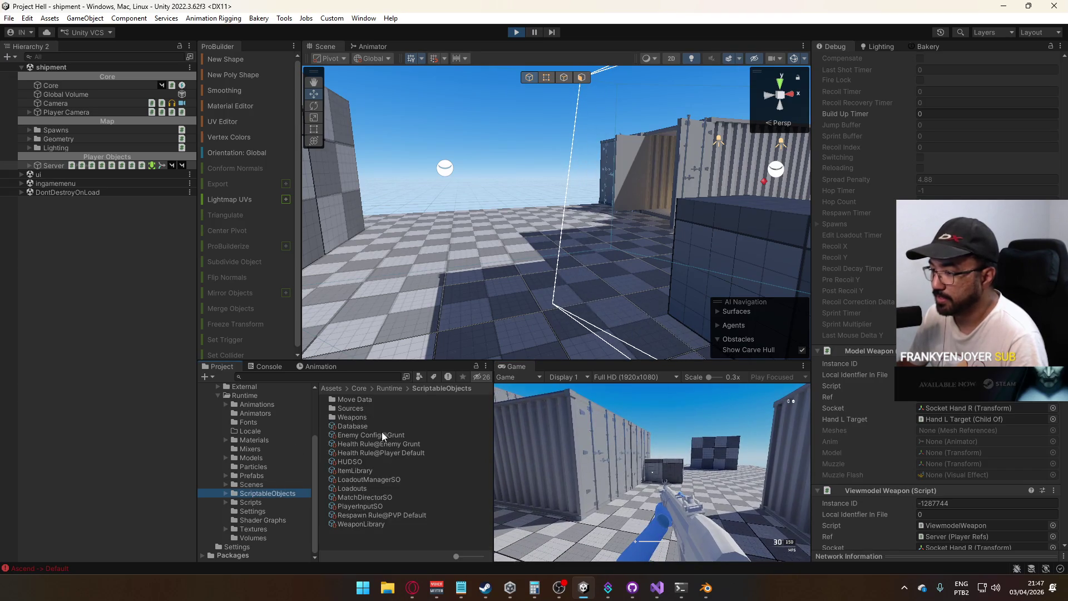
Set the Database's Player Inertia Decay Rate to 24 and Input Buffer Duration to 0.14
left_click(352, 426)
scroll(939, 301, "up", 5)
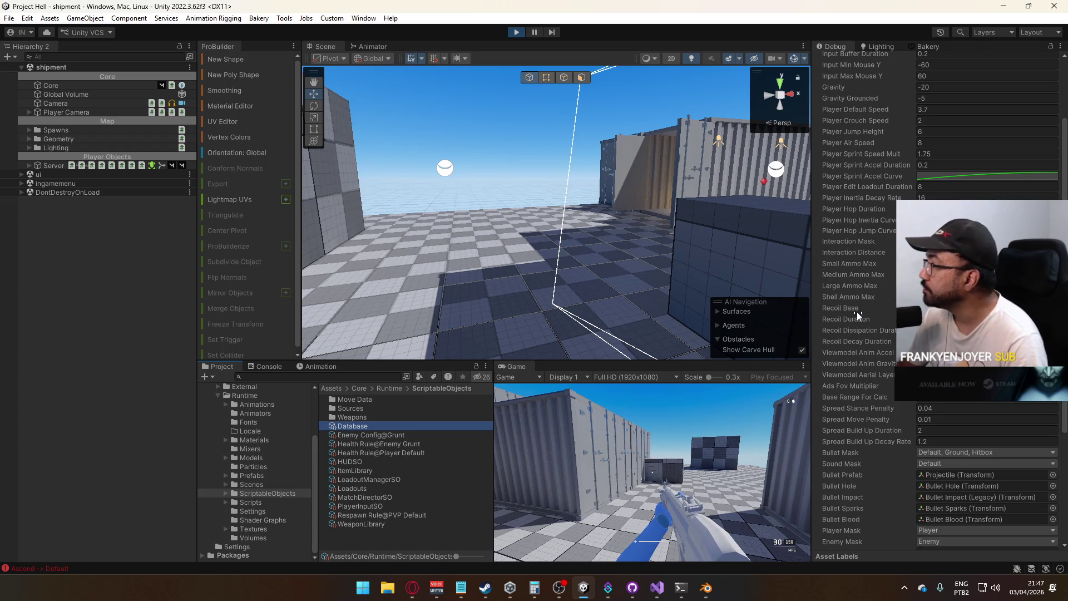
left_click(923, 197)
type("24")
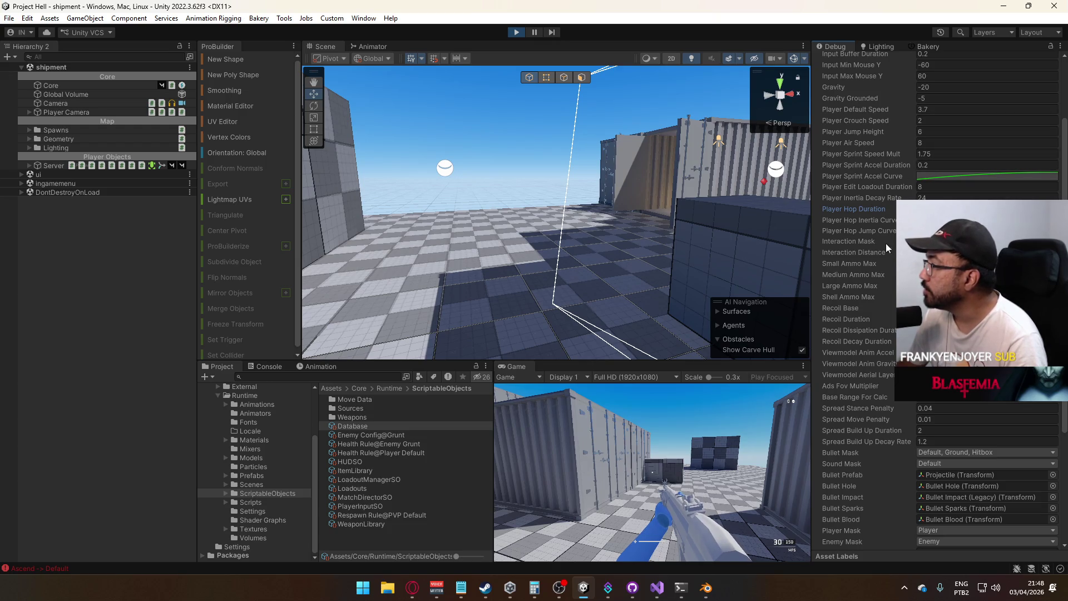
scroll(870, 199, "up", 3)
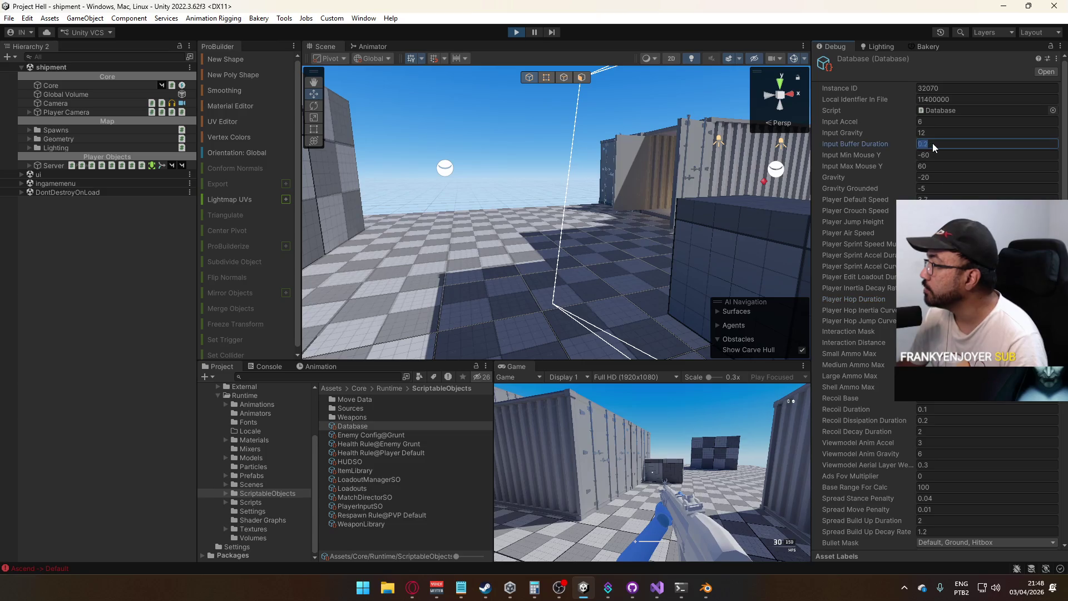
type("0.1")
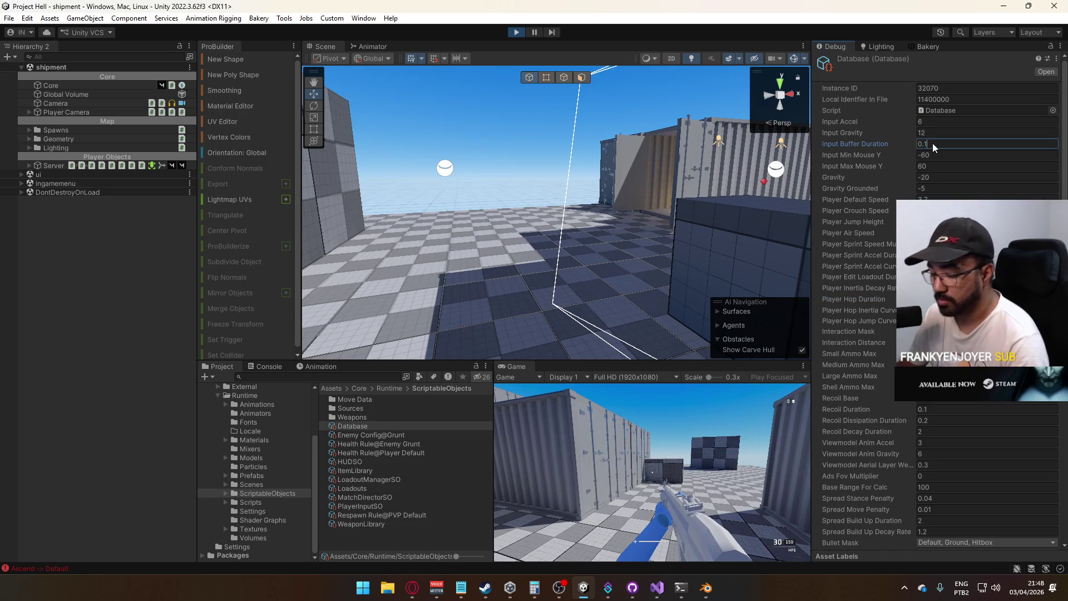
type("4")
key("Return")
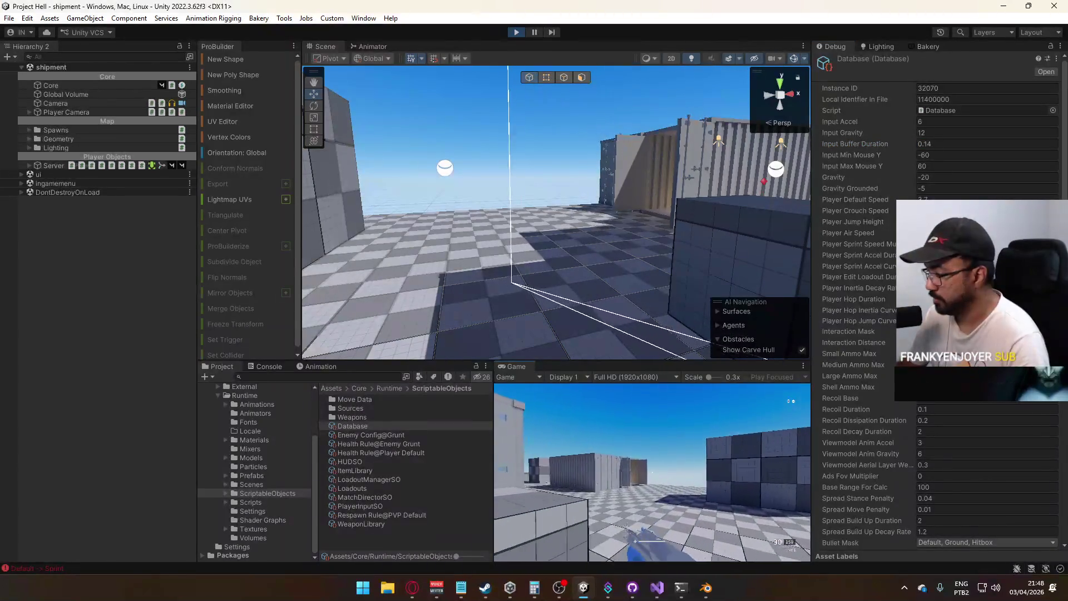
Jump in the game to test the new buffer, then reselect the Server player
key("space")
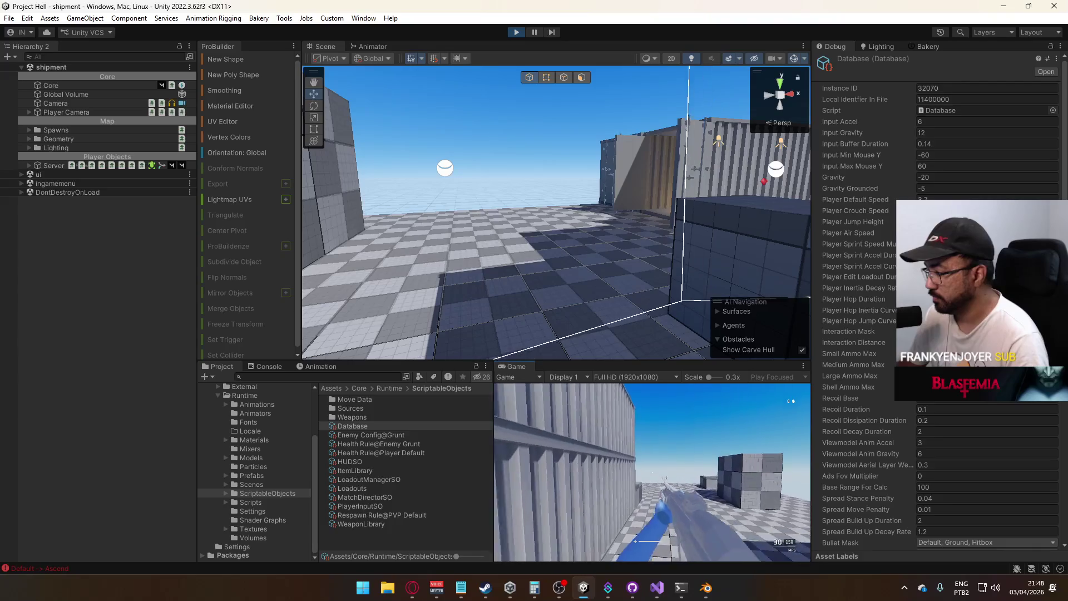
key("super")
key("super")
left_click(53, 165)
Scroll through the Server player's debug values to check the timers and Hop Timer
scroll(935, 306, "down", 15)
scroll(934, 306, "down", 10)
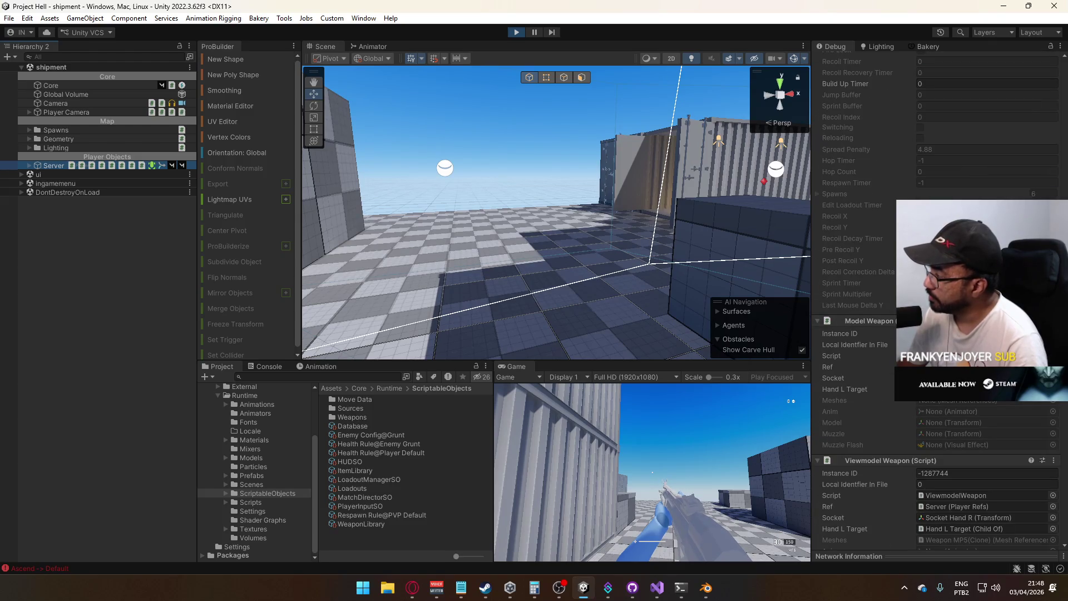
scroll(1056, 415, "down", 10)
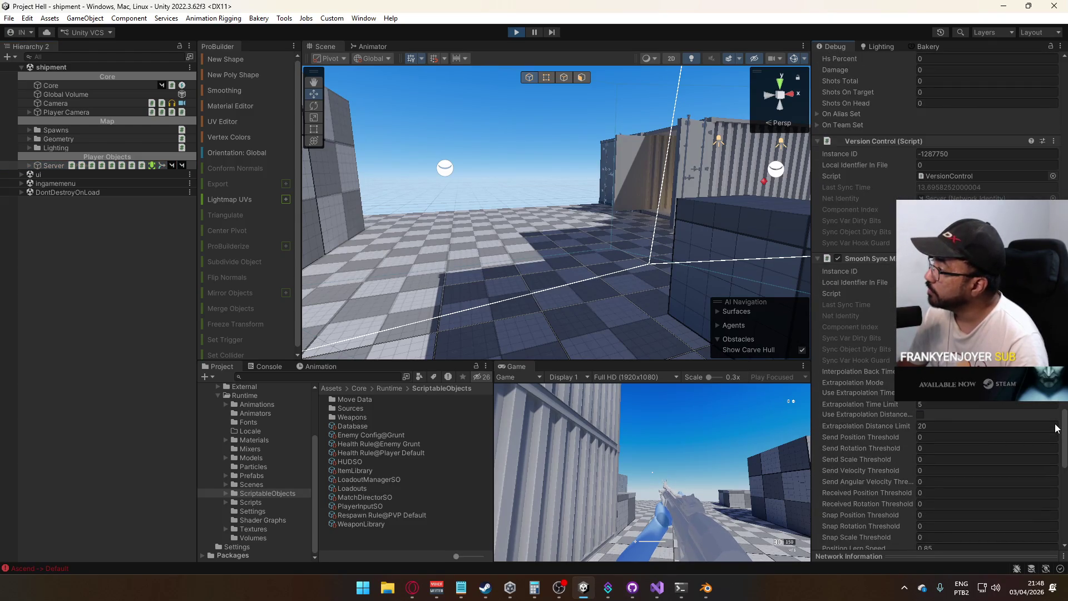
scroll(1056, 415, "up", 3)
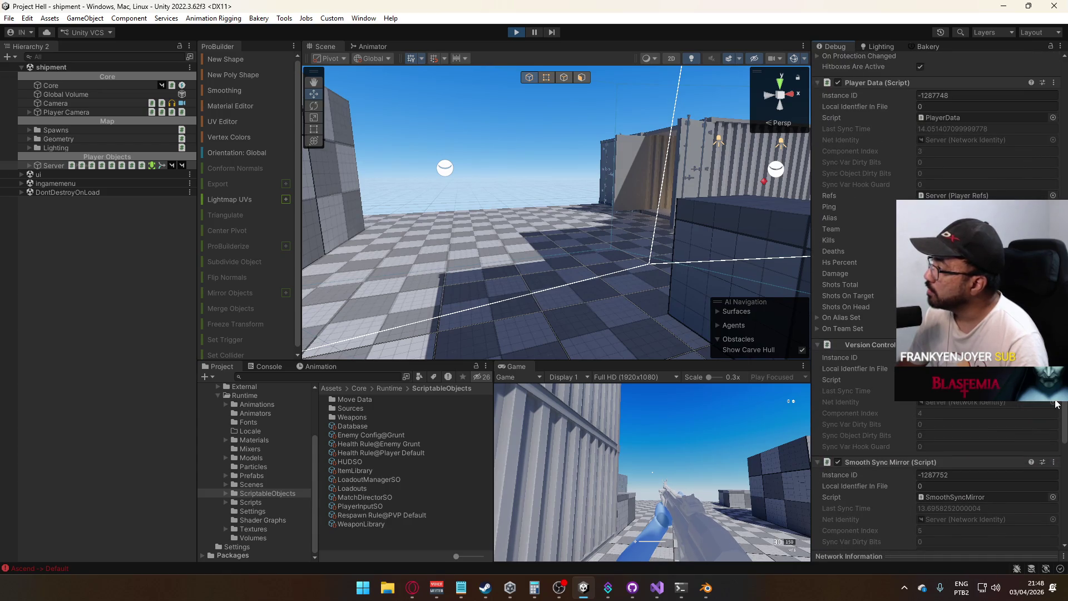
scroll(1056, 404, "up", 10)
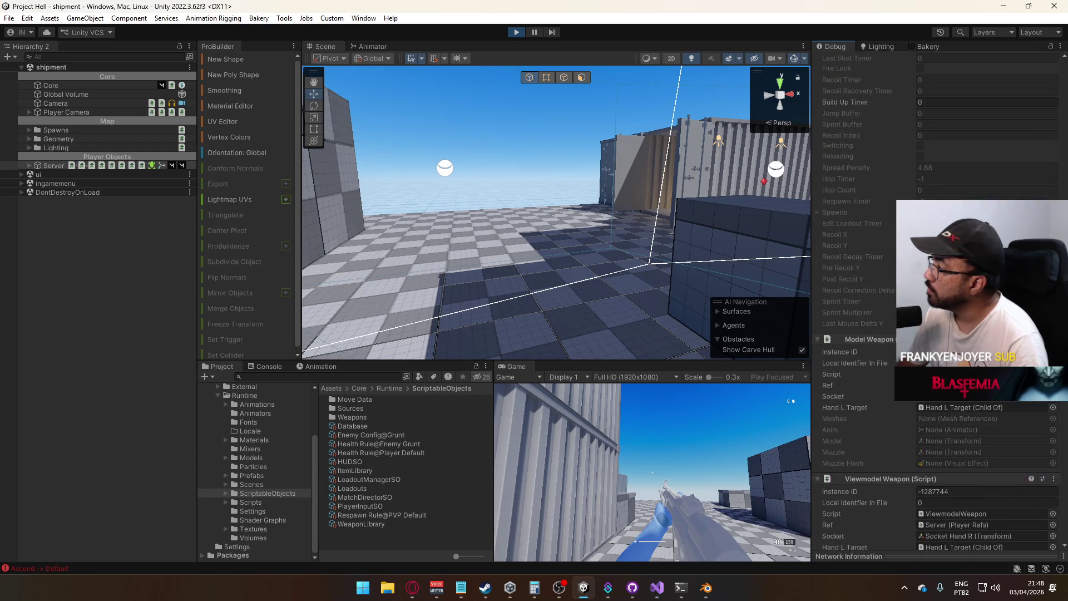
scroll(1056, 404, "up", 1)
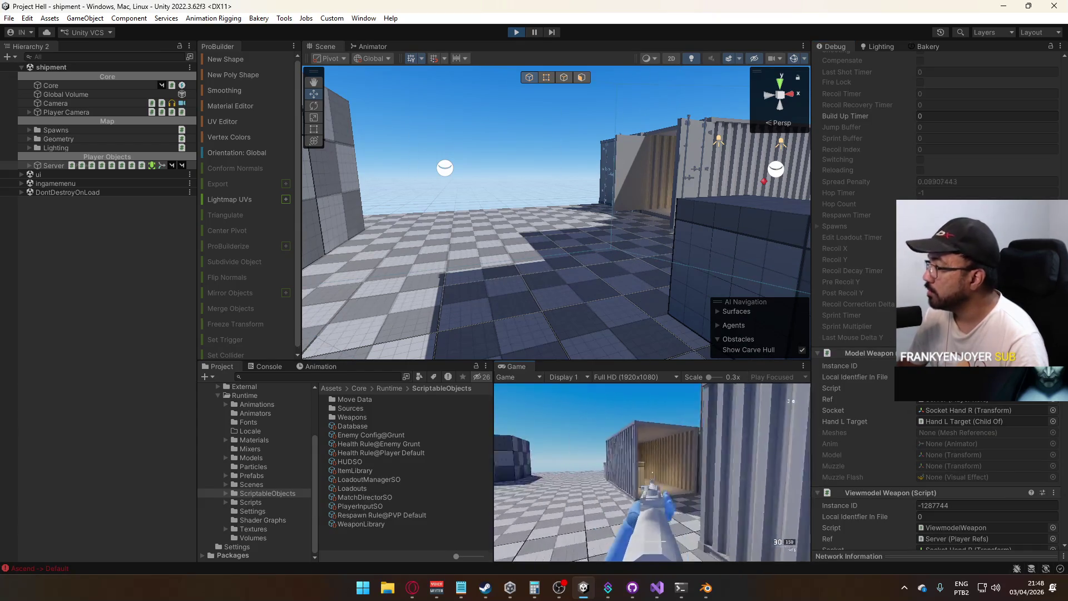
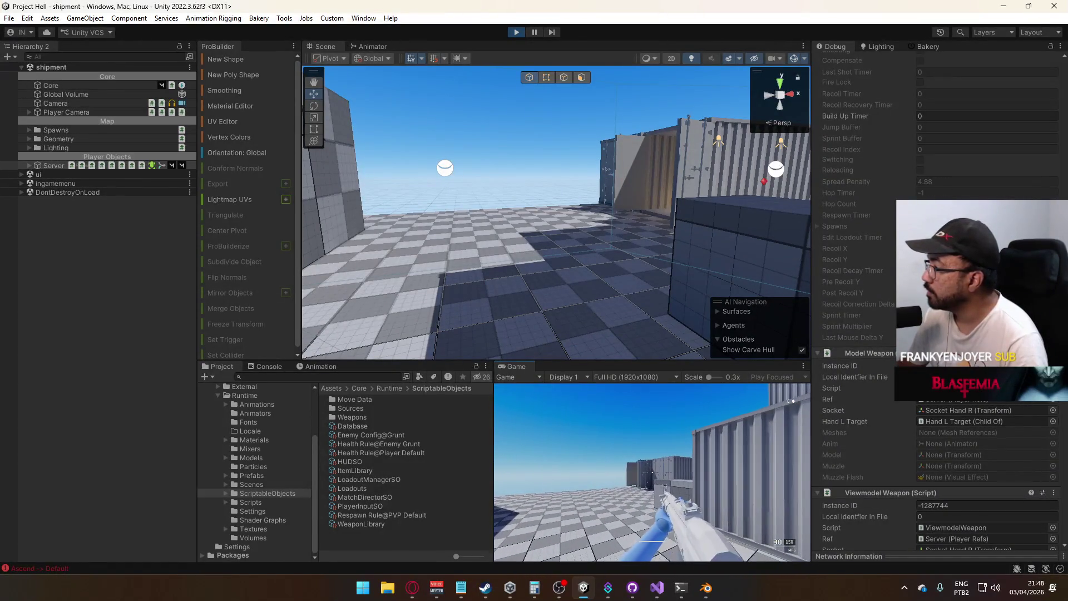
Select the Database asset, inspect its Player Hop Inertia Curve, then stop Play mode
key("super")
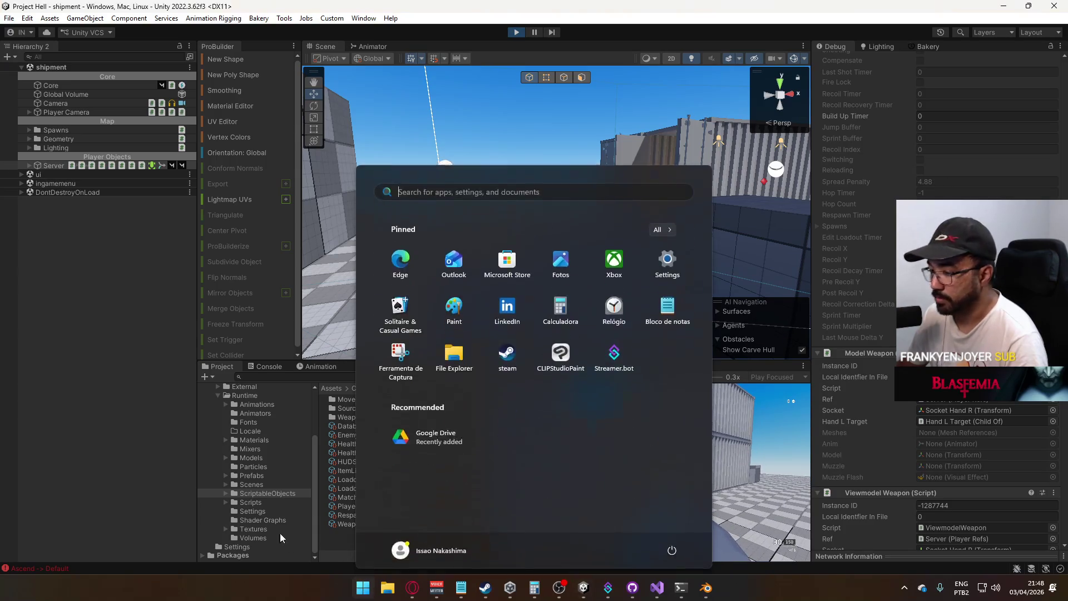
key("super")
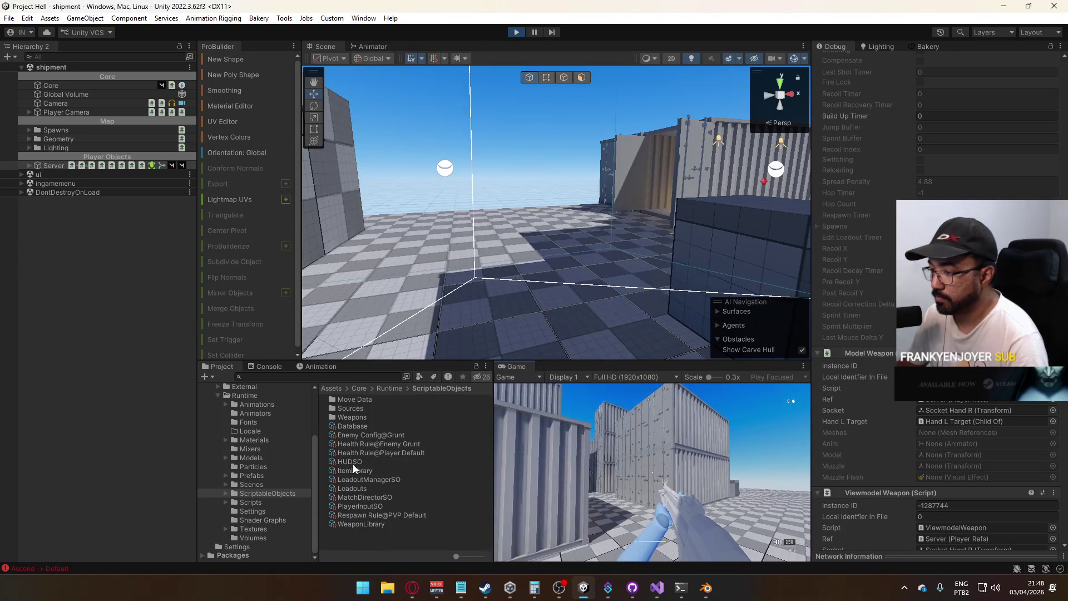
left_click(355, 426)
scroll(991, 404, "up", 10)
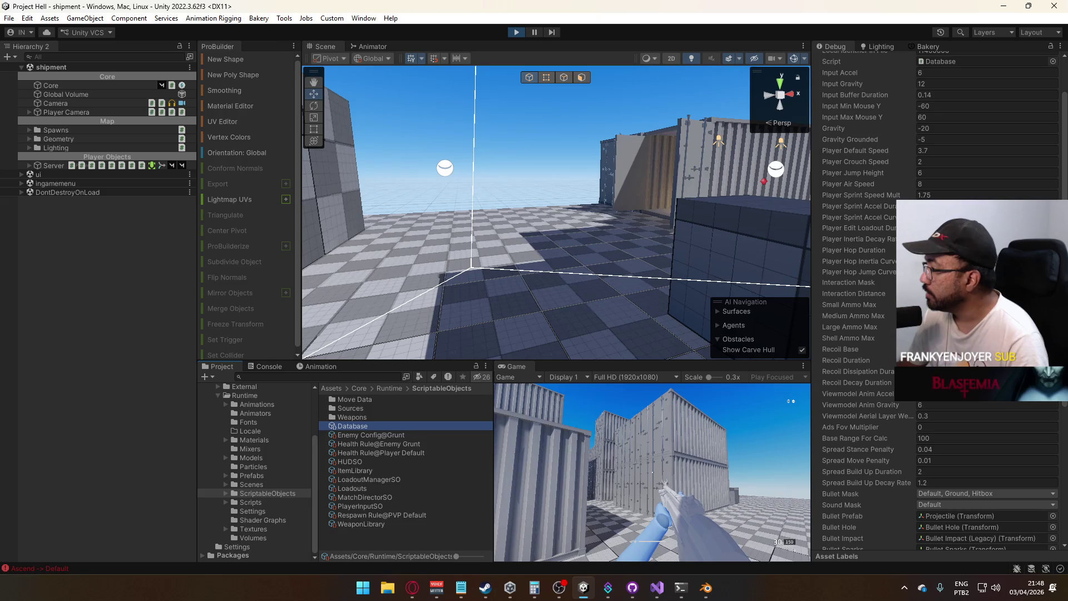
left_click(985, 261)
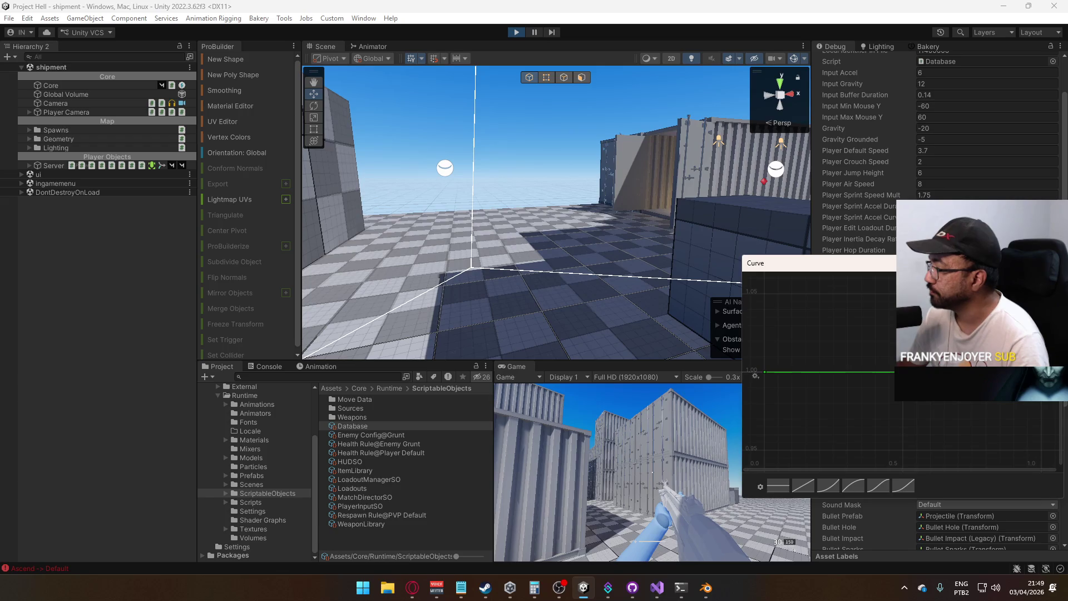
left_click(657, 45)
left_click(518, 32)
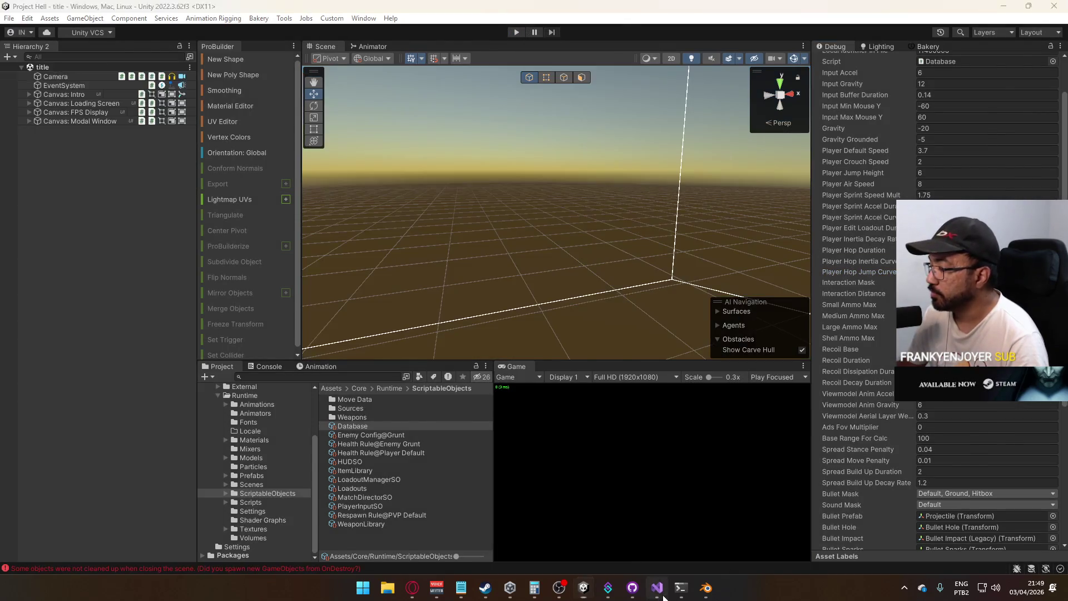
key("alt+Tab")
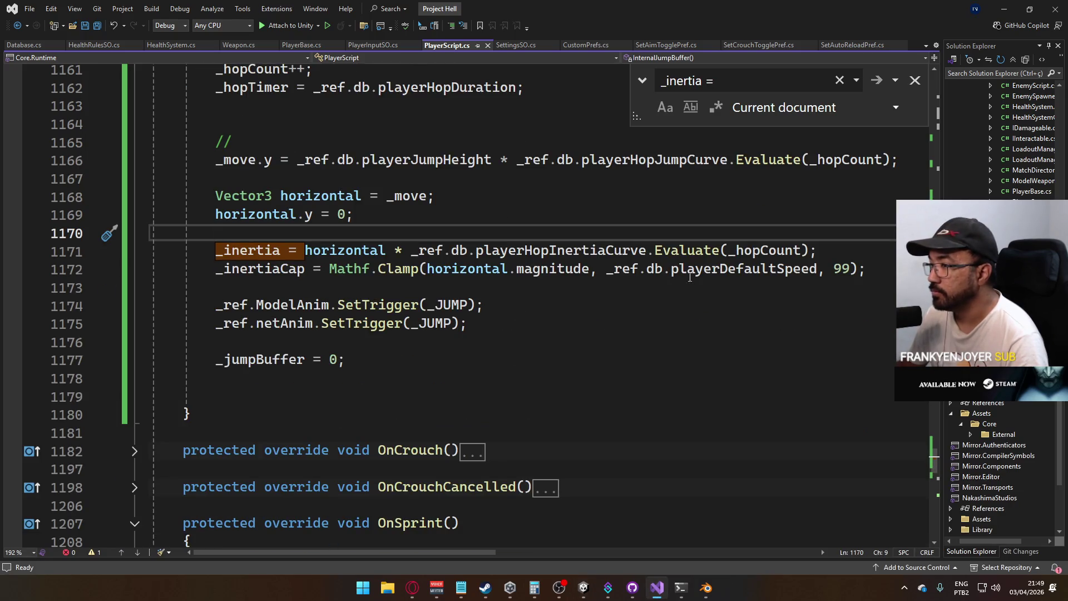
Append ' * 0.1f' after _hopCount on PlayerScript.cs lines 1171 and 1166, then save
left_click(806, 251)
type("* 0")
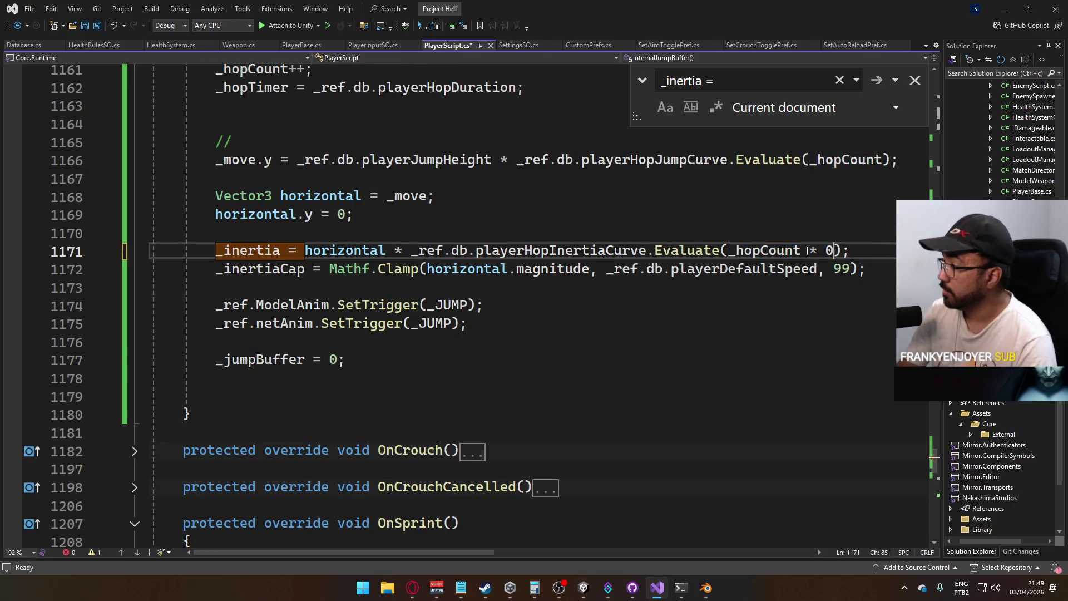
key("shift+Left")
key("shift+Left")
key("shift+Left")
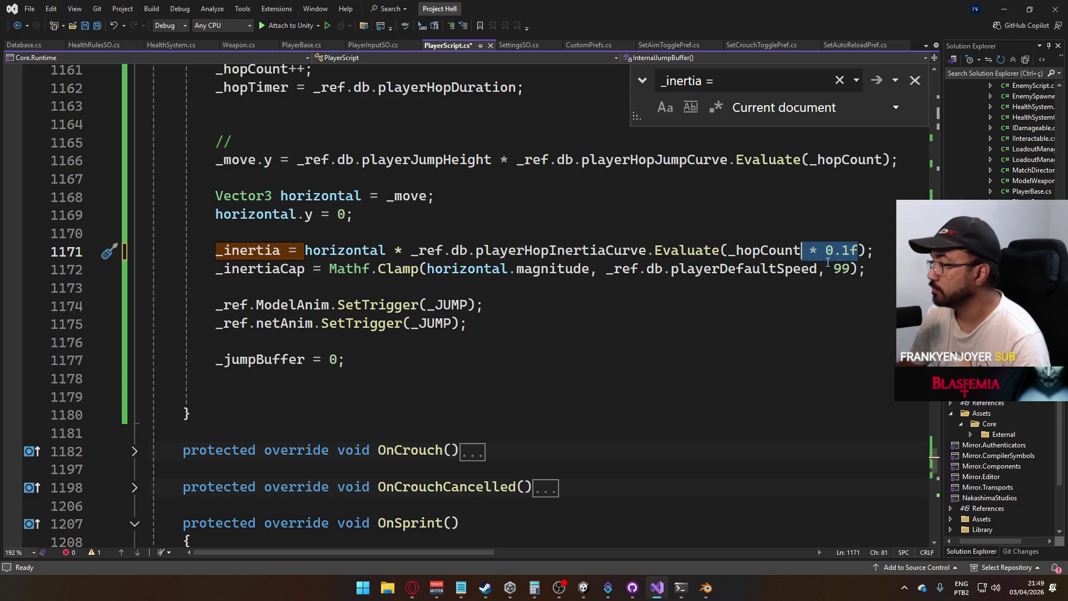
scroll(551, 320, "up", 3)
left_click(882, 331)
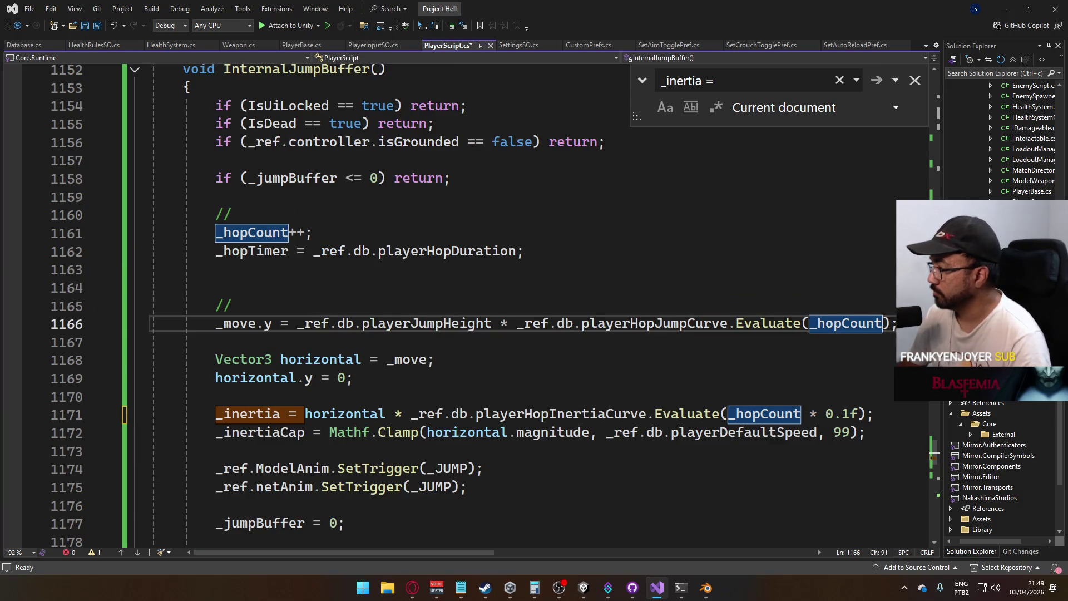
key("ctrl+v")
key("ctrl+s")
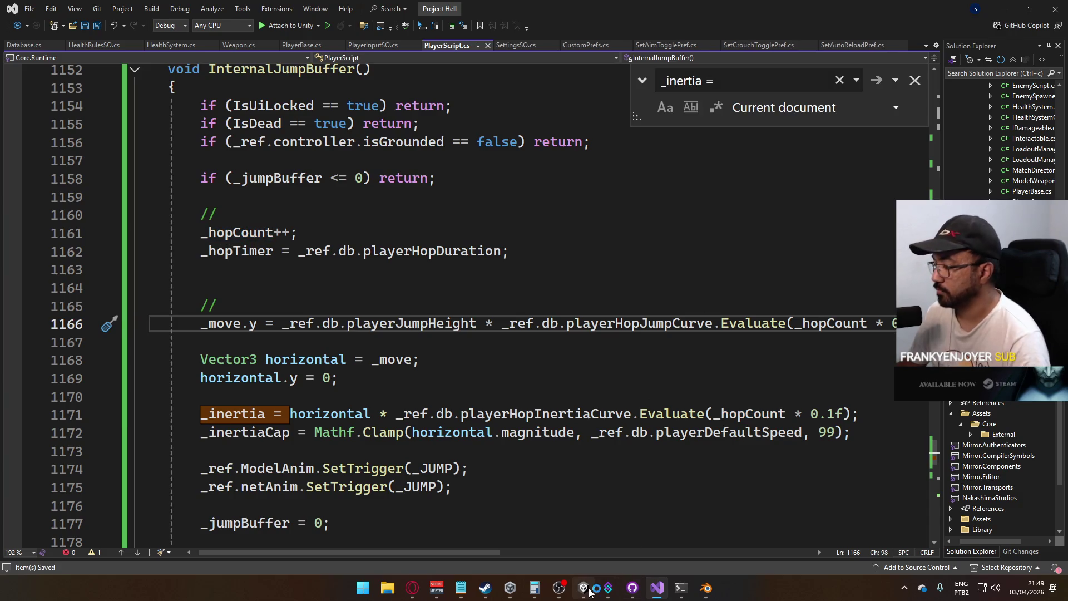
mouse_move(590, 593)
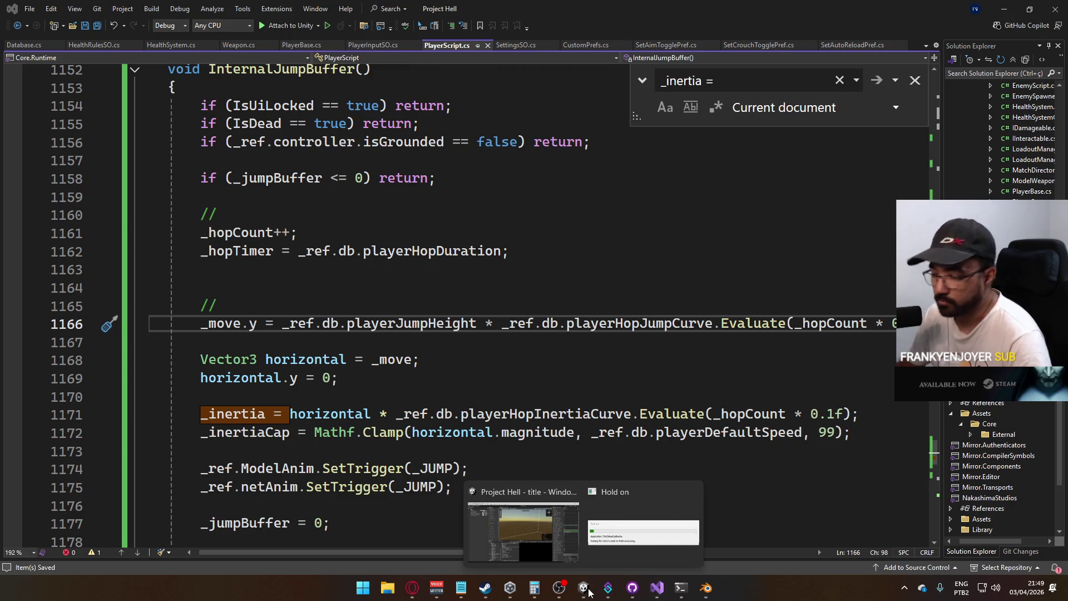
Back in Unity, enter Play mode and host a match on the shipment map
left_click(523, 531)
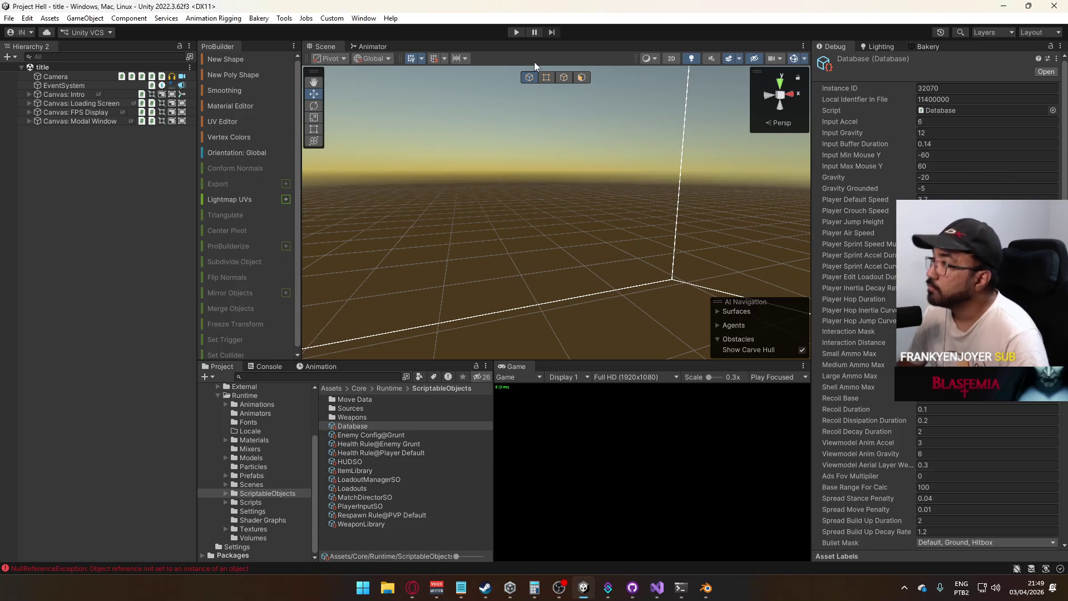
left_click(516, 32)
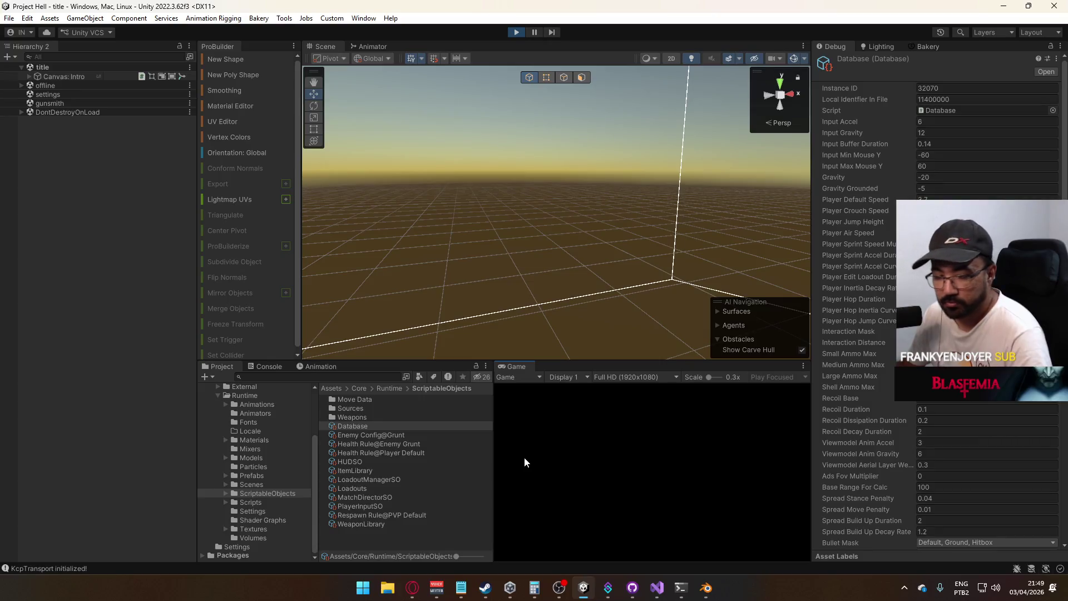
left_click(523, 518)
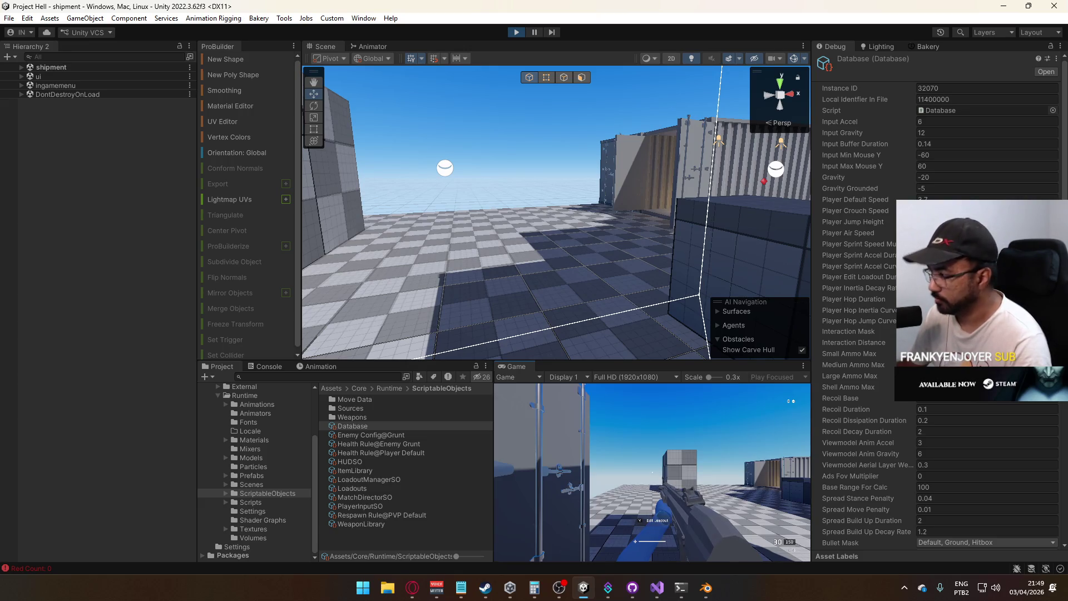
Release the cursor and open a Database animation curve in the Curve editor
mouse_move(651, 472)
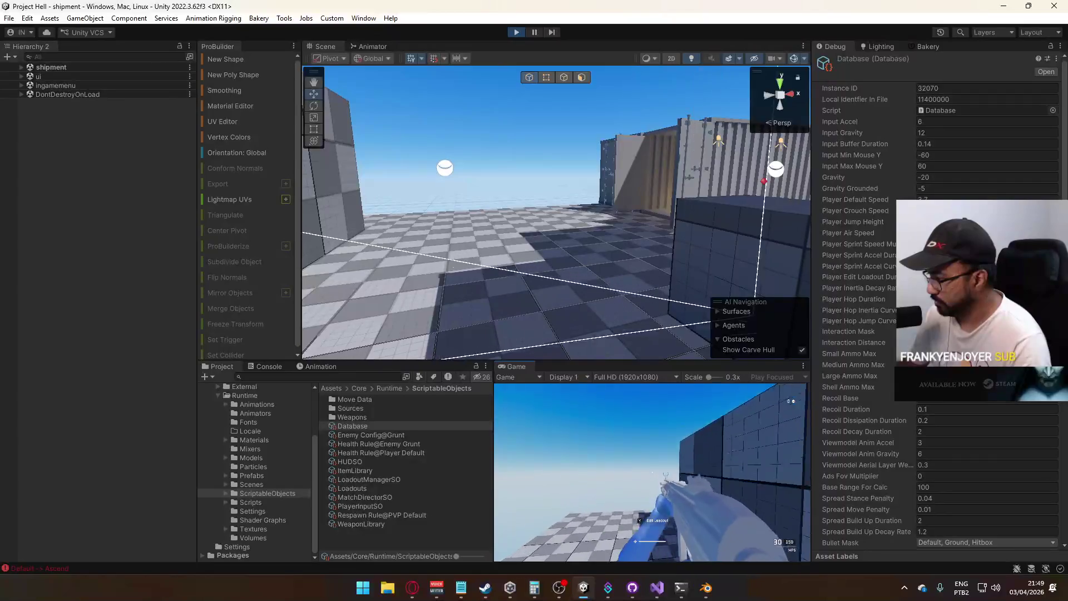
key("super")
key("super")
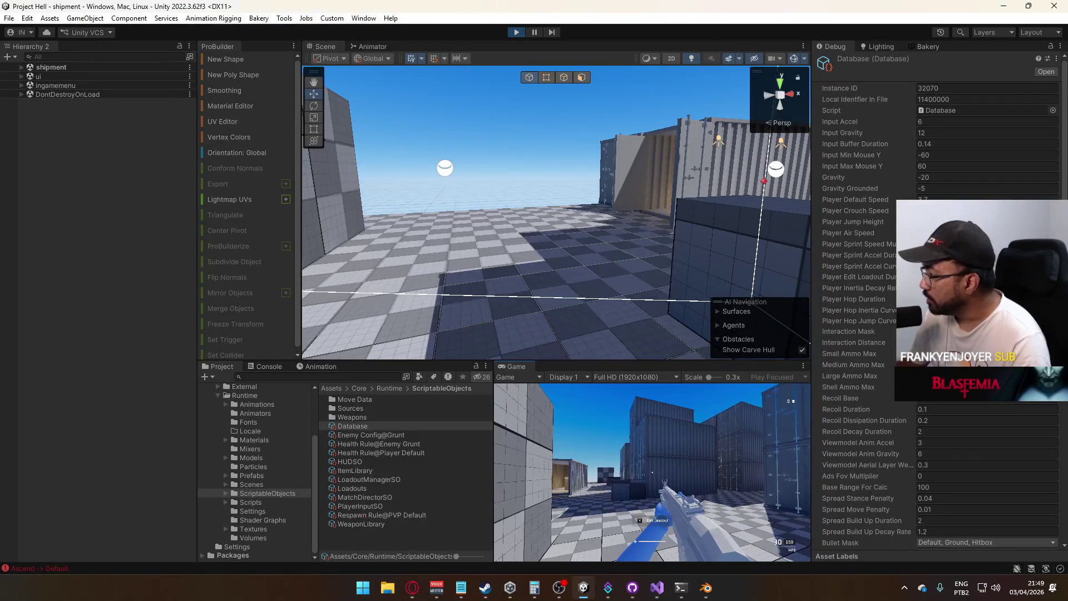
left_click(979, 309)
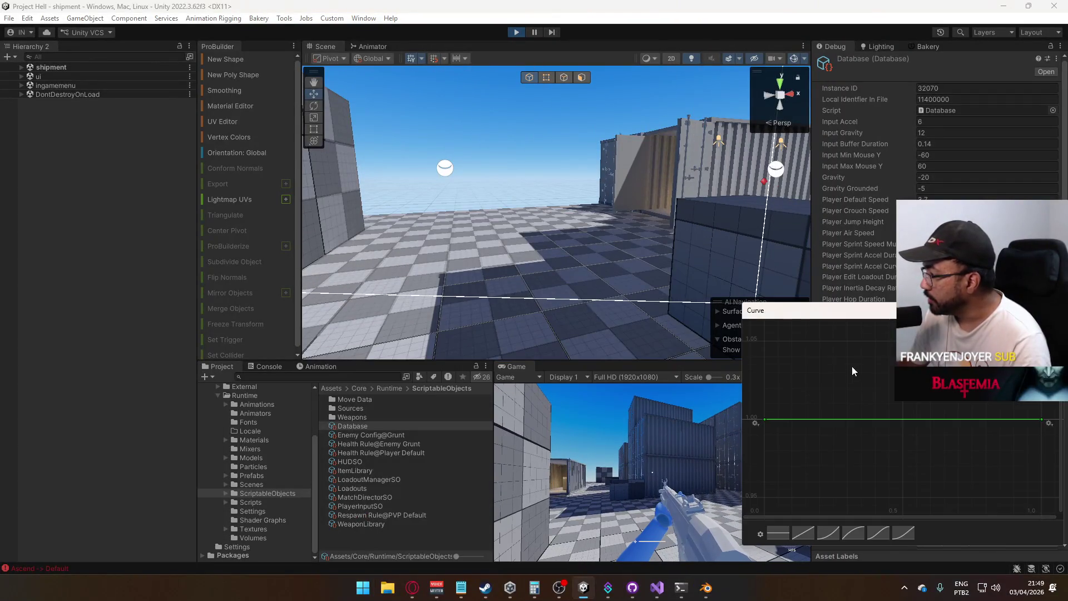
Set the hop jump curve keys to 1 at time 0 and 2 at time 1, then resume play
double_click(764, 418)
type("1.")
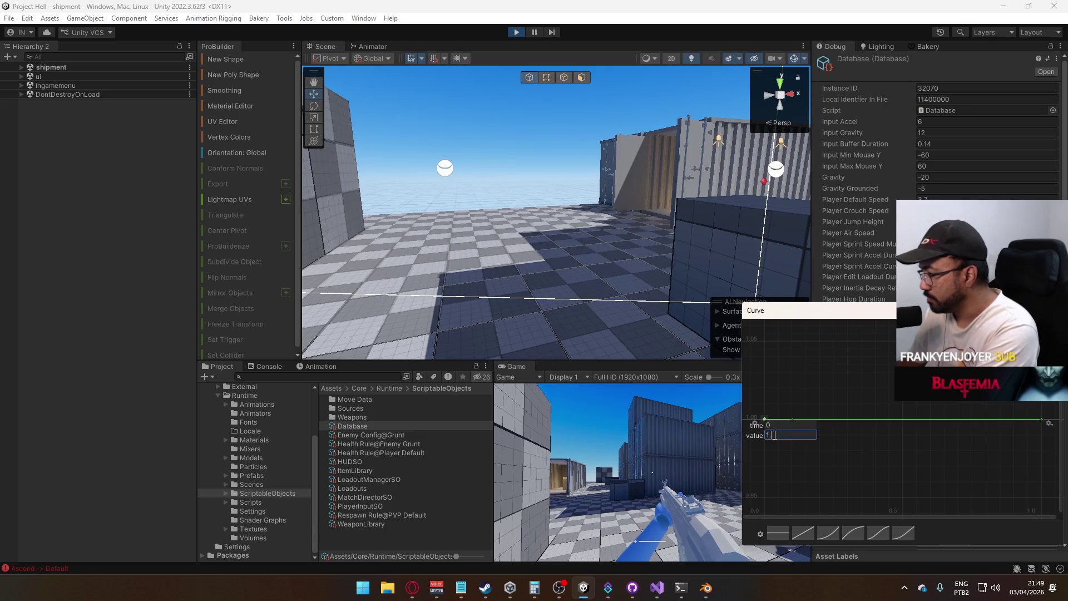
type("1")
key("Return")
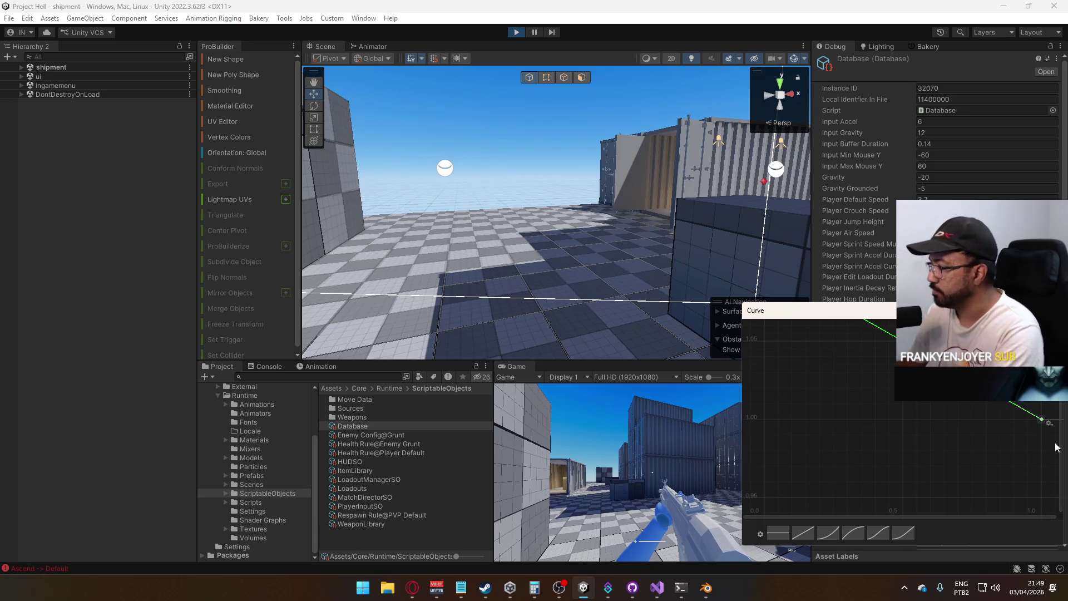
double_click(1041, 418)
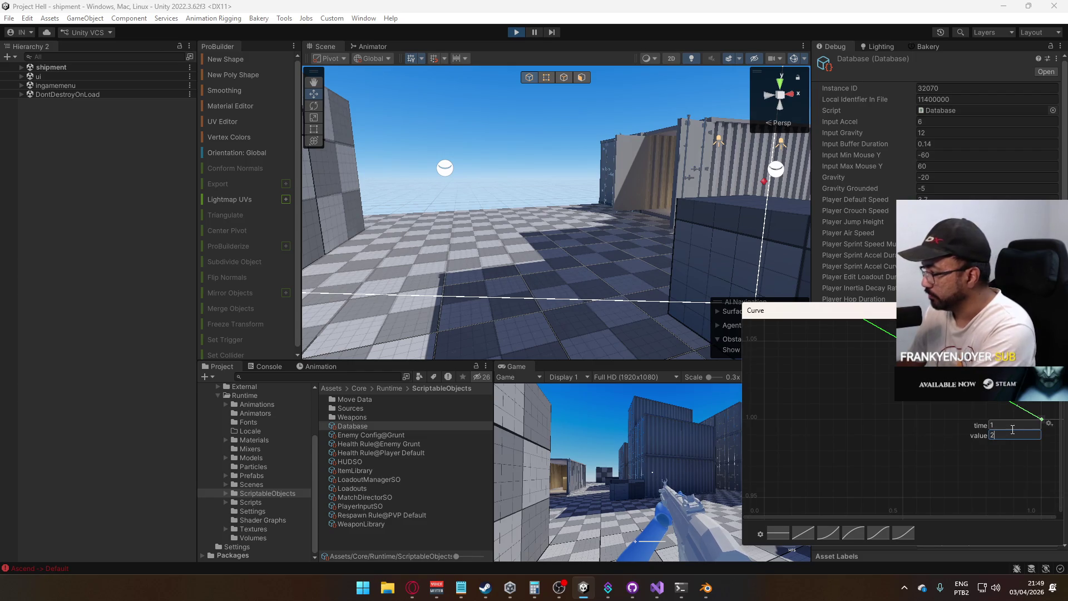
key("Return")
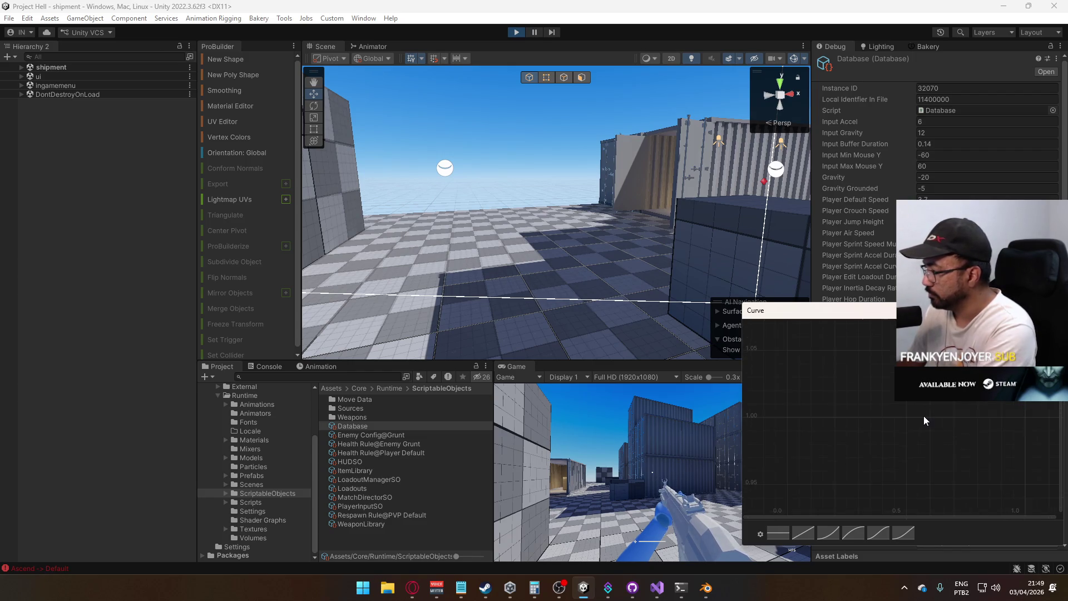
left_click(579, 484)
key("w")
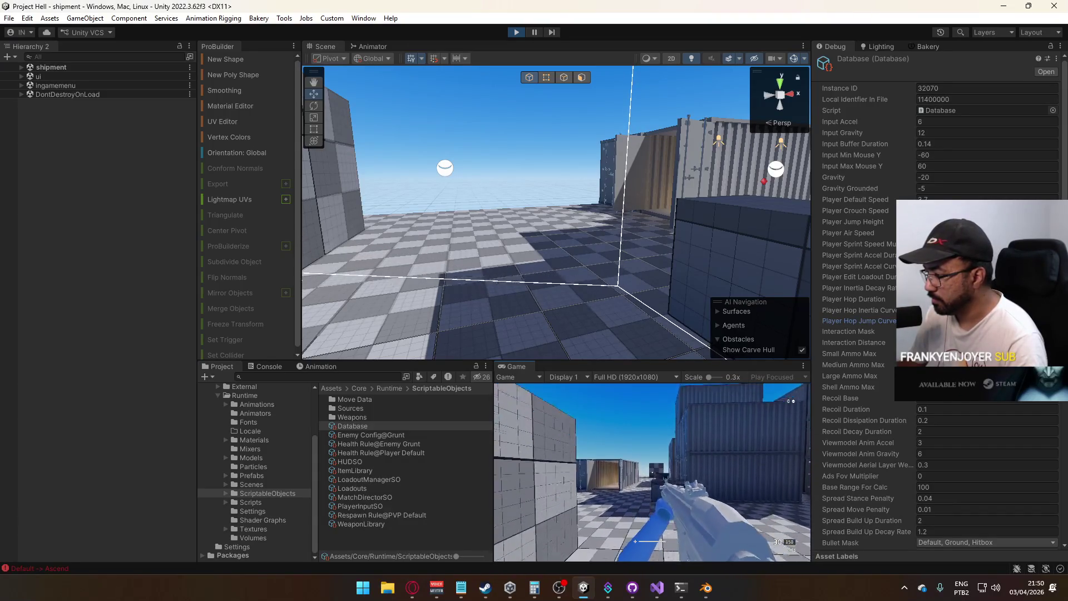
key("w")
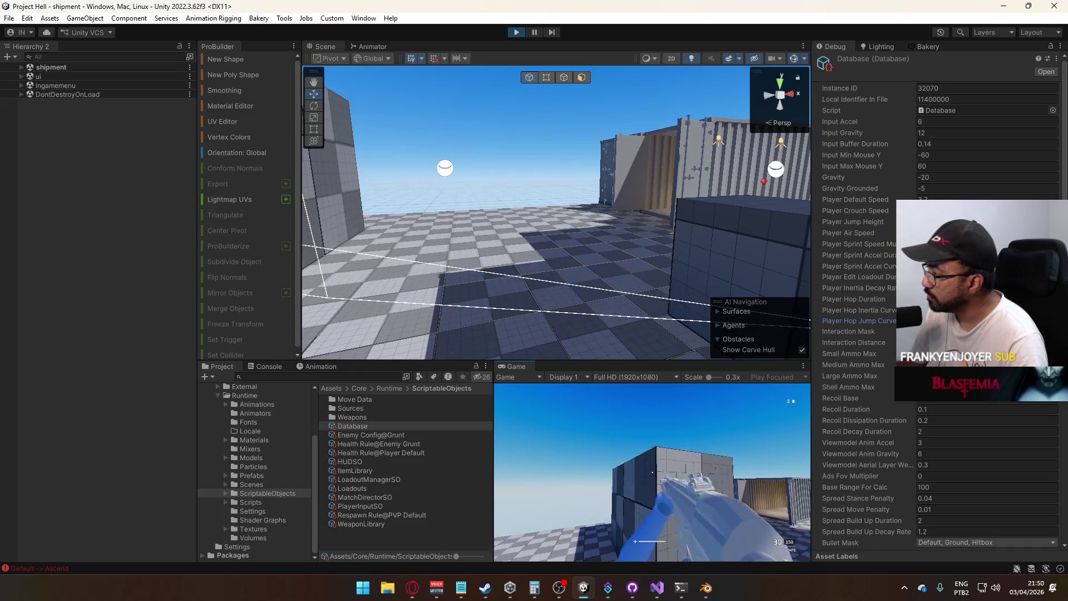
key("super")
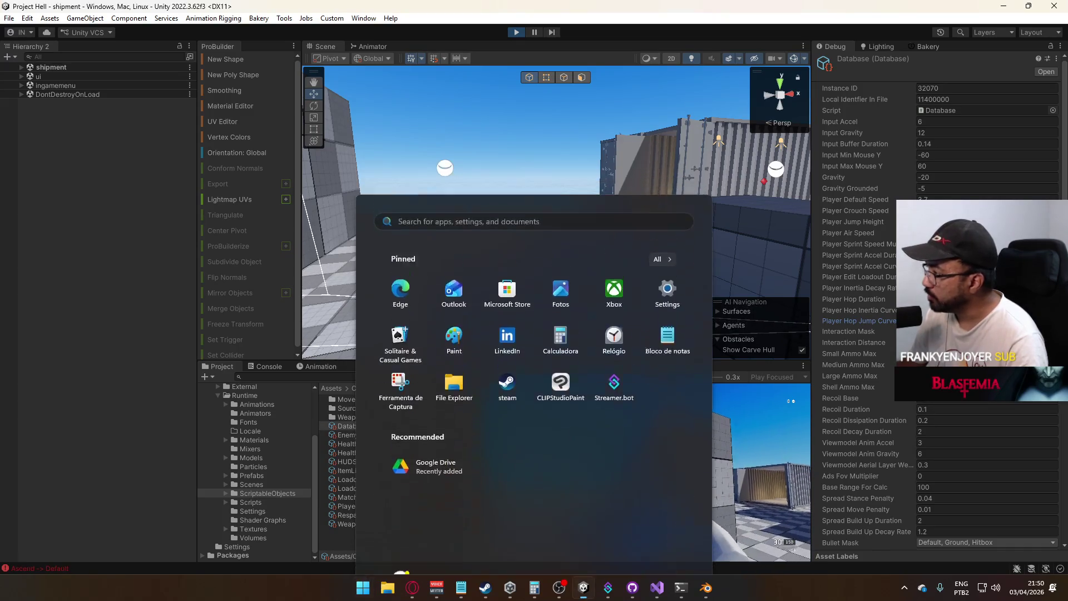
key("super")
left_click(984, 320)
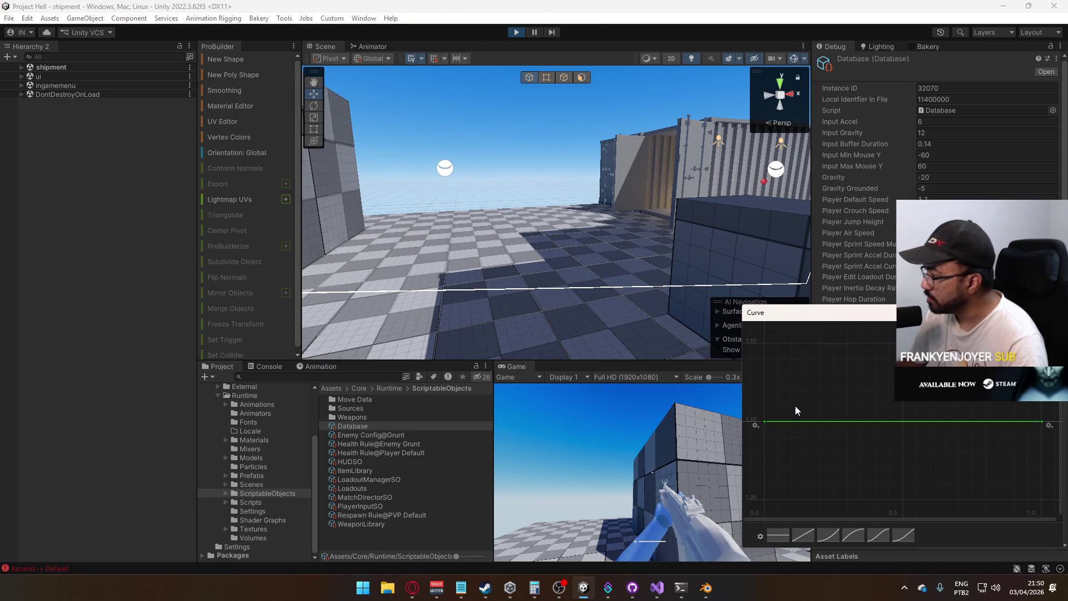
left_click(657, 588)
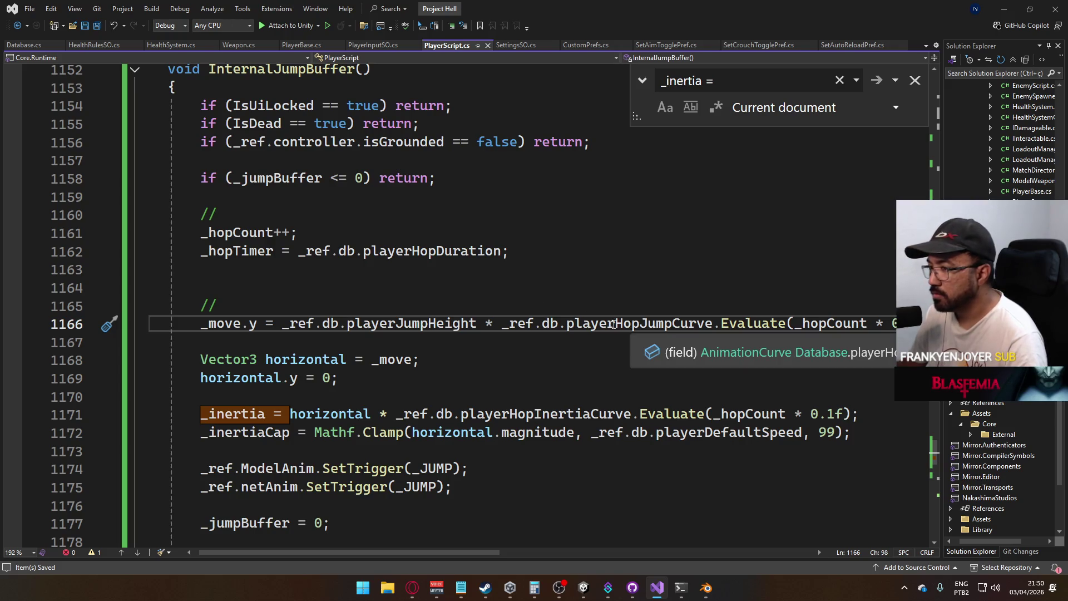
key("alt+Tab")
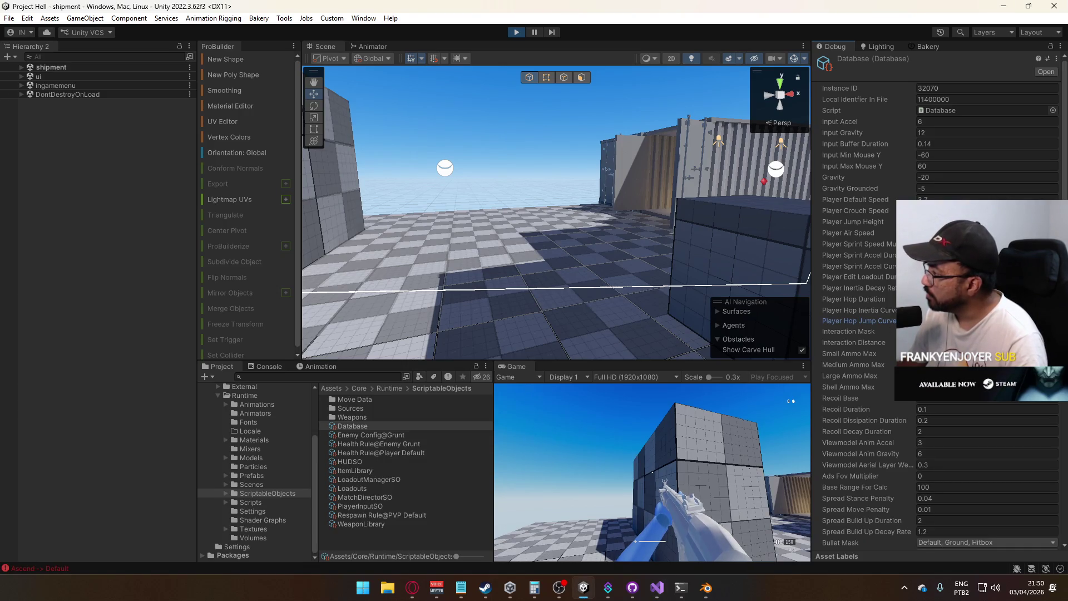
left_click(985, 321)
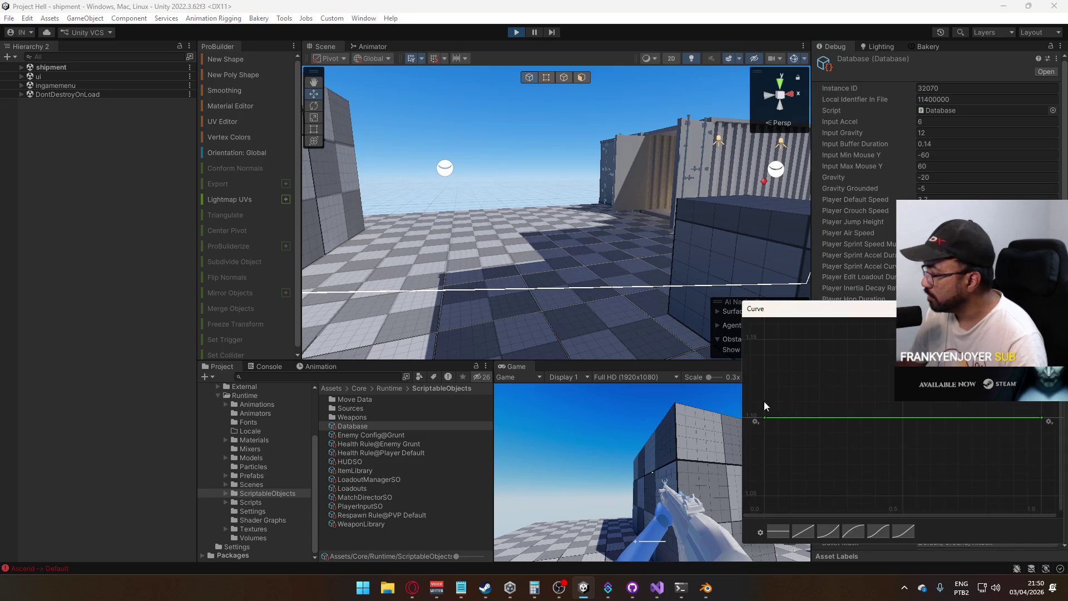
Add a new key to the Player Hop Jump Curve and enter its time and value
left_click(695, 422)
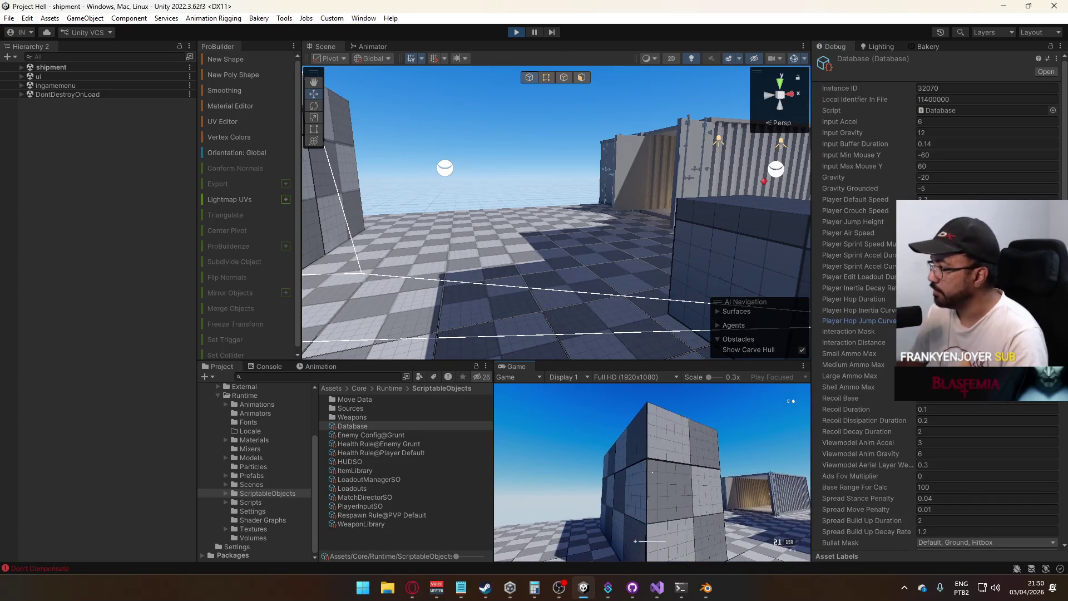
key("super")
key("Escape")
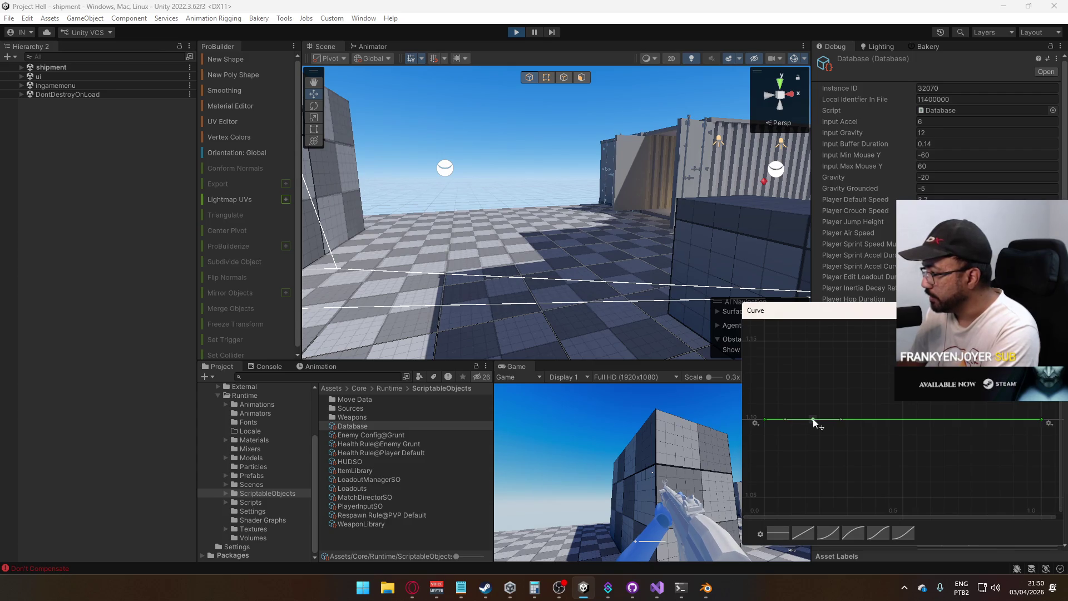
double_click(812, 418)
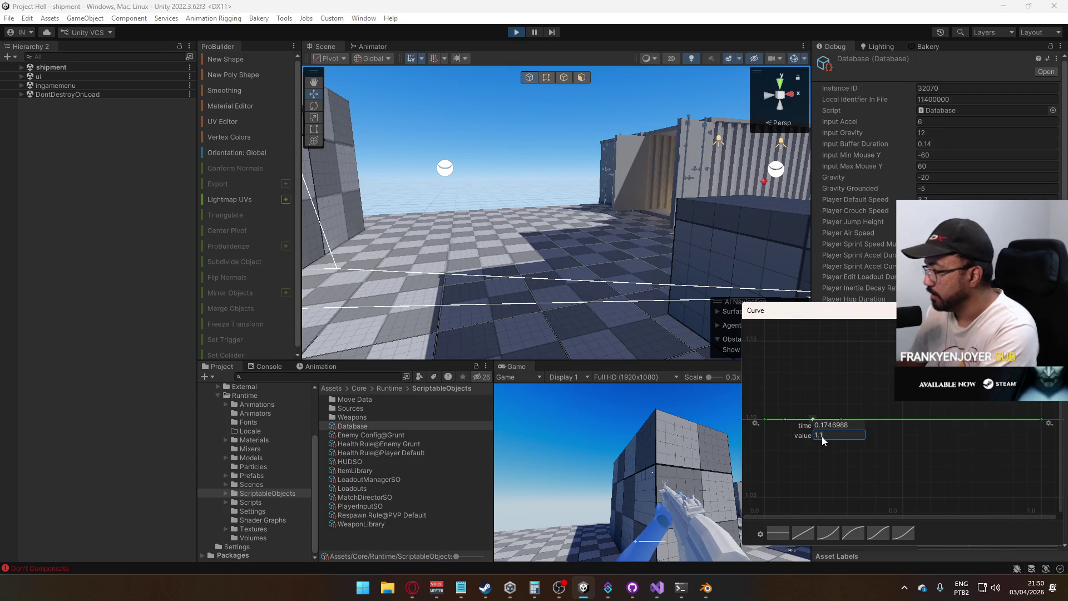
left_click(821, 429)
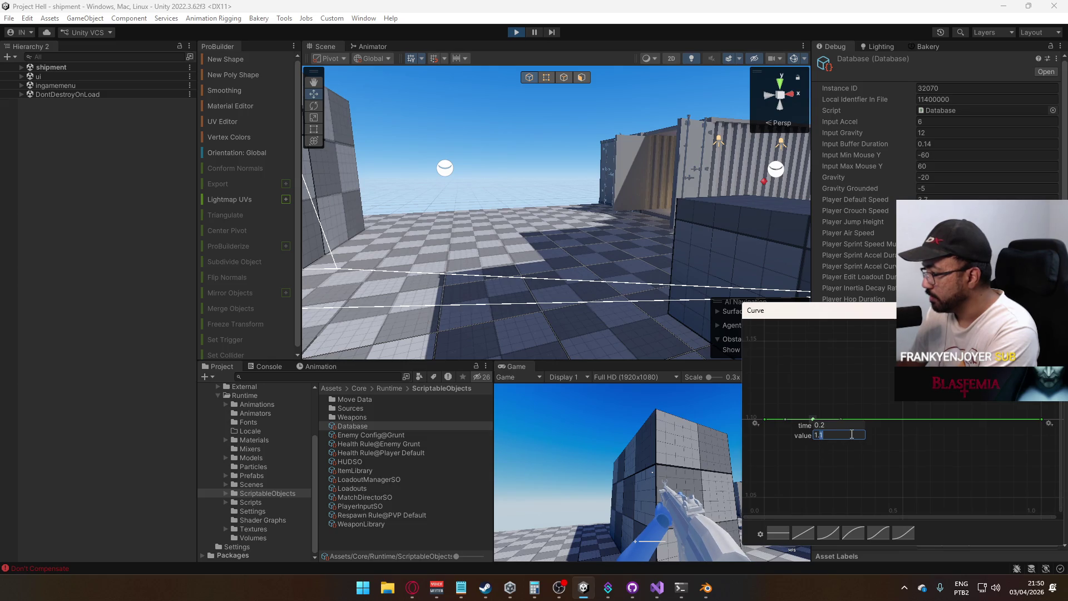
key("BackSpace")
type("2")
key("Return")
Move the curve's first key back to time 0 with value 1
scroll(779, 426, "down", 4)
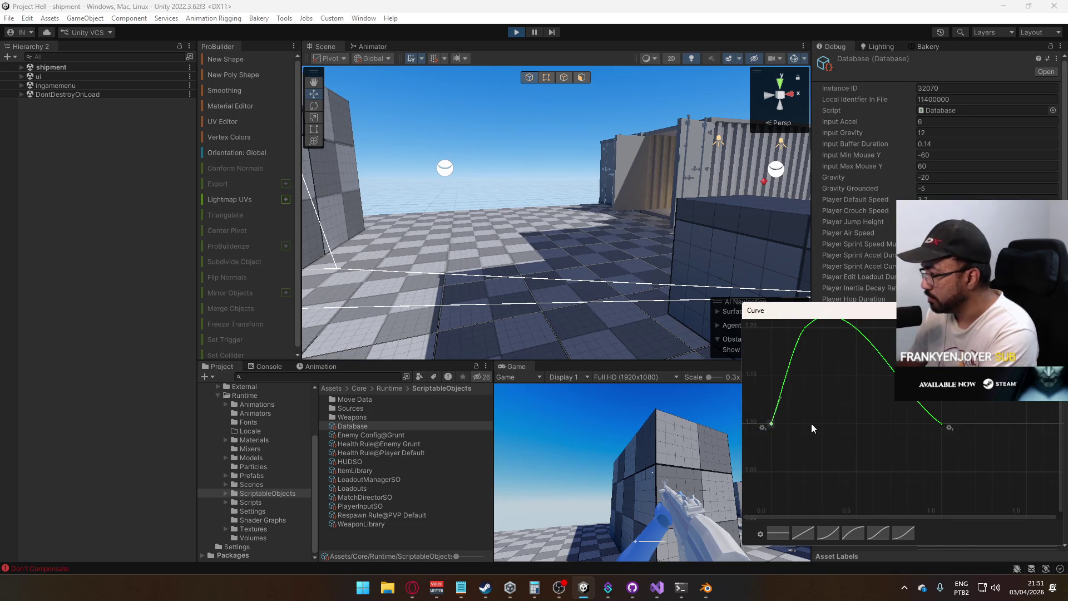
key("Return")
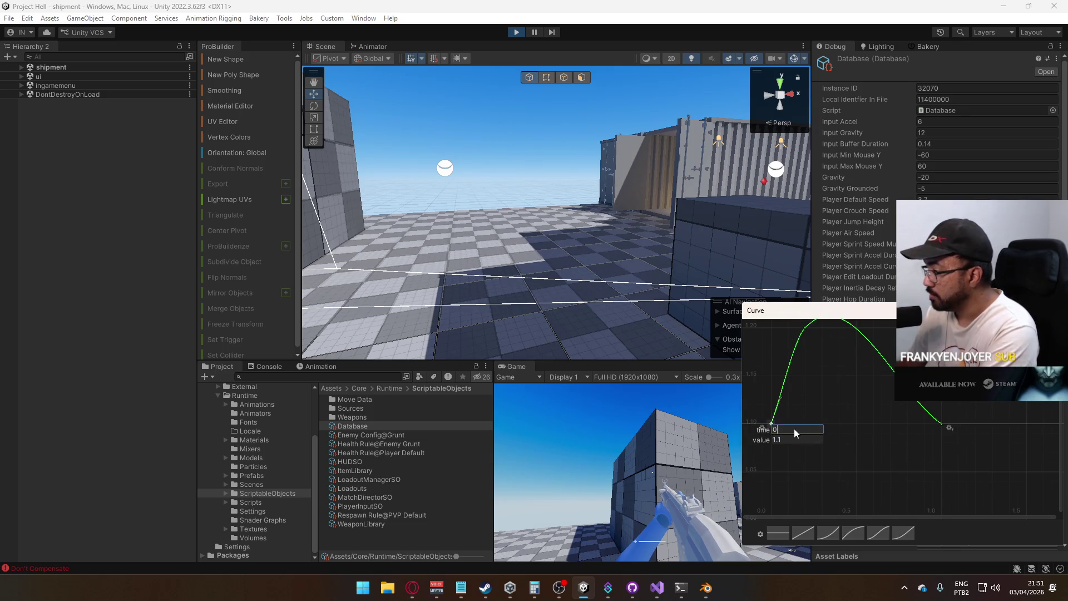
type("1")
key("Return")
left_click_drag(768, 426, 794, 425)
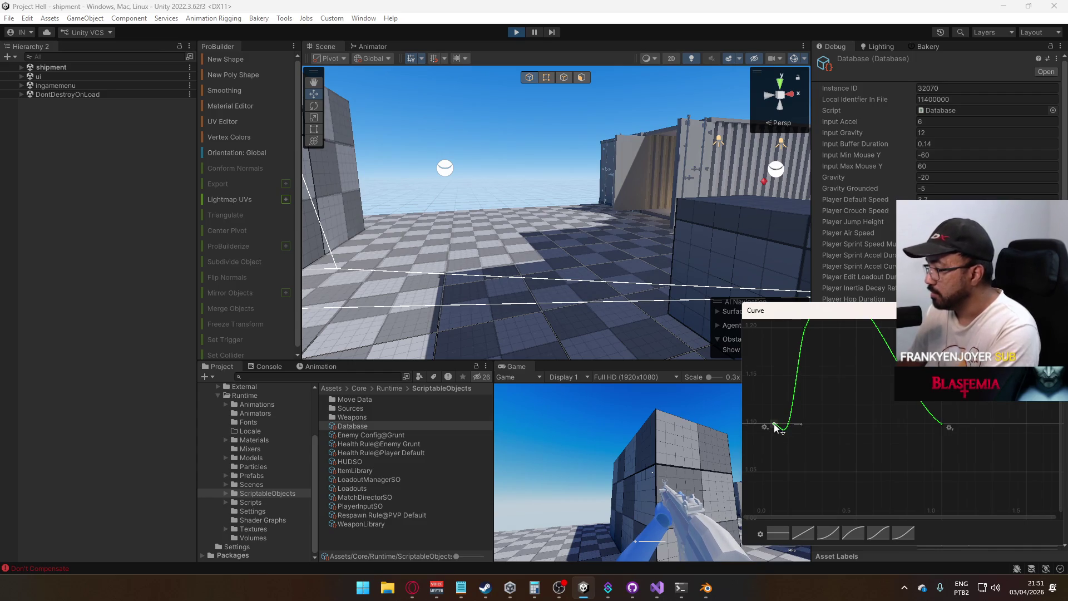
key("Return")
type("0")
left_click(784, 439)
type("11")
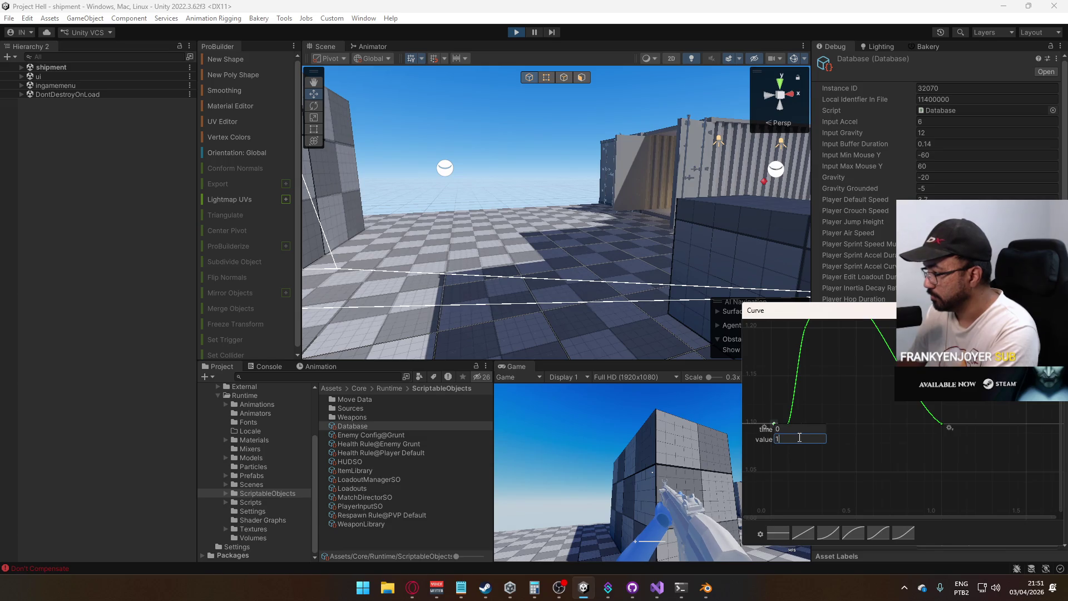
key("Return")
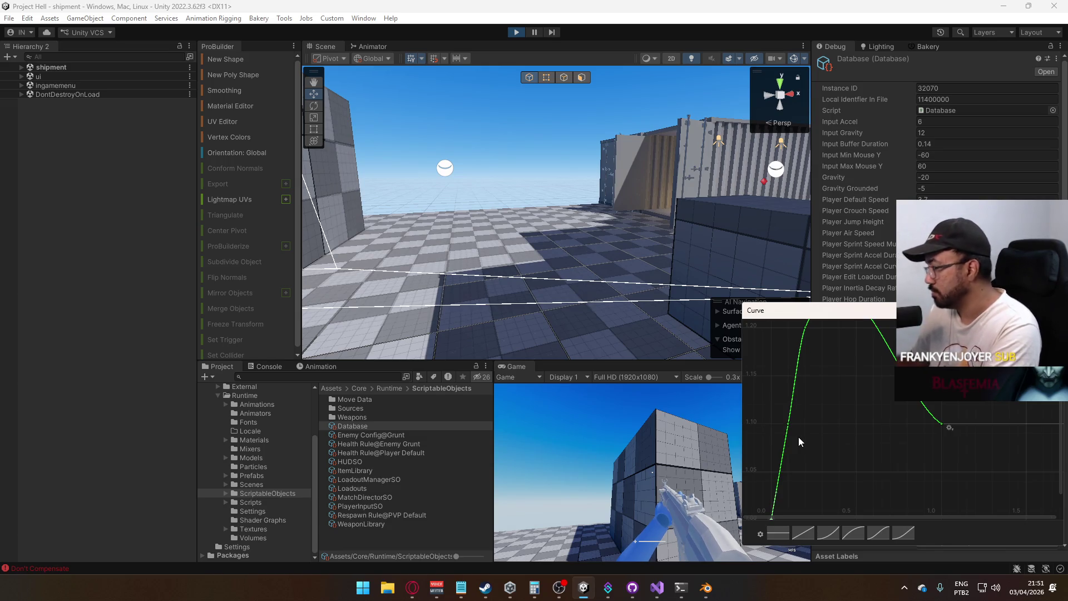
Set the curve's keys to Both Tangents > Constant so it steps
scroll(874, 437, "down", 2)
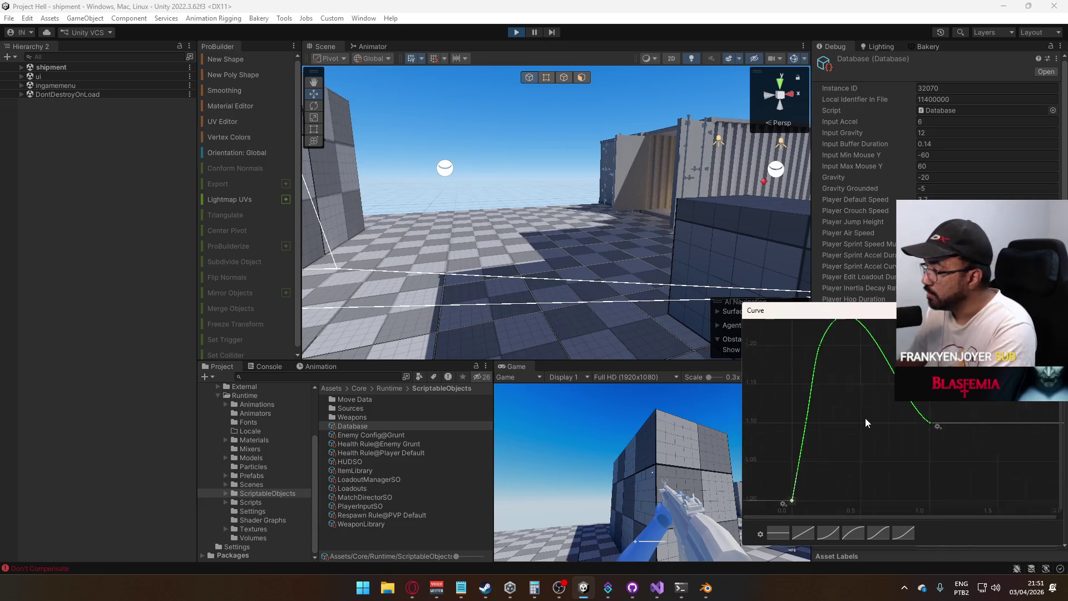
right_click(821, 373)
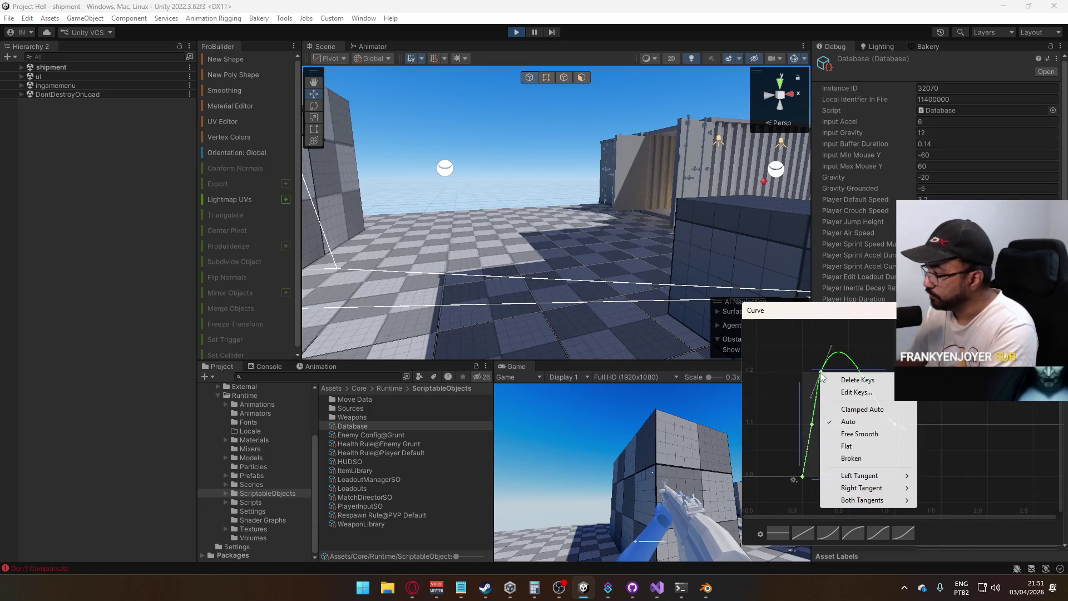
mouse_move(867, 500)
left_click(946, 524)
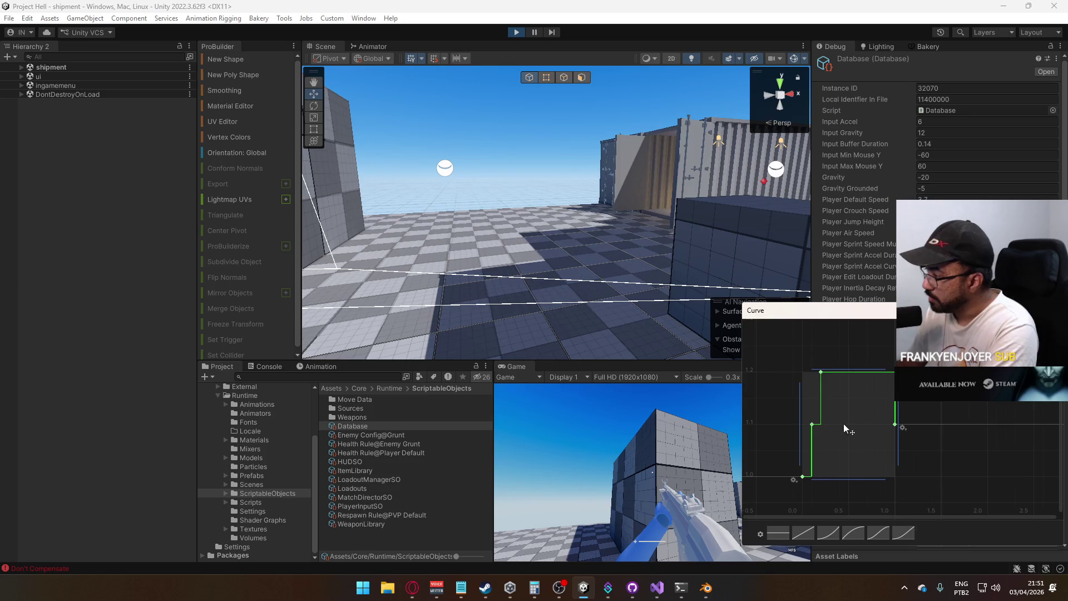
scroll(829, 471, "up", 1)
left_click(993, 432)
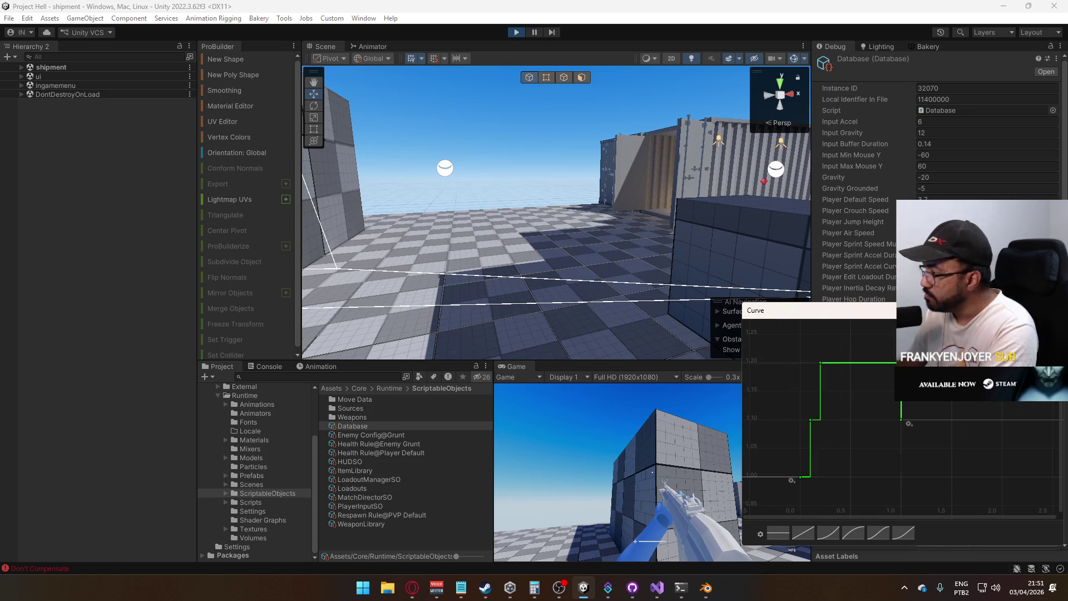
Move the last key to time 0.4 with value 1.3 and return to the game
double_click(890, 435)
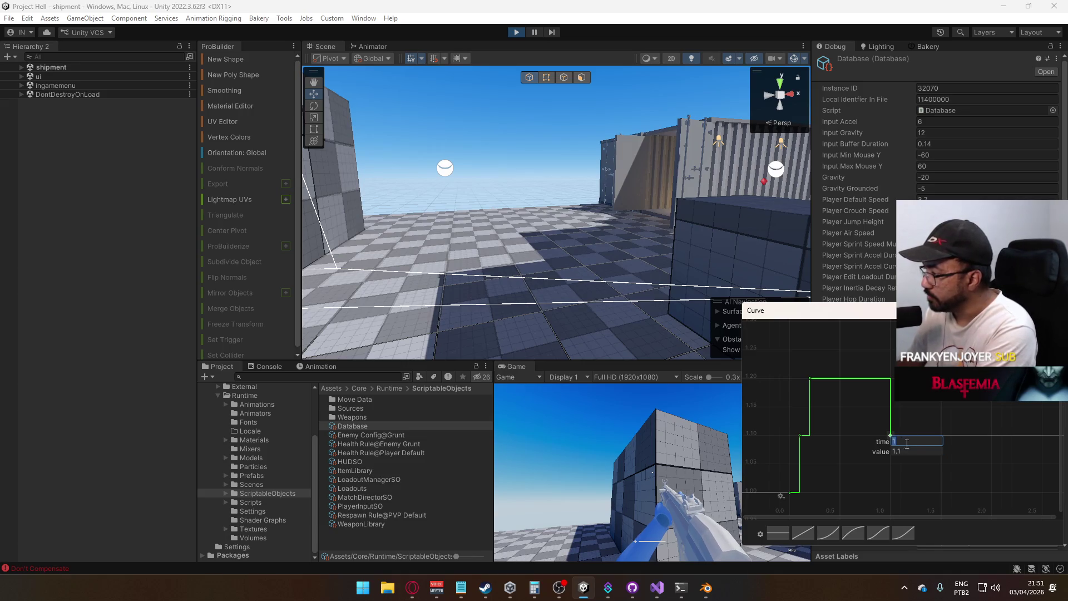
left_click(908, 452)
right_click(903, 441)
left_click(903, 451)
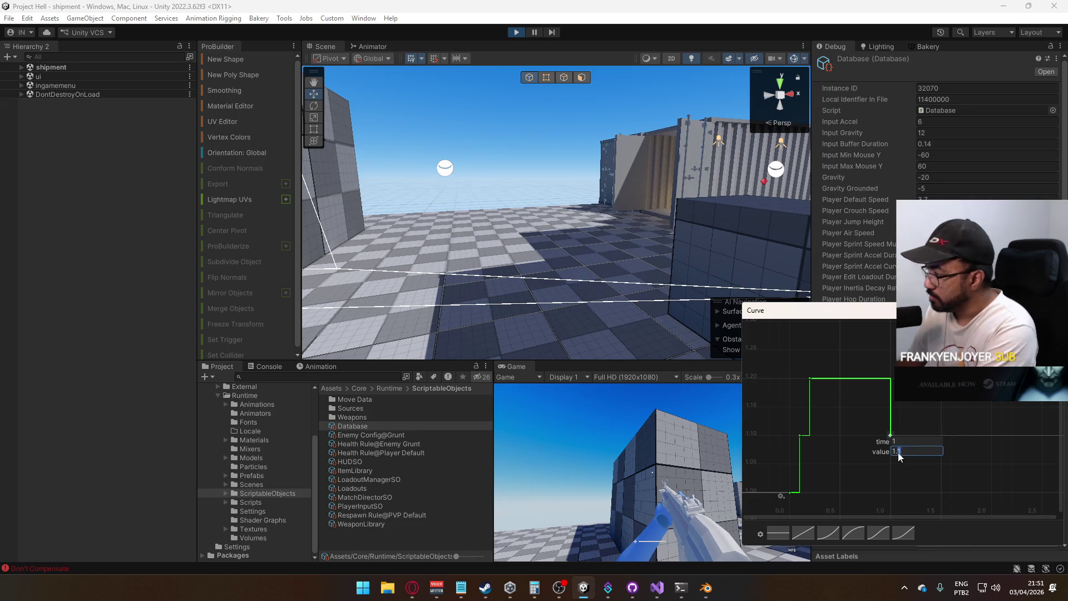
type("1.3")
right_click(899, 445)
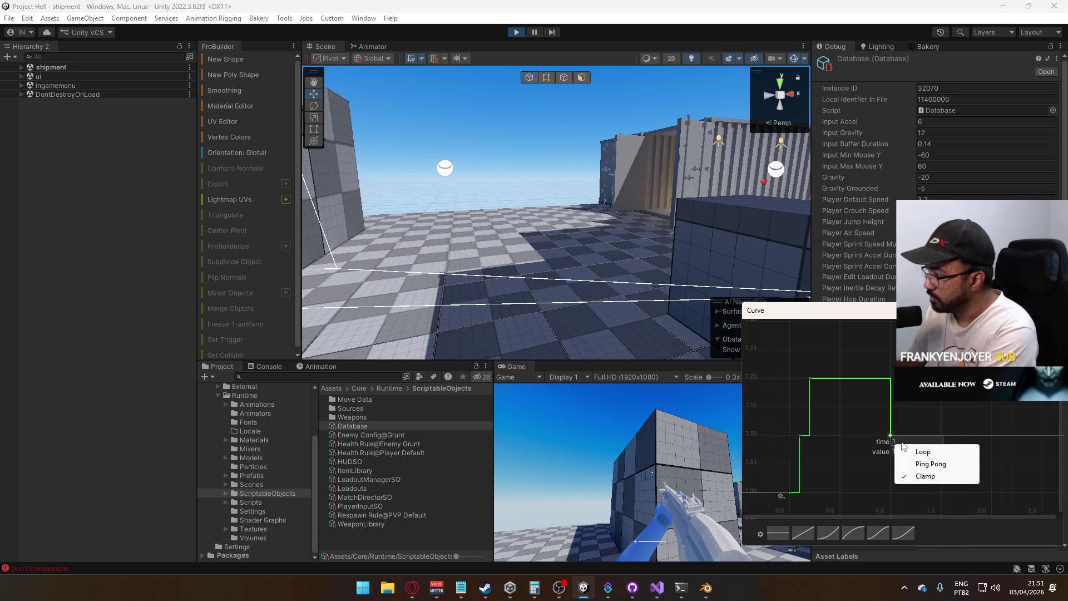
left_click(891, 441)
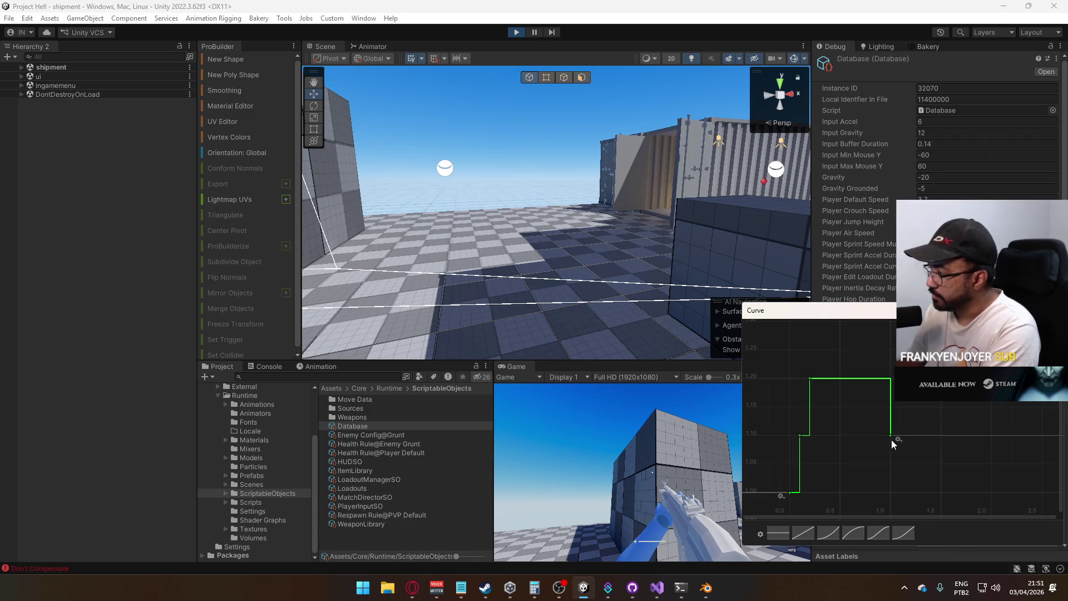
double_click(890, 436)
left_click(907, 440)
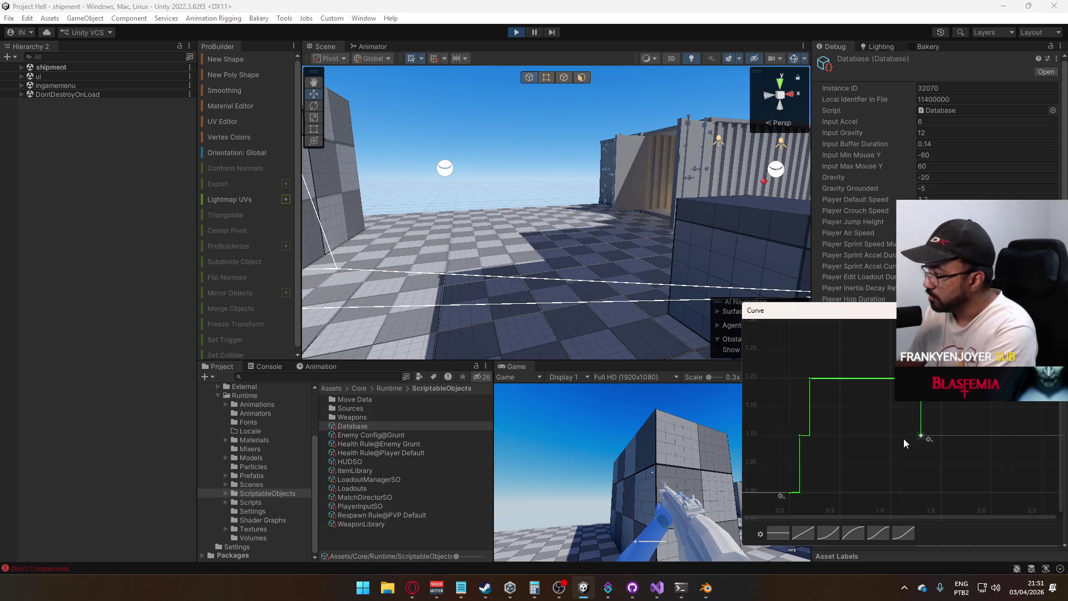
double_click(921, 436)
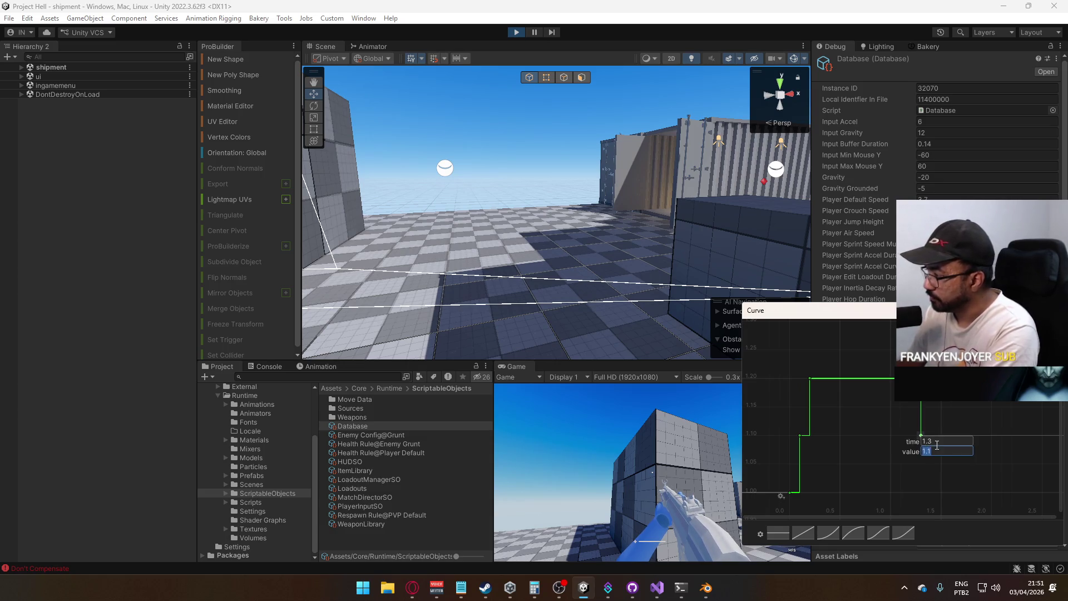
left_click_drag(928, 449, 963, 455)
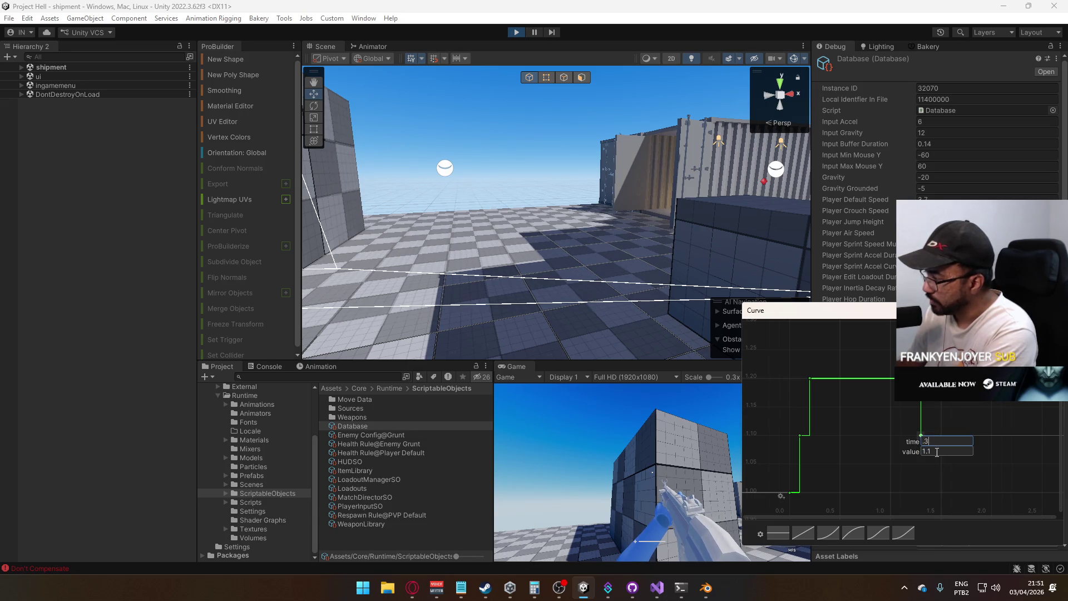
type("1.3")
key("Return")
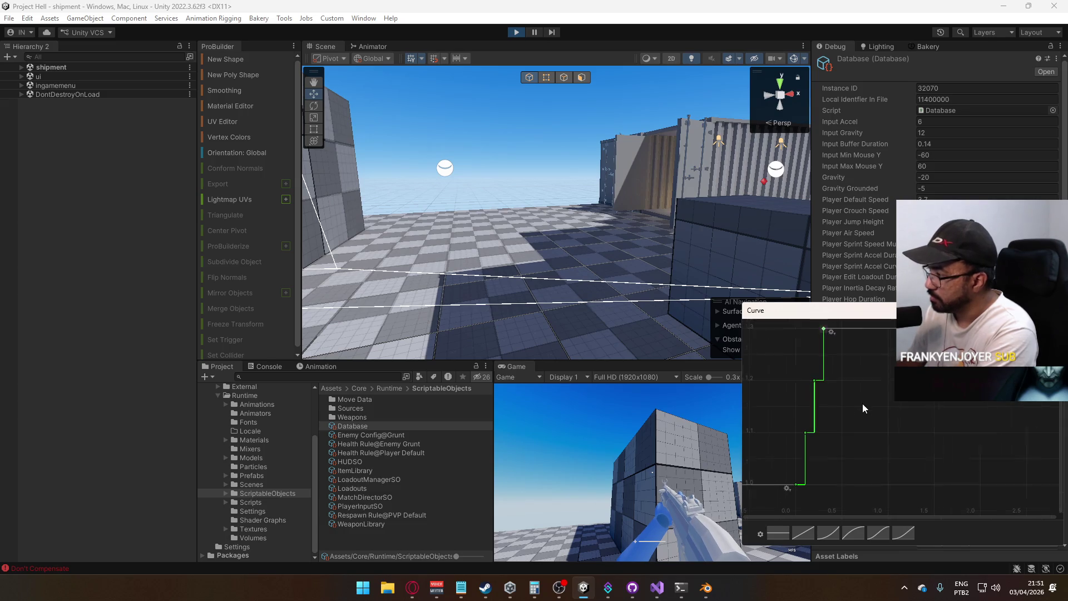
left_click(695, 433)
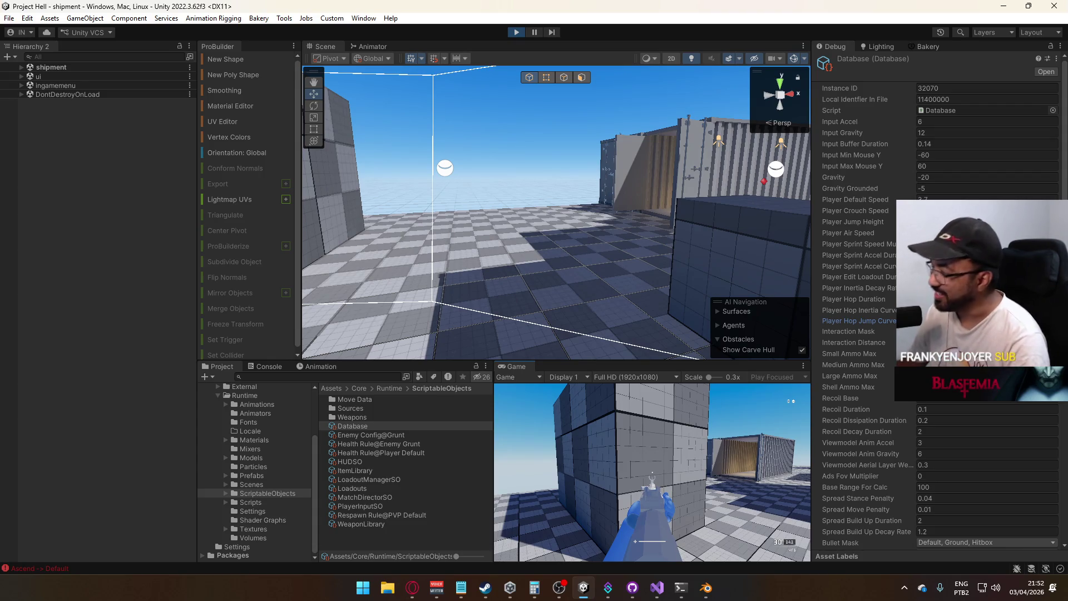
Reopen the stepped curve, delete its stepped keys, and add a key near time 0.1
key("super")
left_click(974, 320)
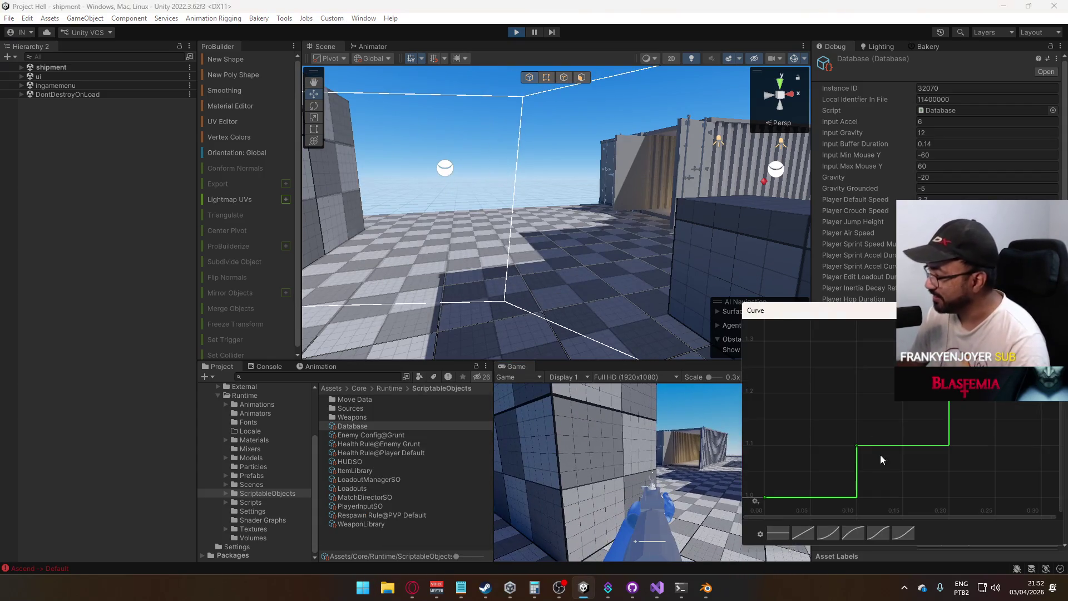
scroll(886, 446, "down", 1)
mouse_move(786, 359)
left_mouse_down()
mouse_move(824, 376)
mouse_move(955, 482)
left_mouse_up()
left_click_drag(859, 336, 1022, 470)
key("Delete")
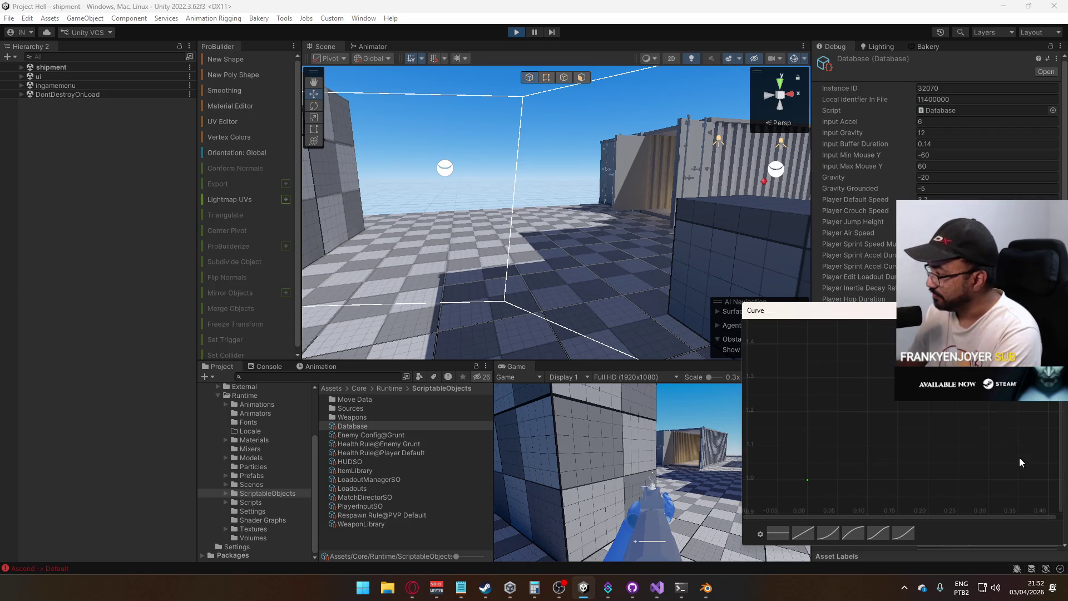
double_click(869, 479)
key("Return")
left_click(912, 485)
Frame the curve and move a key to time 0.2 with value 0.9
key("f")
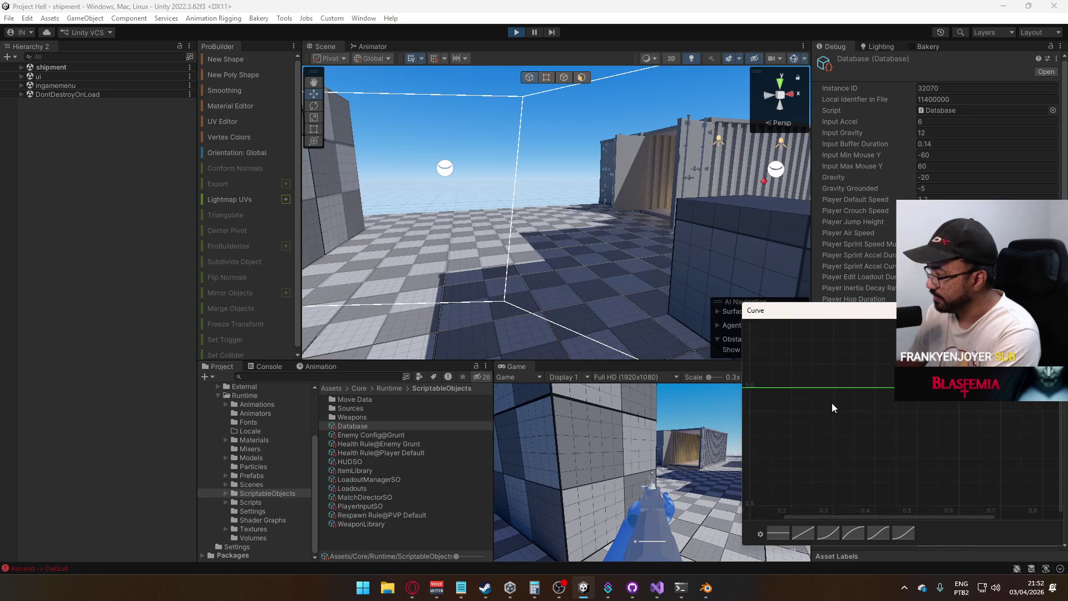
scroll(817, 406, "down", 3)
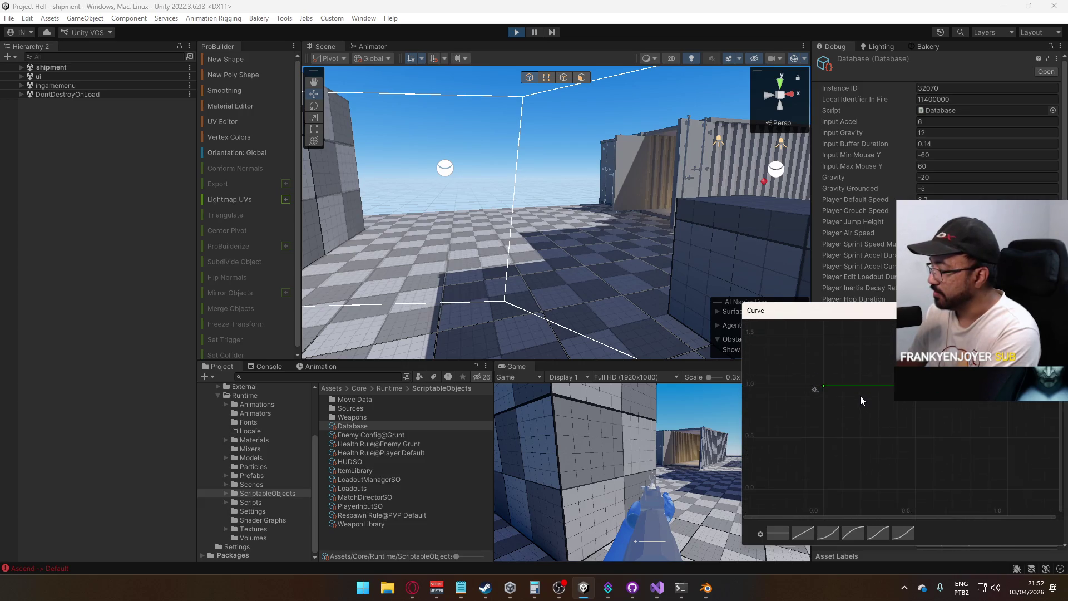
left_click_drag(847, 409, 832, 422)
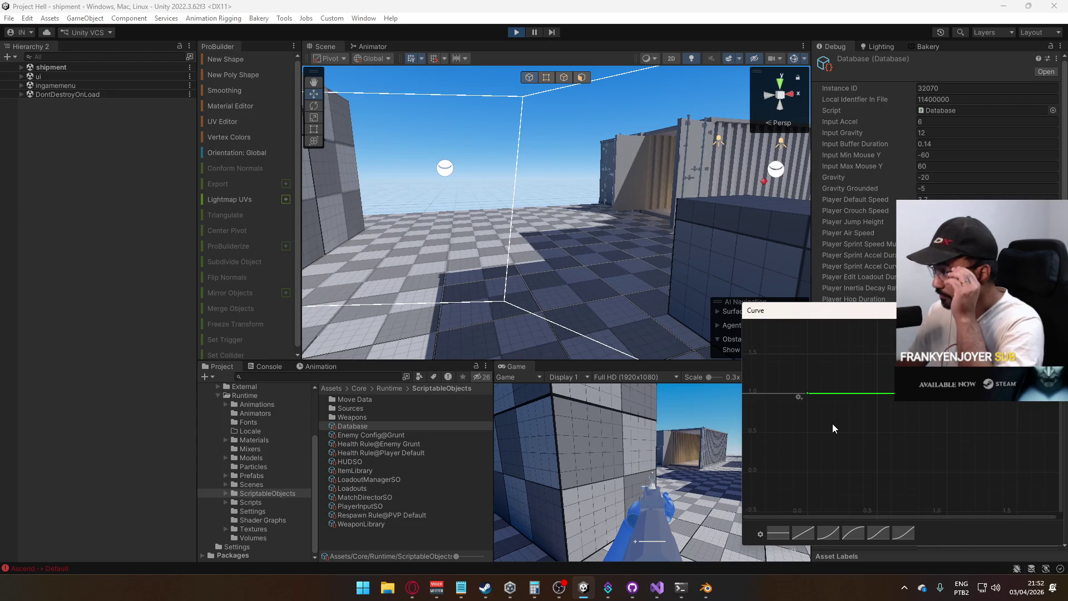
scroll(856, 412, "down", 3)
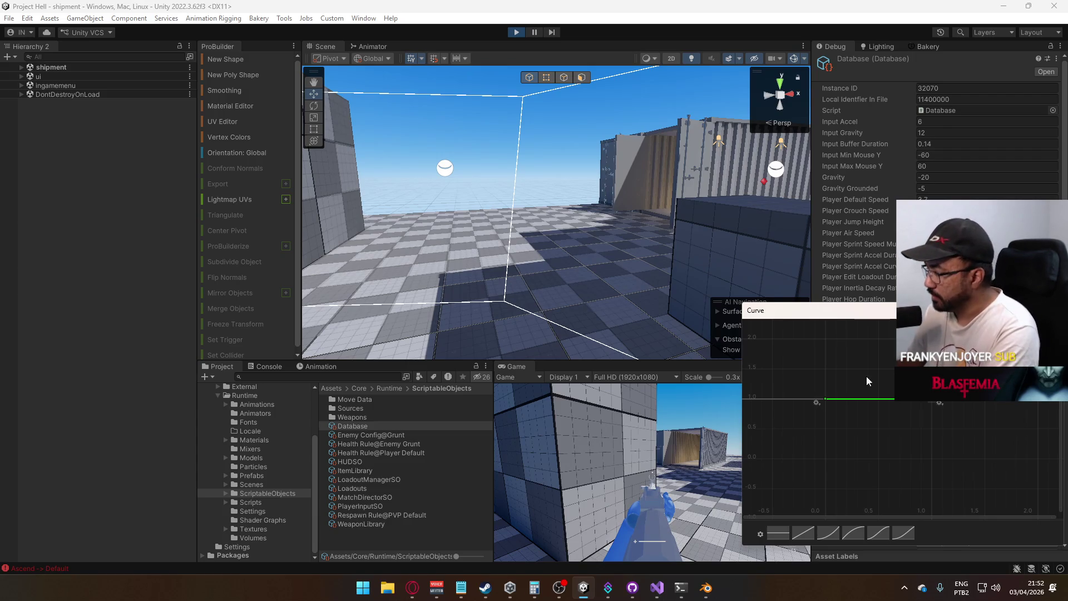
key("Return")
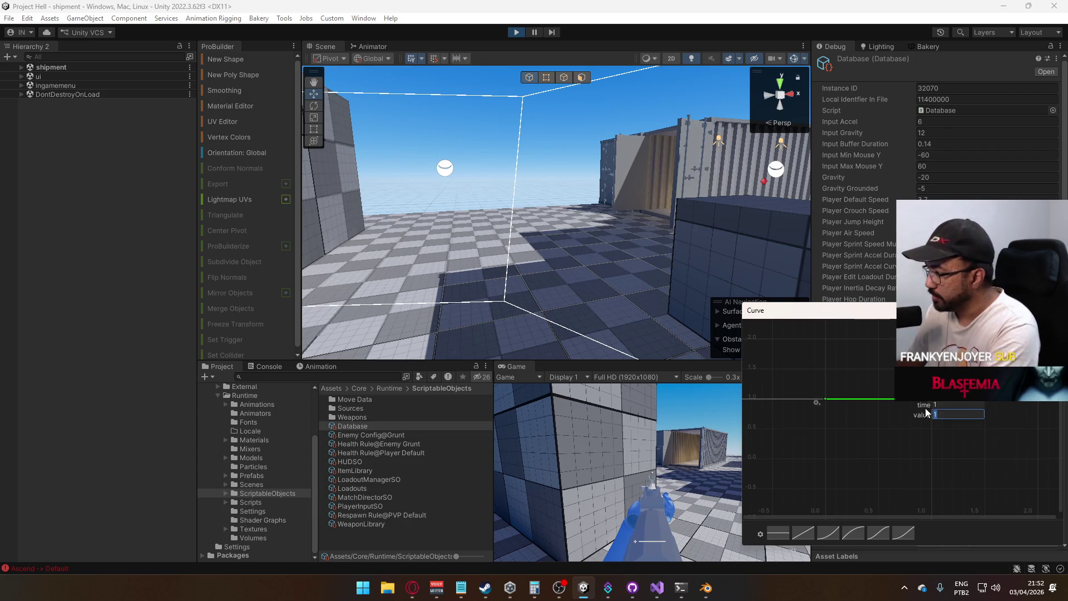
left_click(950, 406)
type(".2")
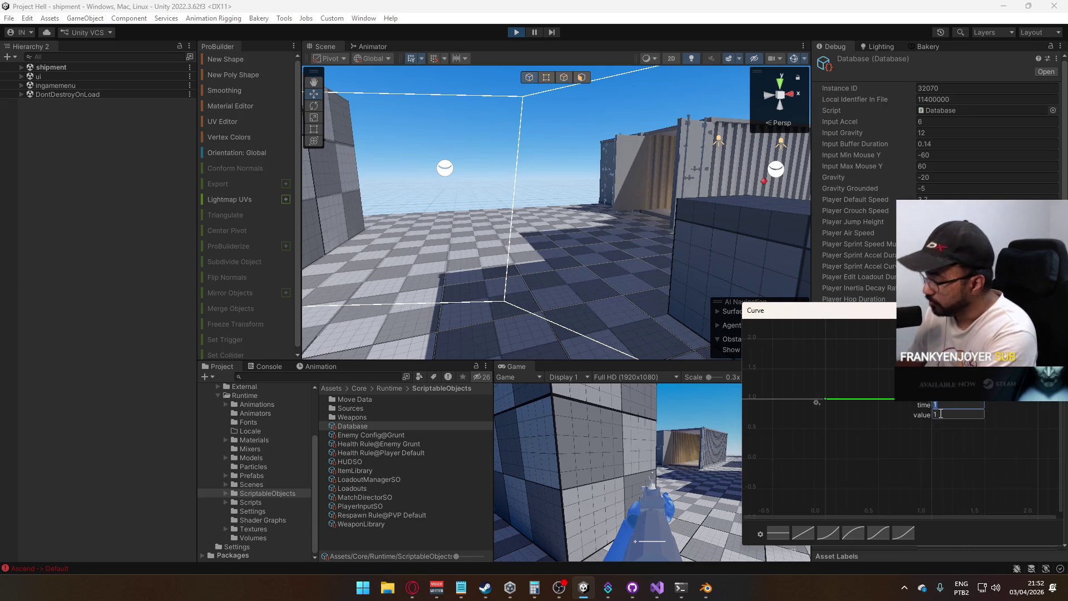
left_click(945, 414)
type(".9")
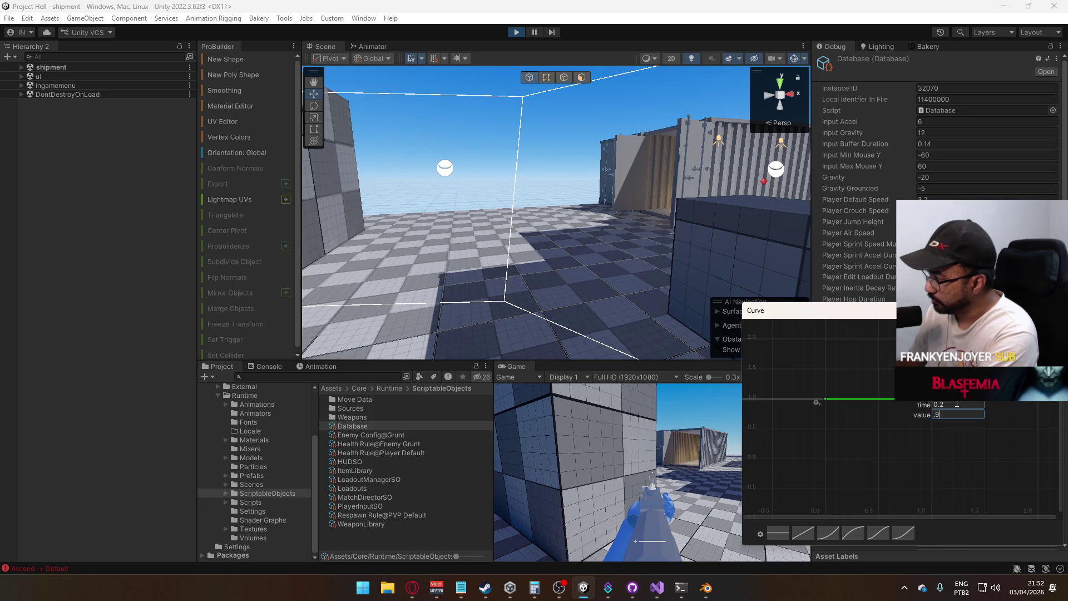
key("Return")
Add another key, then undo the edits back to a flat curve at 1.0
double_click(875, 412)
right_click(876, 416)
left_click(901, 427)
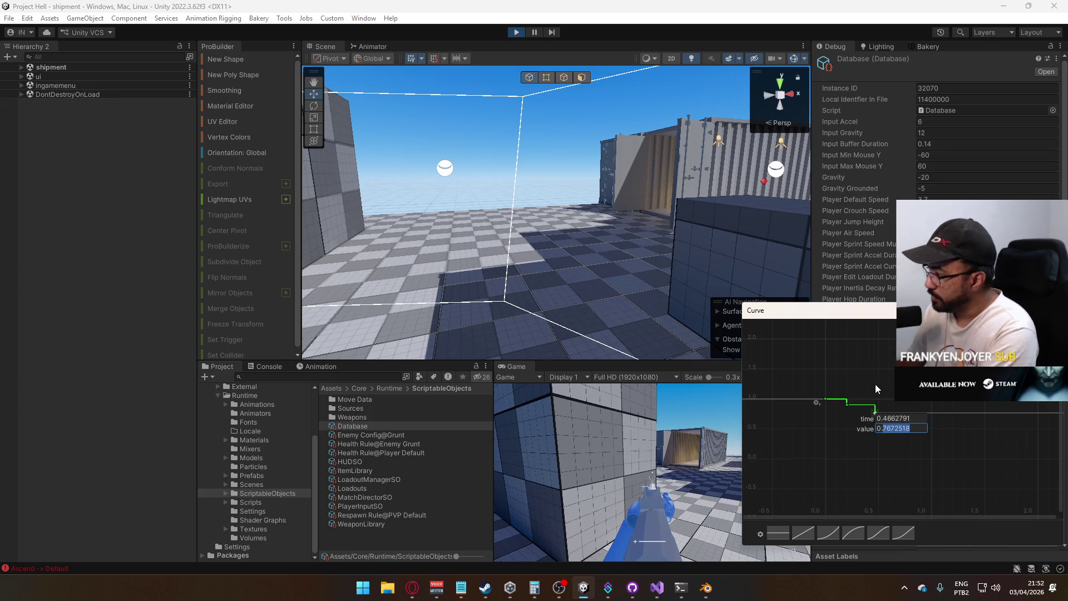
key("Return")
right_click(847, 405)
left_click(856, 415)
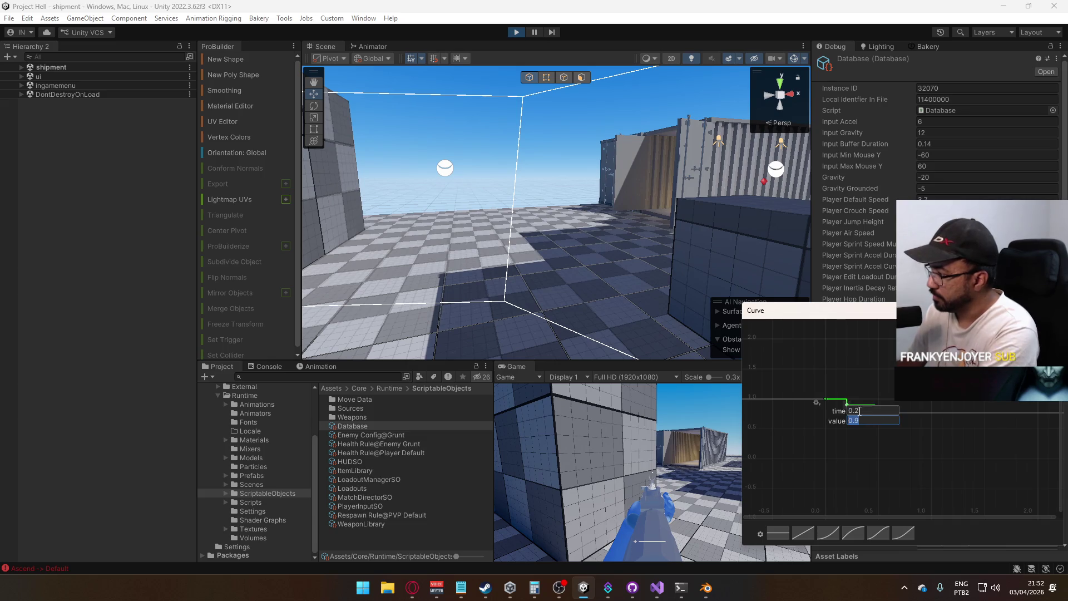
key("ctrl+z")
key("ctrl+z")
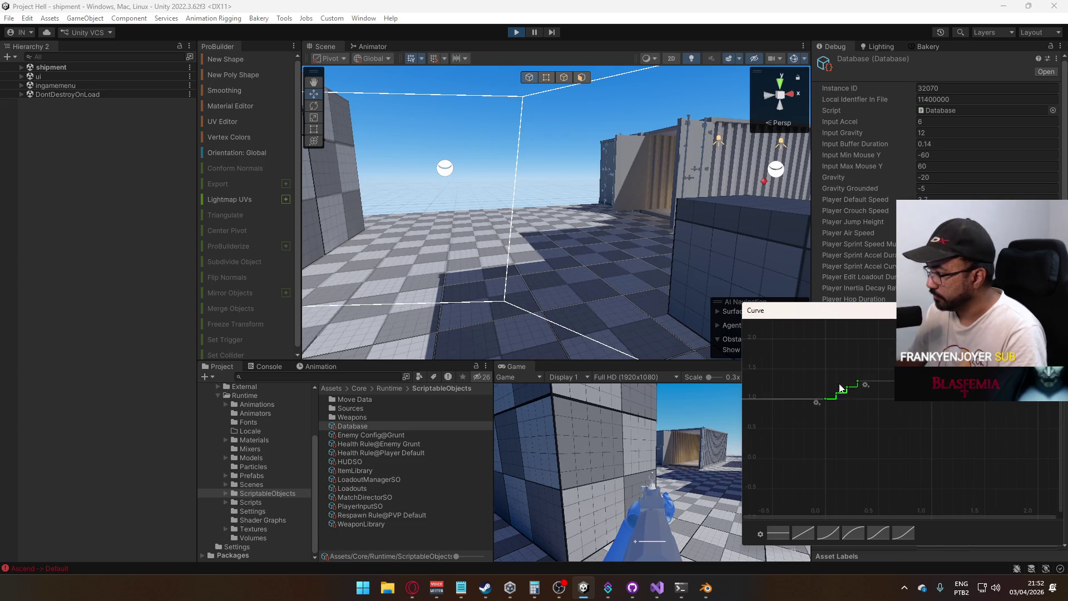
key("ctrl+z")
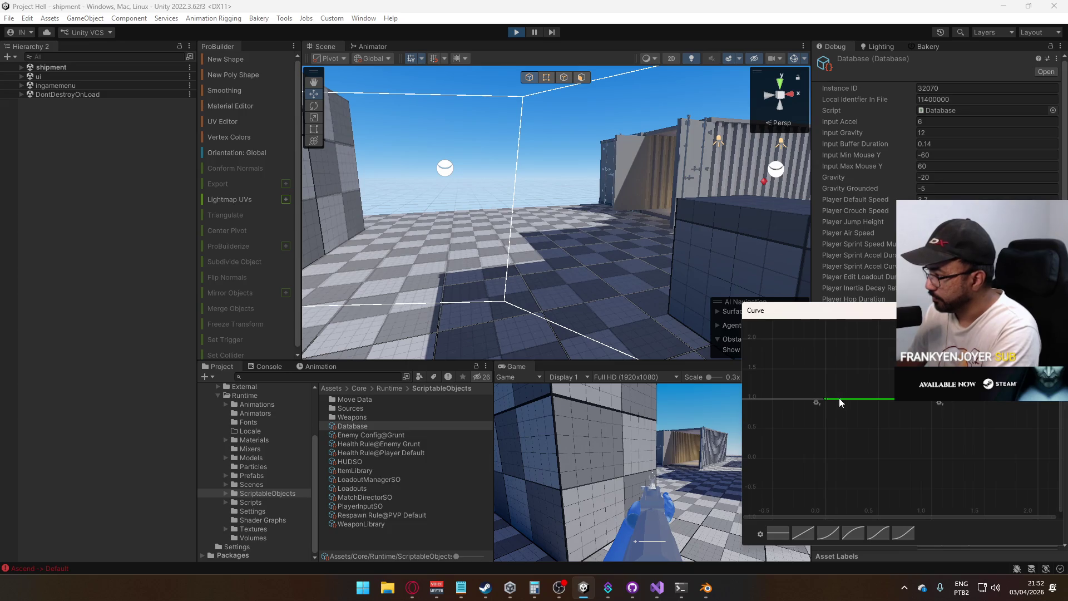
left_click(667, 445)
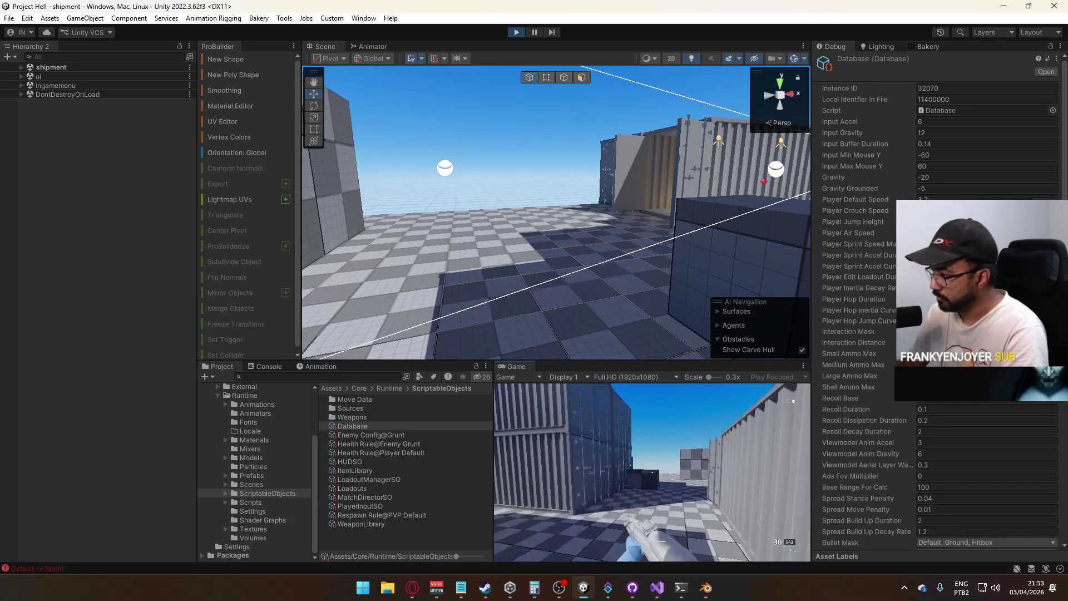
Walk and jump through the container corridor, then open the stepped Database curve
key("w")
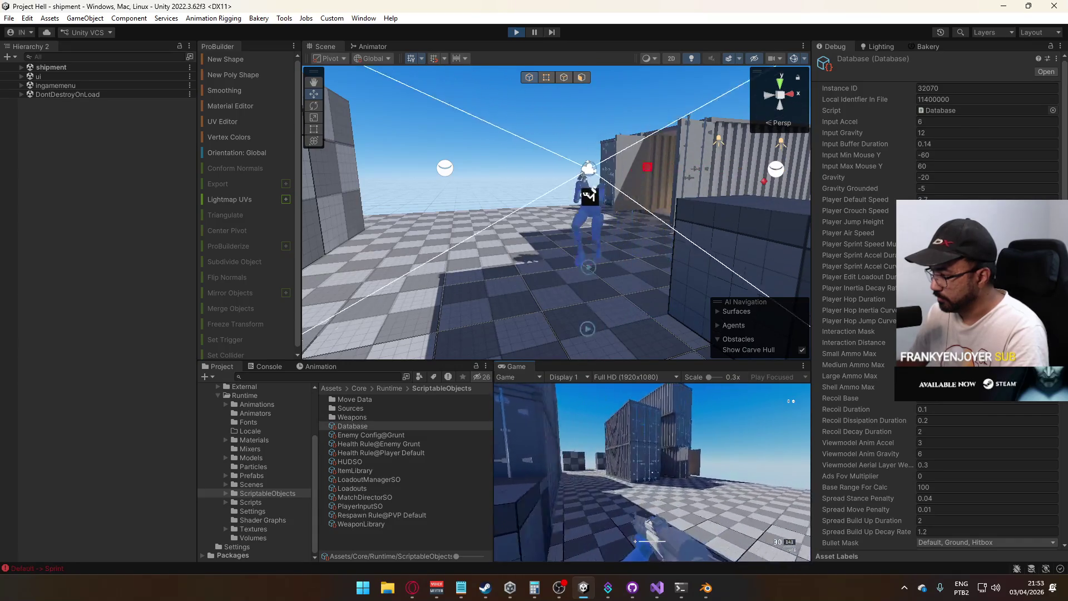
key("space")
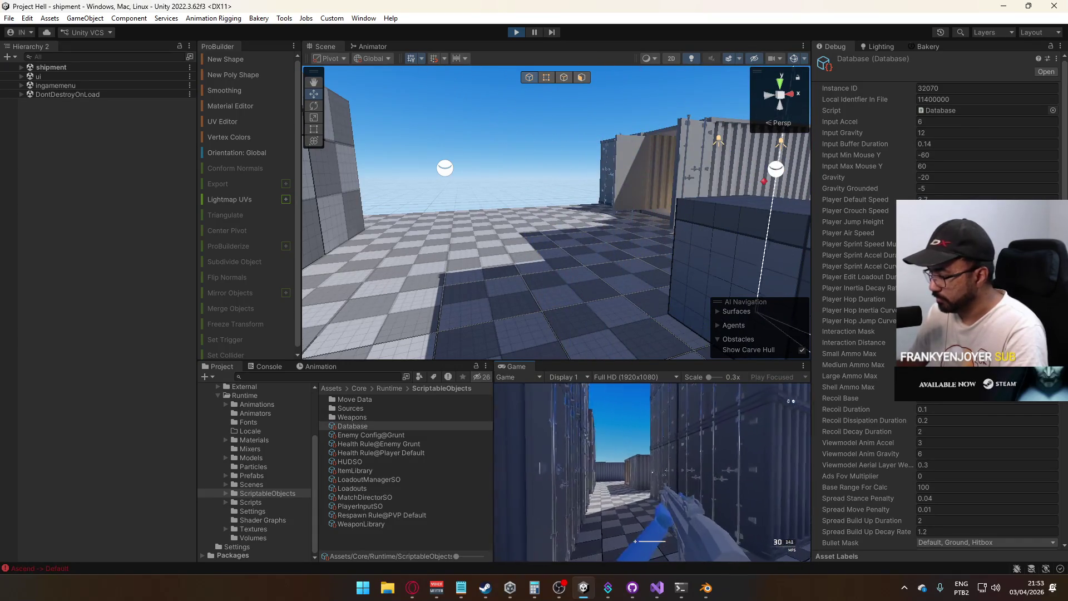
key("w")
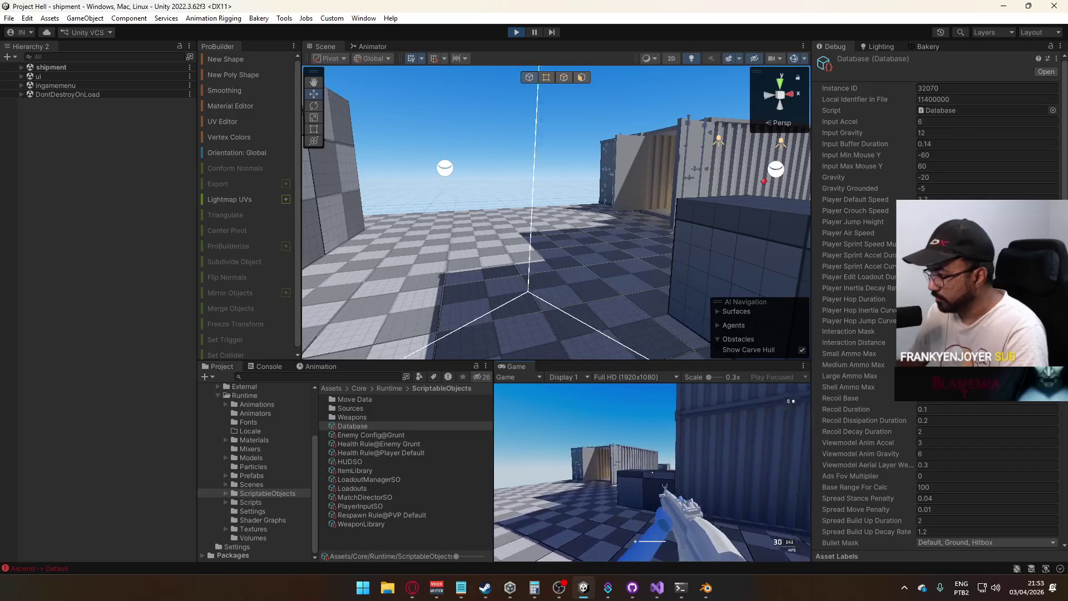
key("w")
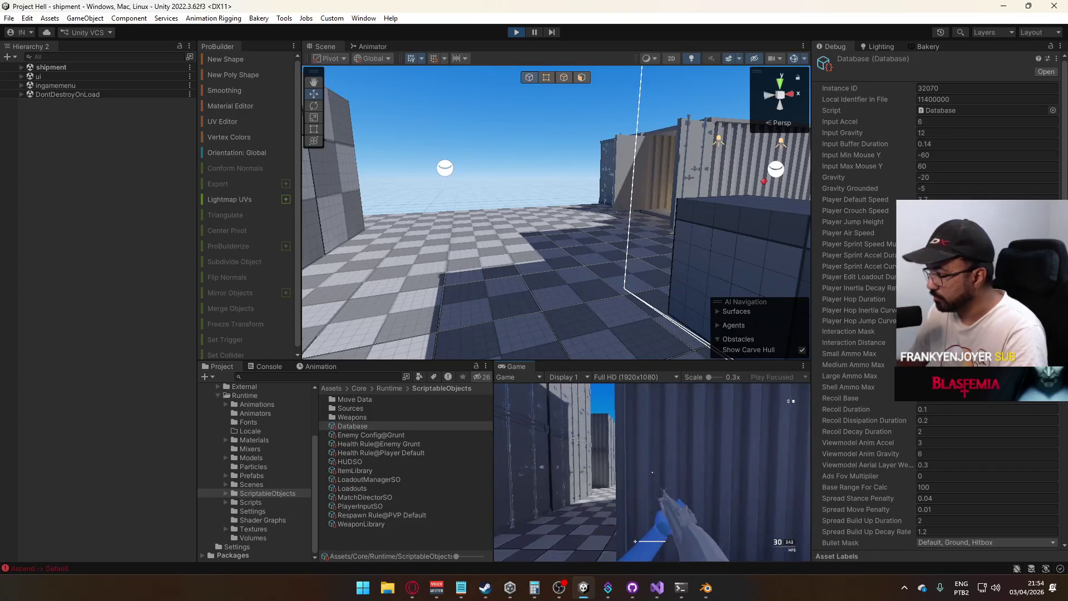
key("super")
key("super")
left_click(945, 321)
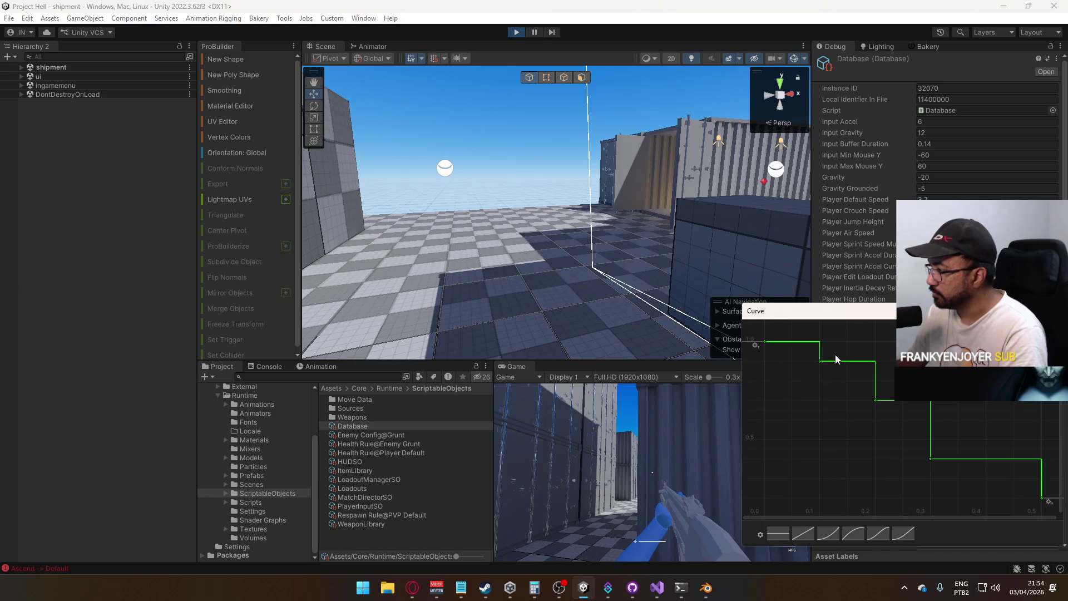
Adjust the step keys and place the last key at time 0.4, value 0.4
double_click(819, 361)
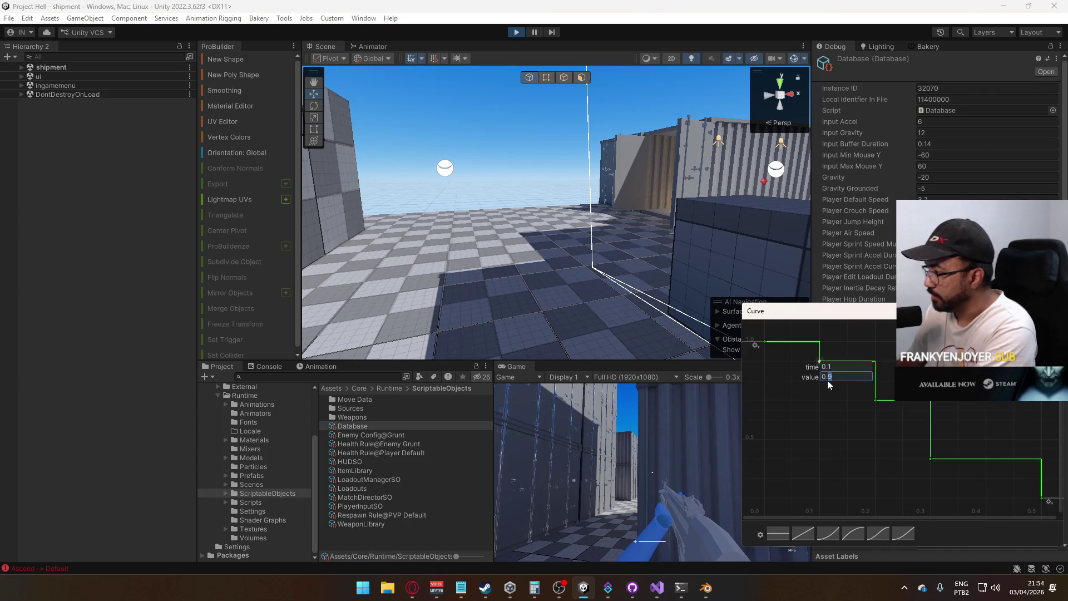
double_click(845, 376)
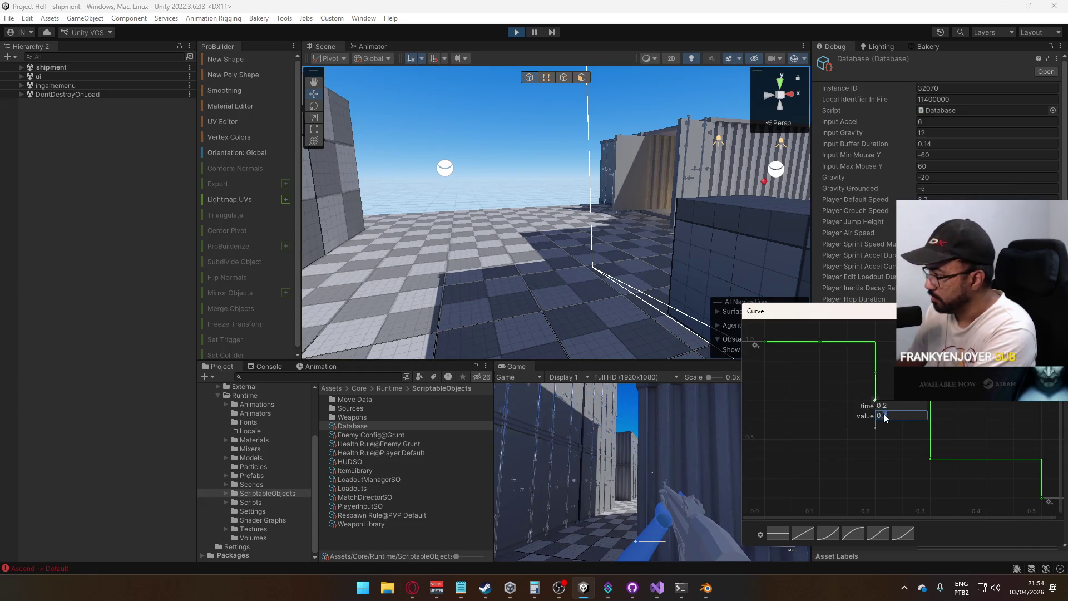
left_click_drag(875, 399, 874, 361)
mouse_move(903, 458)
left_mouse_down()
mouse_move(953, 439)
mouse_move(863, 426)
mouse_move(959, 496)
left_mouse_up()
key("Return")
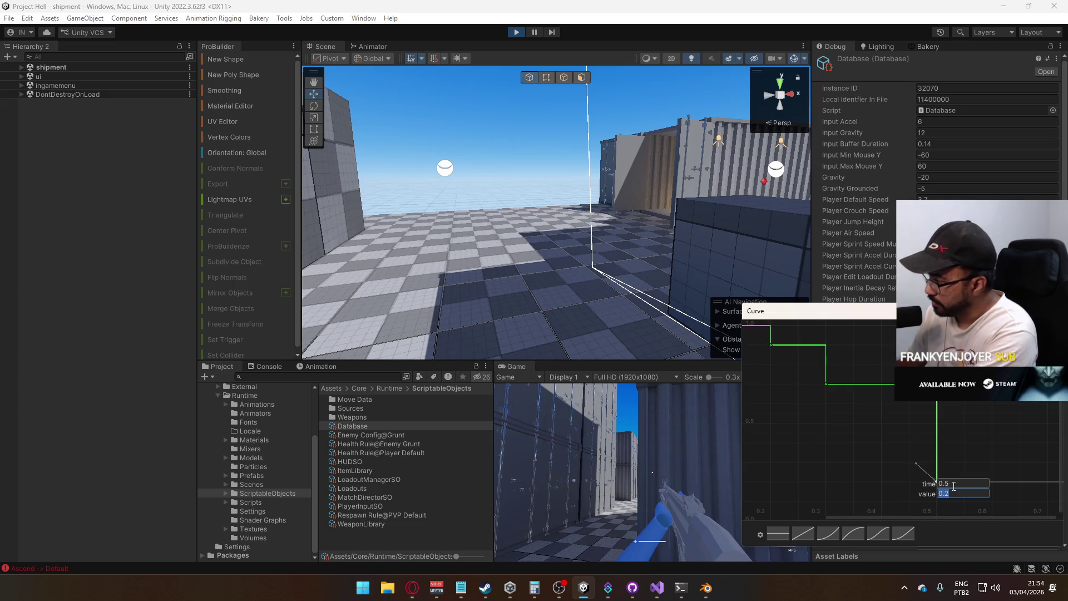
type("0.4")
left_click(945, 494)
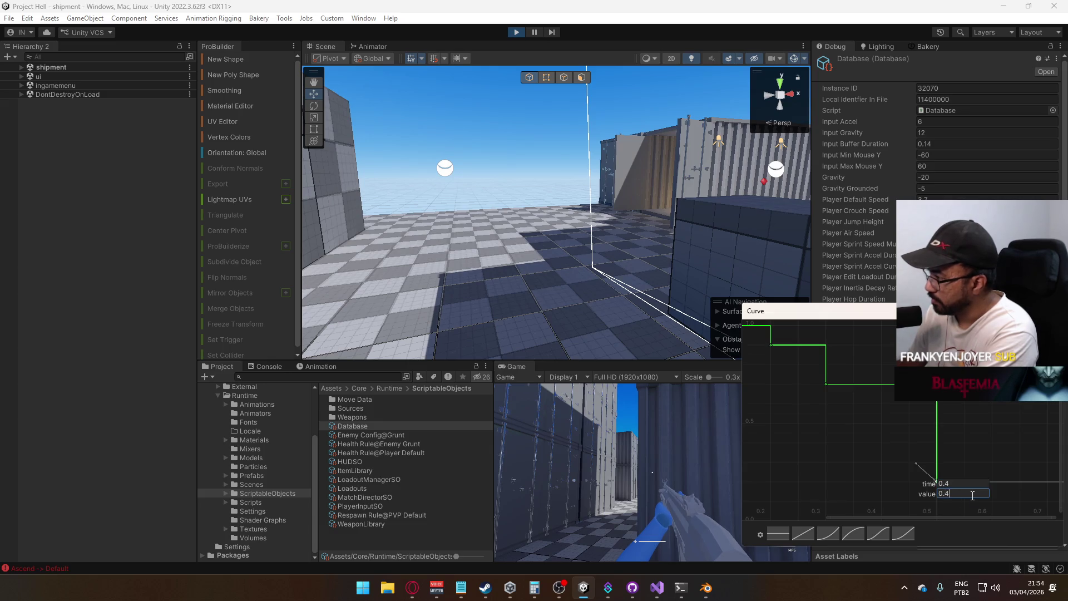
key("Return")
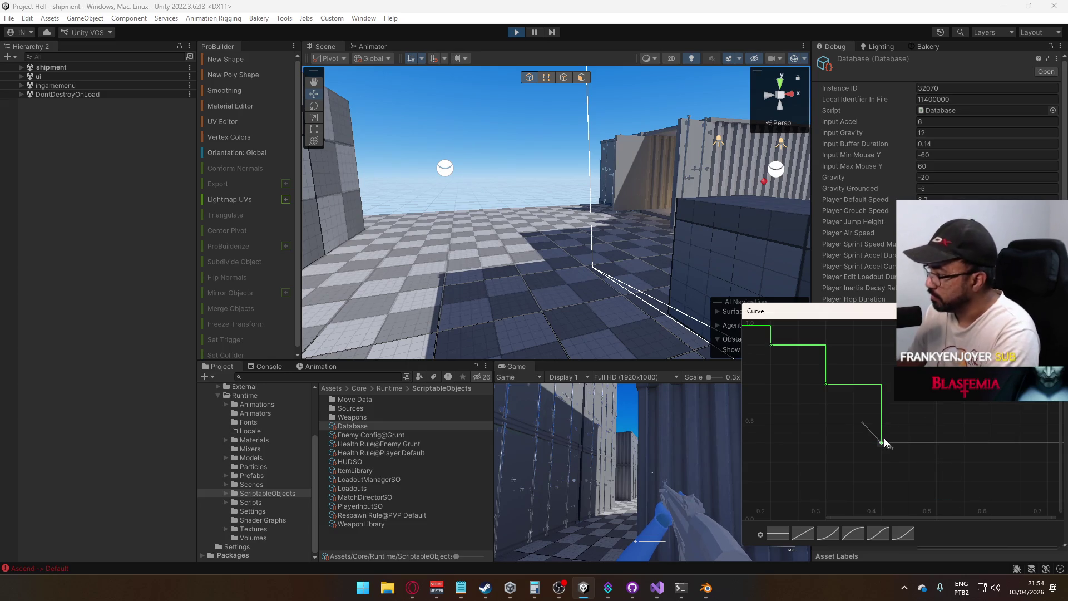
Give the last key Both Tangents > Constant so it drops as a step, then resume play
right_click(883, 443)
mouse_move(915, 437)
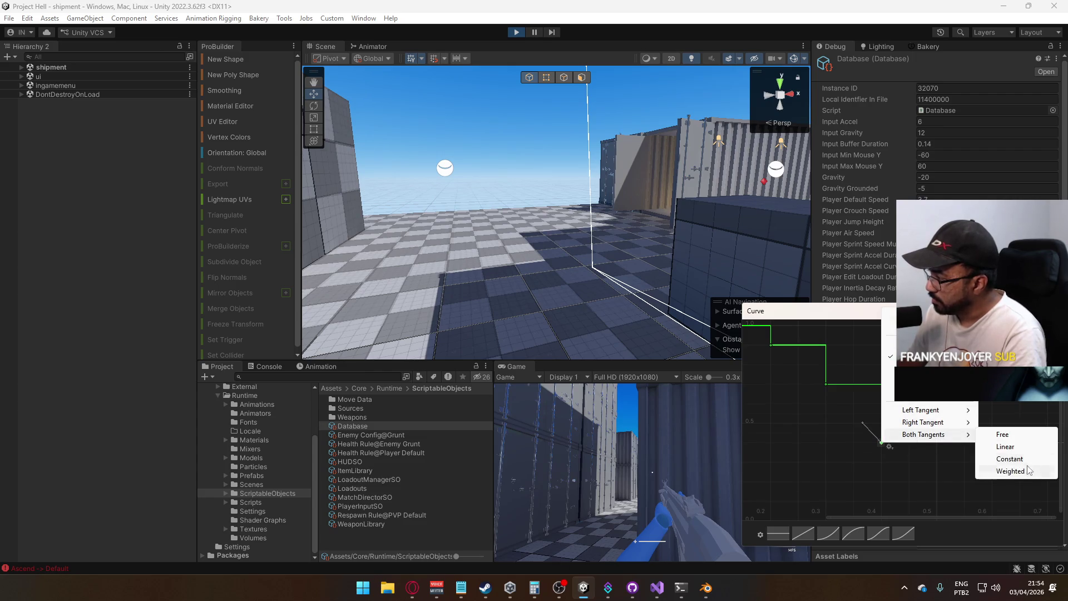
left_click(1009, 458)
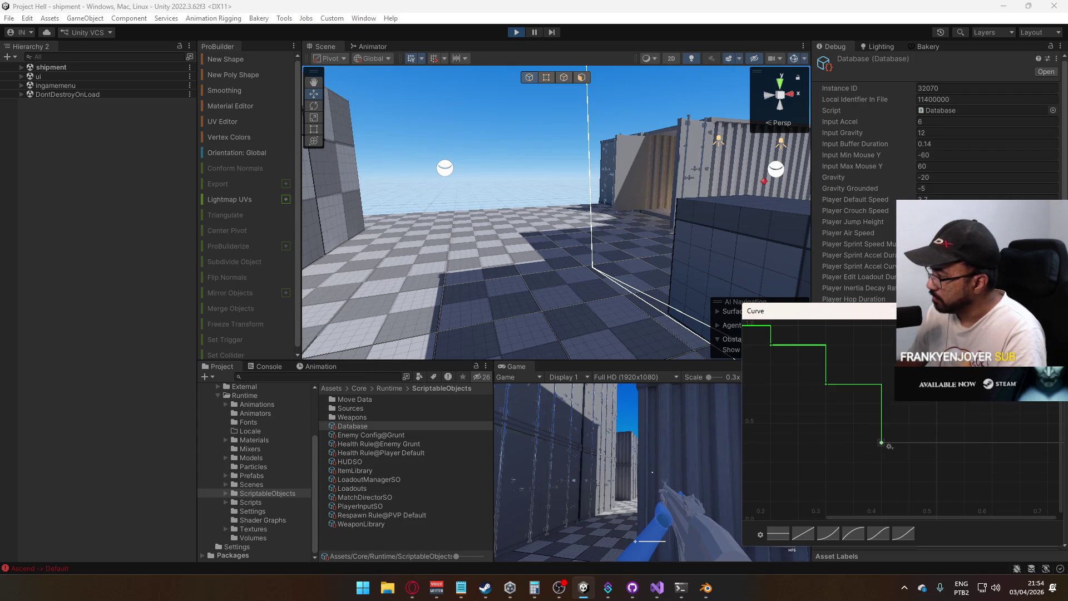
left_click(640, 473)
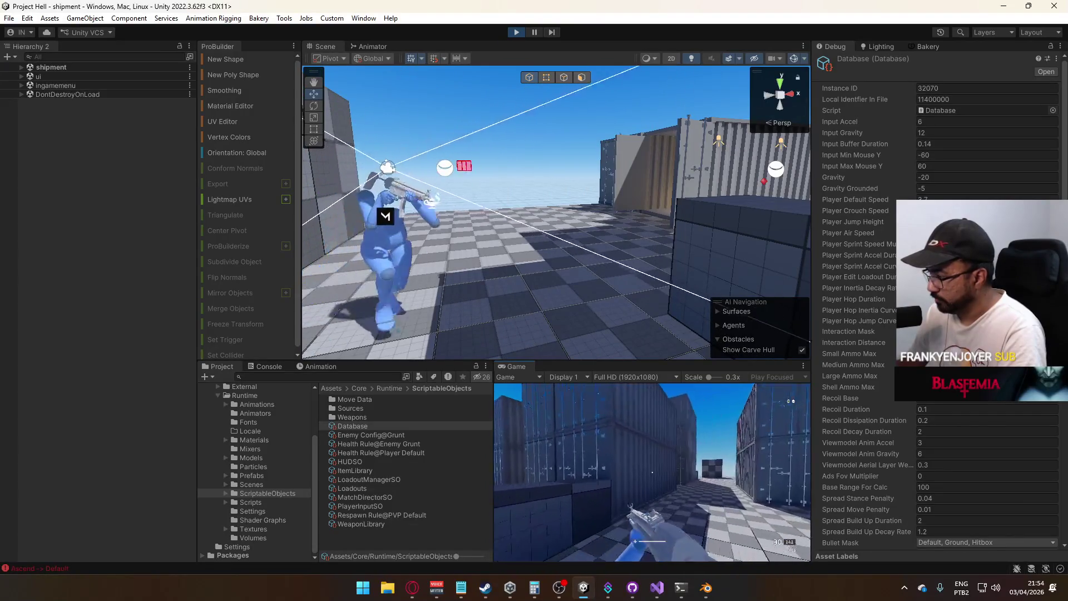
Sprint and jump around the containers to test, then open the flat 1.0 curve
key("space")
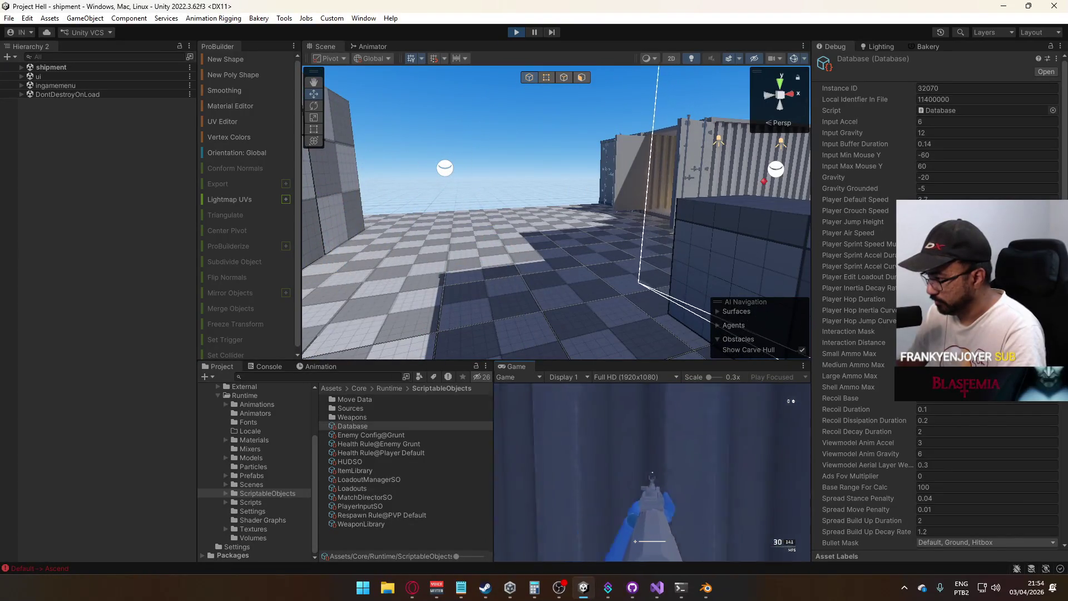
key("space")
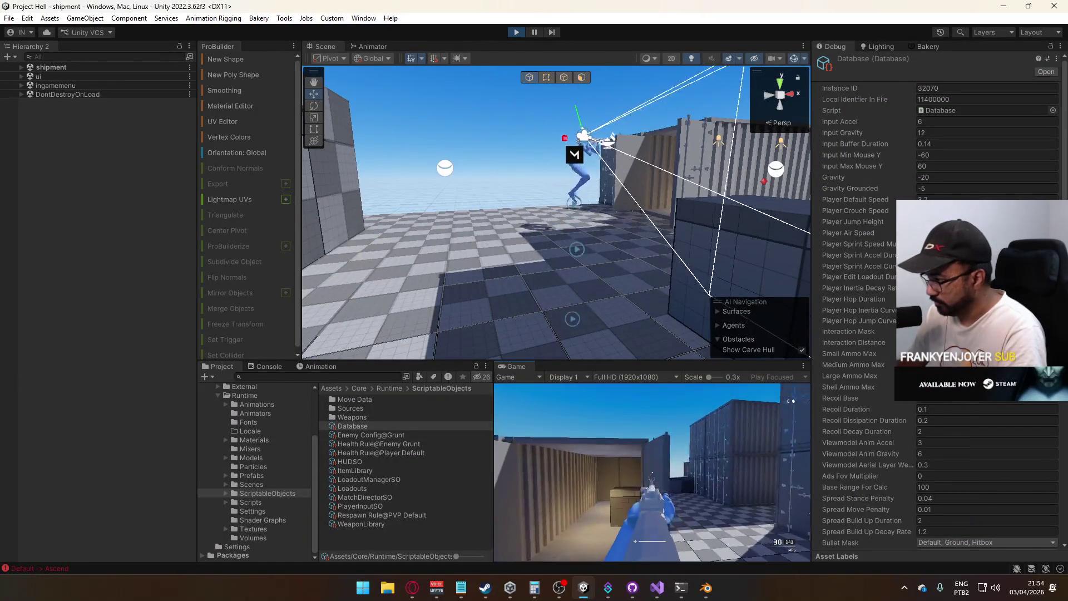
key("shift")
key("space")
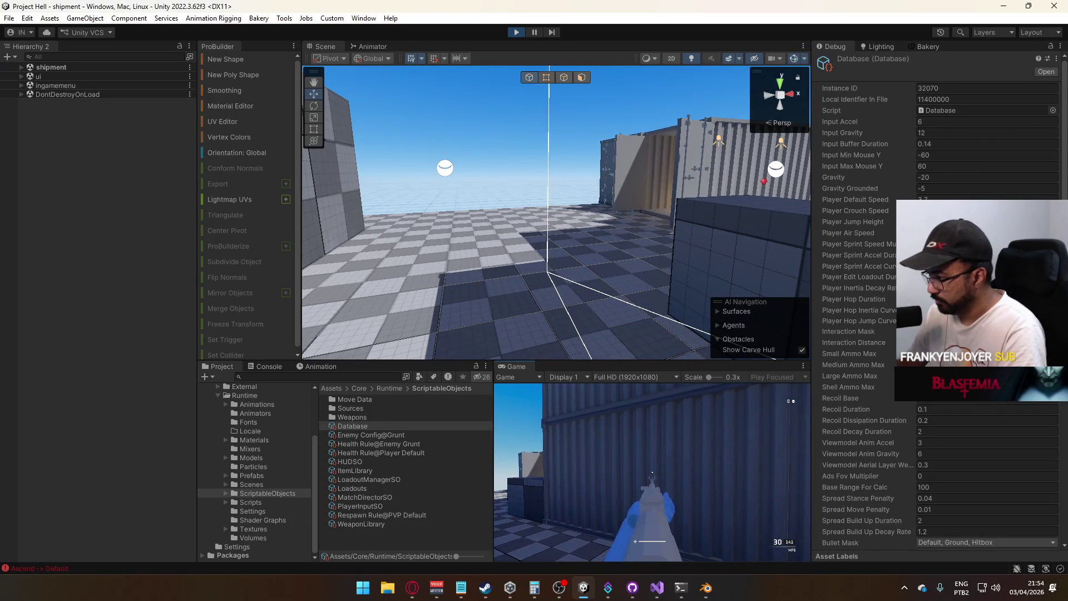
key("space")
key("w")
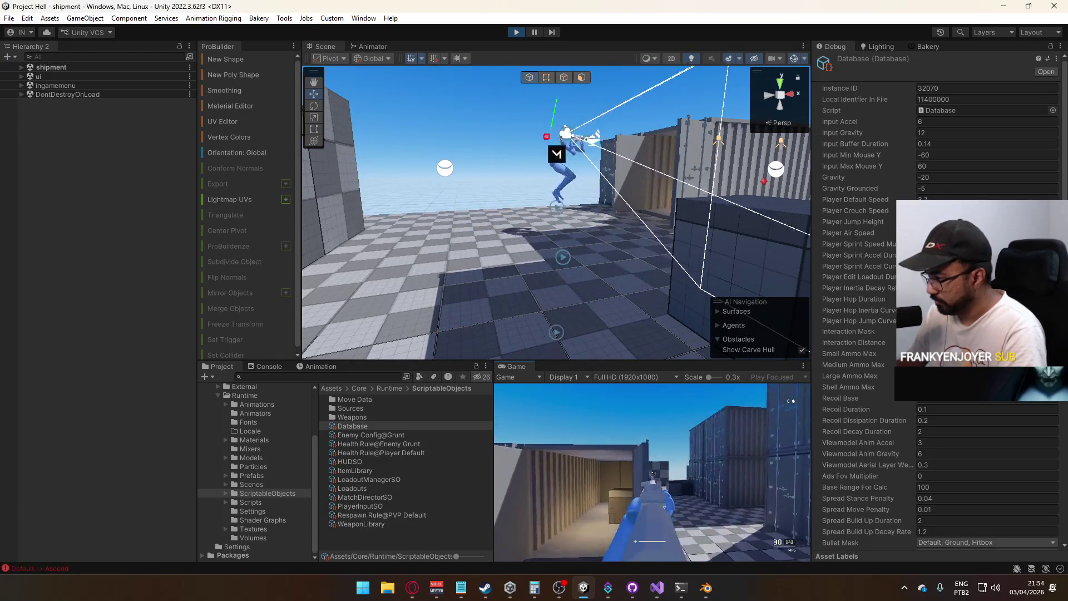
key("super")
key("super")
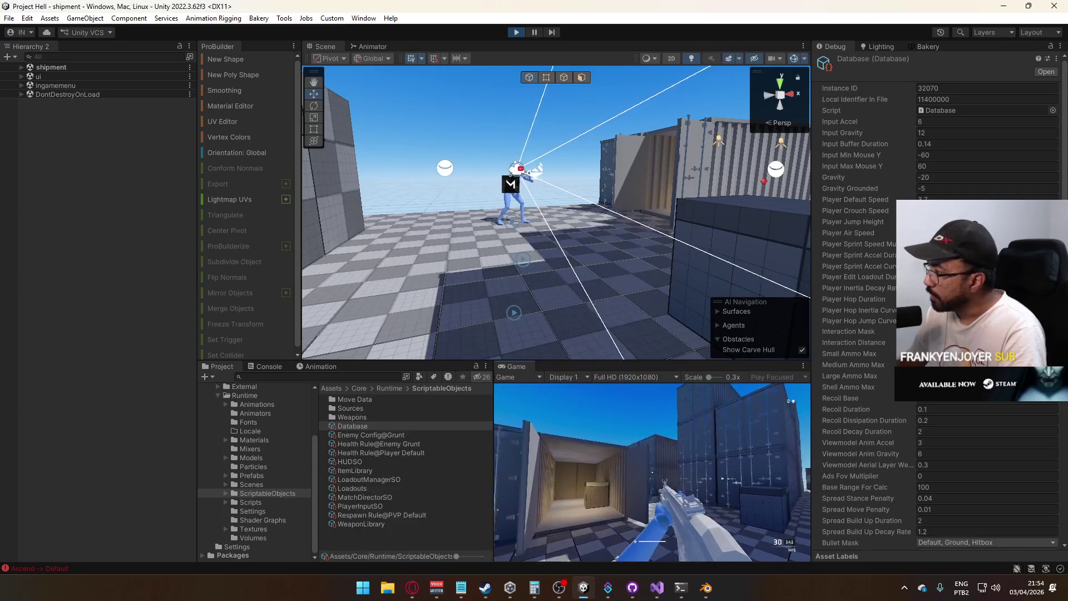
left_click(946, 310)
scroll(856, 412, "down", 1)
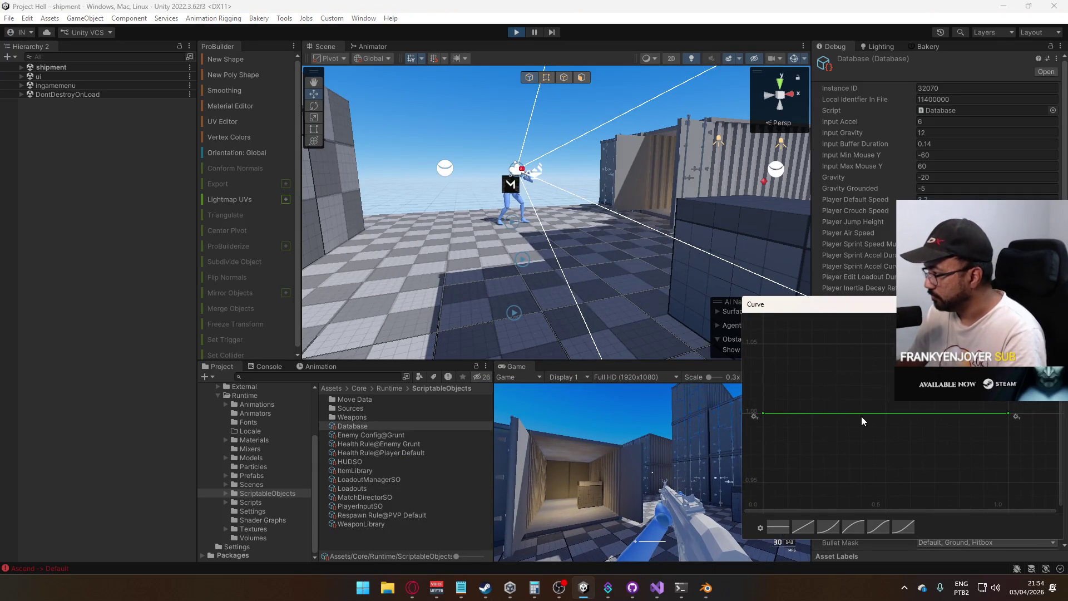
Select both keys of the flat decay curve and make their tangents Linear
mouse_move(1021, 379)
left_mouse_down()
mouse_move(705, 424)
mouse_move(723, 426)
left_mouse_up()
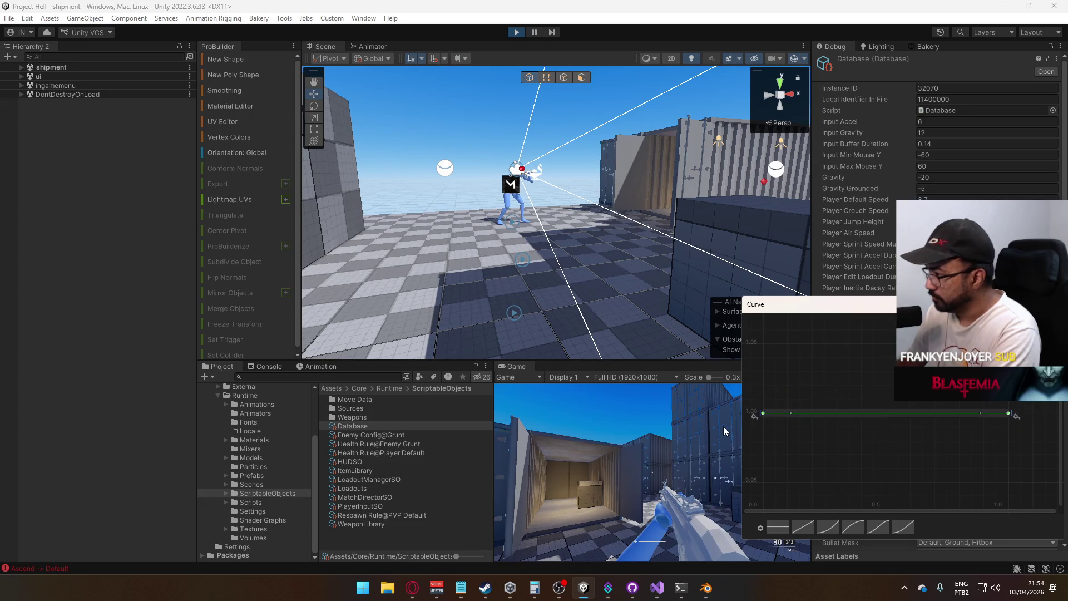
right_click(773, 414)
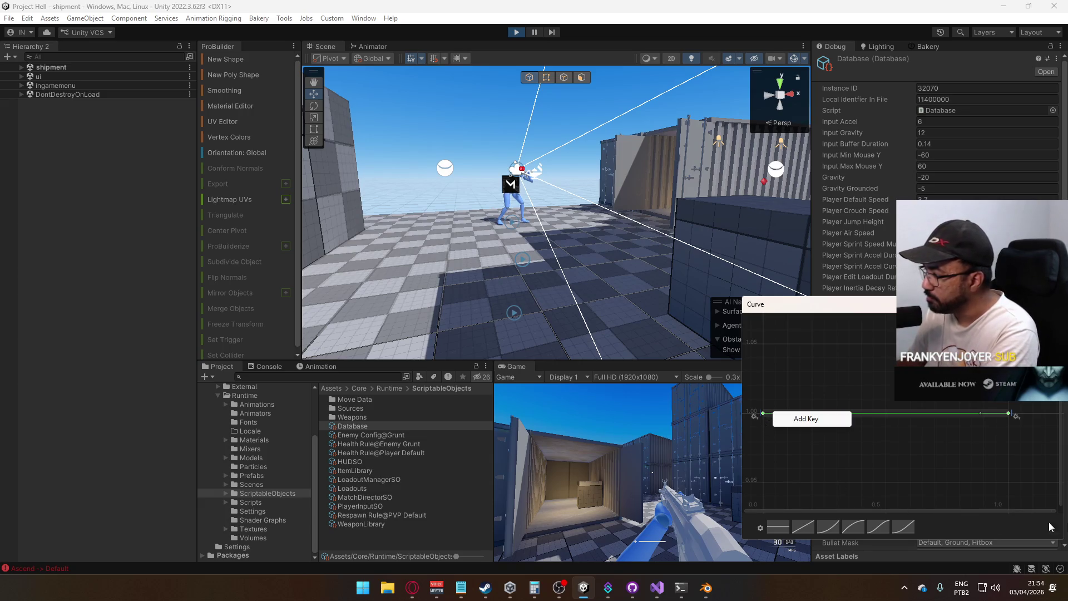
left_click(924, 445)
key("Return")
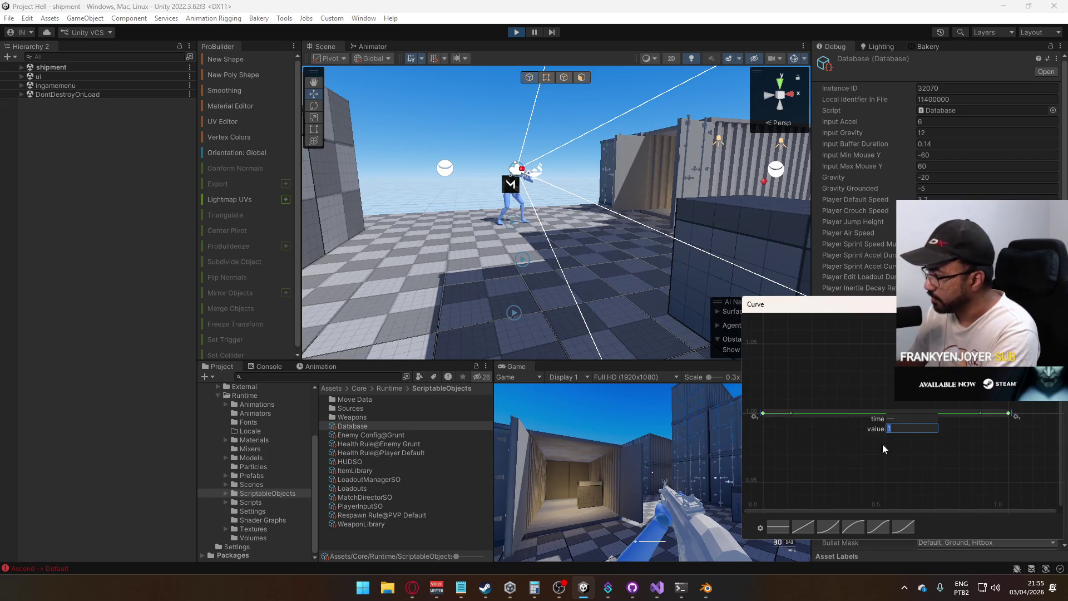
right_click(818, 415)
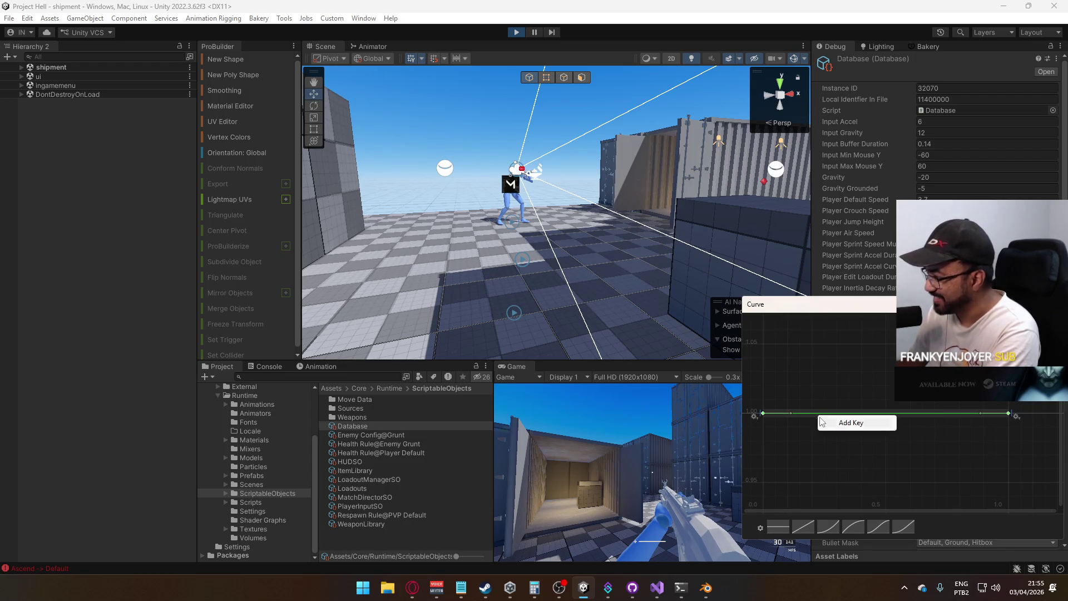
right_click(782, 414)
right_click(766, 414)
mouse_move(823, 540)
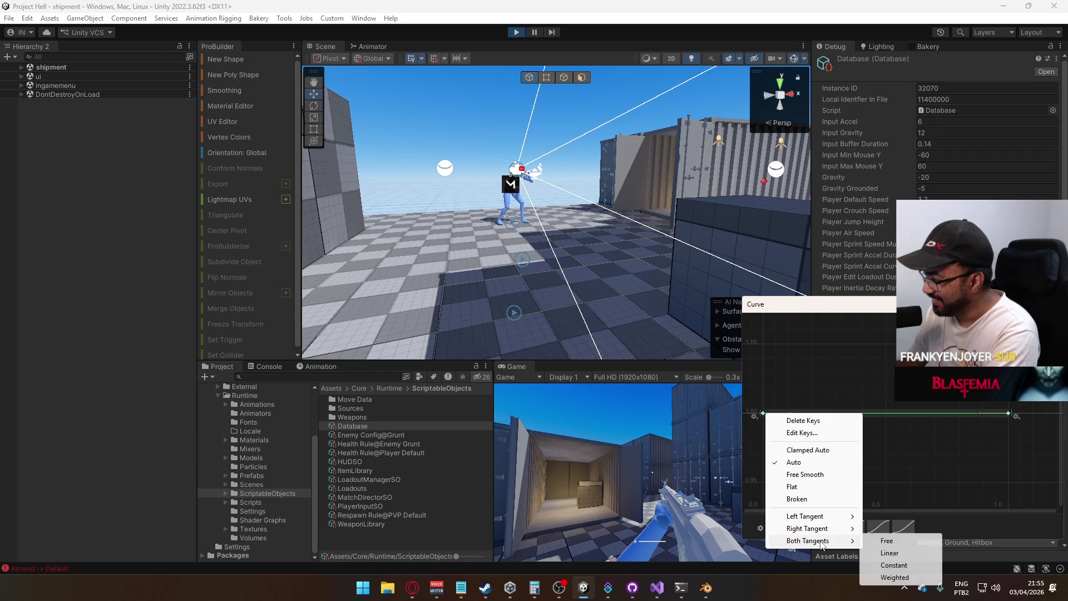
left_click(901, 553)
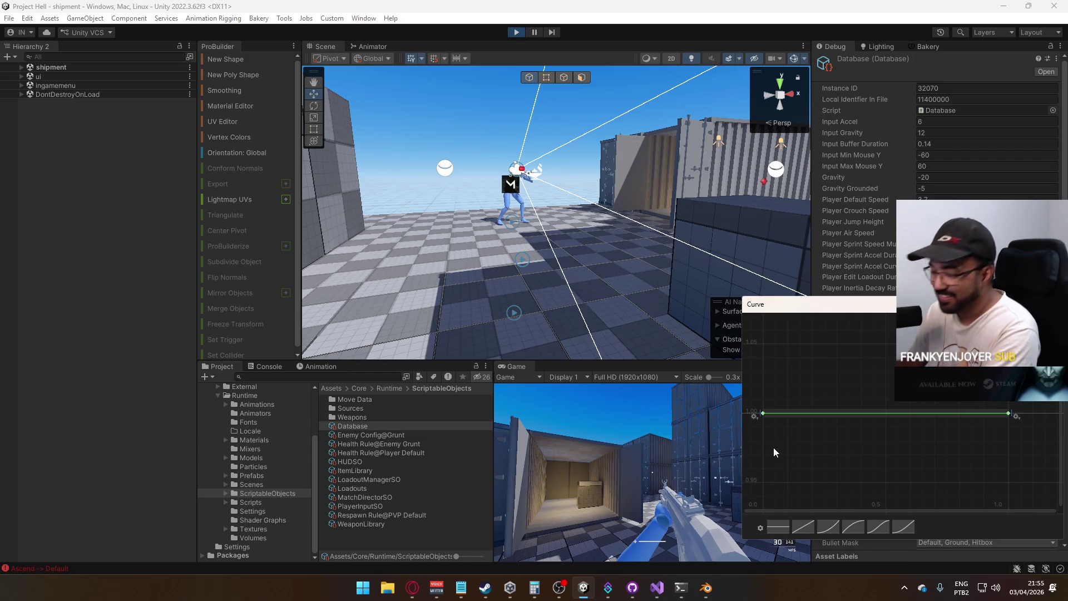
left_click(768, 417)
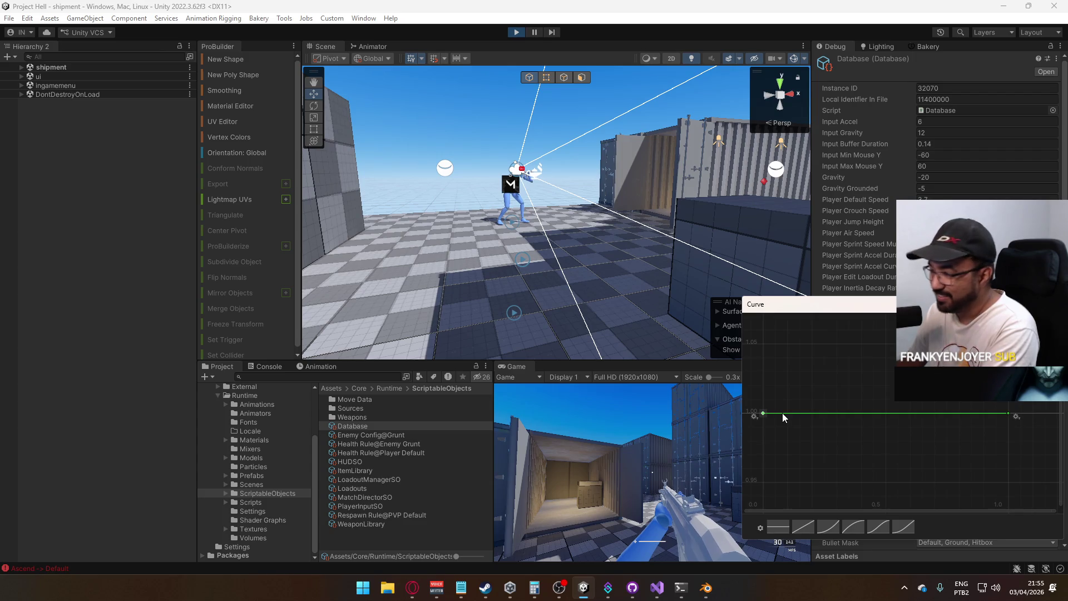
Add a key just after time 0 and set its value so the curve plunges from 1
double_click(782, 414)
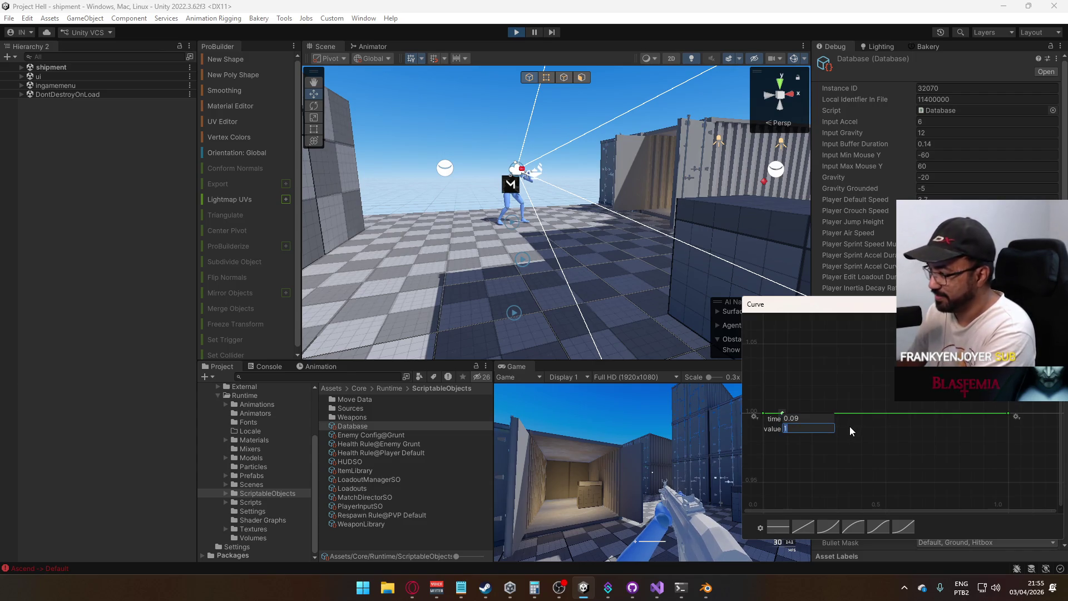
type(".1")
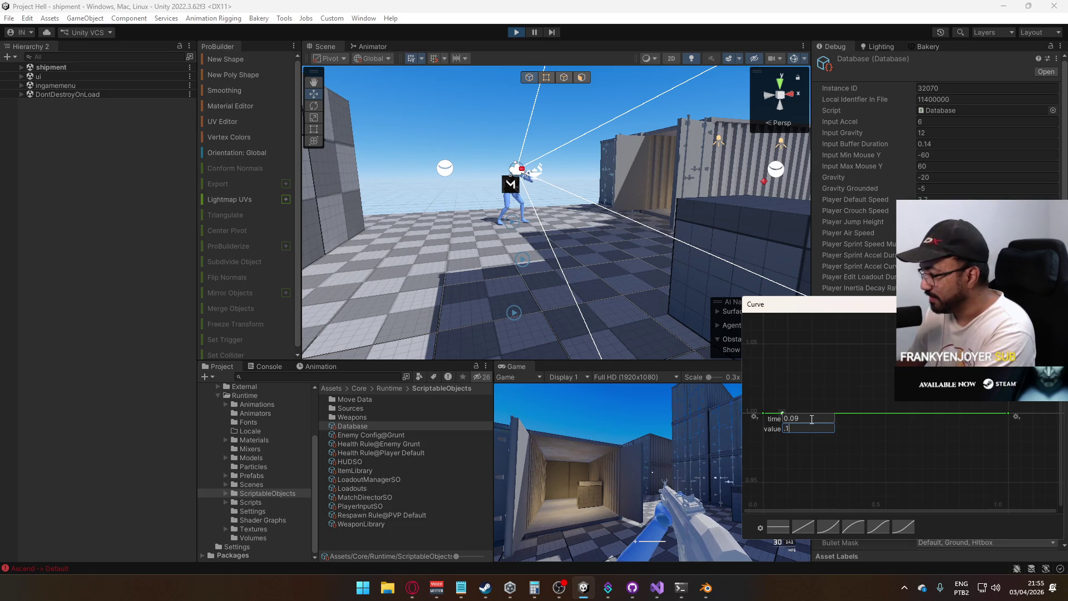
key("Return")
key("ctrl+z")
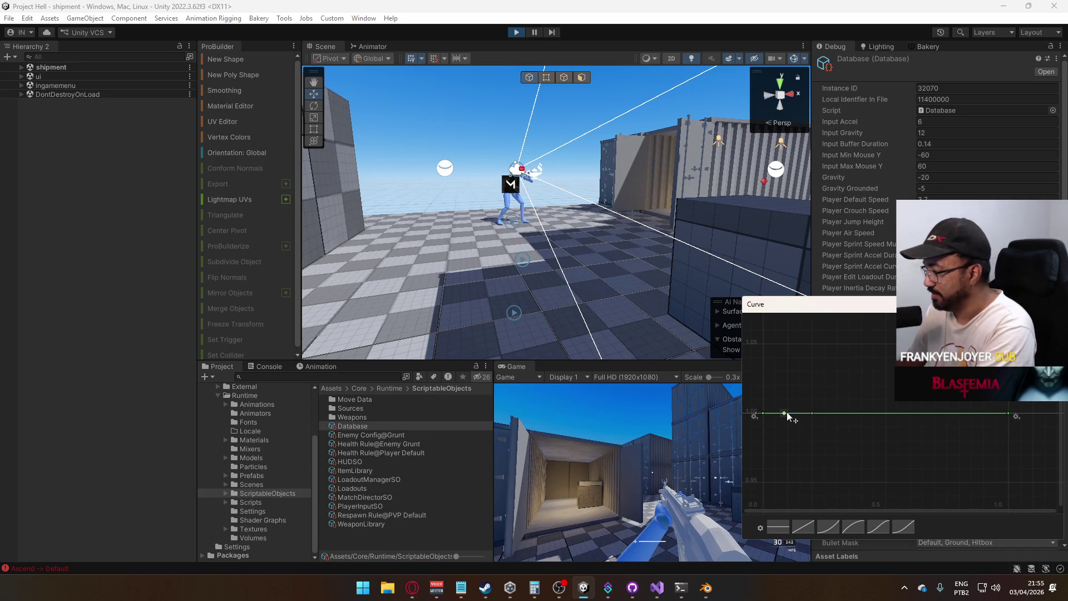
key("Return")
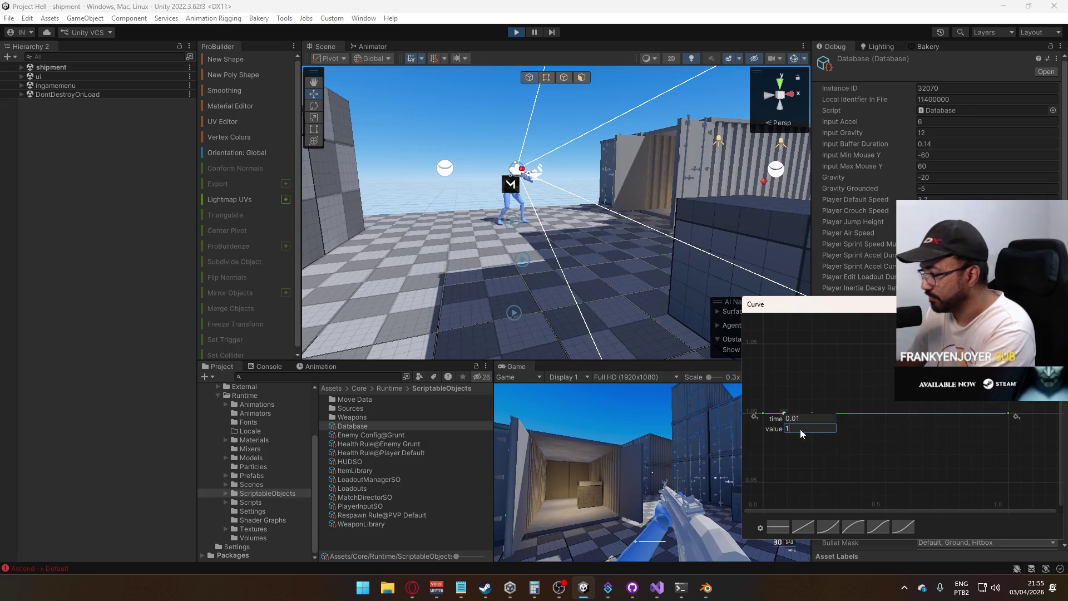
key("Return")
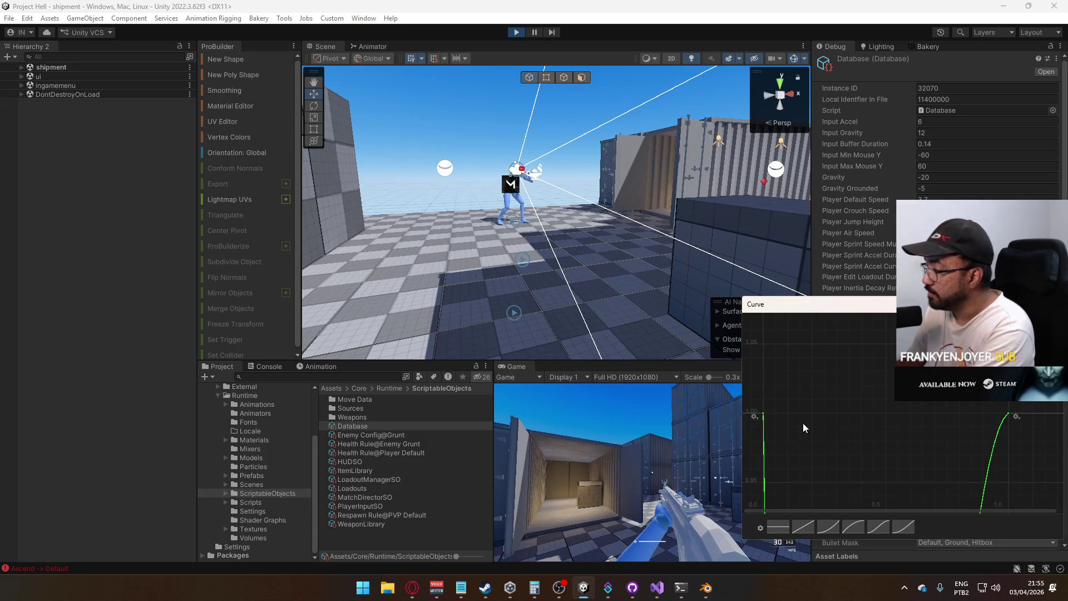
Delete the key that made the curve plunge and add a key at time 0.1 with value 0.9
scroll(800, 403, "down", 2)
scroll(803, 408, "down", 3)
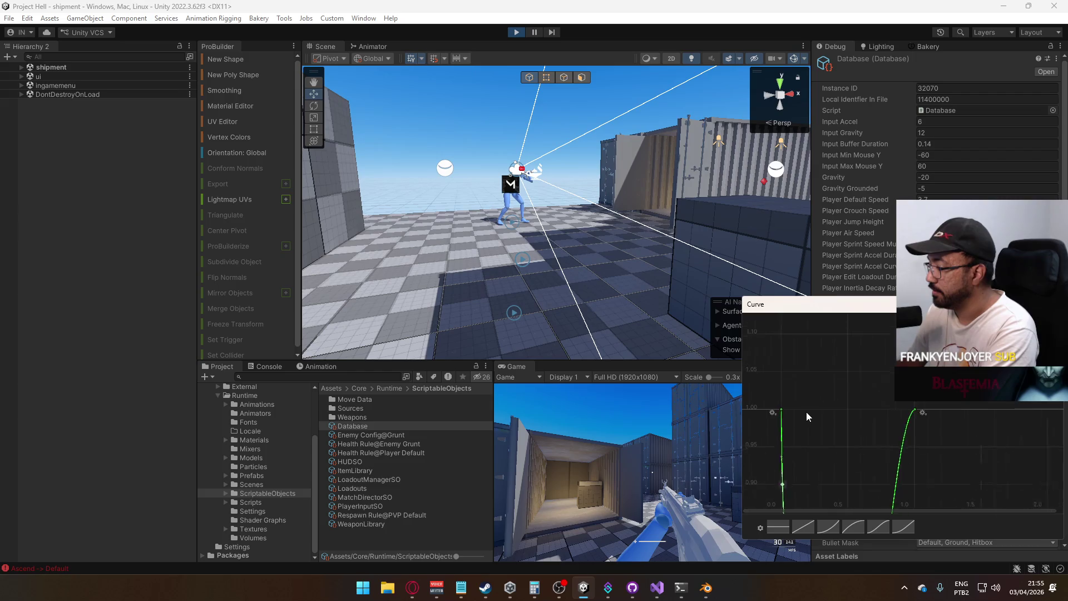
key("Delete")
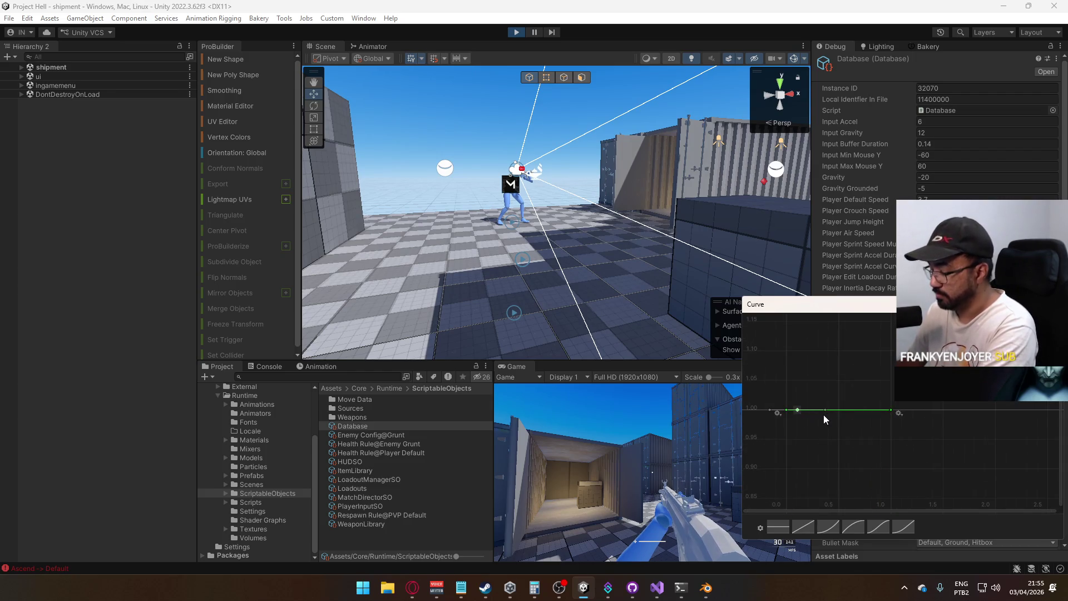
double_click(797, 410)
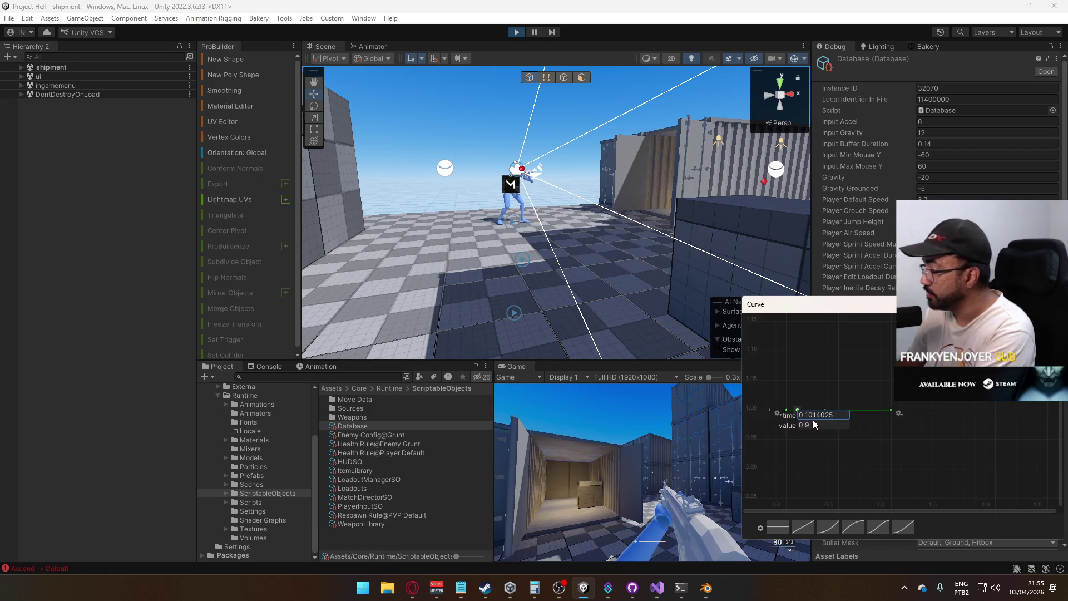
type("0.1")
key("Return")
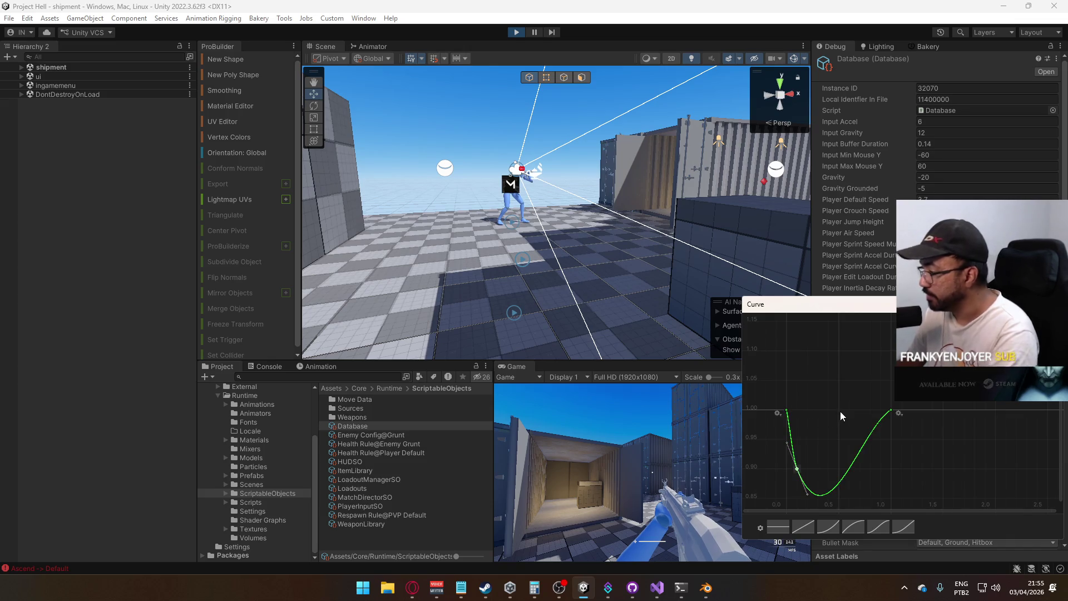
Set every curve key's tangents to Constant and drag the right key to about time 0.2, value 0.8
key("a")
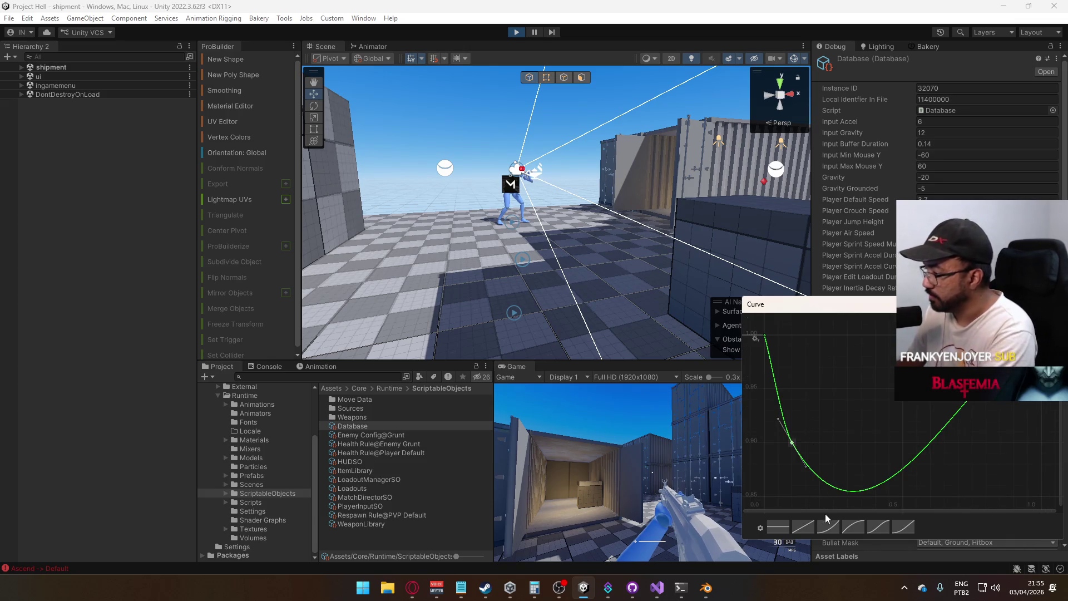
scroll(830, 411, "down", 1)
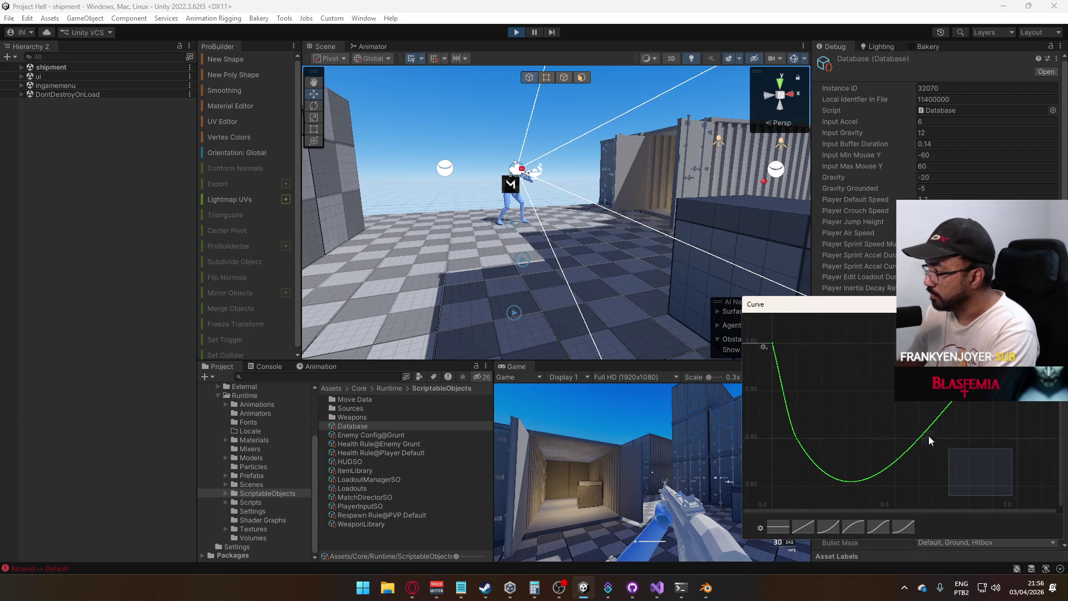
left_click_drag(929, 437, 745, 312)
key("ctrl+a")
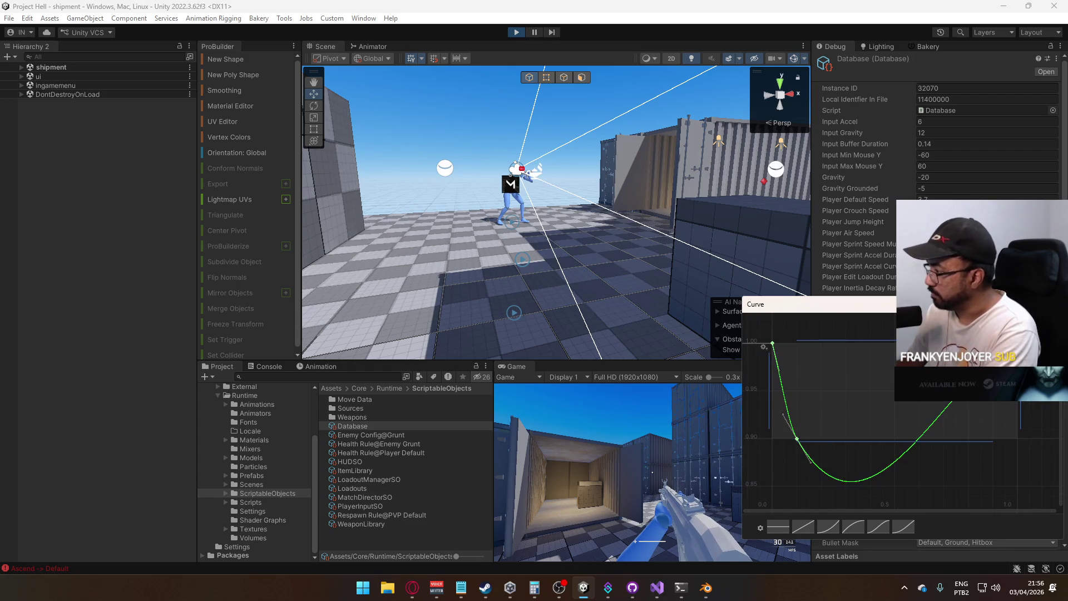
right_click(796, 442)
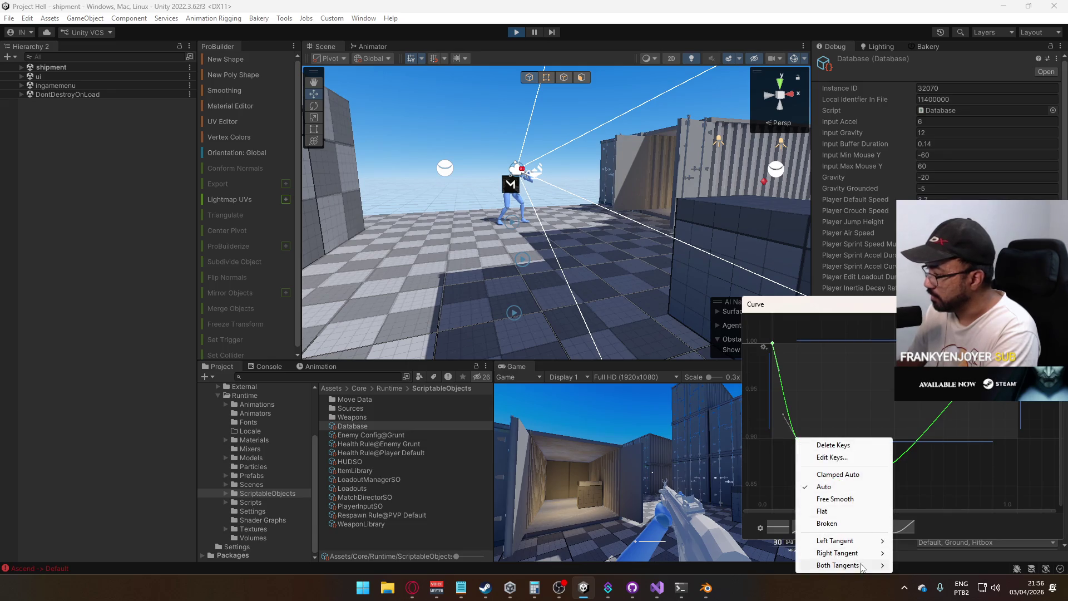
mouse_move(861, 566)
left_click(904, 555)
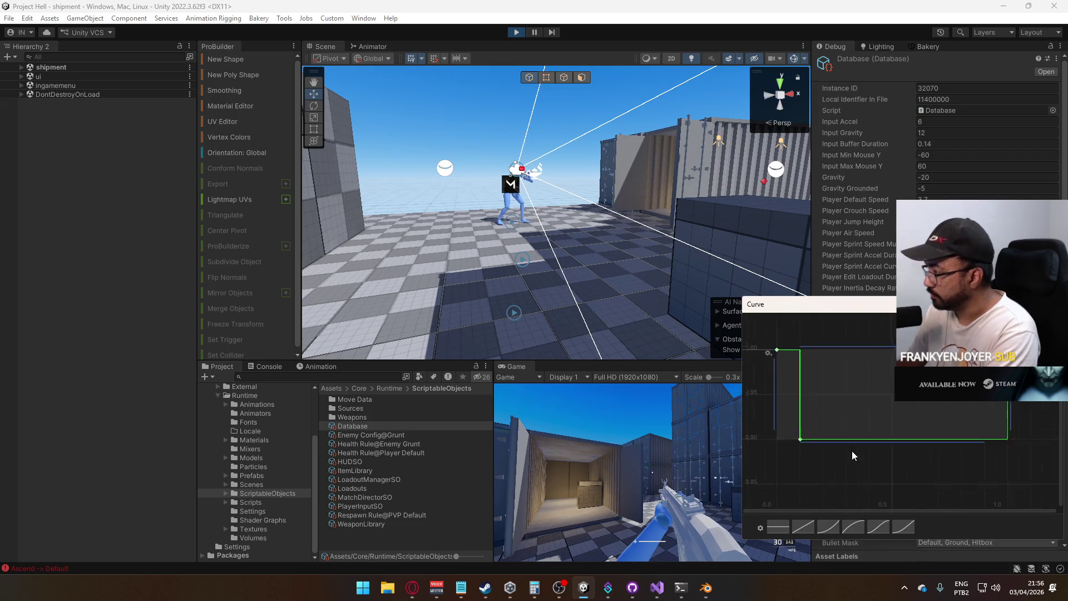
scroll(852, 451, "down", 3)
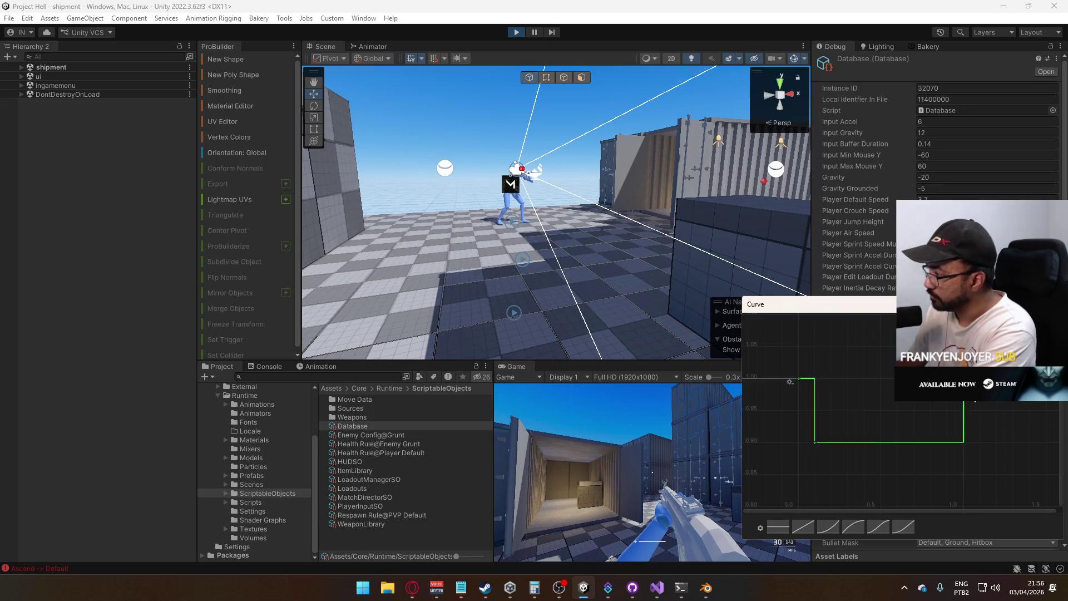
mouse_move(946, 398)
left_mouse_down()
mouse_move(855, 422)
mouse_move(827, 399)
left_mouse_up()
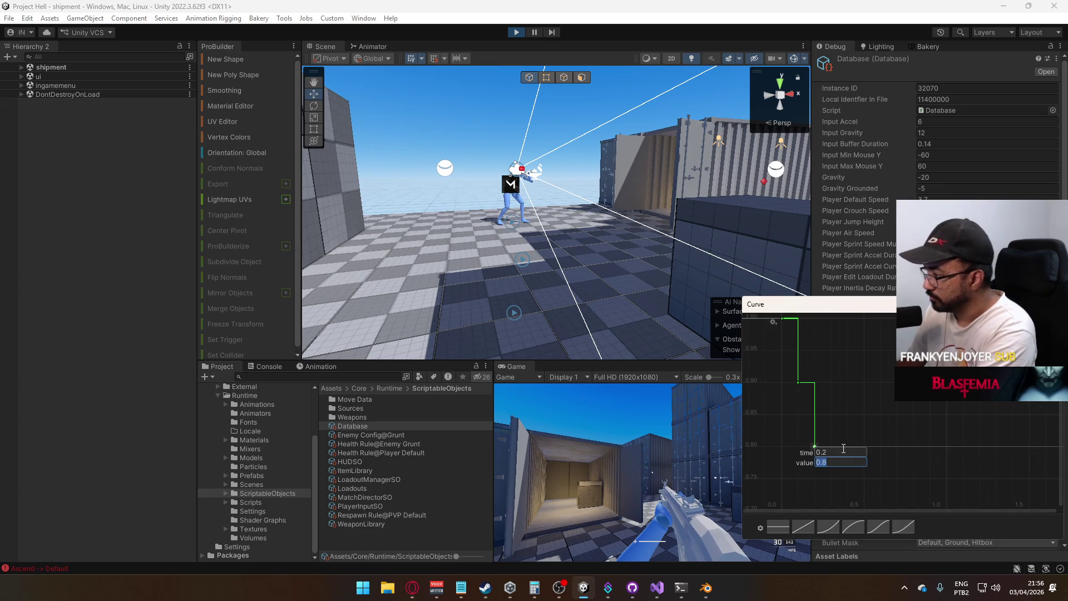
Add a curve key at time 0.3 with value 0.7
double_click(837, 445)
key("Return")
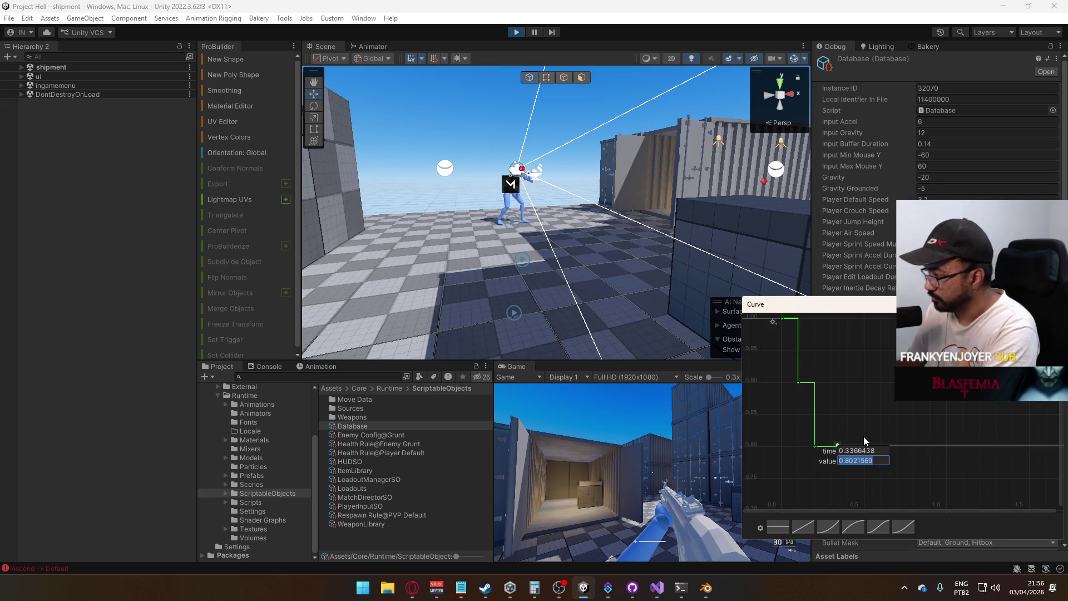
type("0.3")
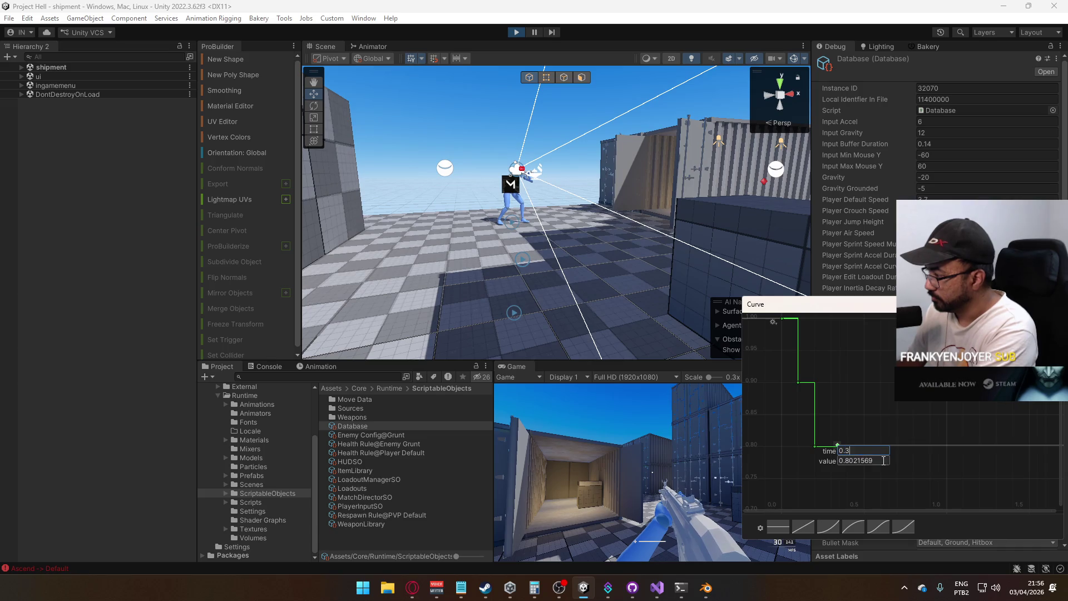
left_click_drag(852, 462, 843, 462)
type("7")
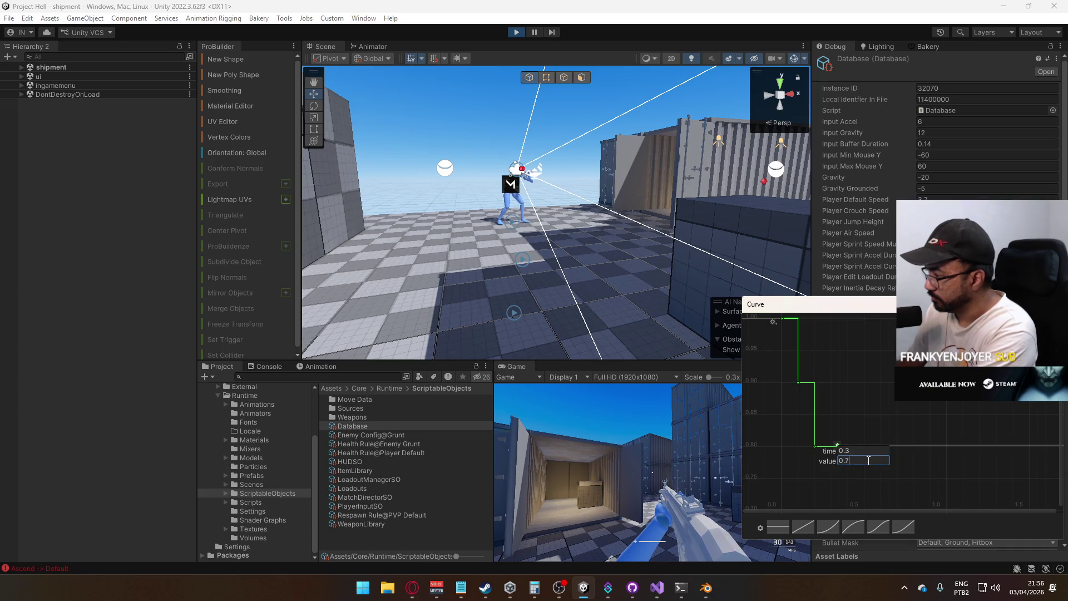
key("Return")
scroll(849, 436, "down", 3)
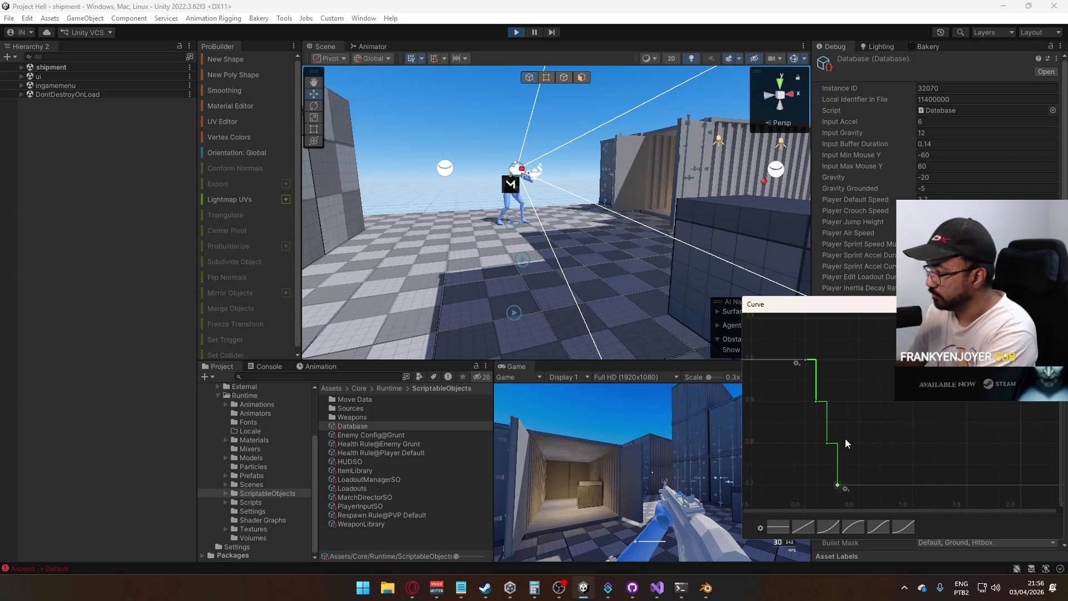
Set the last key to time 0.4, value 0.5, and close the curve editor
mouse_move(852, 445)
left_mouse_down()
mouse_move(879, 390)
mouse_move(866, 406)
mouse_move(854, 397)
mouse_move(891, 379)
mouse_move(906, 410)
mouse_move(883, 415)
mouse_move(868, 443)
mouse_move(879, 449)
left_mouse_up()
key("Return")
key("Return")
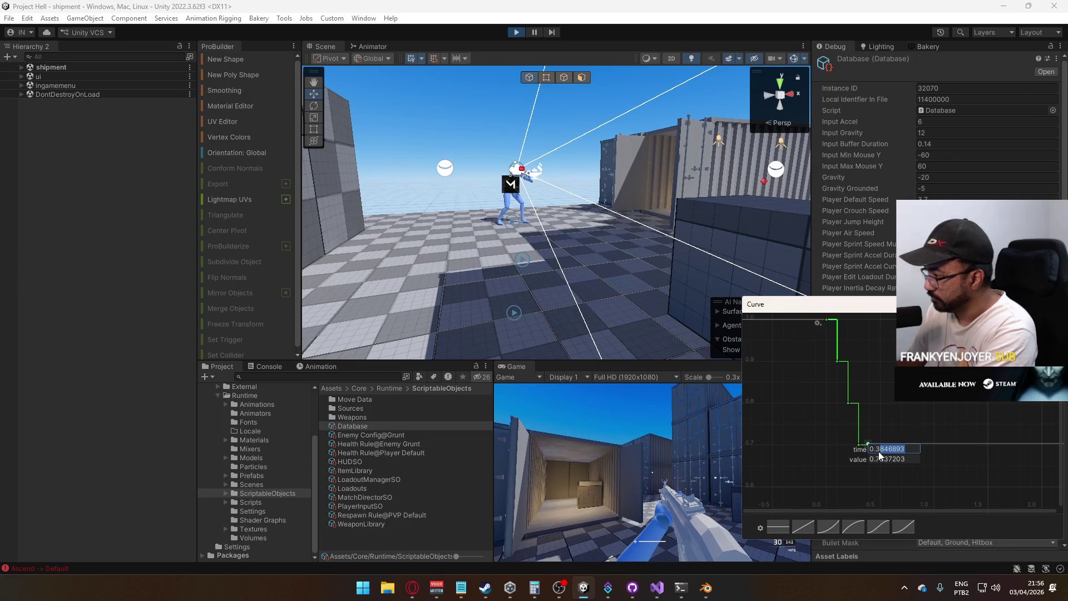
type("4")
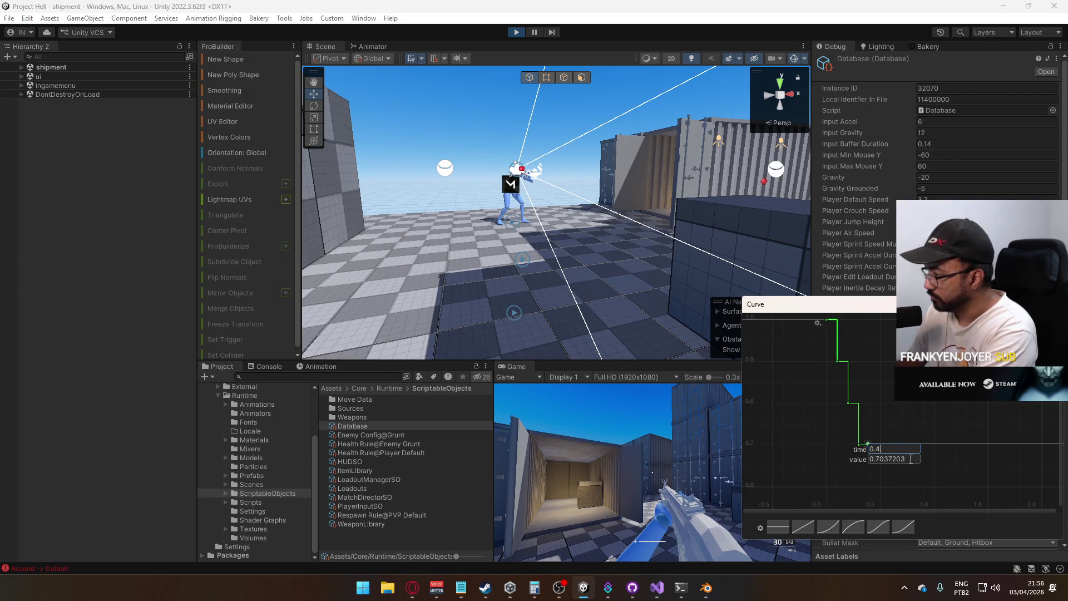
left_click_drag(881, 459, 876, 459)
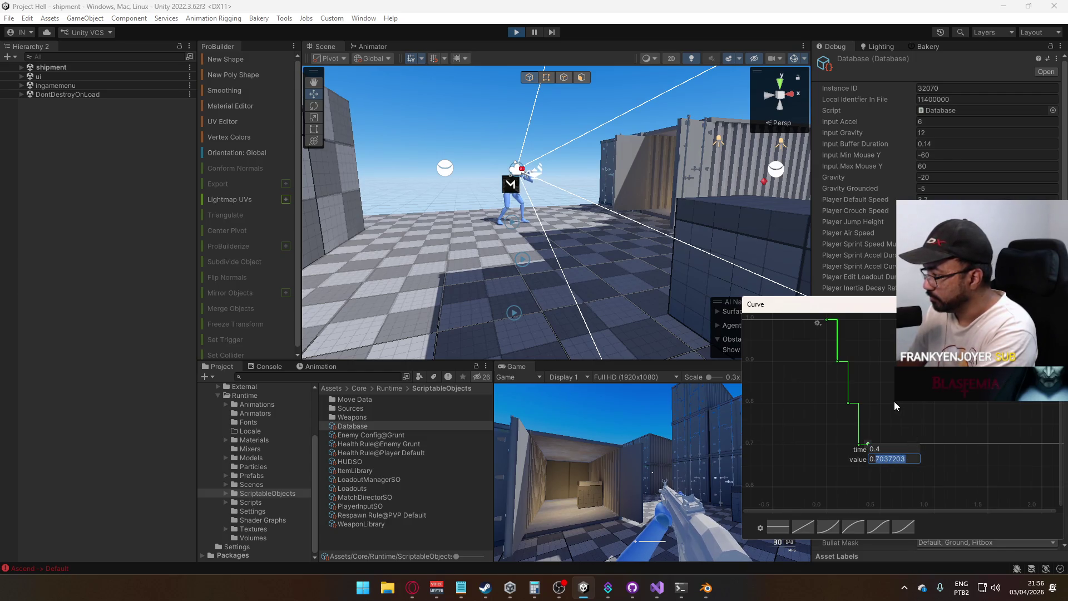
type("5")
key("Return")
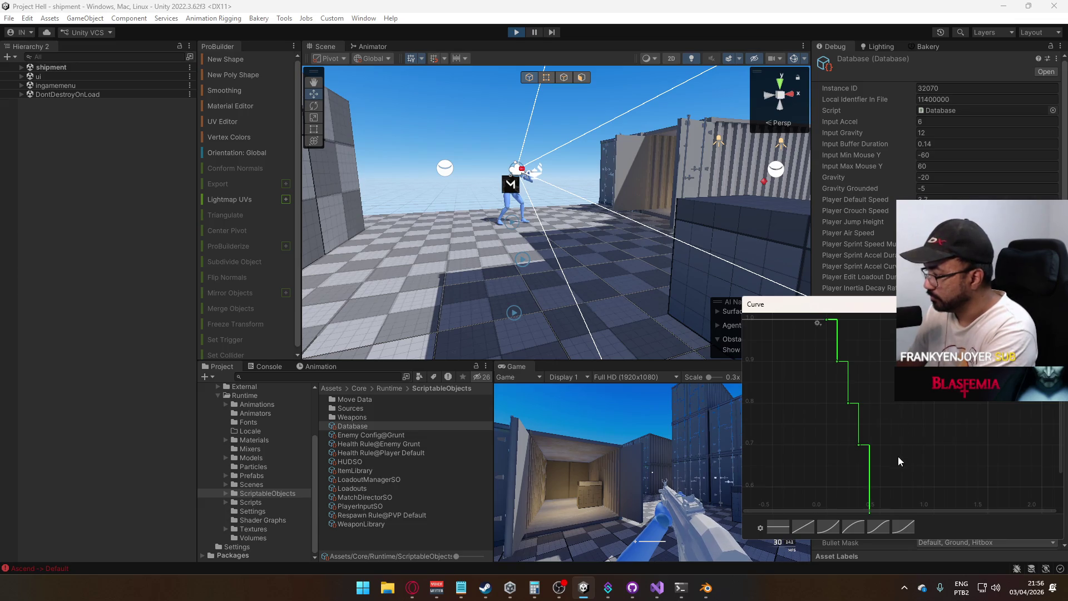
left_click_drag(892, 439, 928, 459)
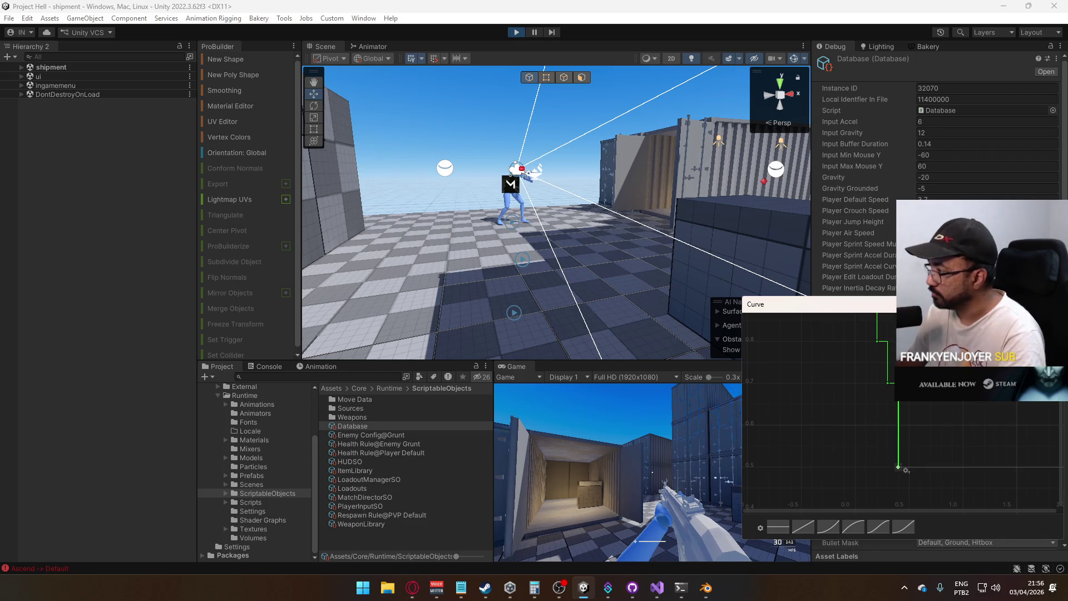
key("Escape")
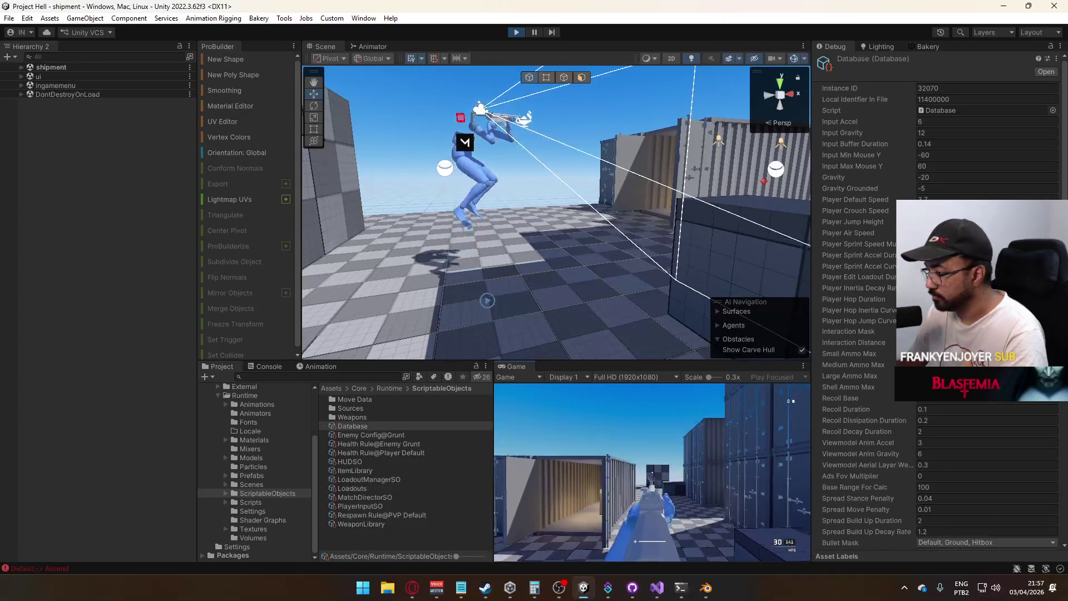
Open the Windows Start menu over the running Unity editor
key("super")
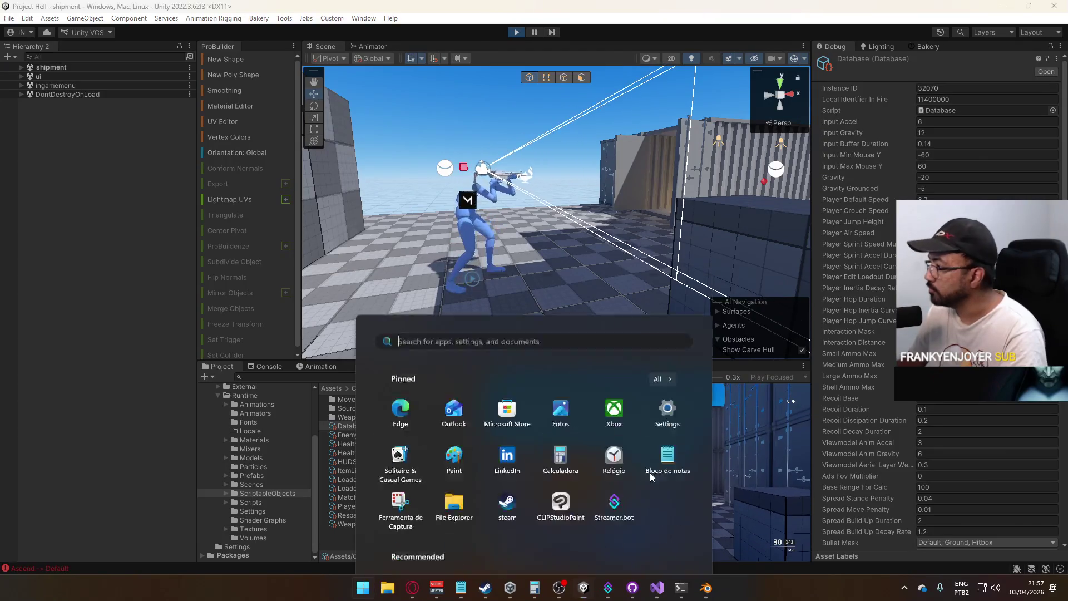
Reopen the decay curve, change the last key's value to 0.6, and close the curve editor
key("super")
left_click(979, 309)
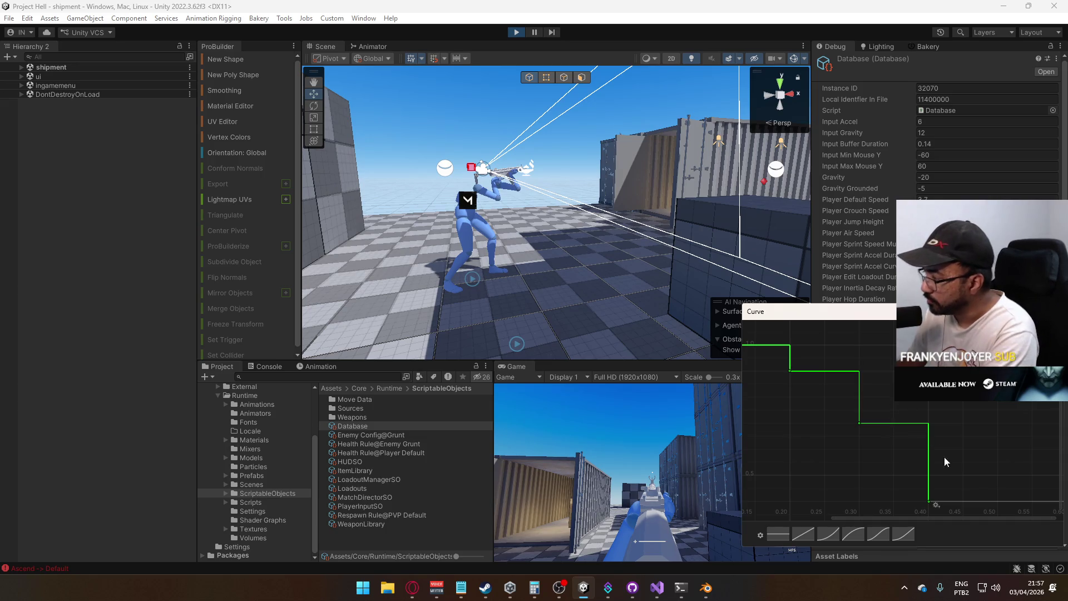
right_click(928, 501)
left_click(948, 518)
left_click(948, 494)
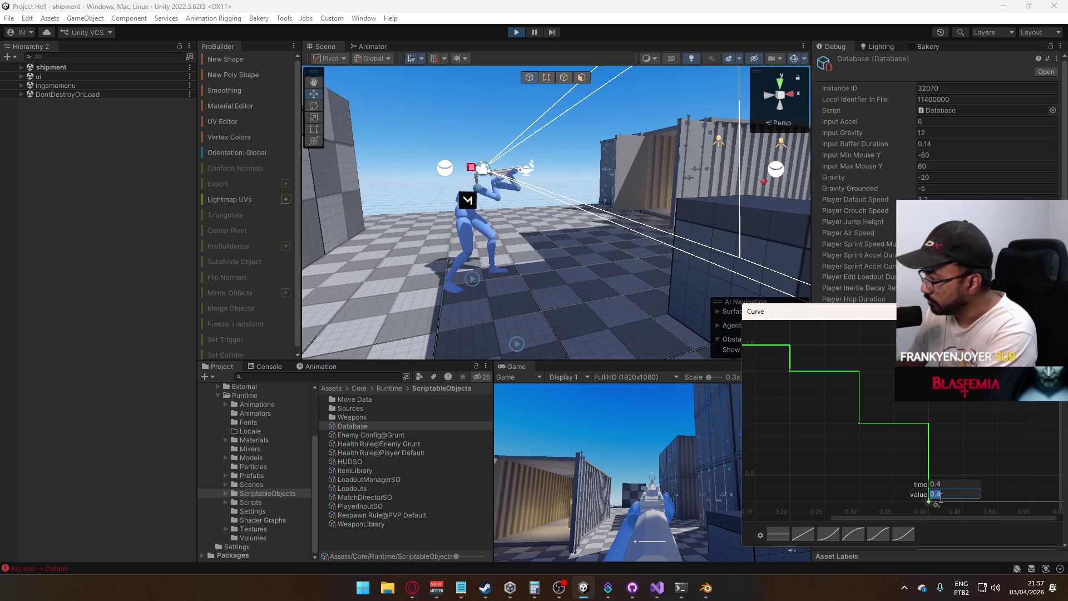
key("BackSpace")
type("6")
key("Return")
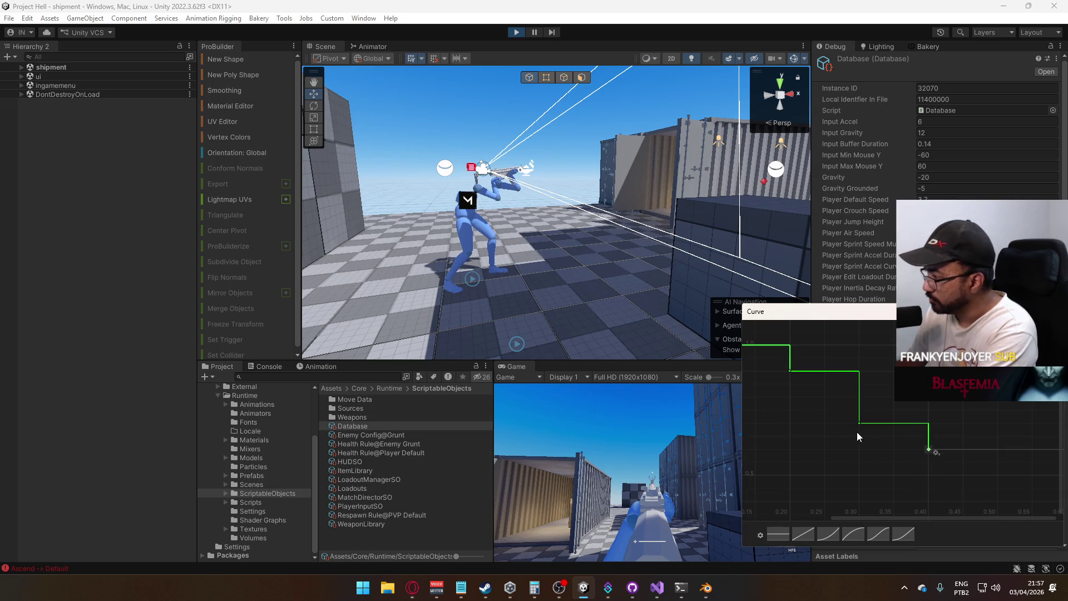
scroll(856, 432, "down", 1)
left_click(617, 473)
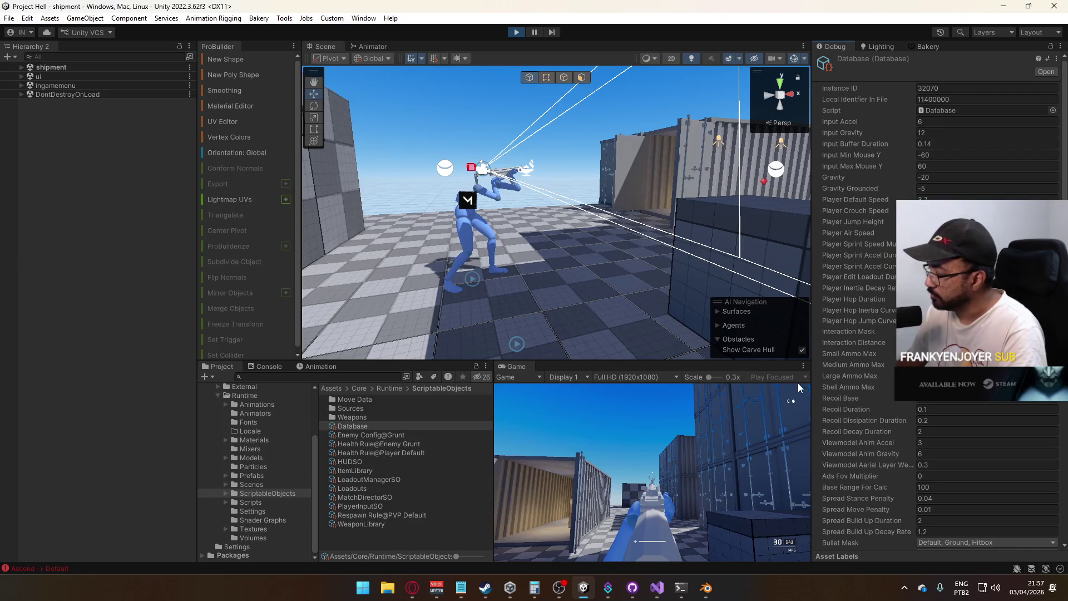
key("shift+w")
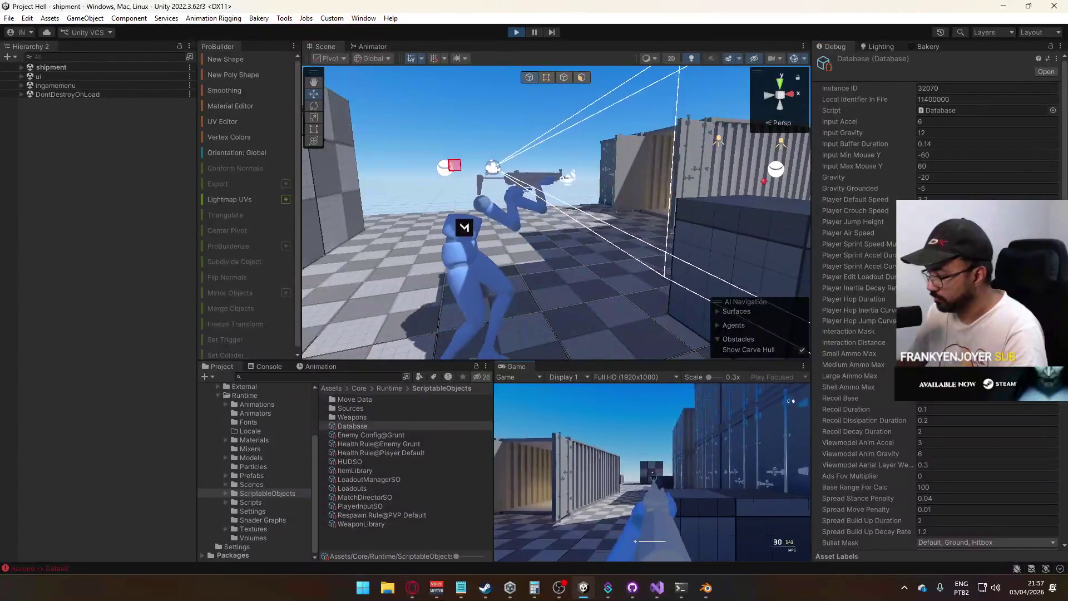
key("space")
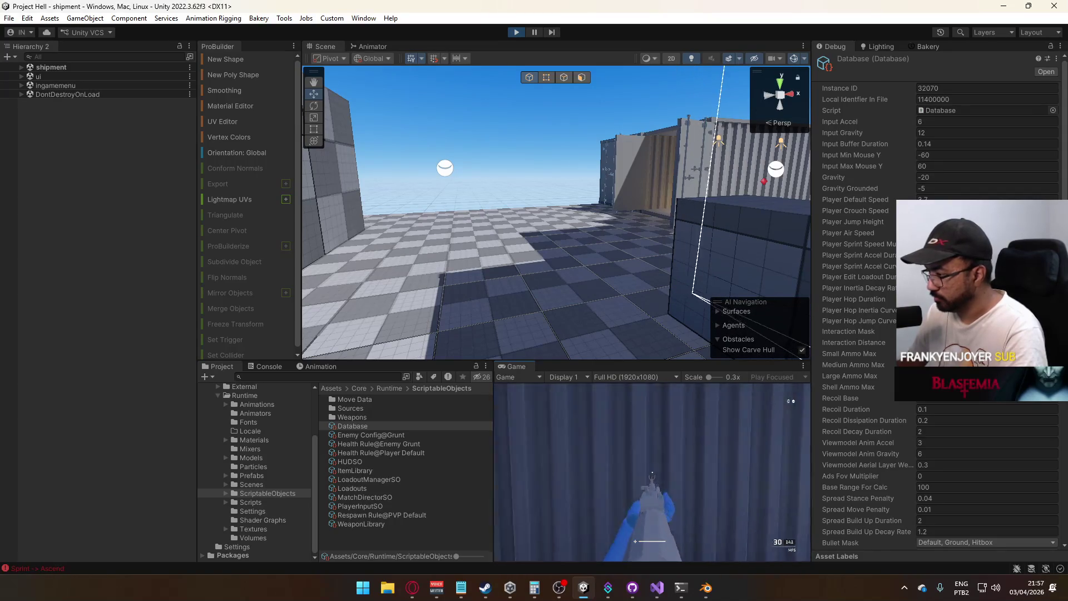
key("space")
key("shift+w")
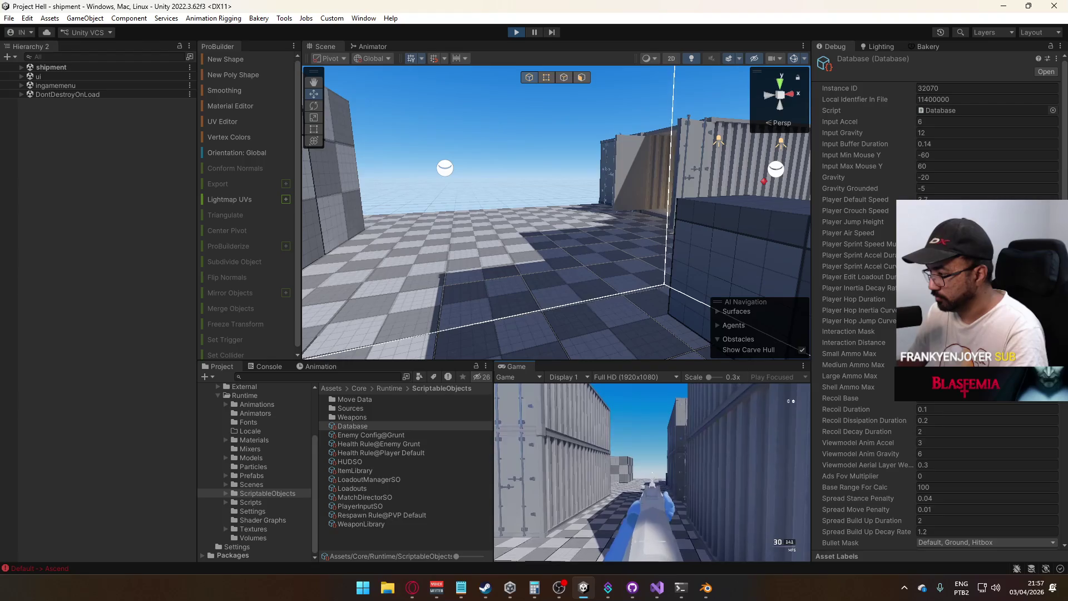
key("space")
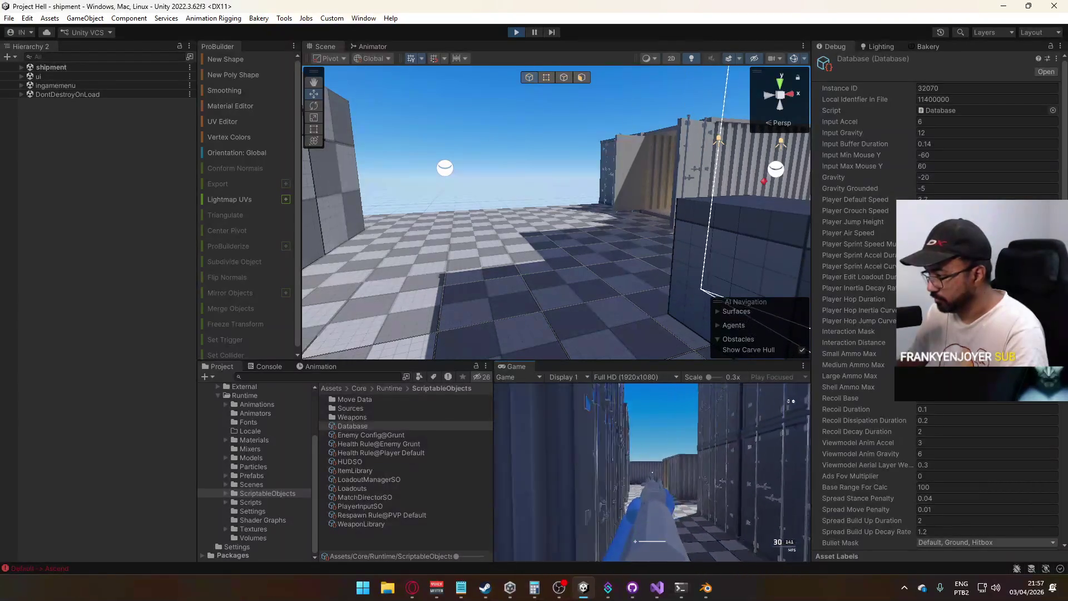
key("space")
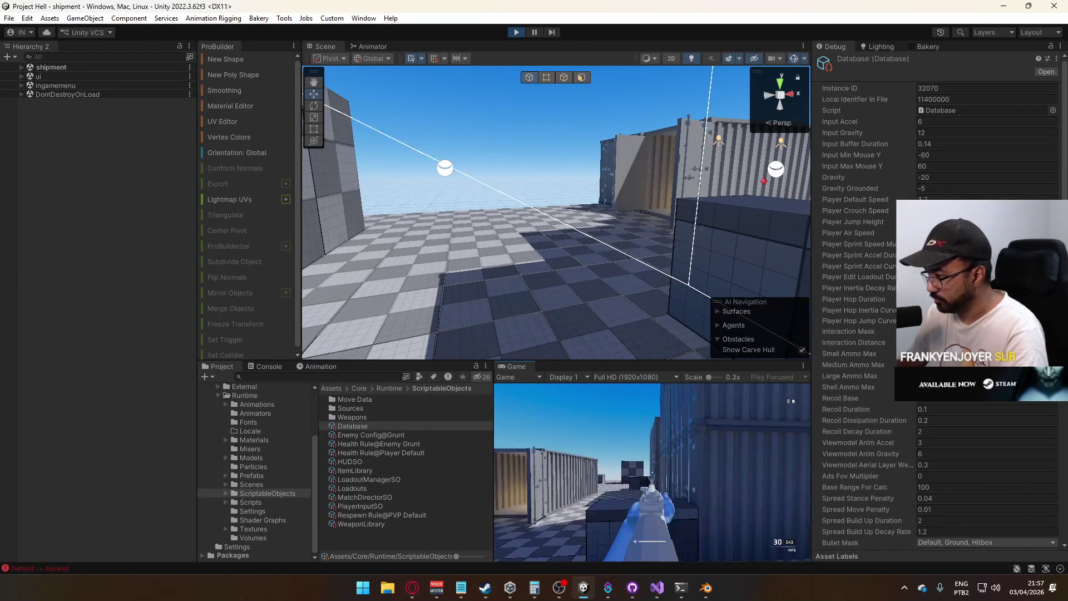
key("w")
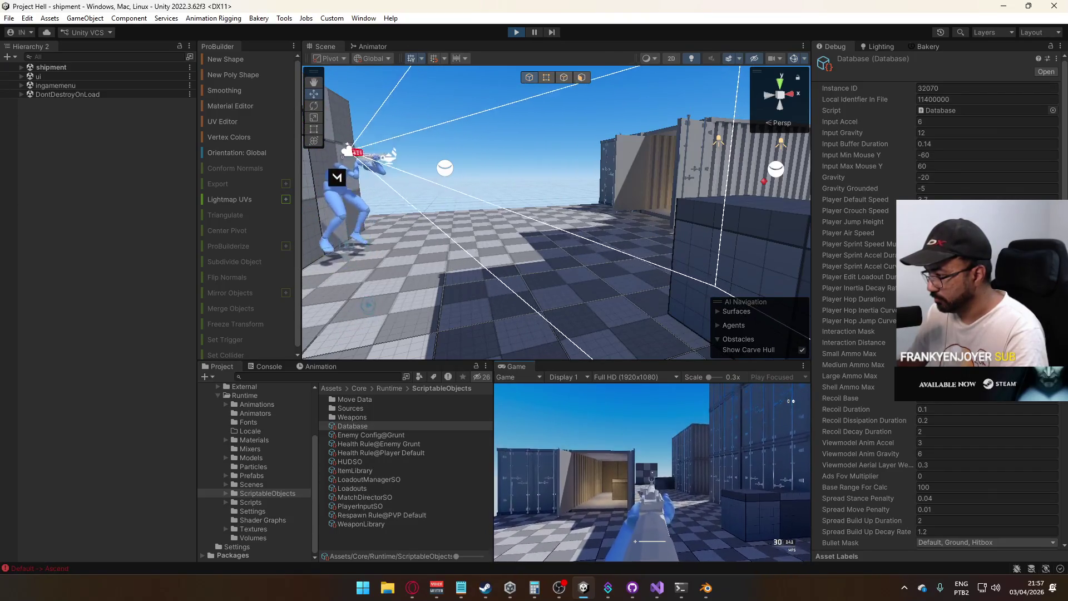
key("w")
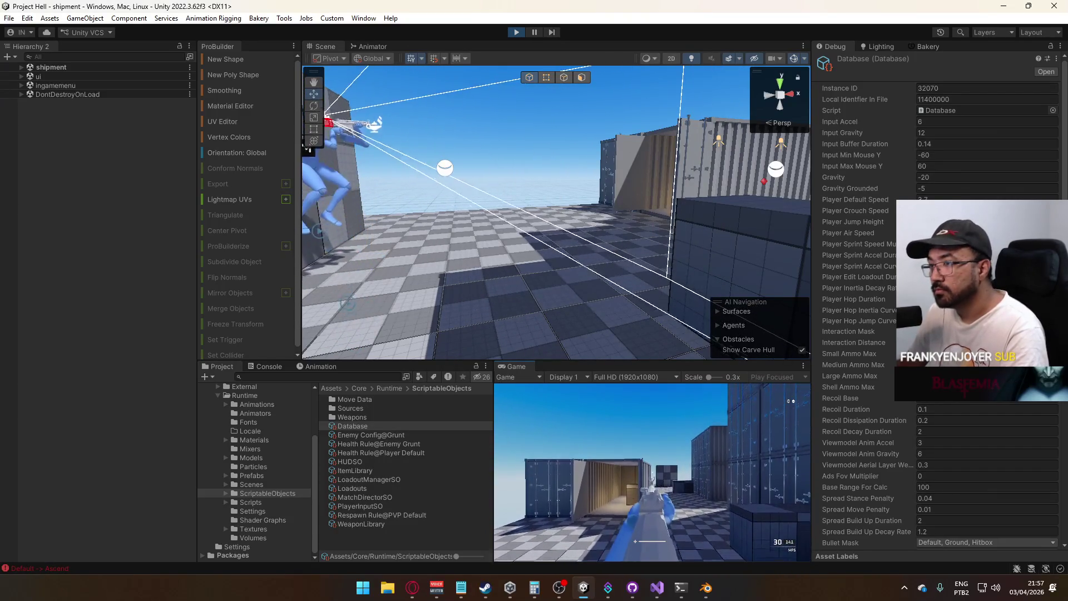
key("w")
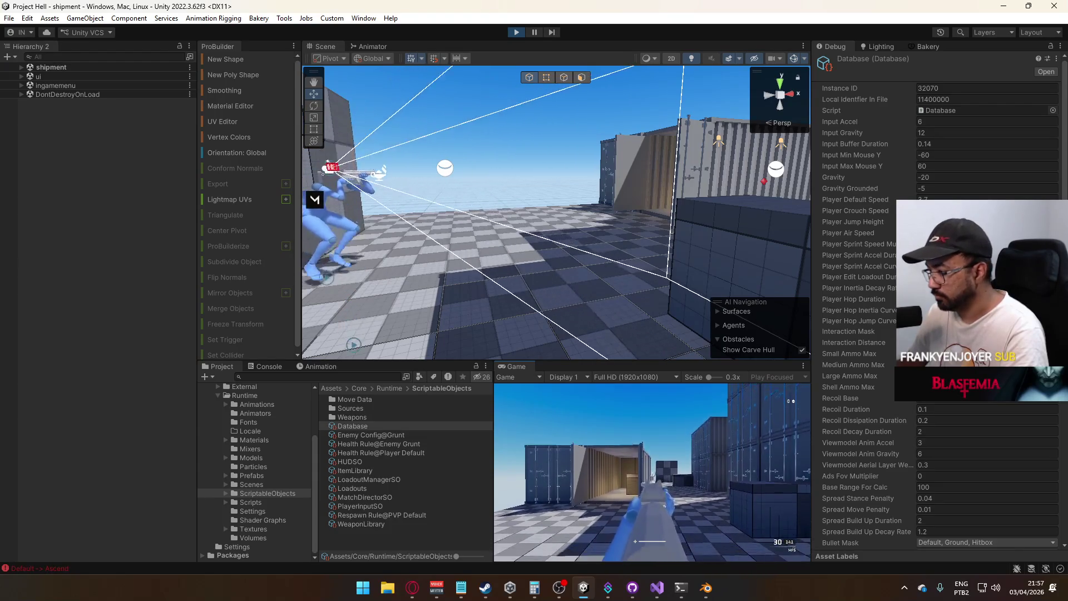
key("w")
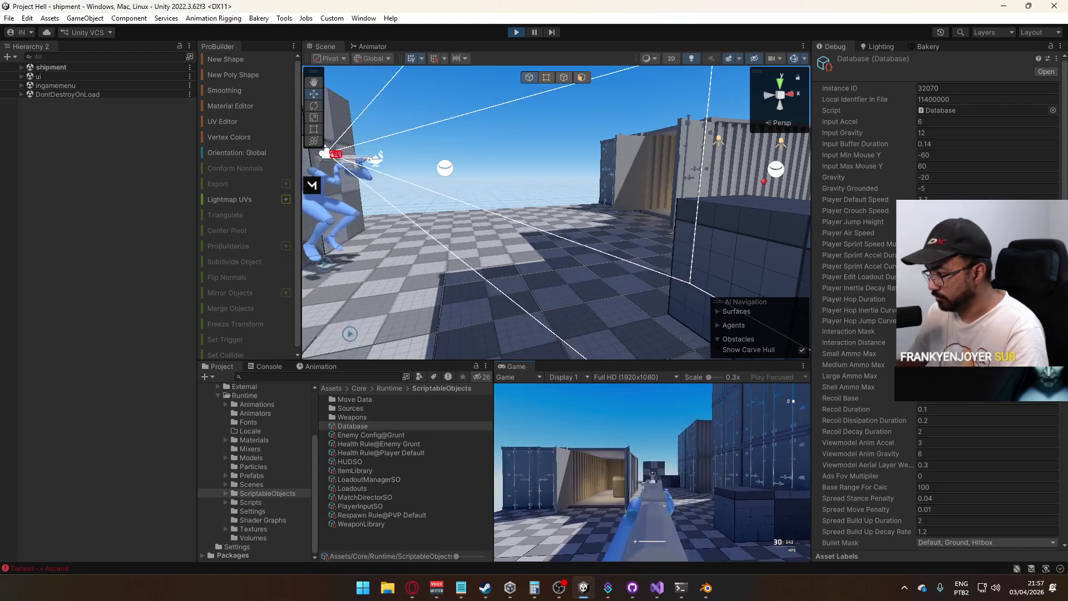
key("w")
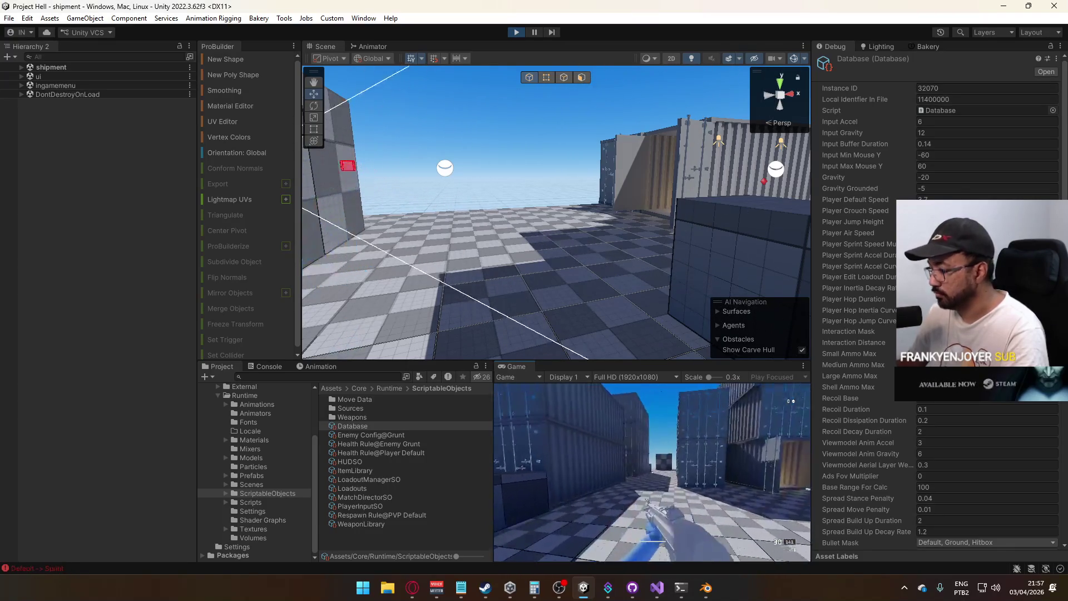
key("w")
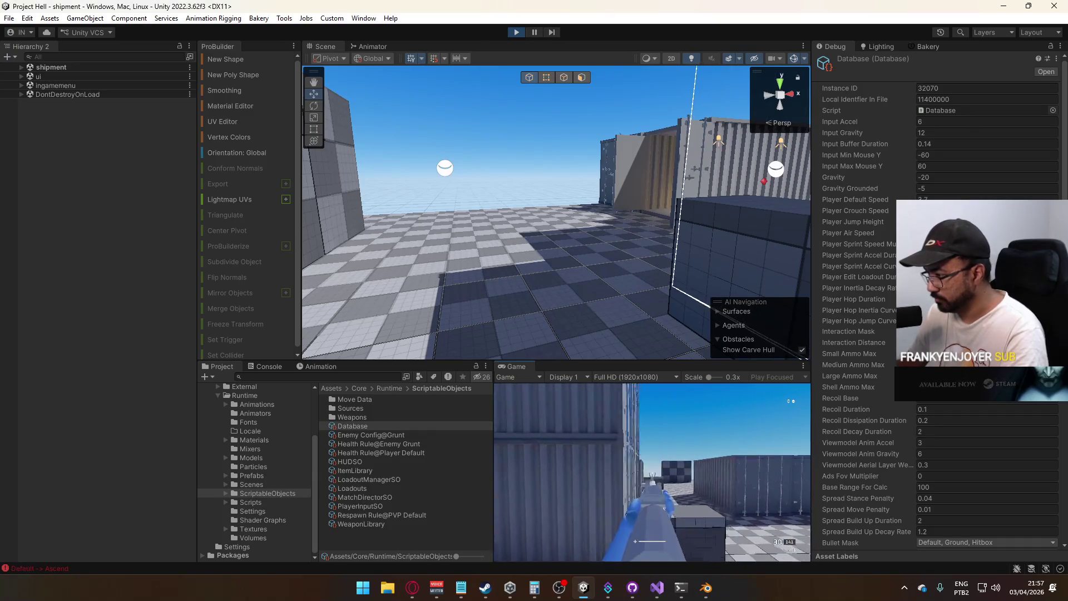
key("space")
key("w")
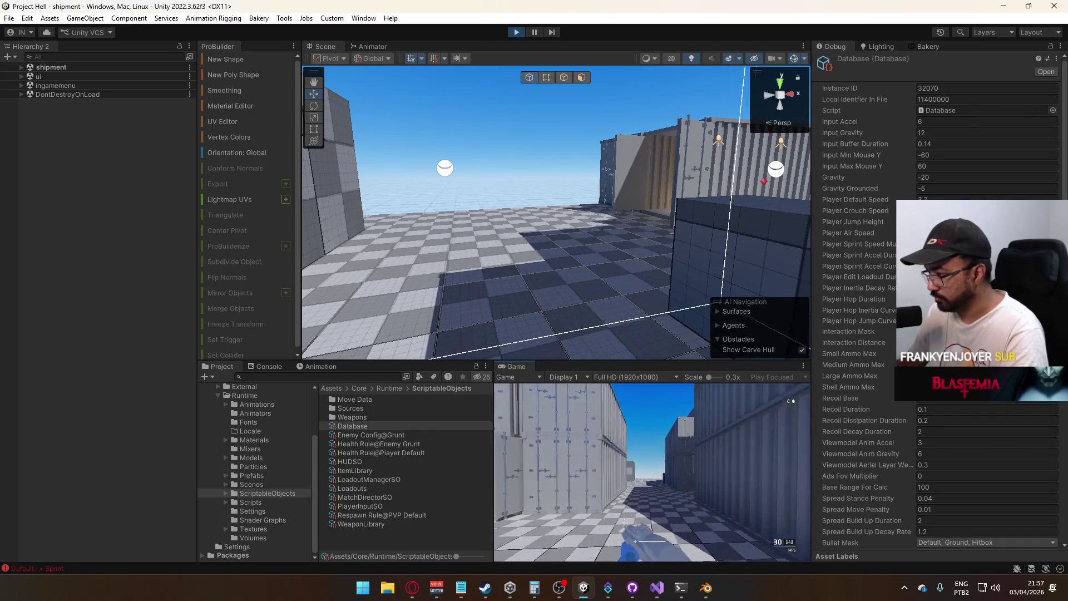
key("w")
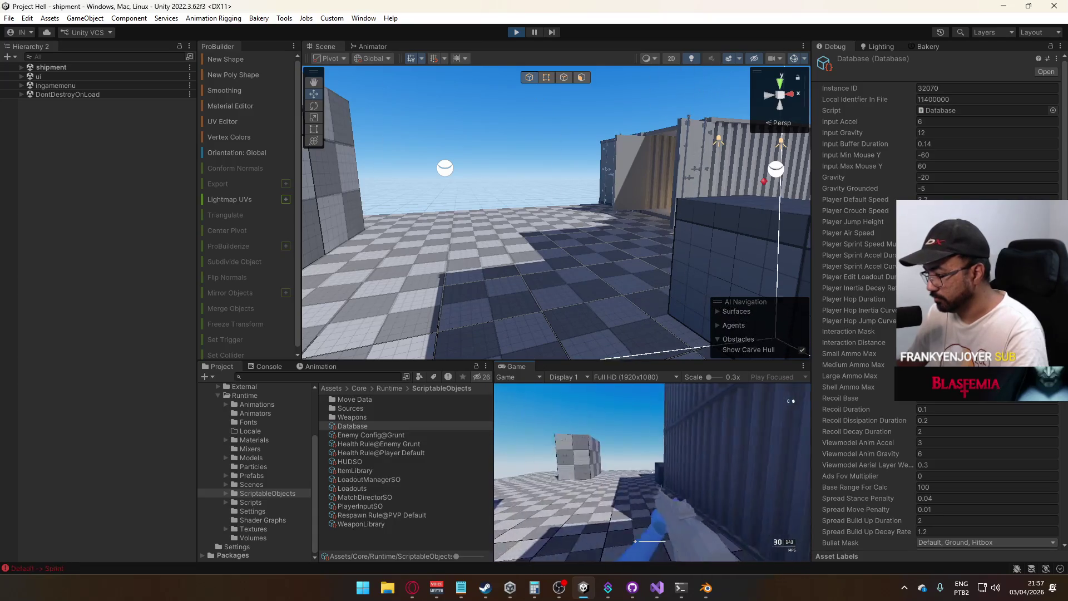
key("shift")
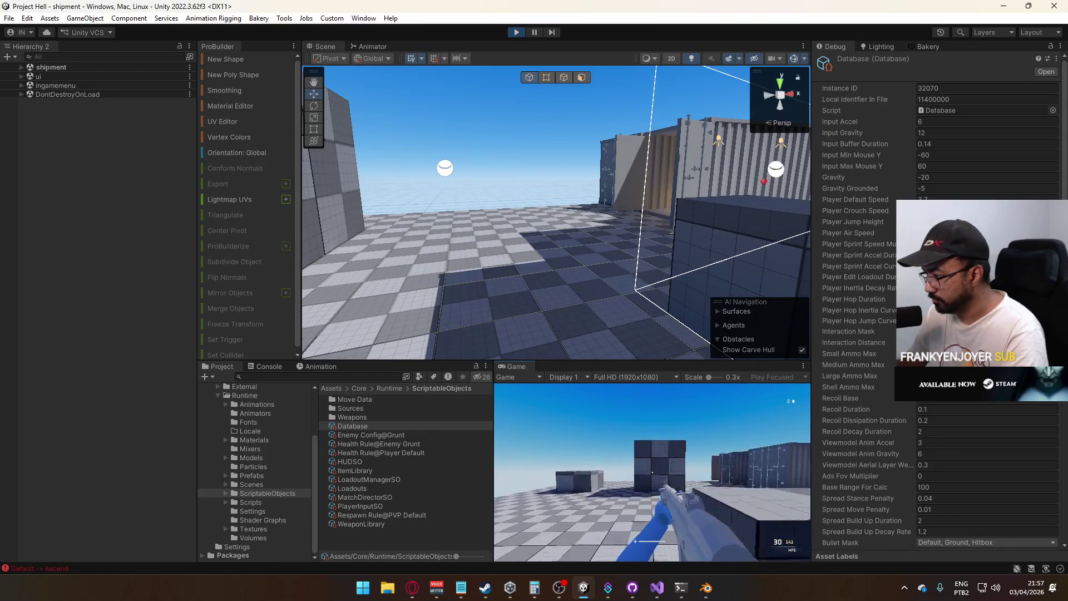
key("shift")
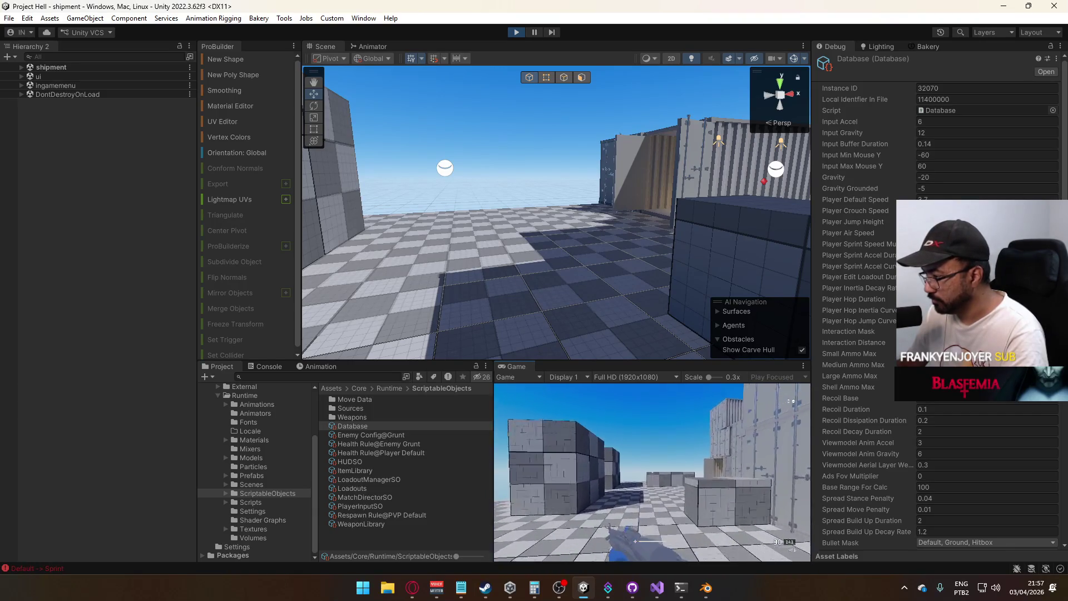
key("w")
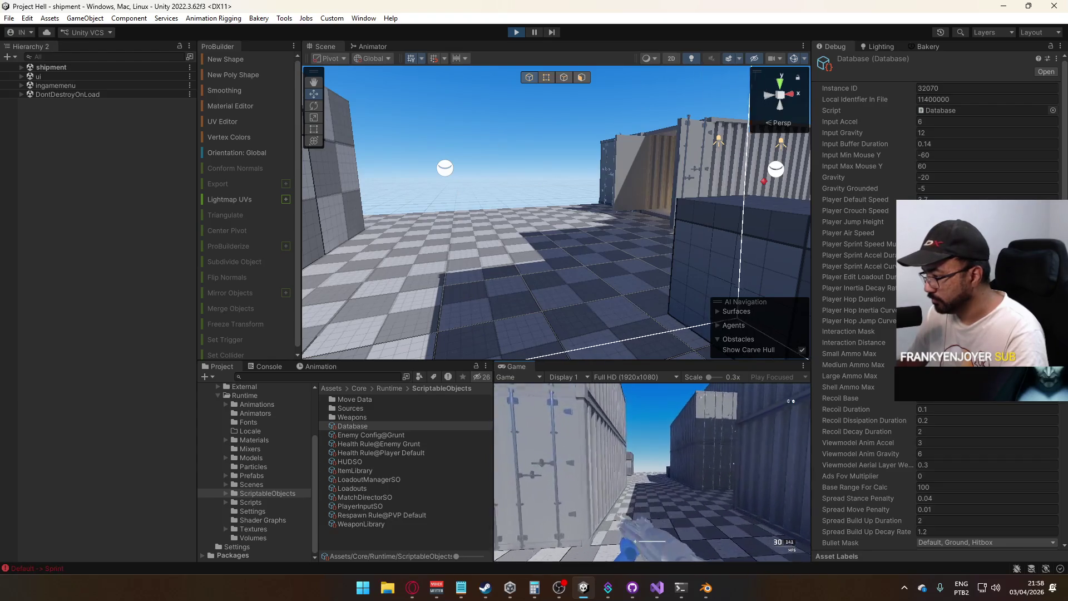
key("space")
key("w")
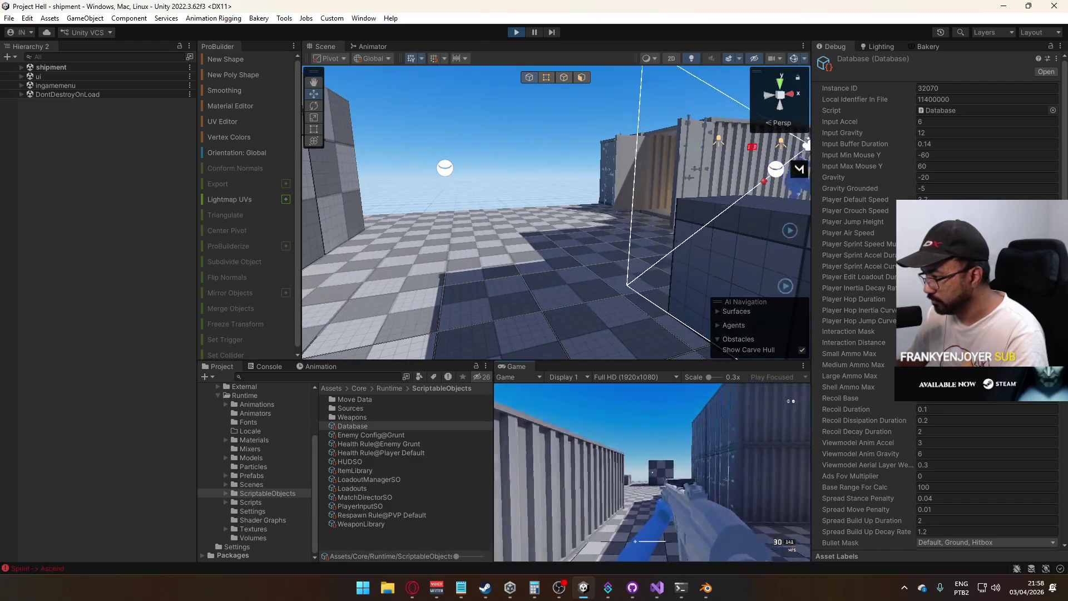
key("w")
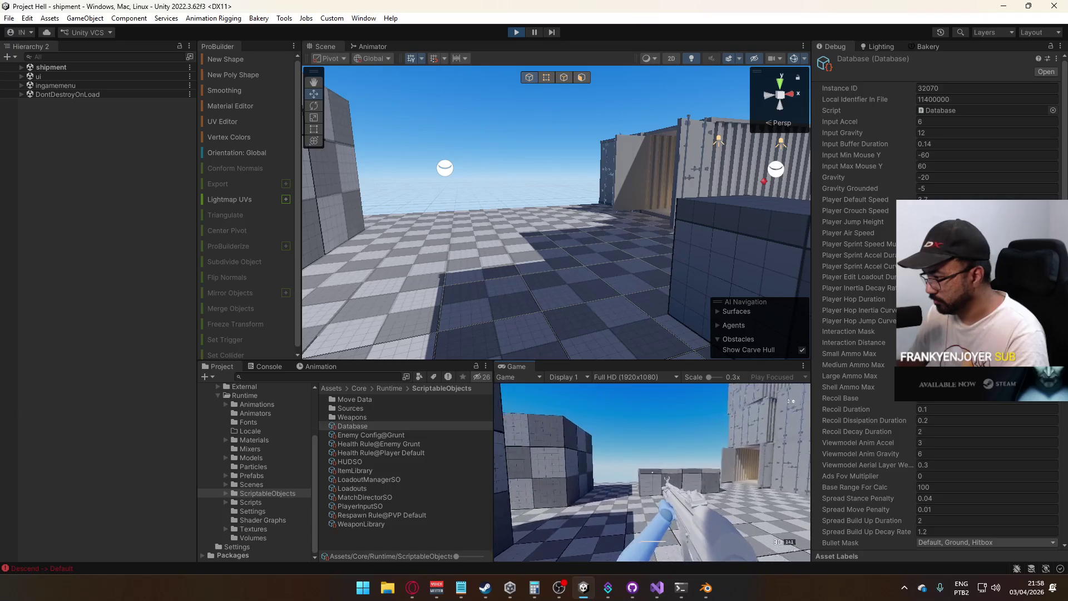
key("space")
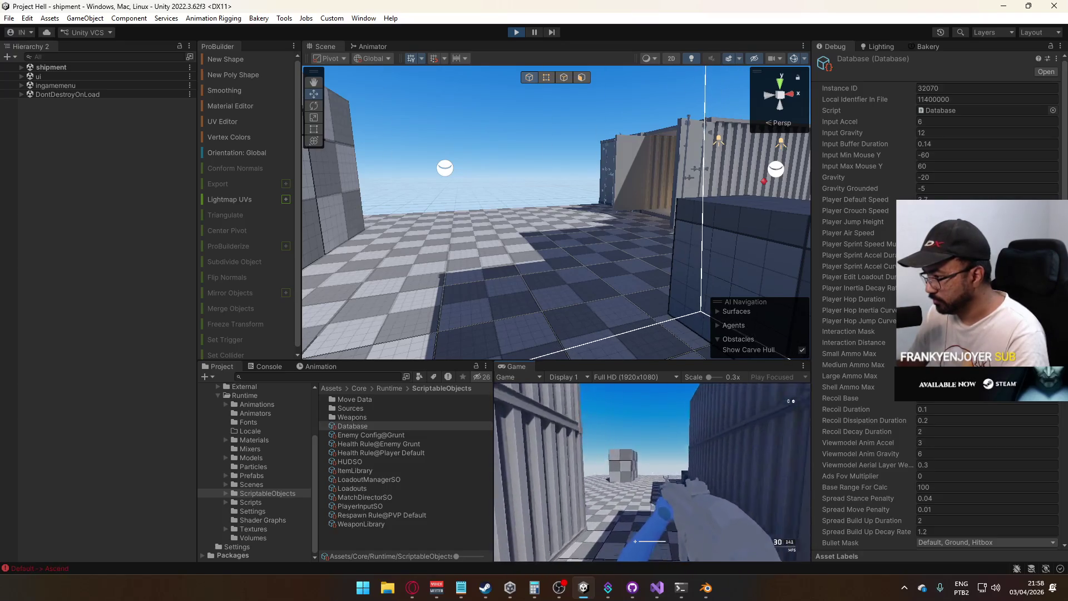
key("space")
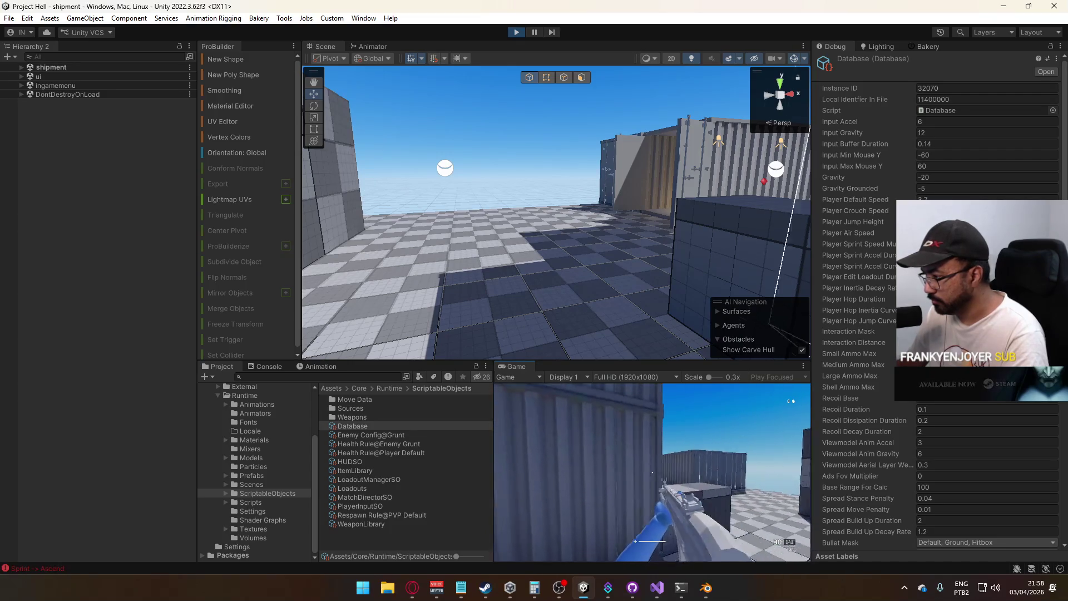
key("space")
key("w")
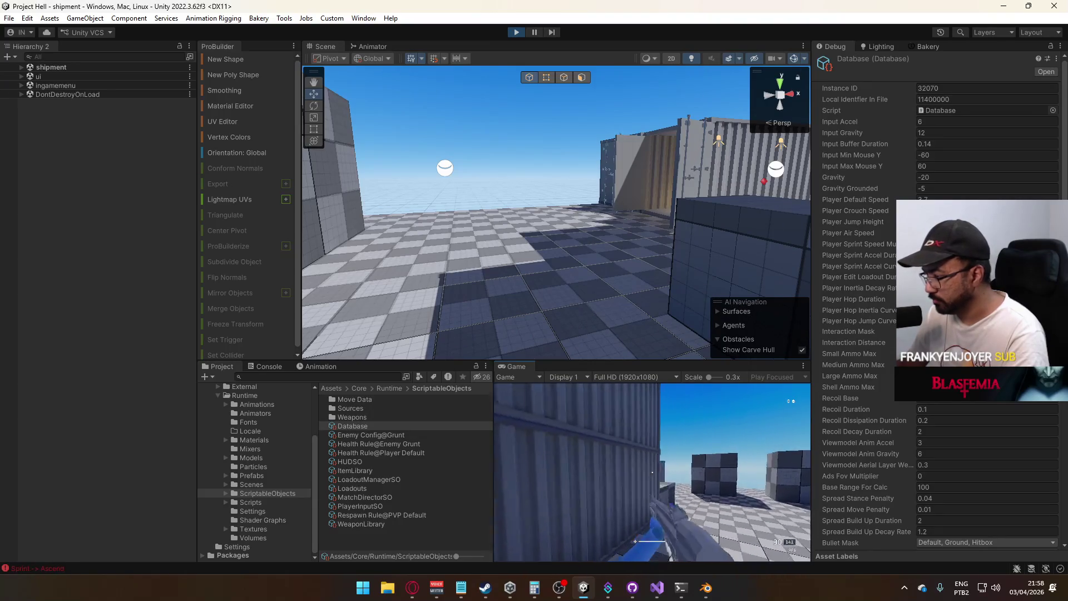
key("space")
key("space")
key("w")
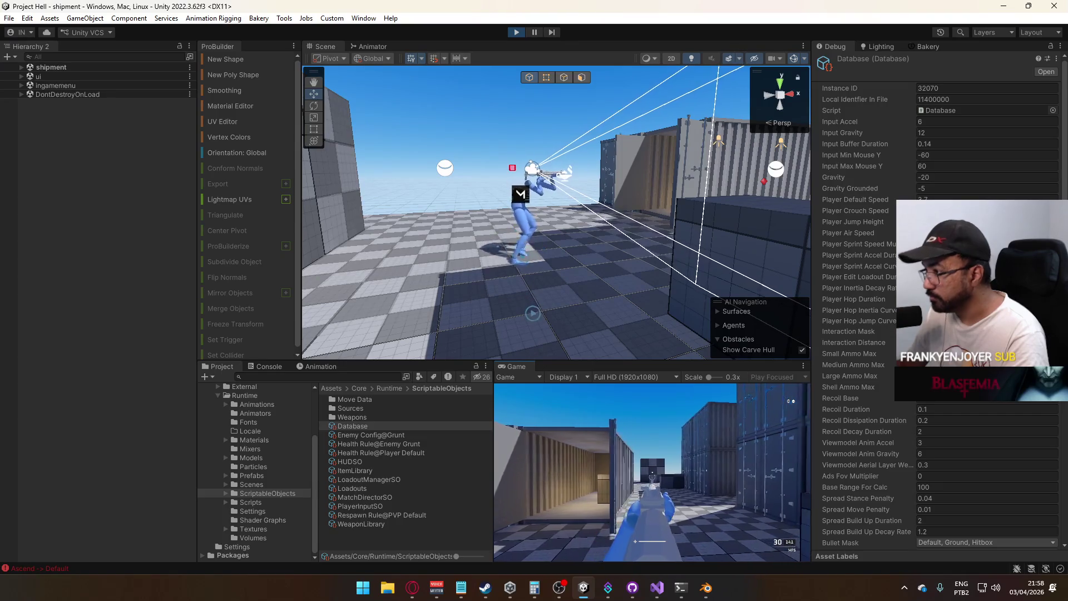
key("ctrl")
key("shift")
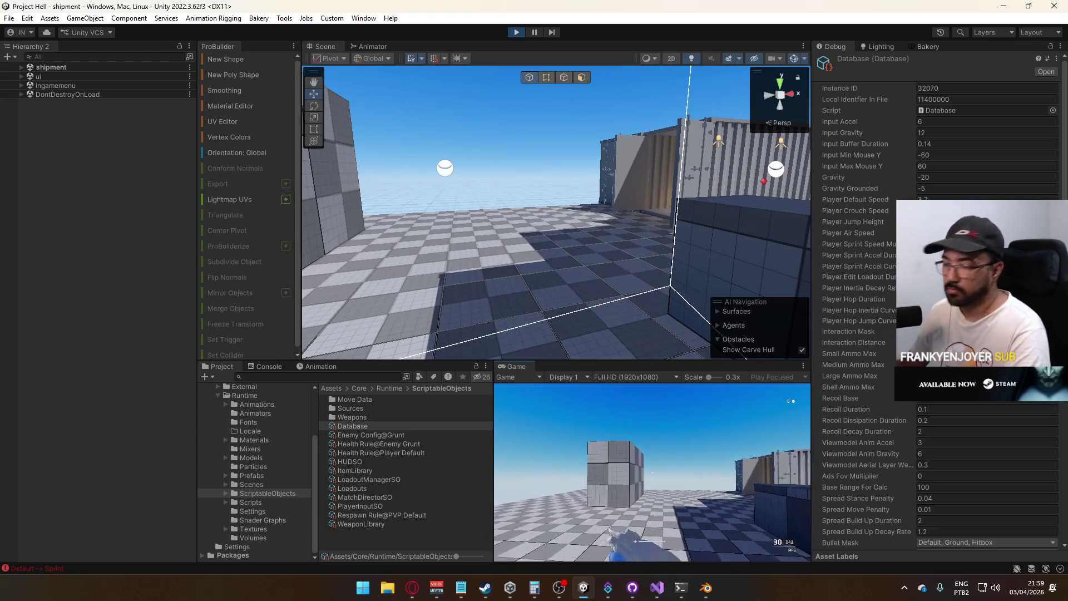
key("super")
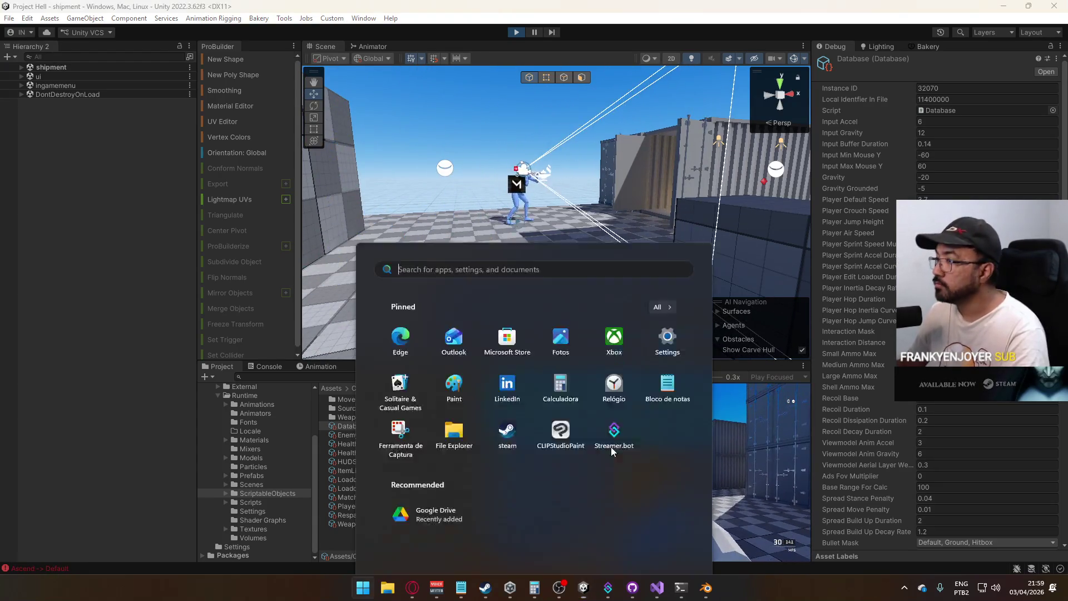
Close the Start menu and maximize the Game view
left_click(562, 370)
right_click(562, 370)
left_click(601, 405)
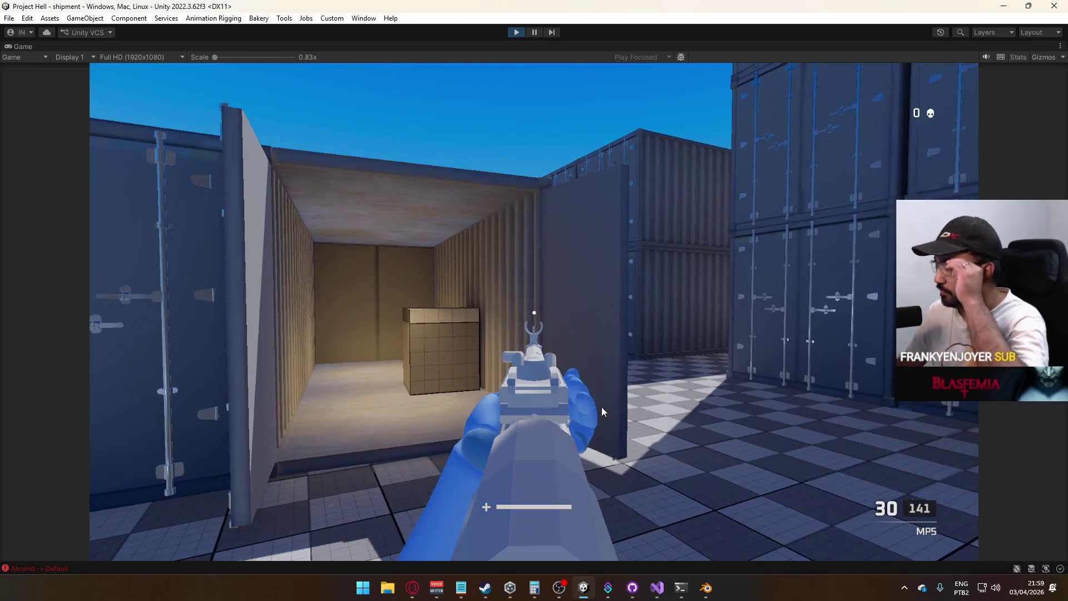
Sprint, jump and fire MP5 bursts, reload, then restore the Game view to the editor layout
key("shift+w")
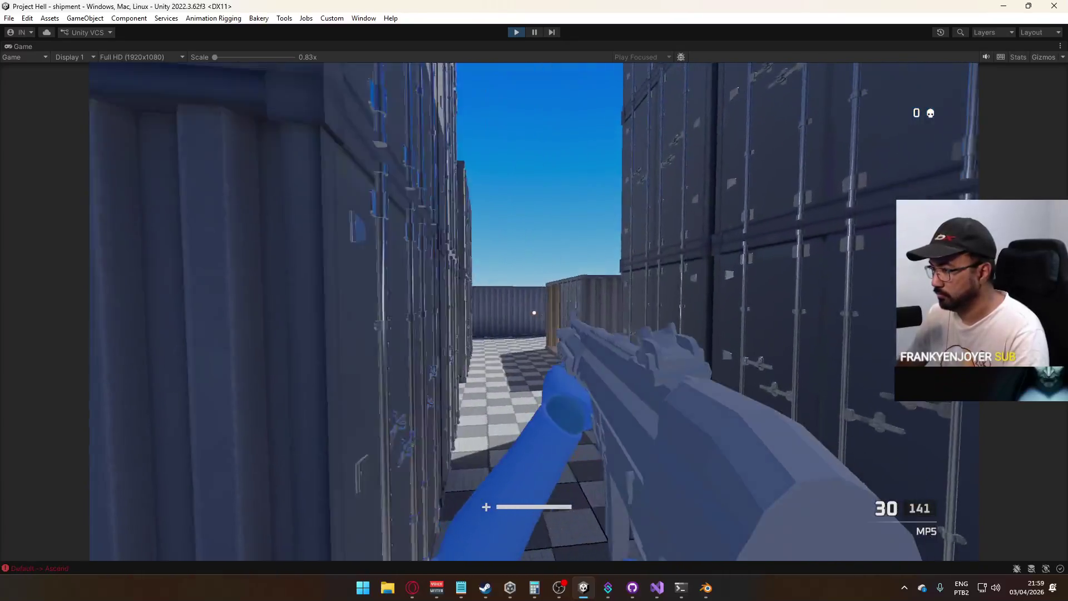
left_click(534, 312)
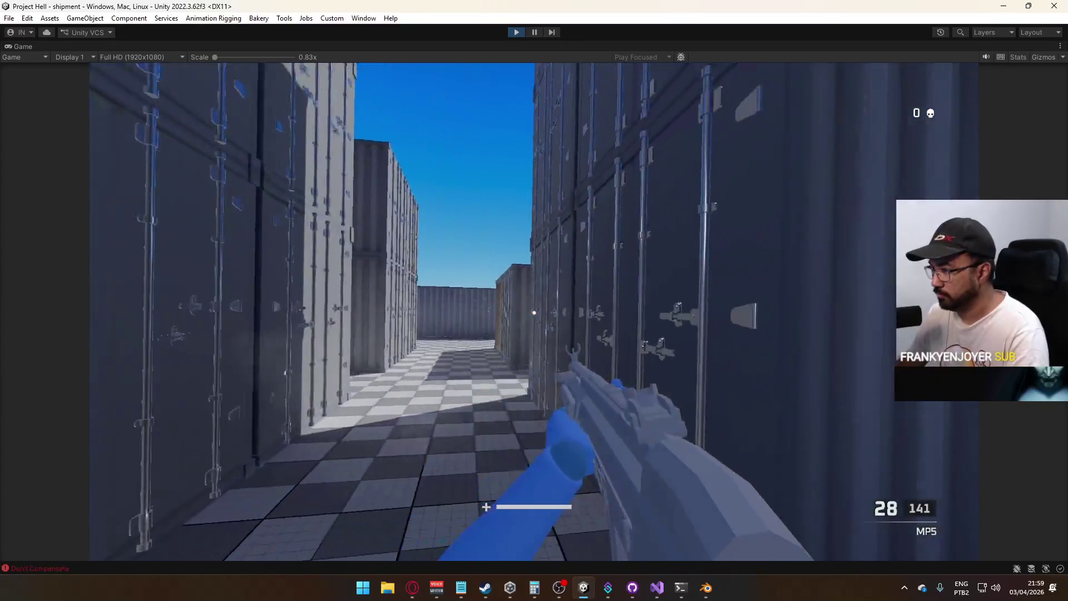
key("space")
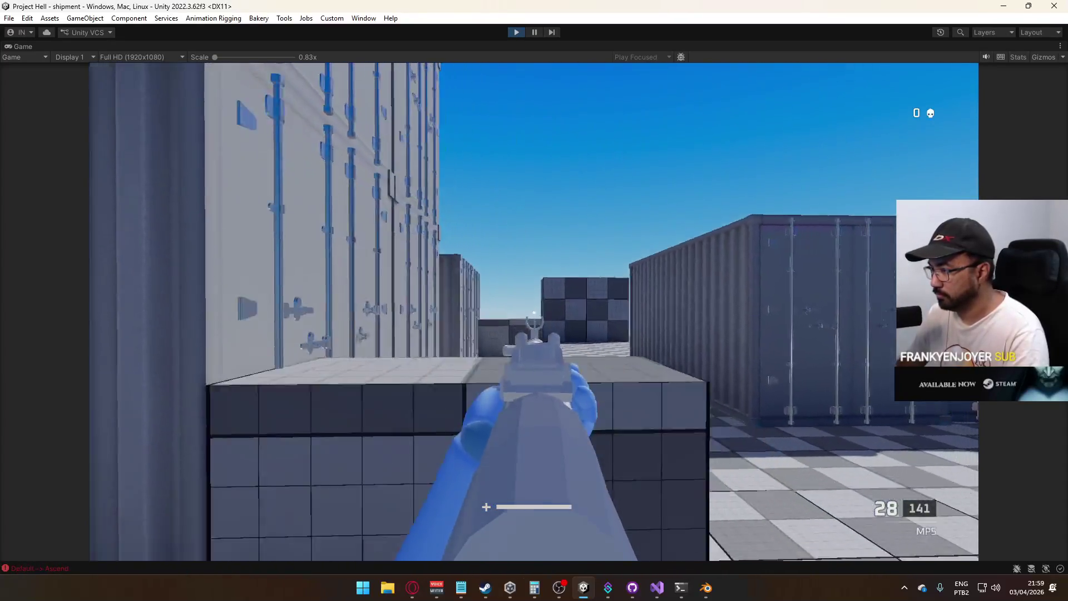
left_click(534, 312)
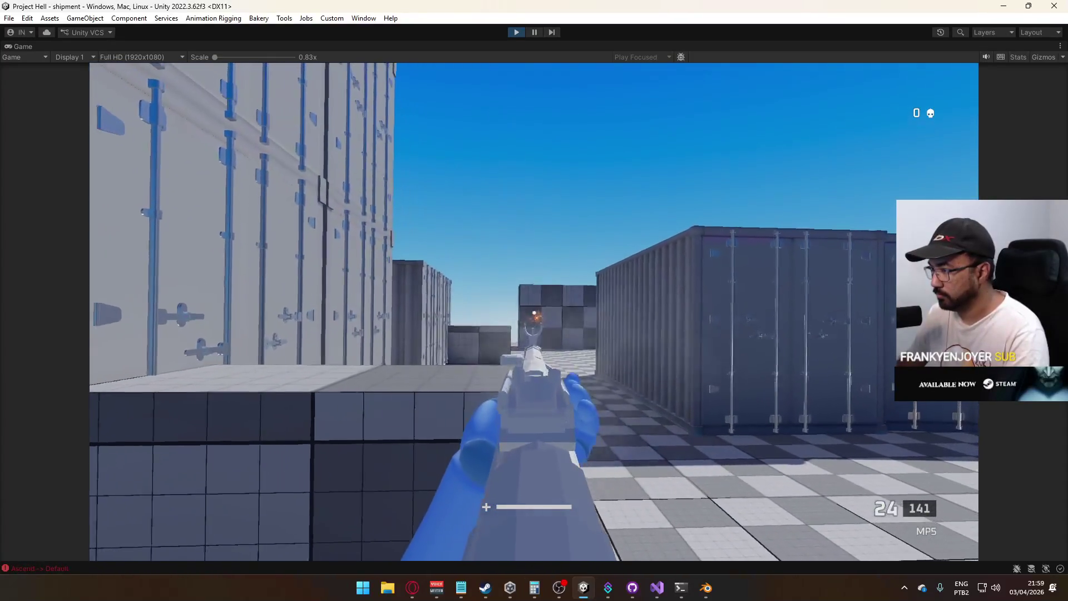
key("space")
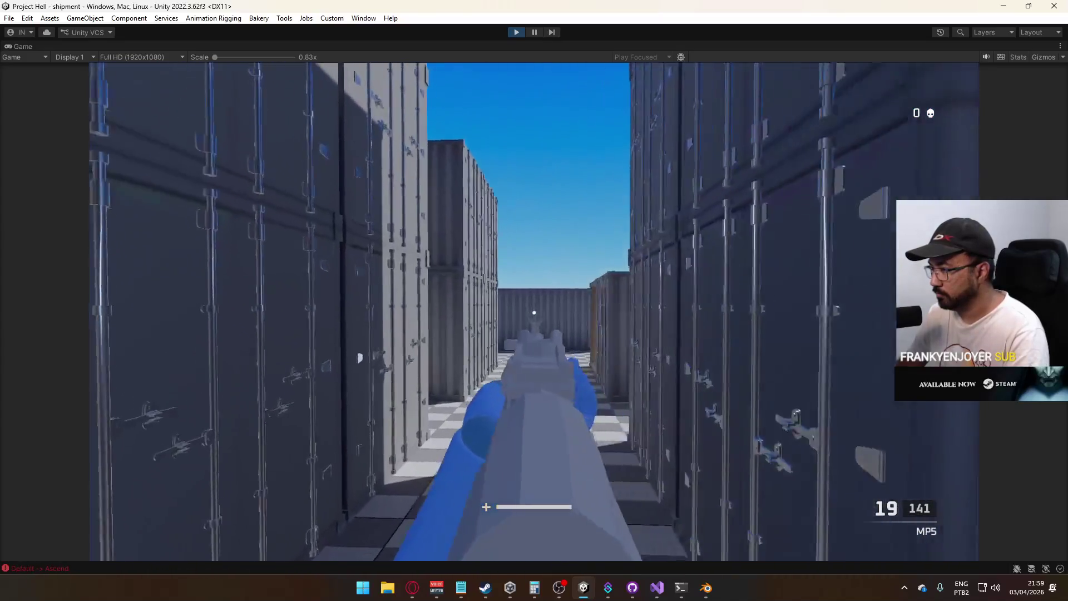
key("r")
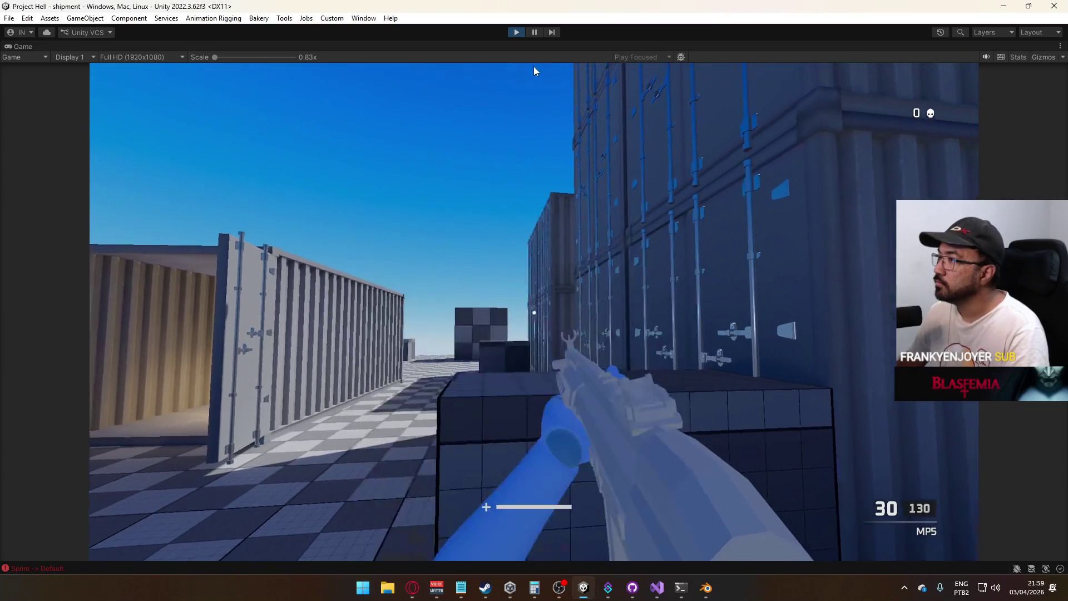
right_click(545, 46)
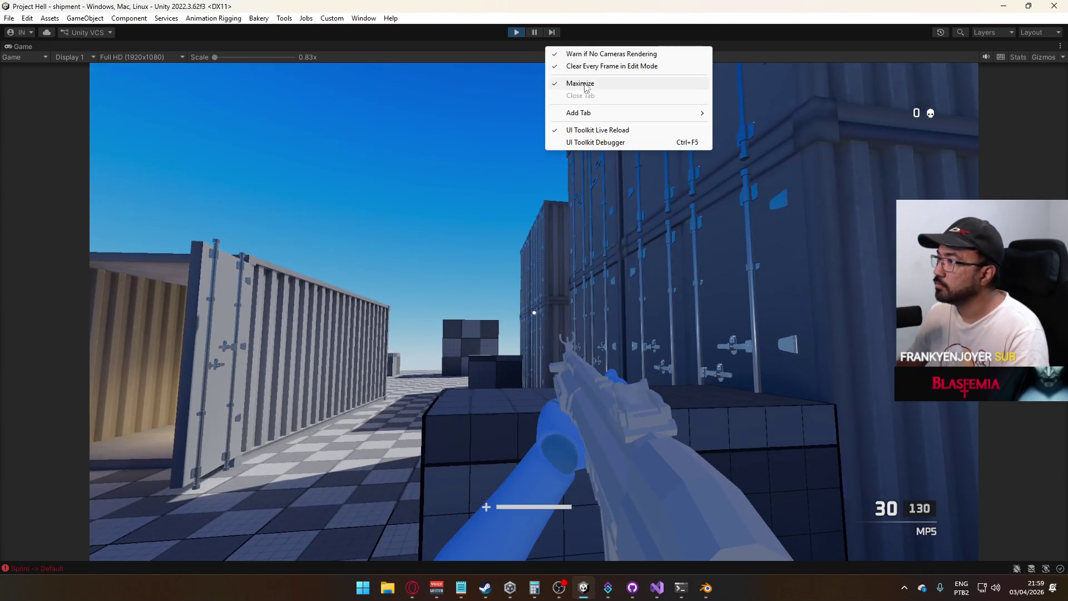
left_click(562, 81)
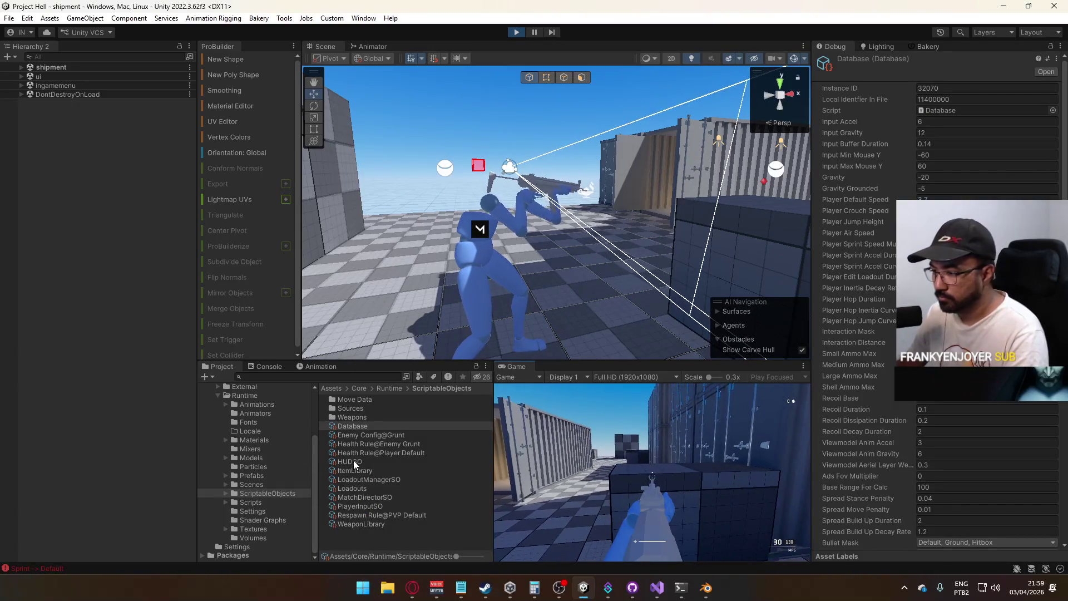
Select Weapon MP5 in the Weapons folder and switch the Inspector from Debug to Normal mode
double_click(348, 416)
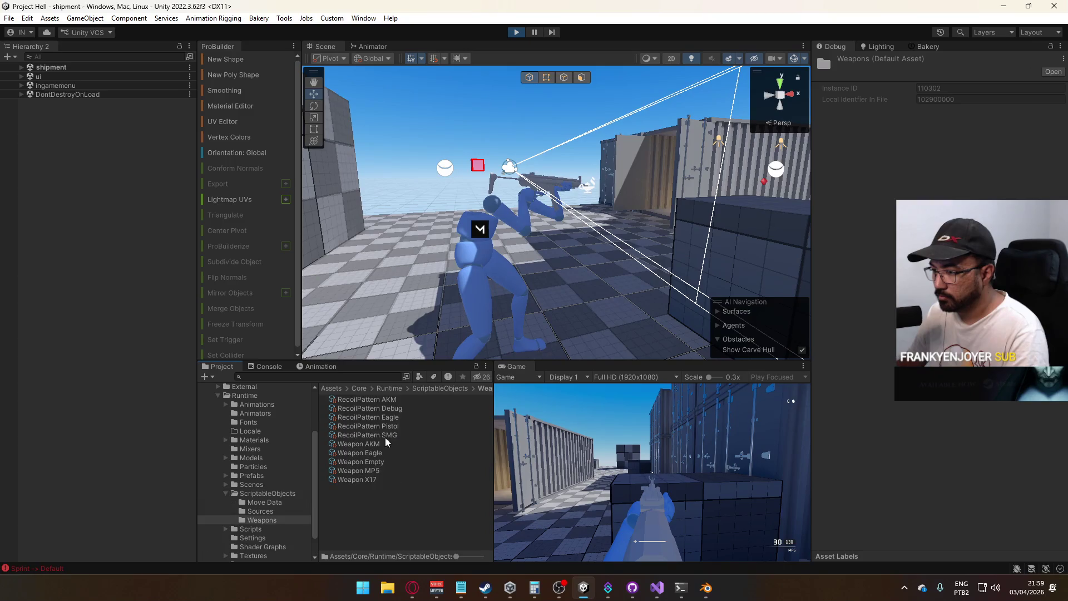
left_click(375, 472)
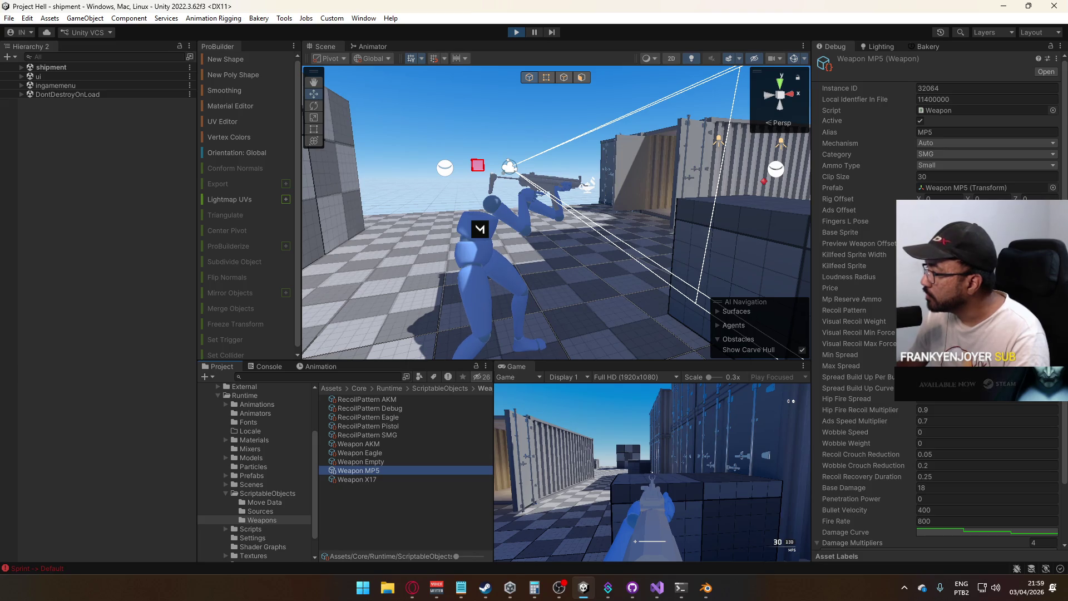
scroll(940, 300, "down", 2)
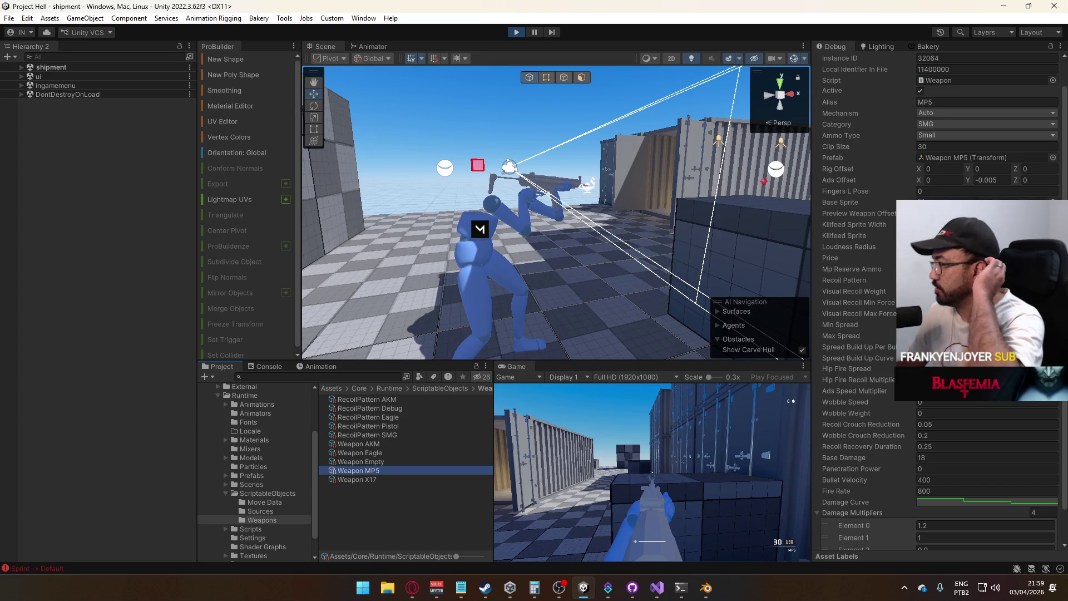
scroll(940, 301, "up", 2)
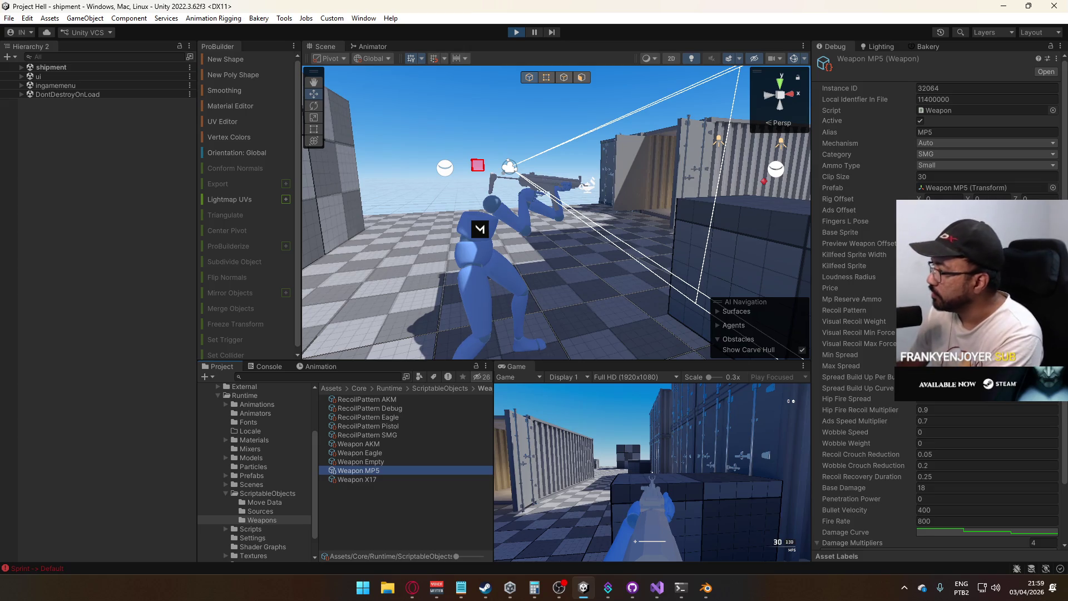
left_click(1064, 46)
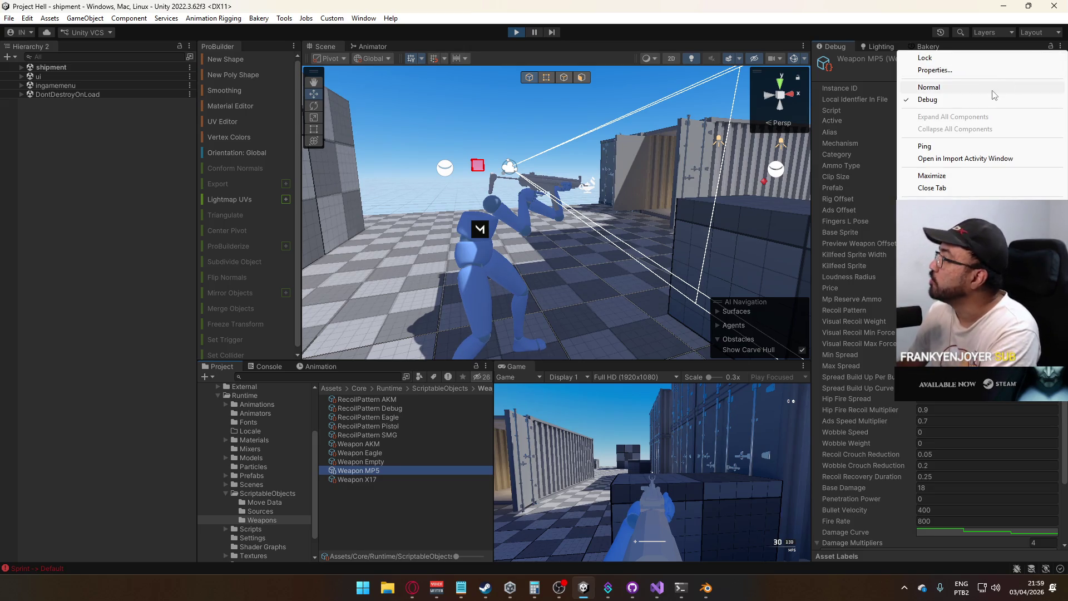
left_click(923, 85)
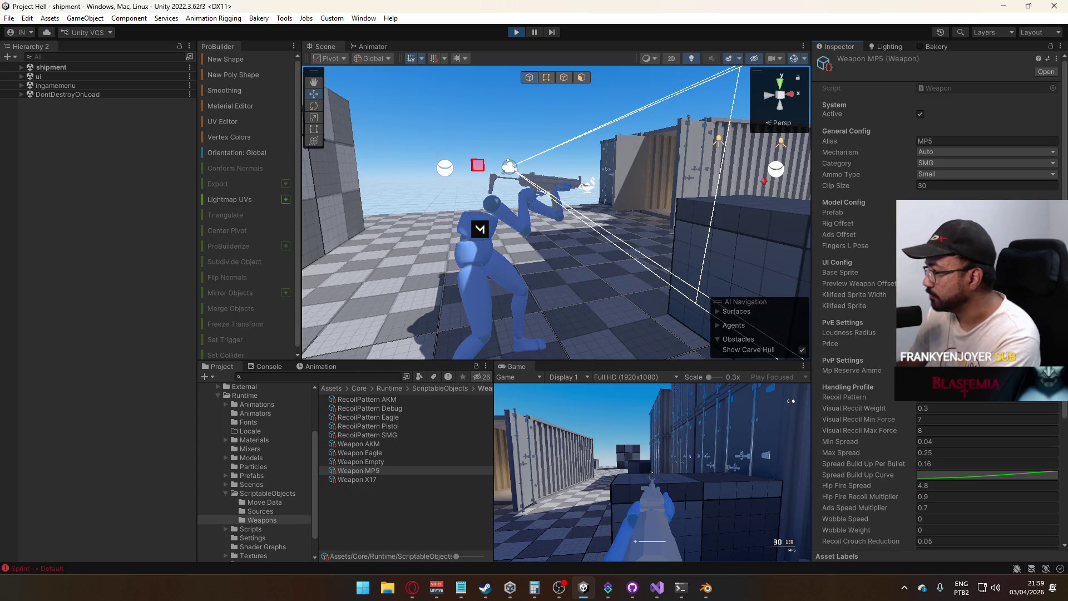
Compare against Weapon AKM, then set the MP5's Base Damage to 20
scroll(940, 300, "down", 2)
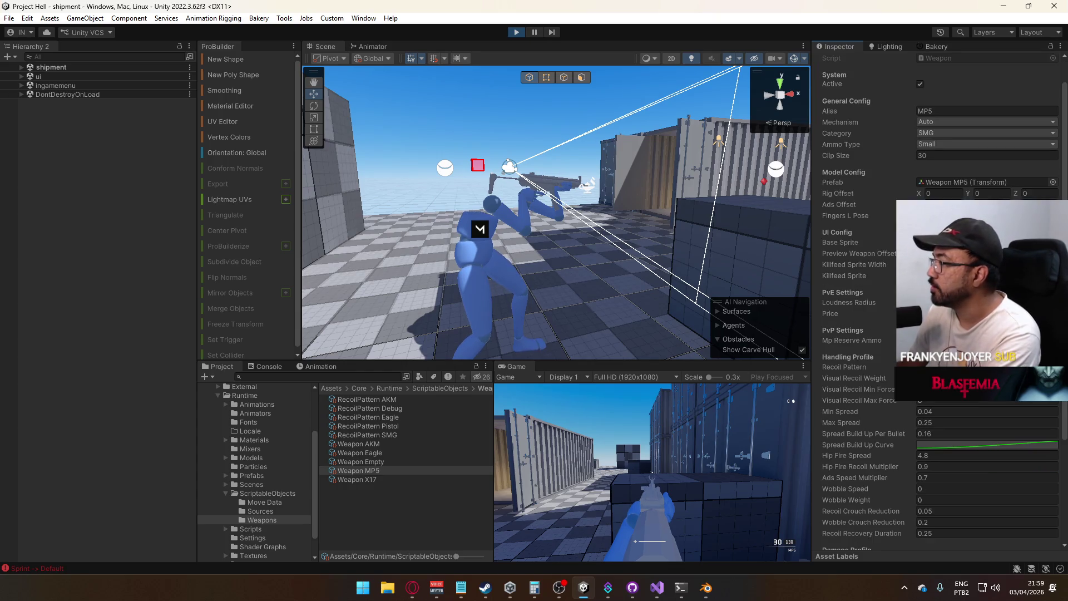
scroll(940, 300, "down", 5)
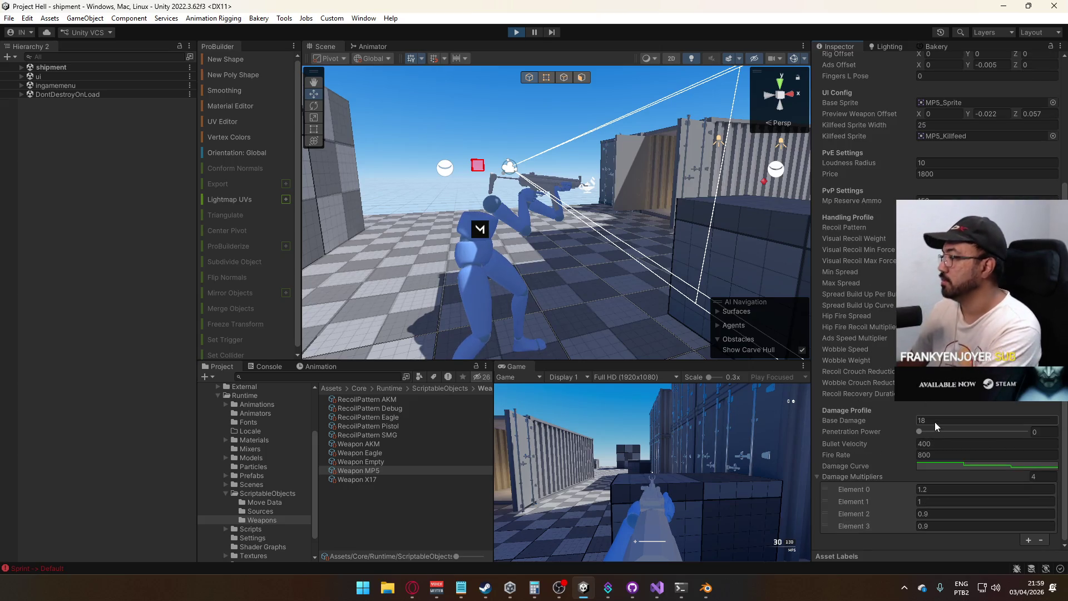
left_click(935, 421)
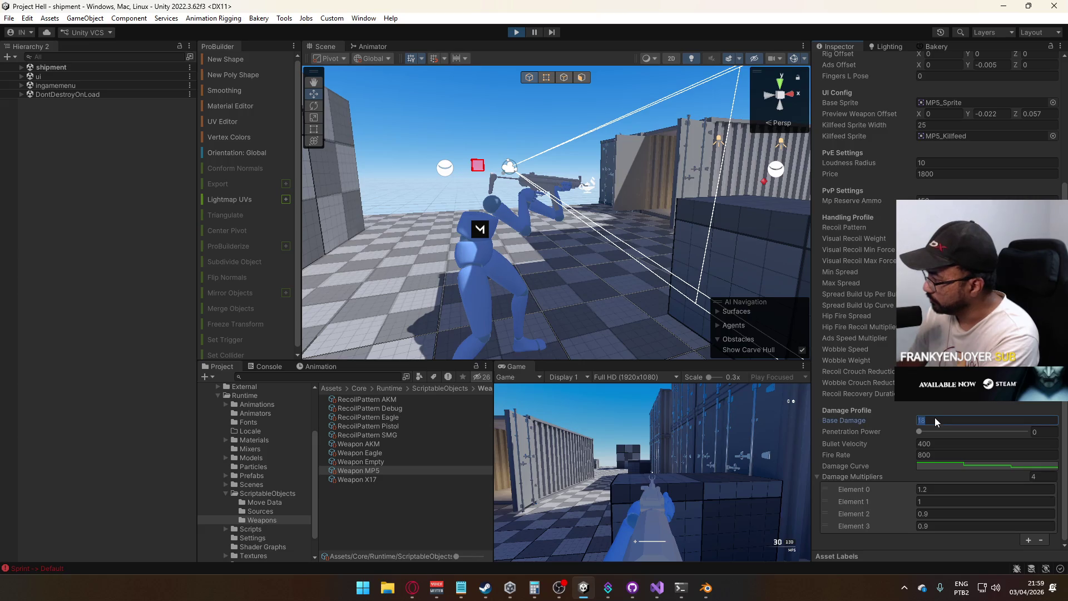
left_click(372, 443)
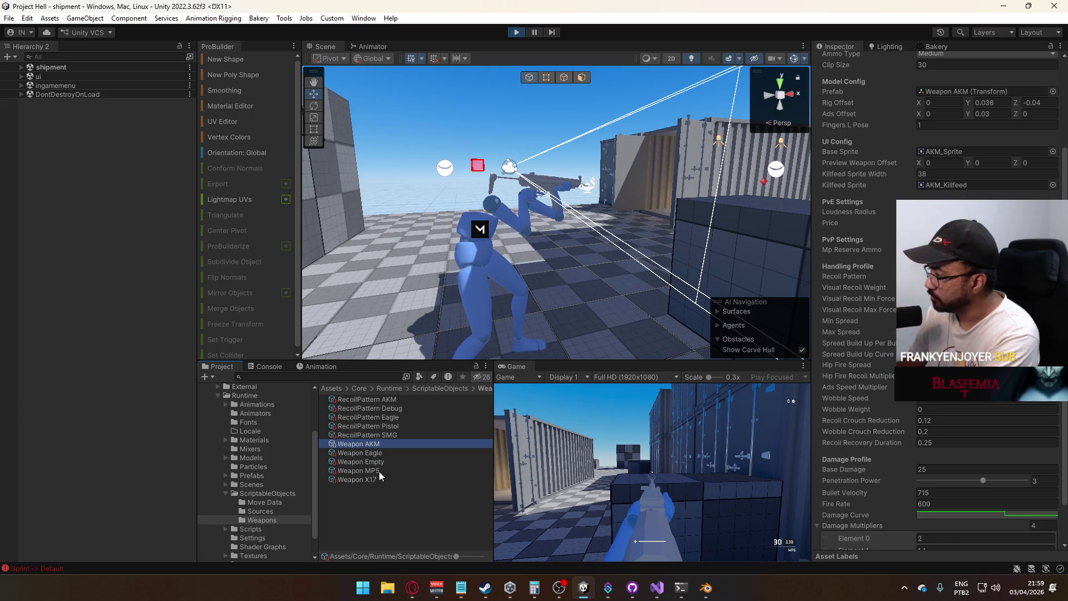
left_click(379, 470)
left_click(936, 470)
type("20")
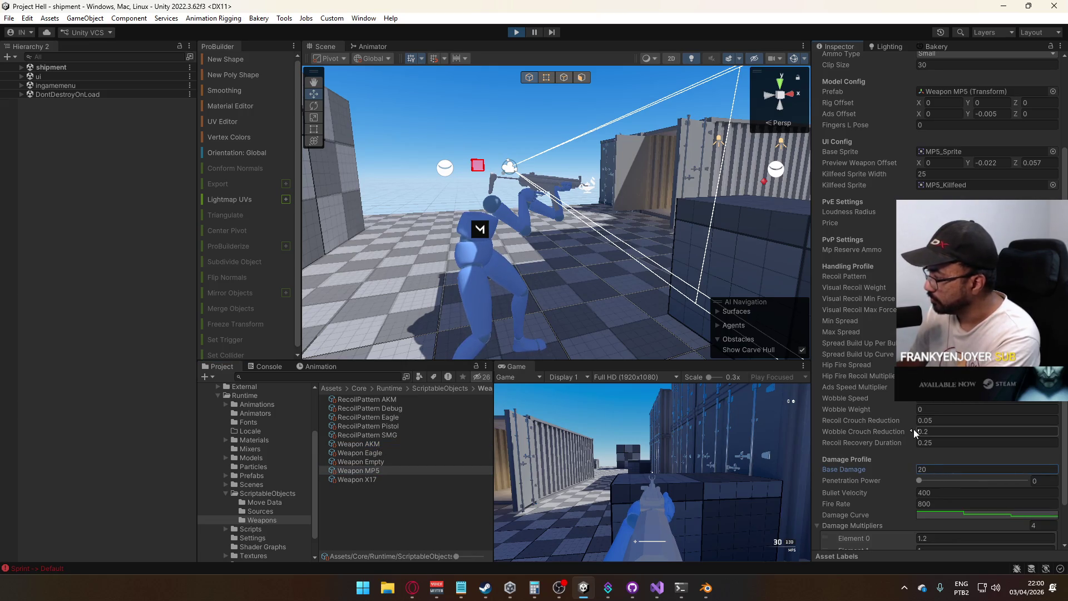
Compare the MP5's damage multipliers with the AKM's and start editing Element 0
scroll(890, 400, "down", 2)
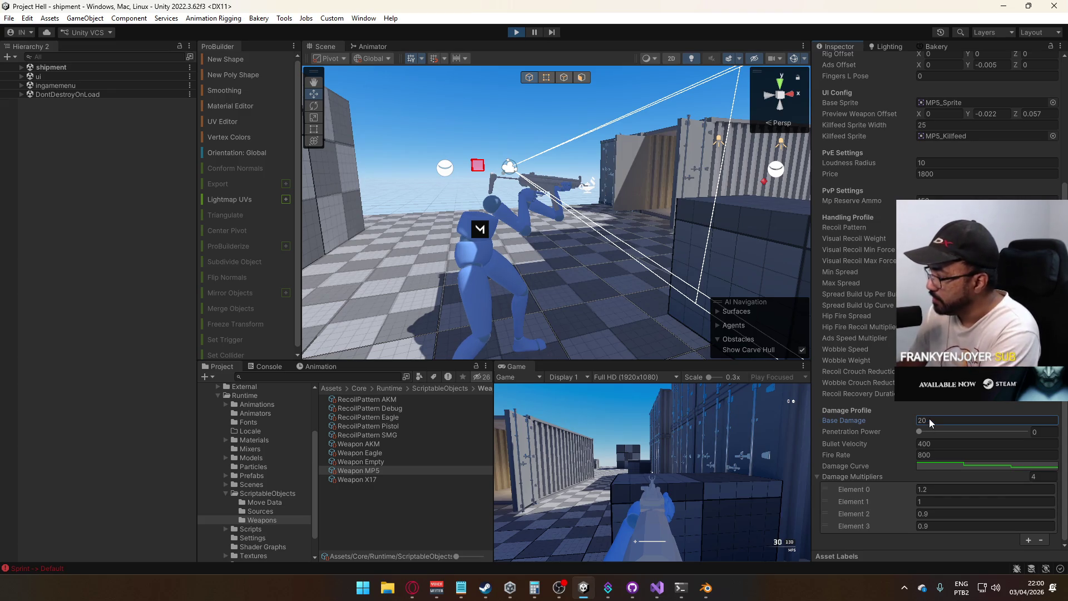
left_click(361, 443)
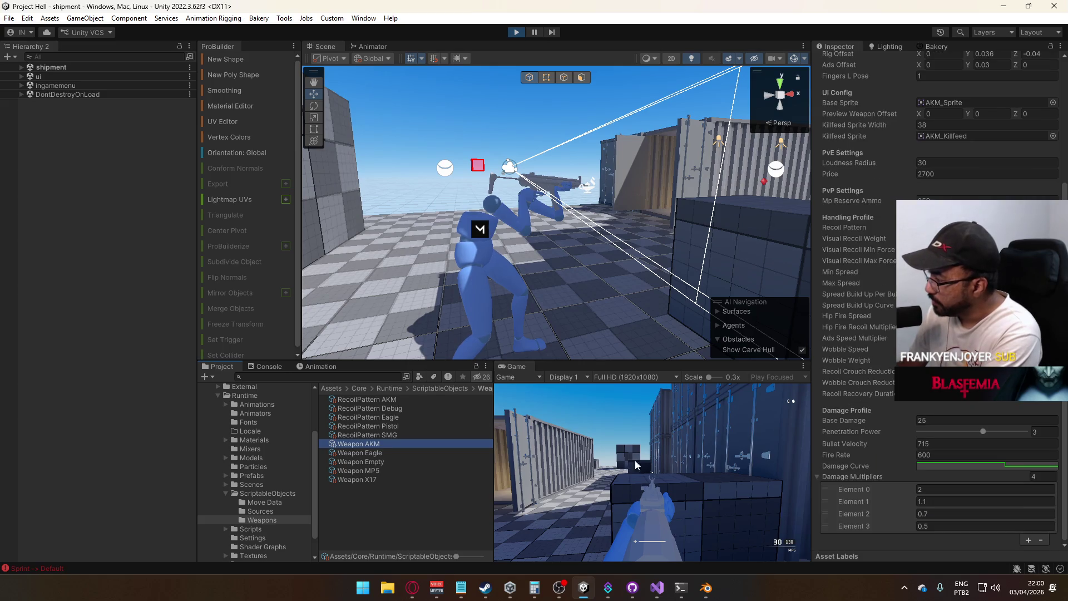
left_click(372, 473)
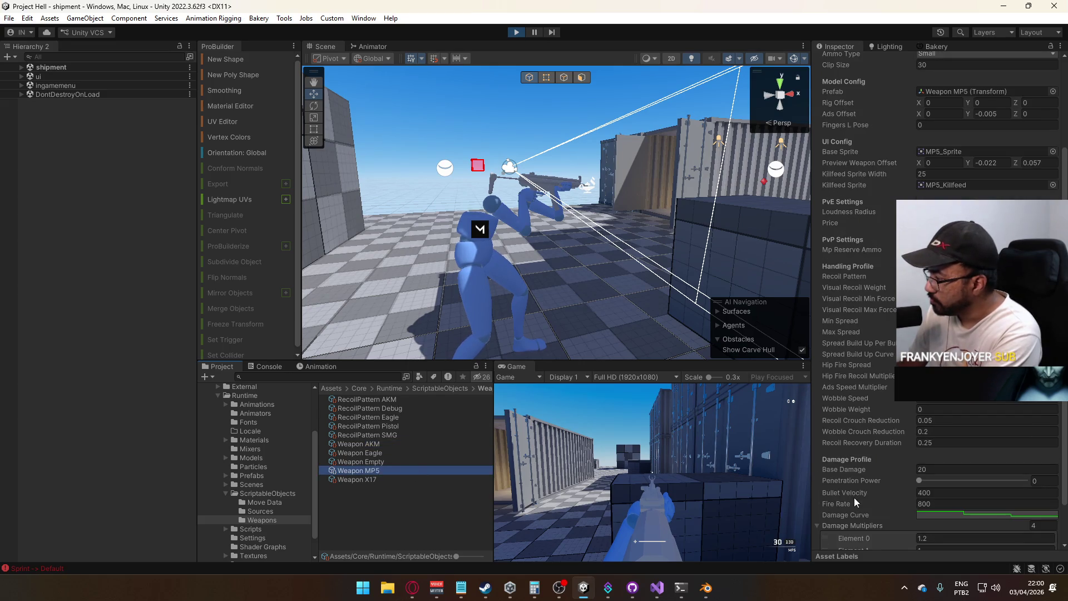
scroll(853, 497, "down", 2)
left_click(926, 491)
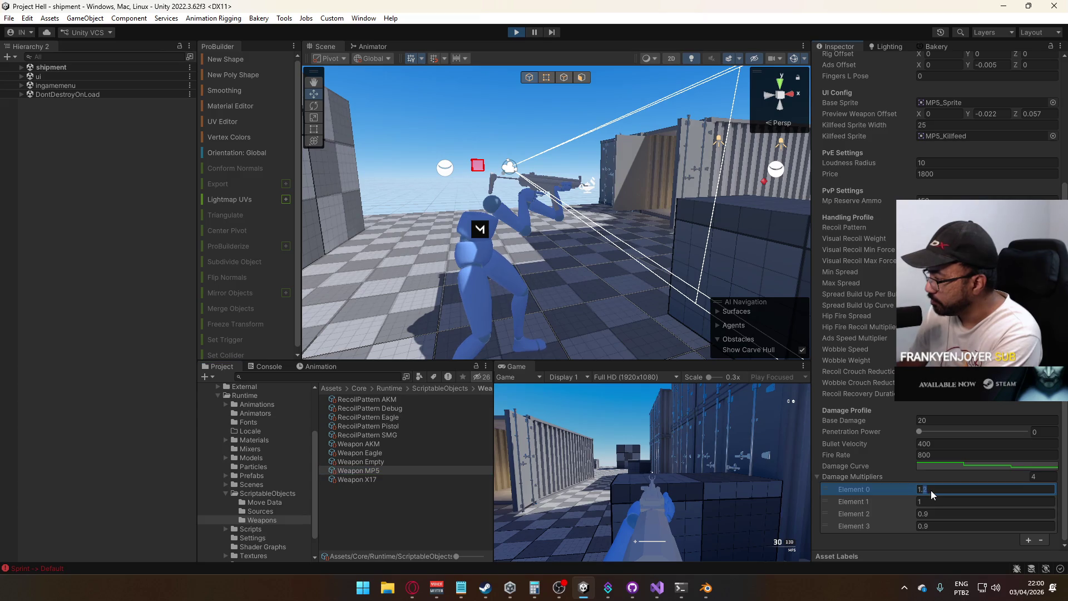
Change the MP5's Element 0 damage multiplier from 1.2 to 1.4
type("4")
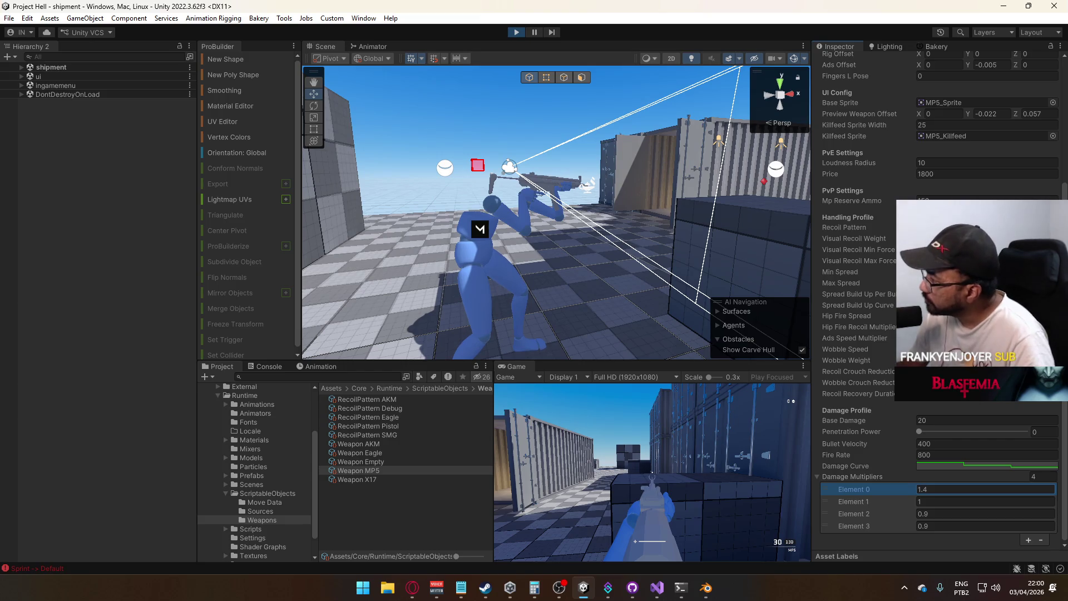
scroll(939, 300, "up", 6)
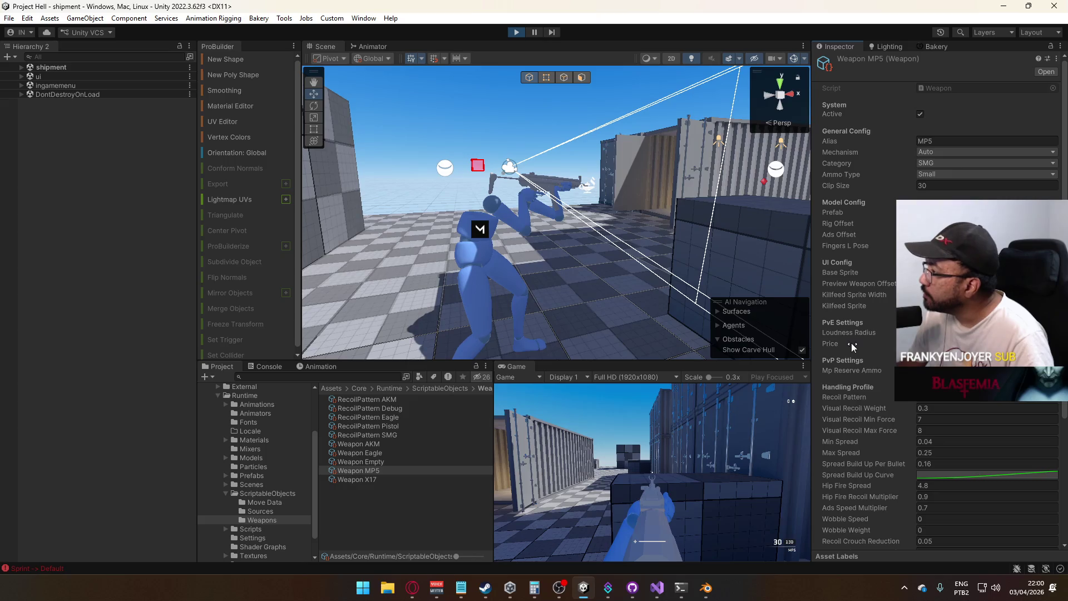
scroll(851, 345, "down", 3)
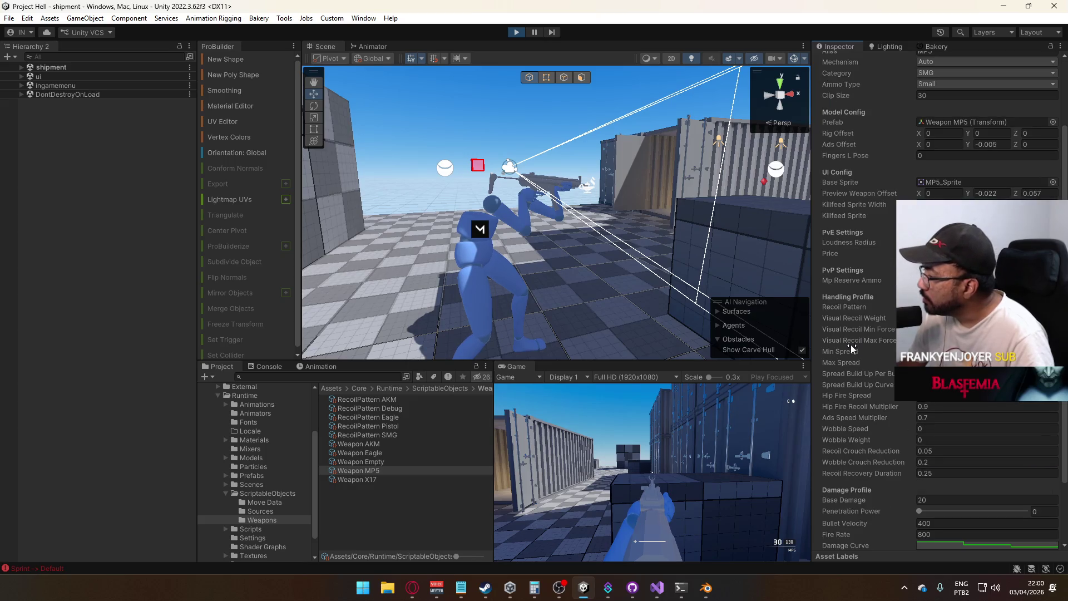
scroll(850, 344, "down", 3)
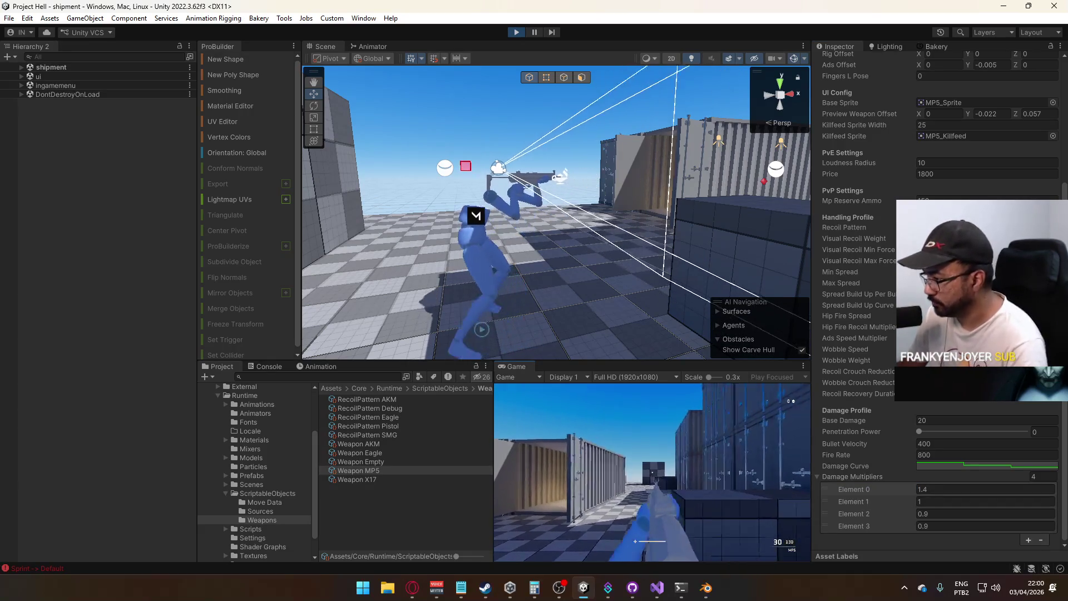
key("super")
Set the MP5's Visual Recoil Min Force to 9 and Max Force to 10
key("Escape")
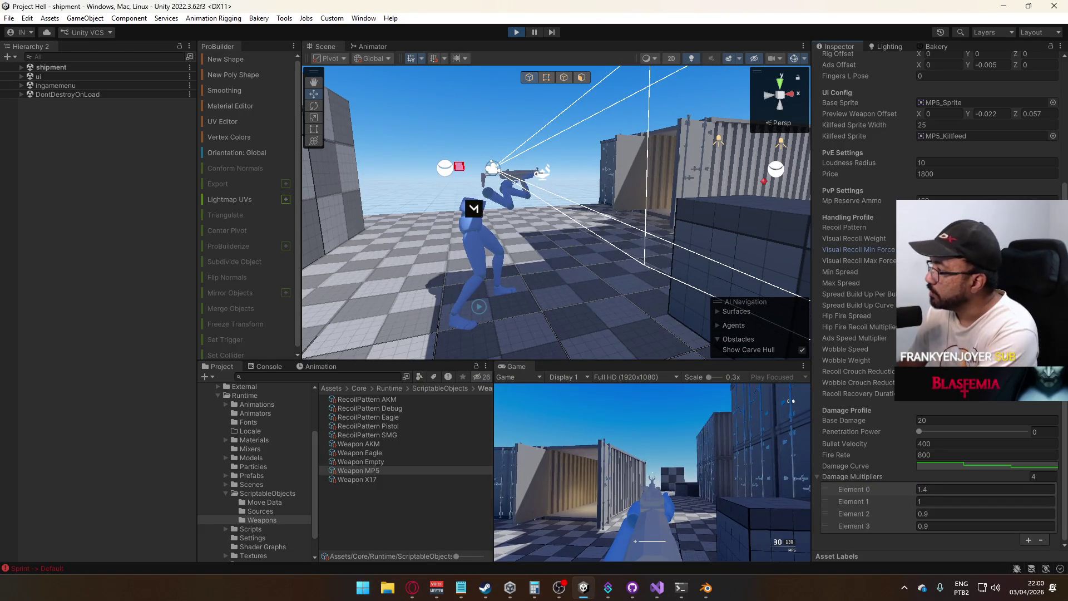
key("Tab")
left_click(638, 495)
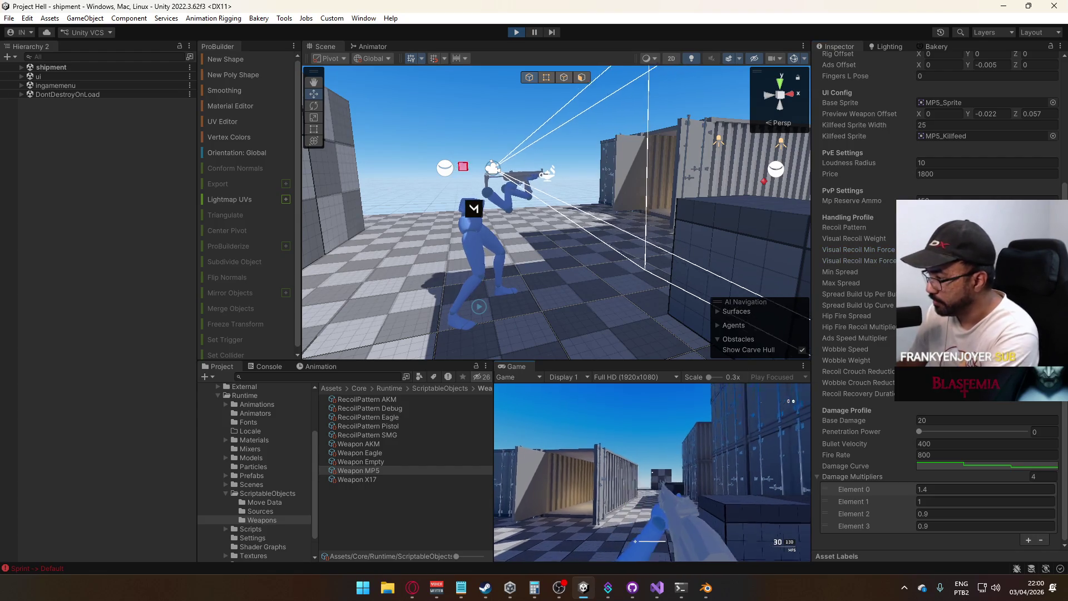
key("super")
key("Escape")
Maximize the Game view and fire several MP5 shots to test the recoil
right_click(517, 365)
left_click(566, 398)
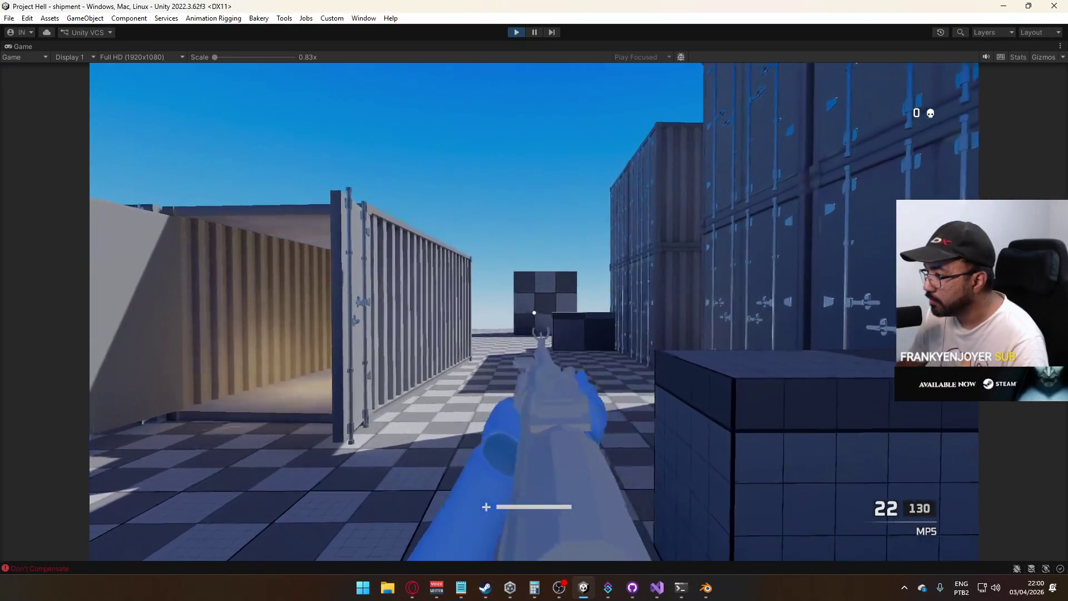
left_click(566, 398)
left_click(566, 398)
left_click(534, 312)
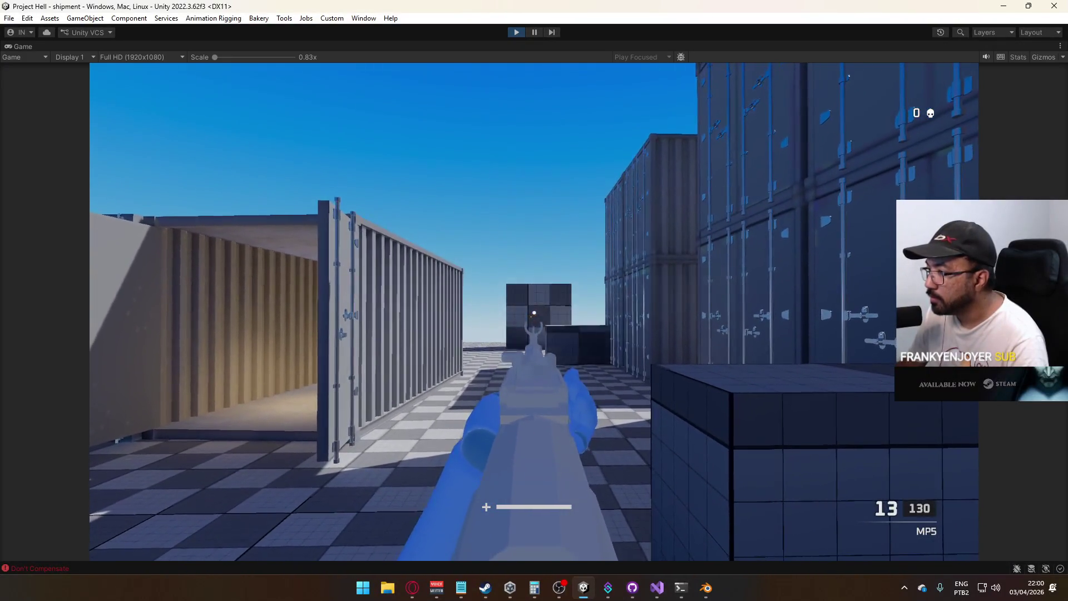
left_click(534, 312)
Un-maximize the Game view to return to the full editor layout
key("super")
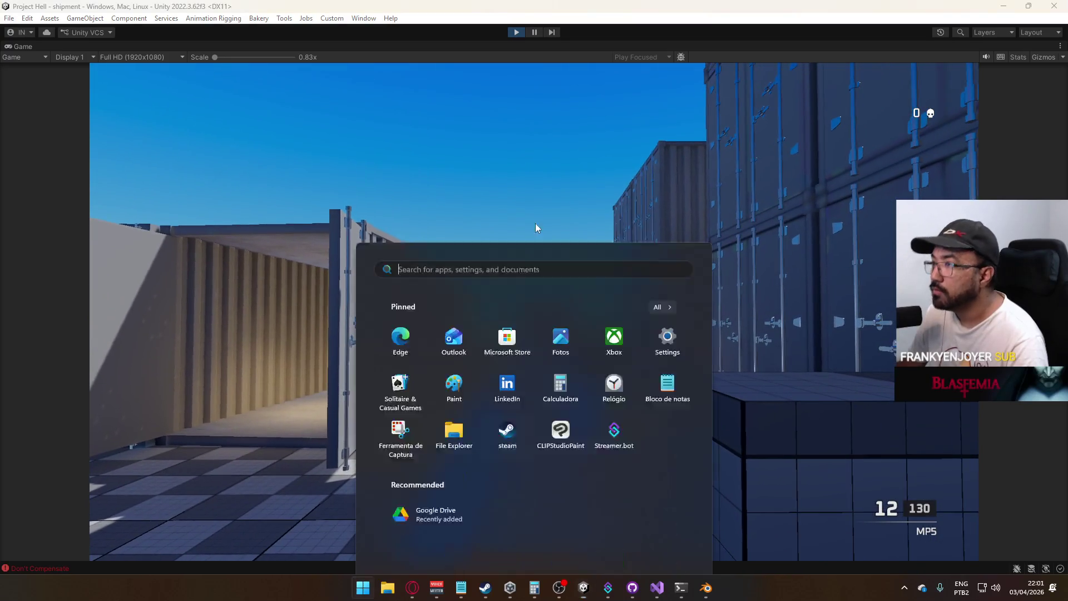
key("Escape")
right_click(539, 45)
left_click(572, 80)
key("super")
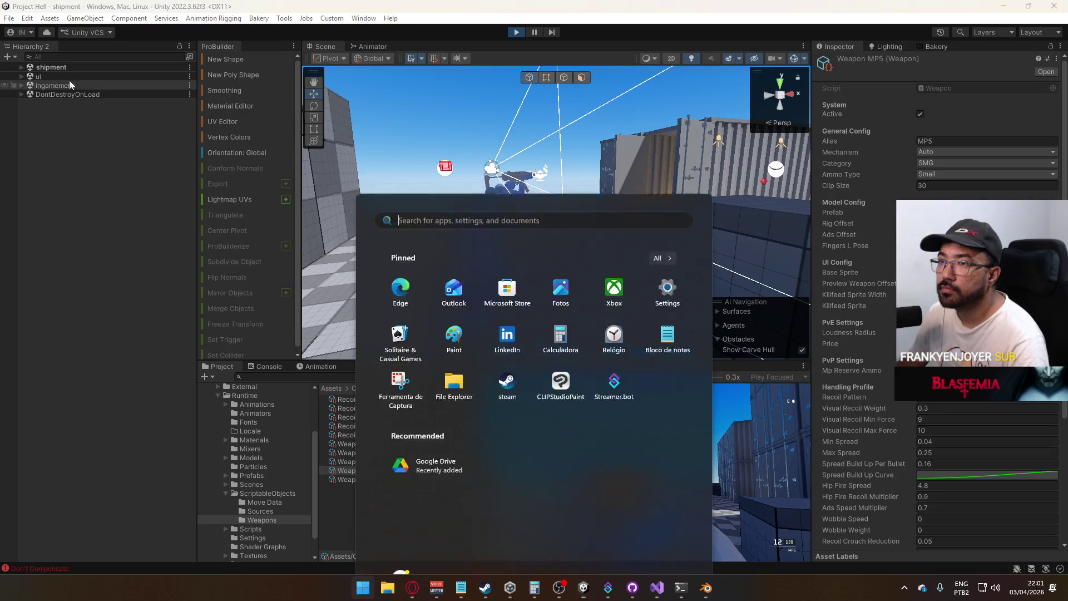
Expand the shipment scene hierarchy and select Camera, then Player Camera, to view its impulse components
left_click(16, 65)
left_click(21, 67)
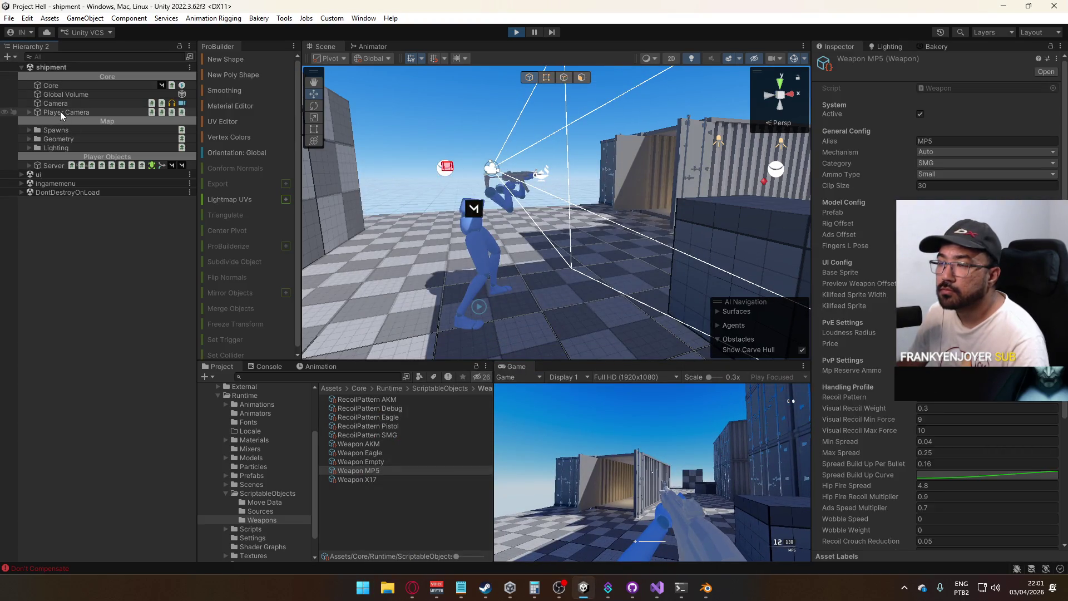
left_click(27, 112)
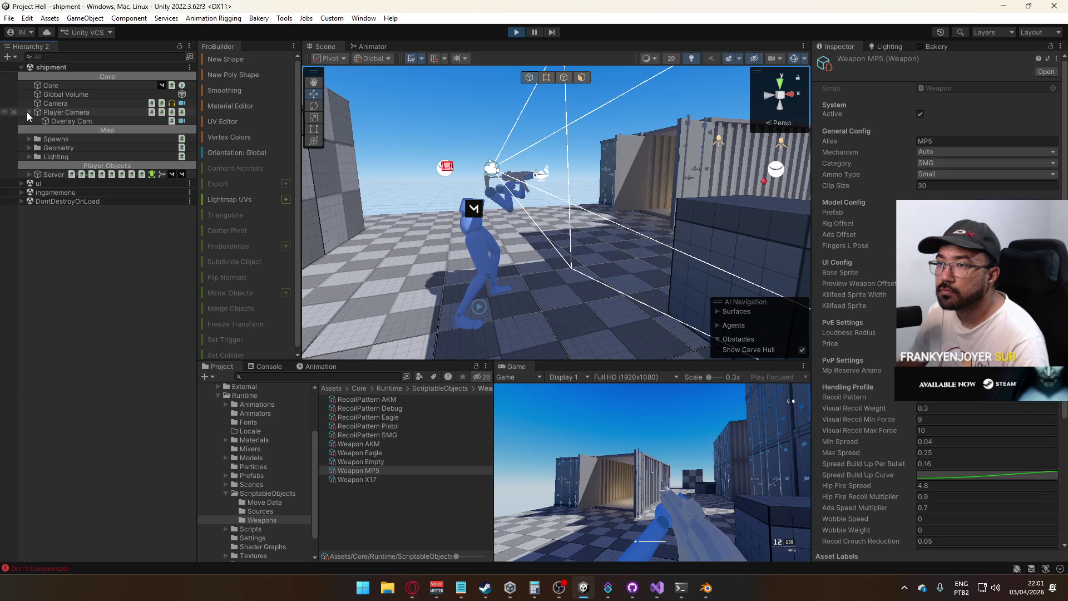
left_click(27, 112)
left_click(69, 104)
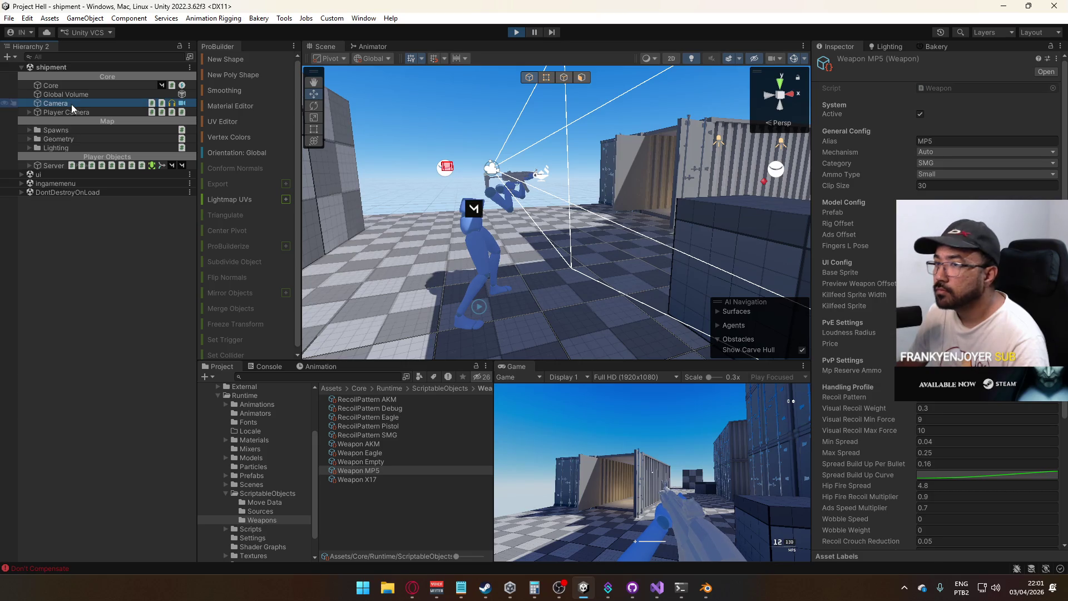
left_click(37, 114)
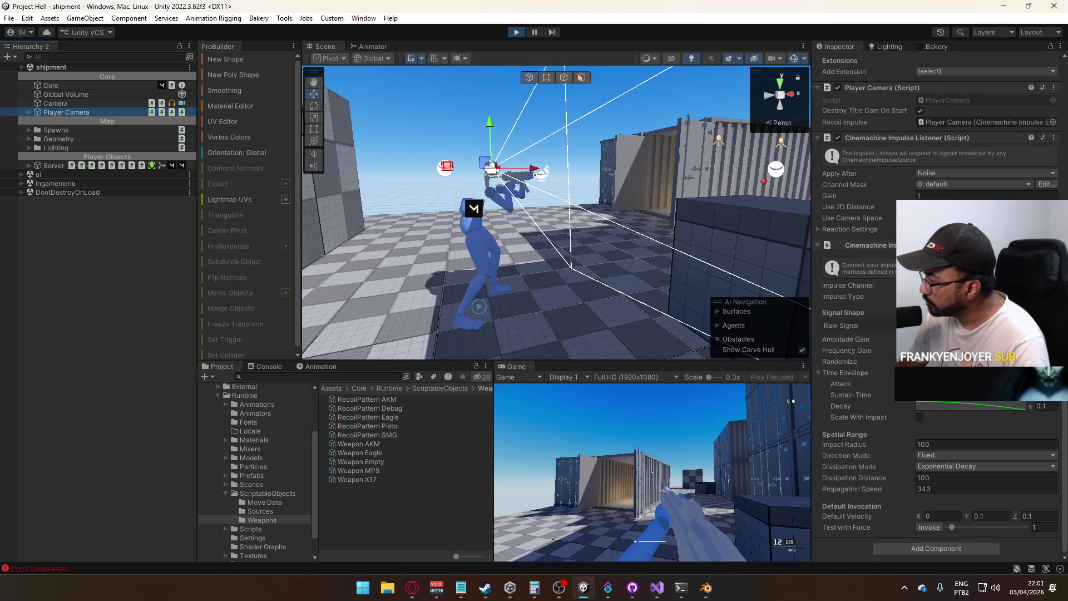
Fire and reload the MP5 in the running game
left_click(651, 471)
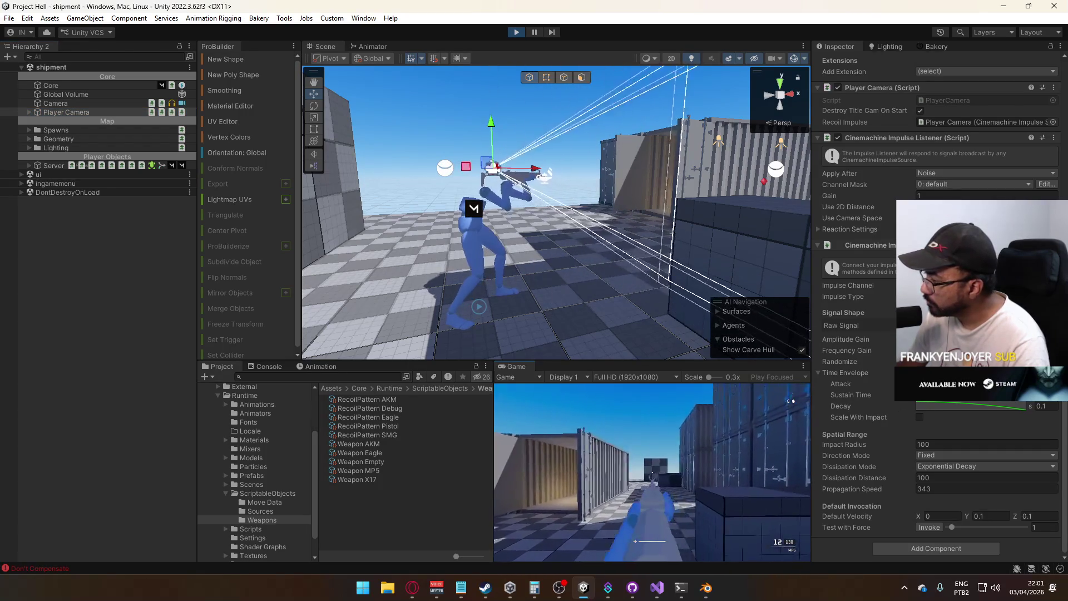
left_click(652, 471)
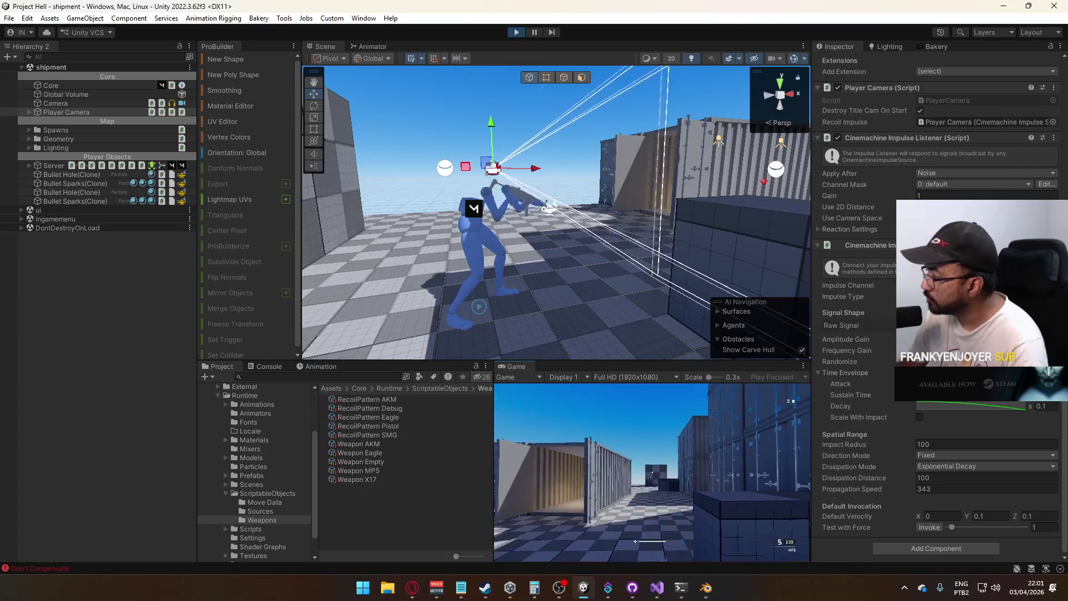
key("super")
key("super")
Select Weapon MP5 and review its recoil values, focusing Visual Recoil Min Force
key("r")
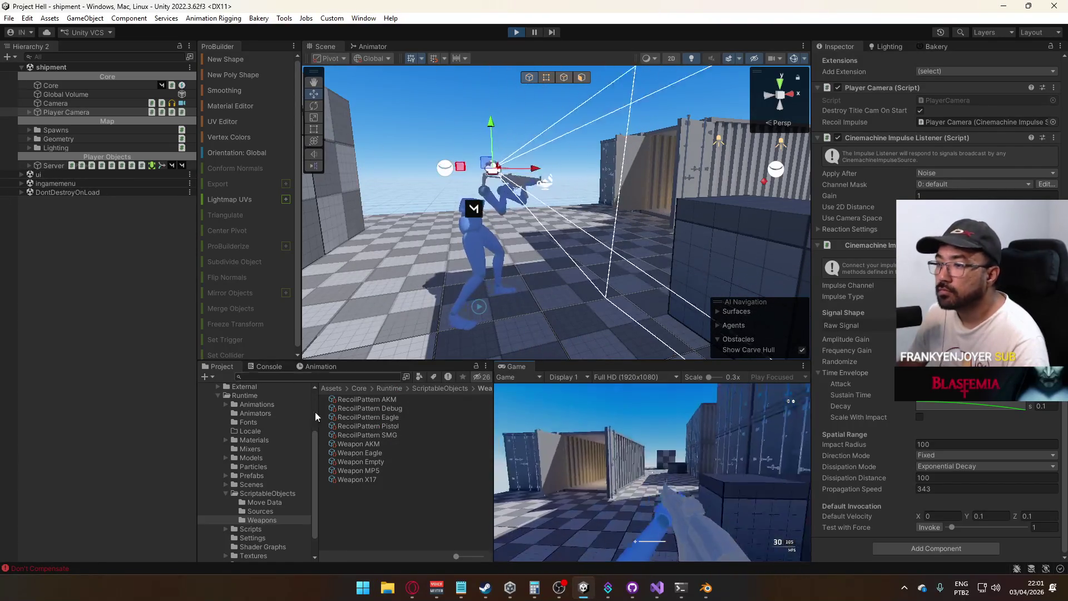
left_click(377, 471)
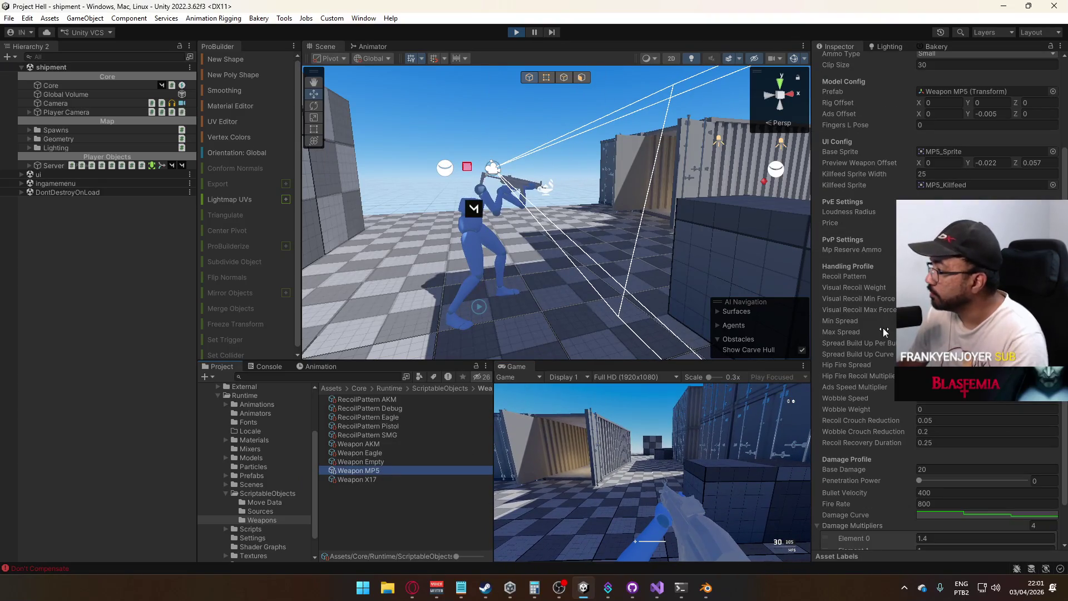
scroll(883, 332, "down", 2)
scroll(884, 332, "up", 7)
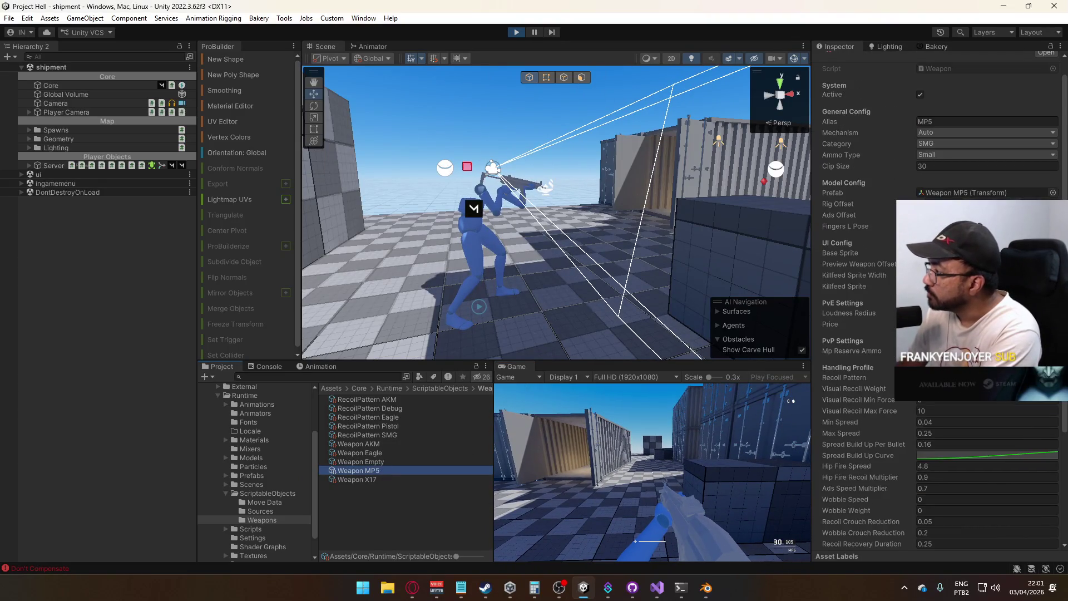
scroll(883, 332, "down", 7)
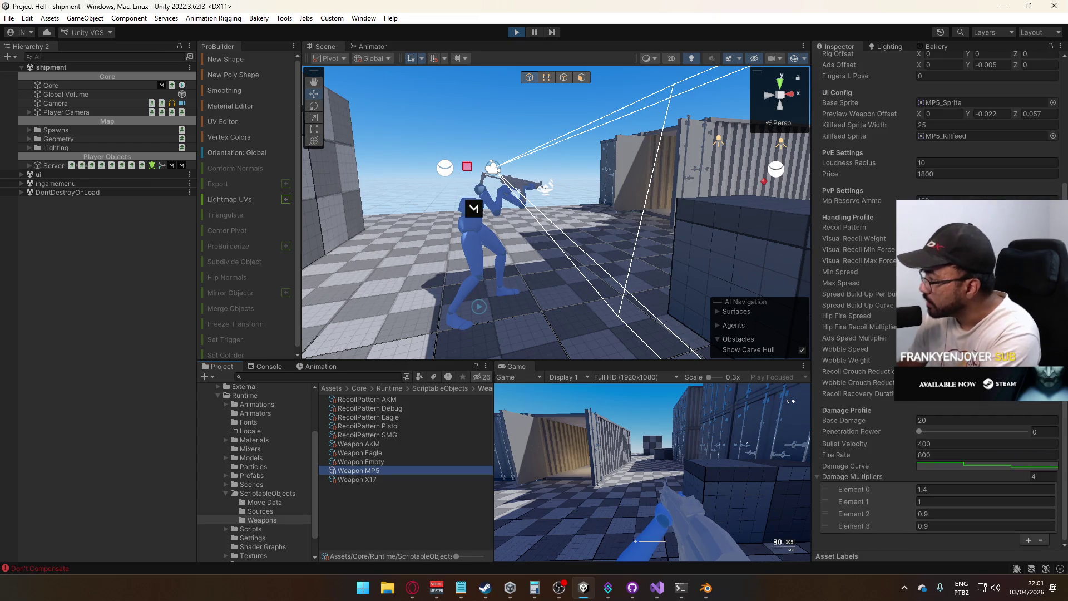
scroll(932, 423, "up", 2)
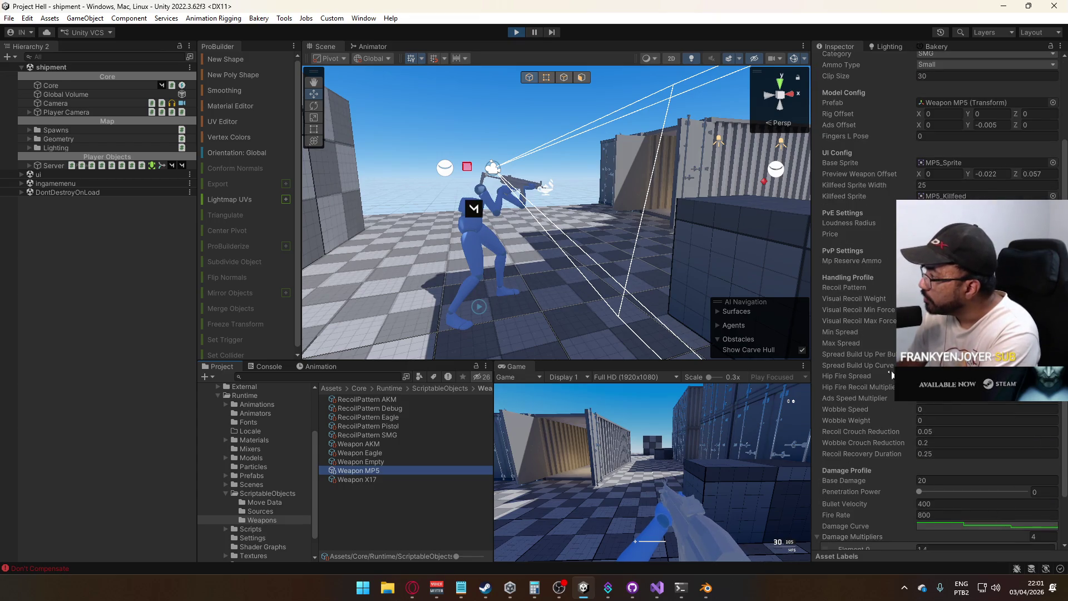
scroll(894, 371, "up", 1)
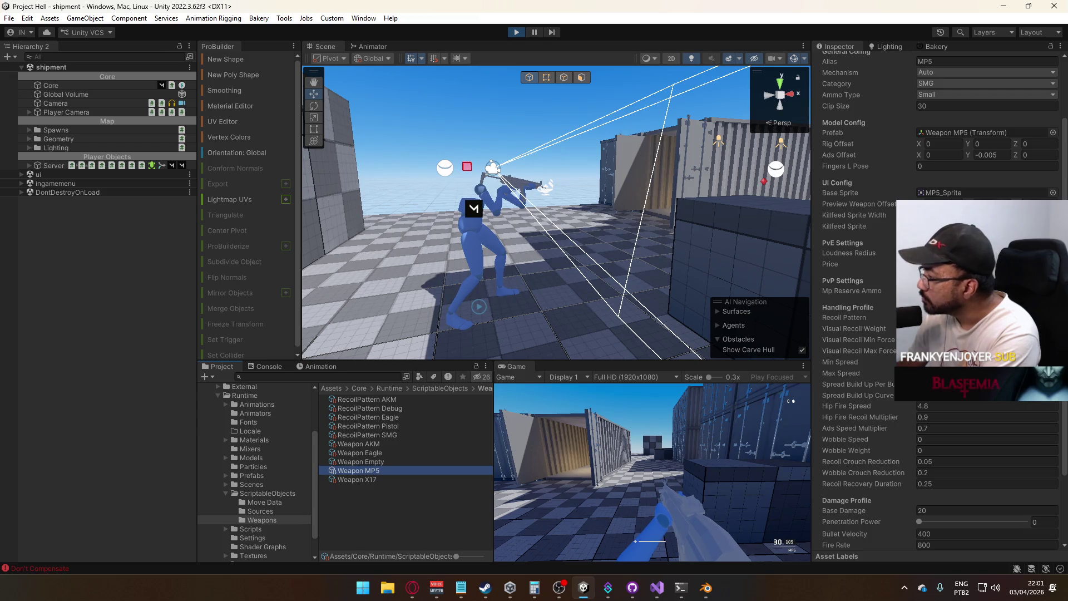
left_click(945, 339)
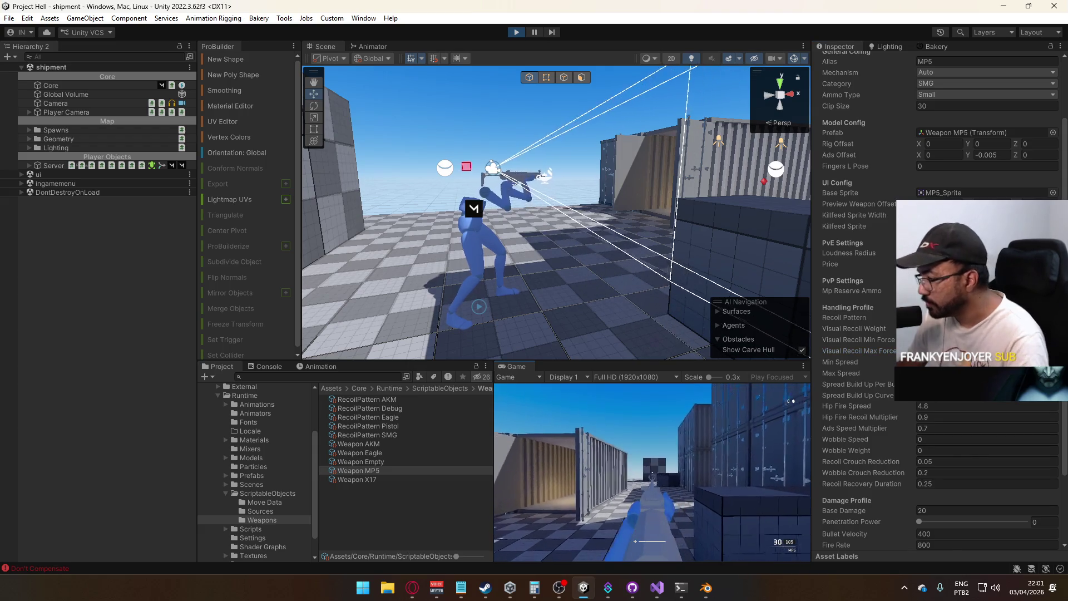
Test-fire the MP5 in the running game and maximize the Game view
left_click(652, 472)
left_click(652, 471)
right_click(513, 366)
left_click(566, 404)
Fire the MP5 in bursts at the container wall to judge its recoil
left_click(533, 313)
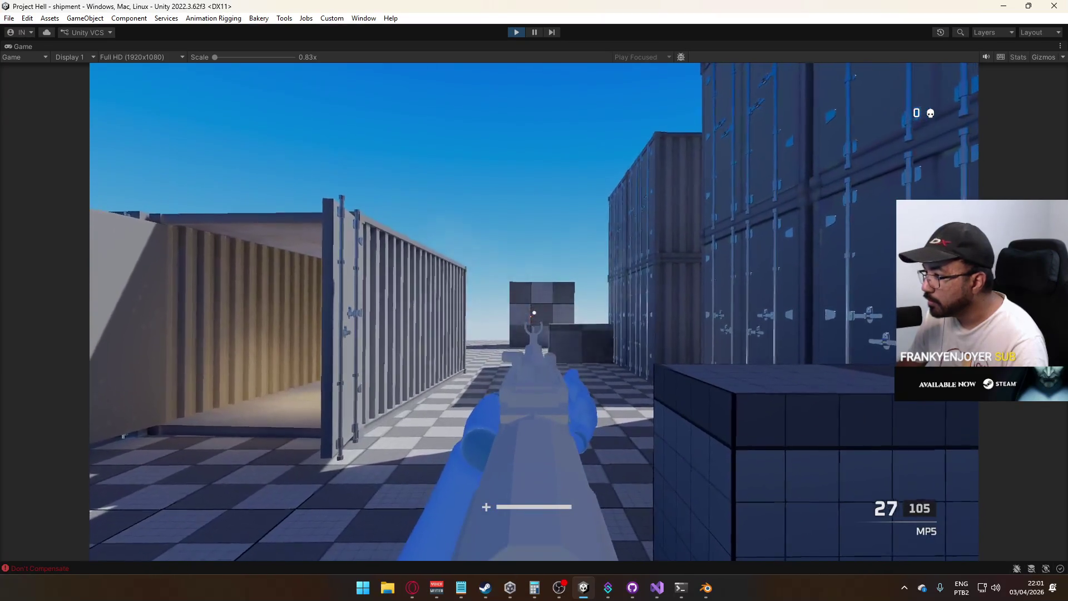
left_click(534, 313)
left_click(534, 313)
left_click(534, 313)
left_click(533, 312)
left_click(534, 313)
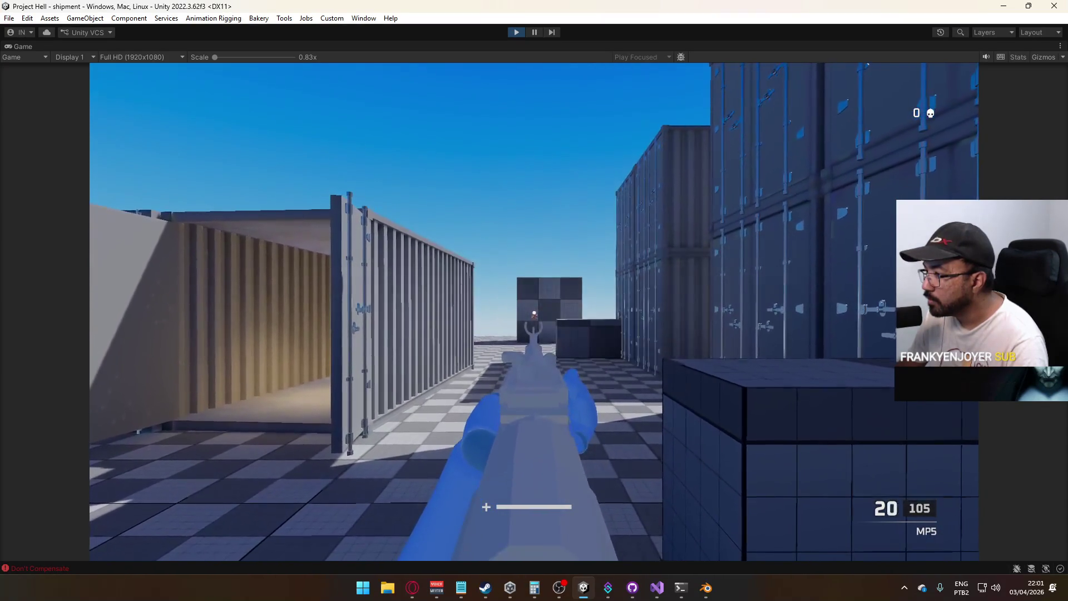
left_click(534, 312)
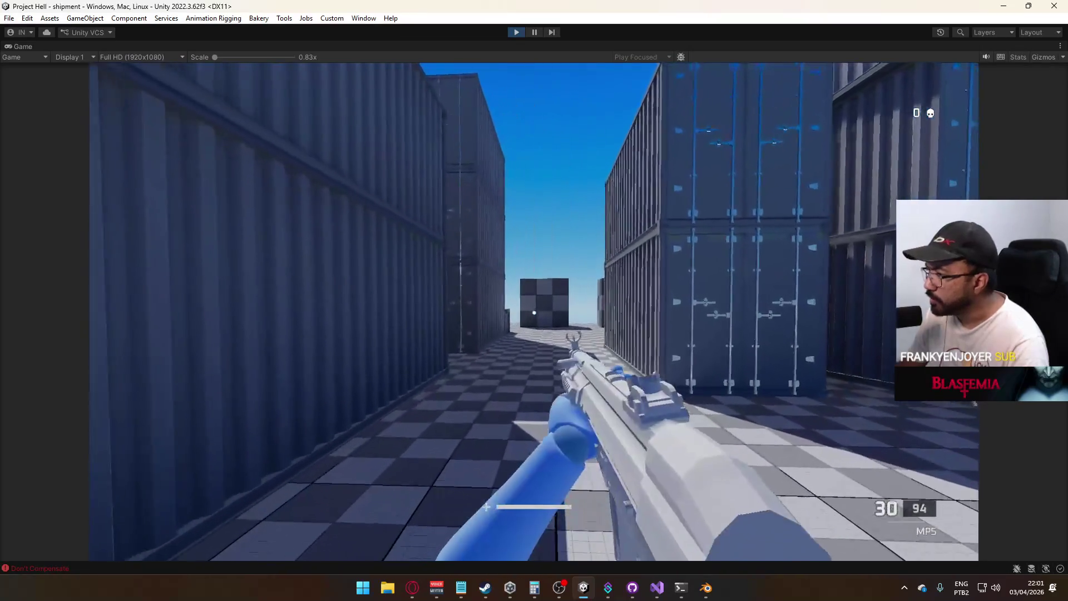
Fire the reloaded MP5 down the alley and at the container stack
left_click(534, 312)
left_click(534, 313)
left_click(534, 312)
left_click(534, 312)
left_click(534, 312)
left_click(534, 312)
left_click(534, 312)
left_click(534, 313)
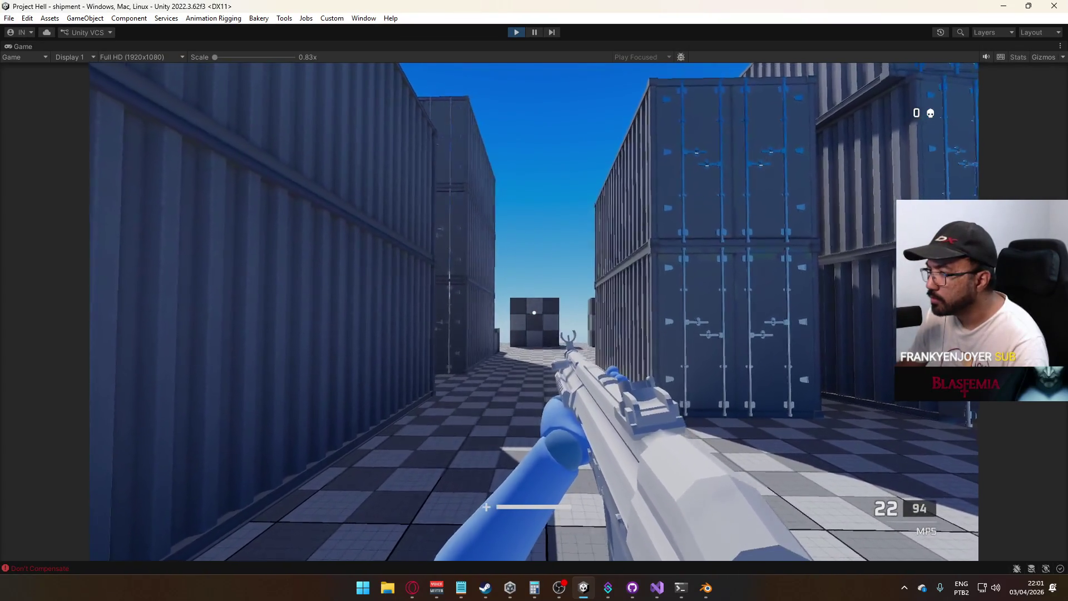
left_click(534, 313)
left_click(534, 313)
left_click(534, 313)
left_click(534, 313)
left_click(534, 313)
left_click(534, 313)
key("super")
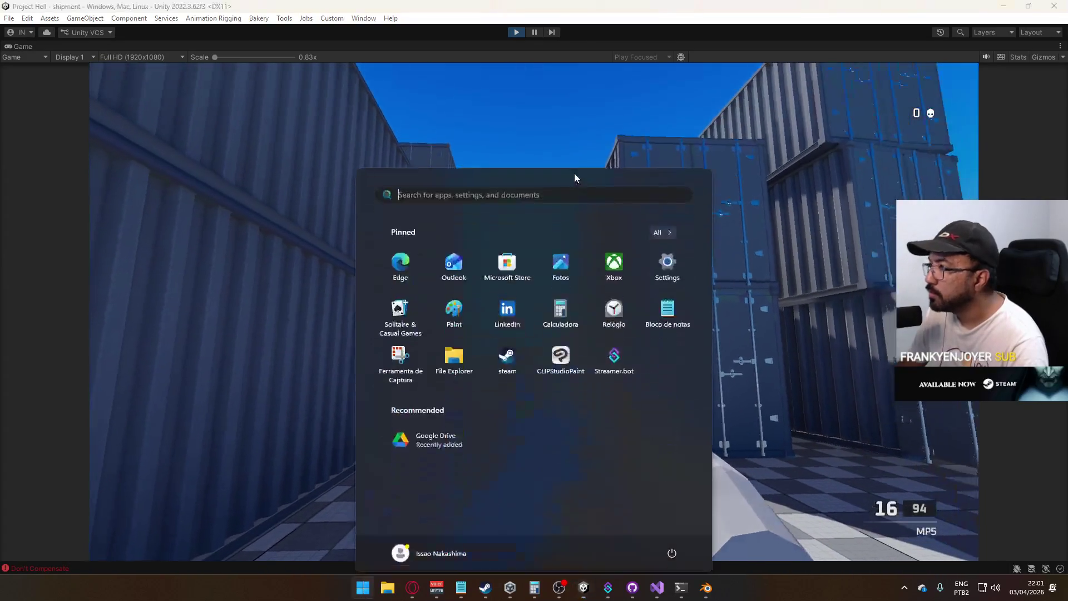
right_click(601, 47)
Restore the normal editor layout, revisit Visual Recoil Min Force, and fire the MP5 again
left_click(624, 79)
key("super")
left_click(824, 224)
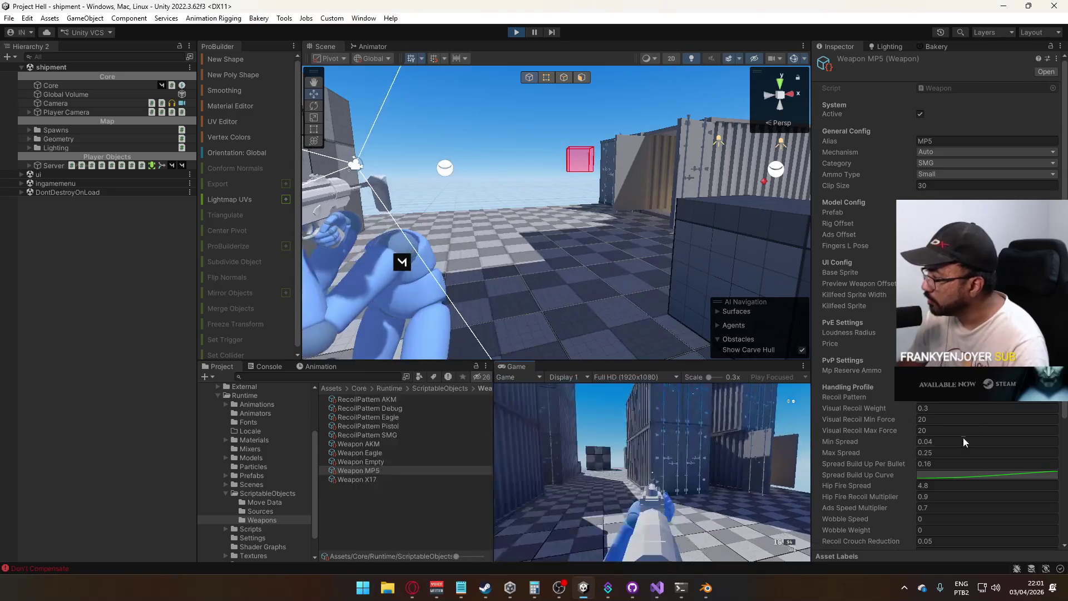
scroll(965, 441, "down", 2)
scroll(966, 445, "down", 2)
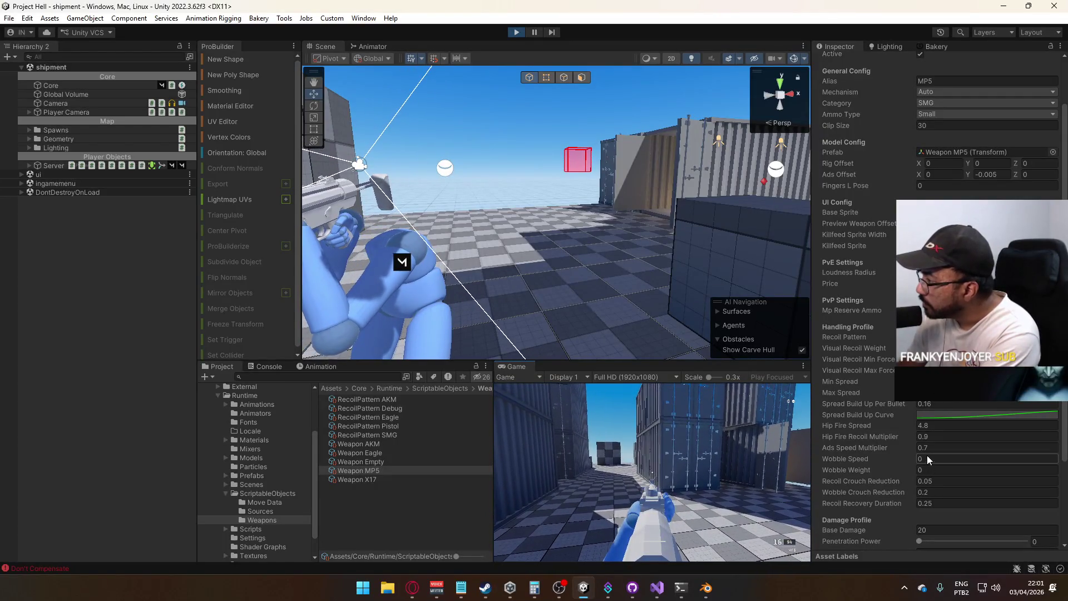
left_click(945, 358)
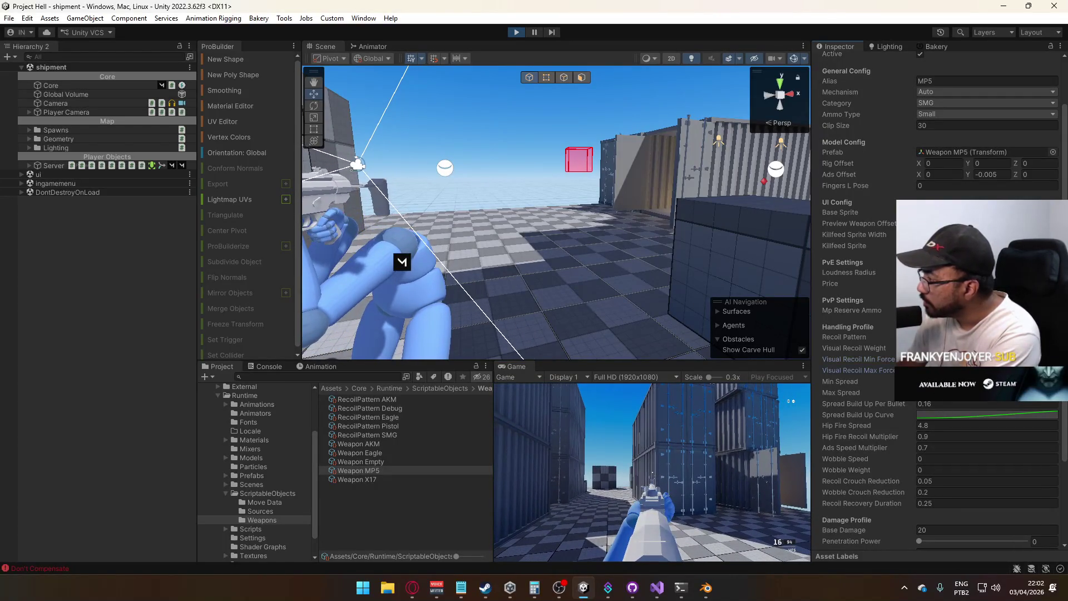
left_click(652, 473)
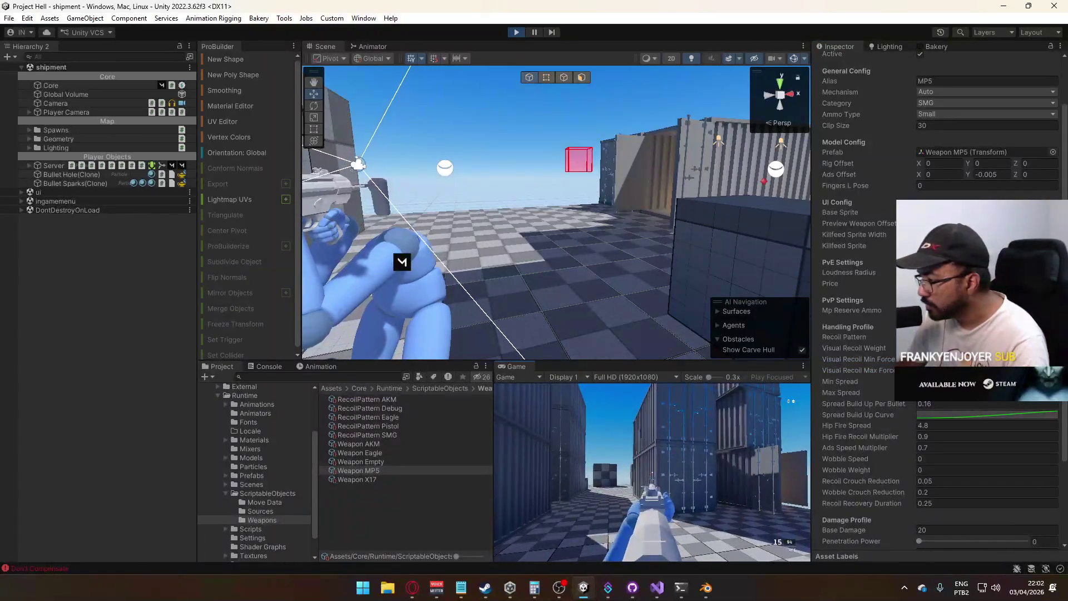
left_click(652, 473)
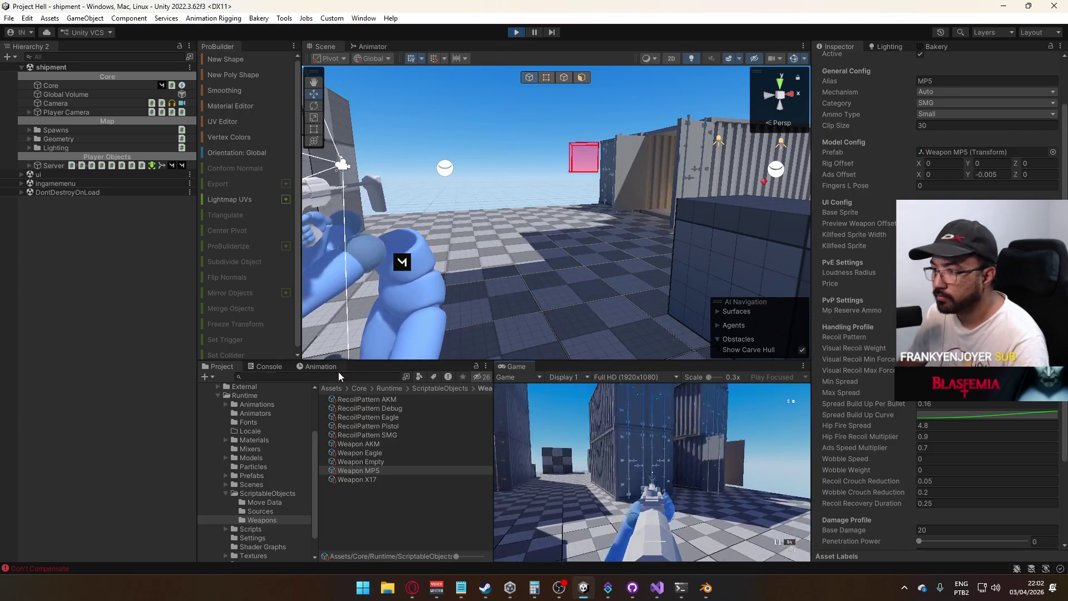
Show the Console's Don't Compensate logs and open their source line in PlayerScript.cs
left_click(265, 368)
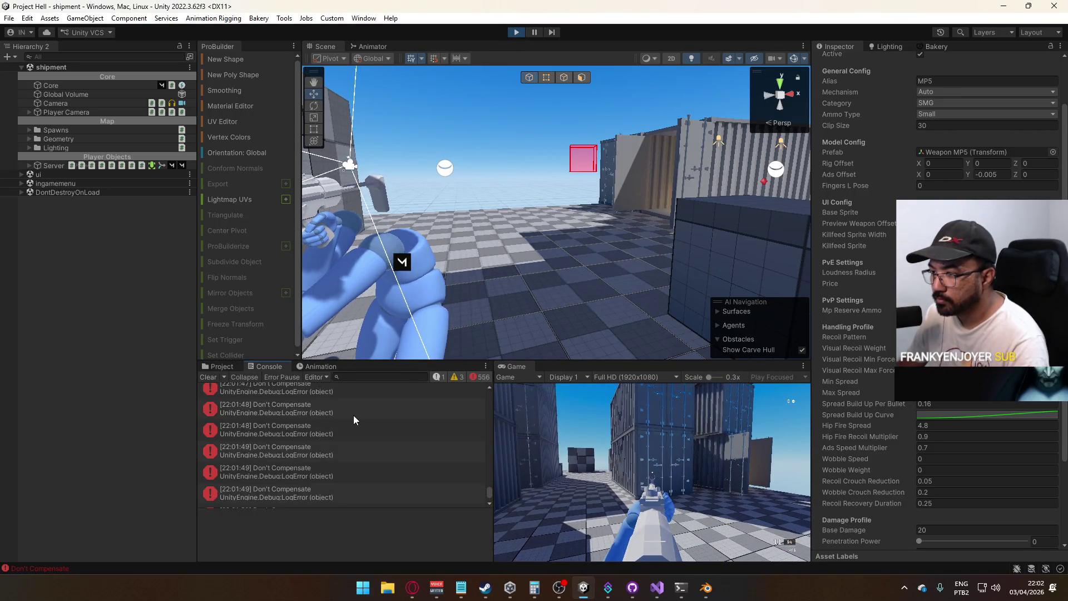
mouse_move(489, 493)
left_mouse_down()
mouse_move(489, 448)
mouse_move(481, 482)
left_mouse_up()
scroll(289, 425, "down", 5)
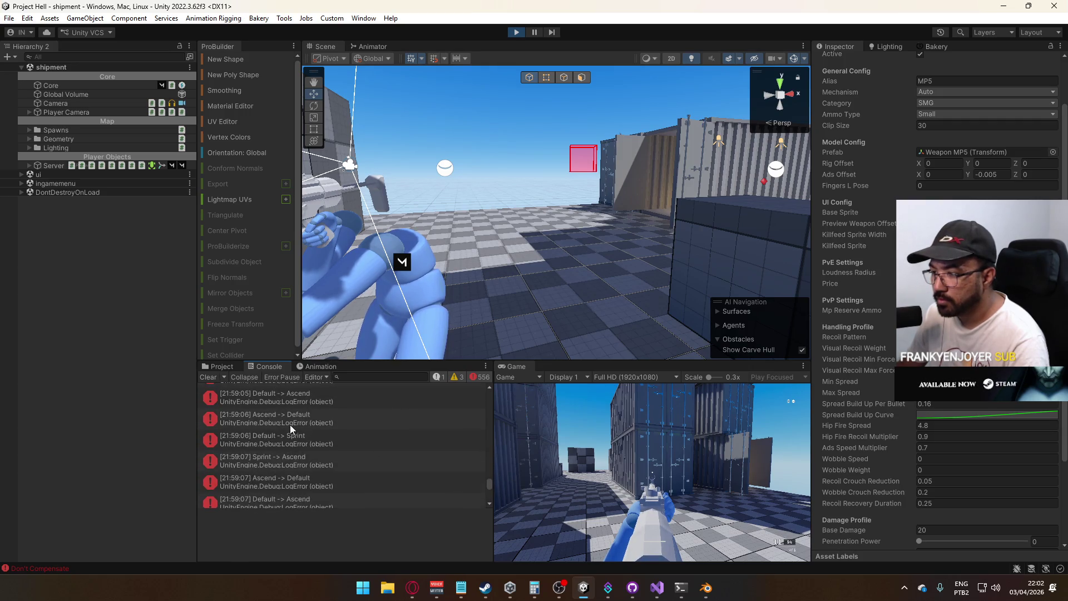
double_click(310, 434)
Comment out the Don't Compensate and Compensate debug logs and save PlayerScript.cs
left_click(279, 306)
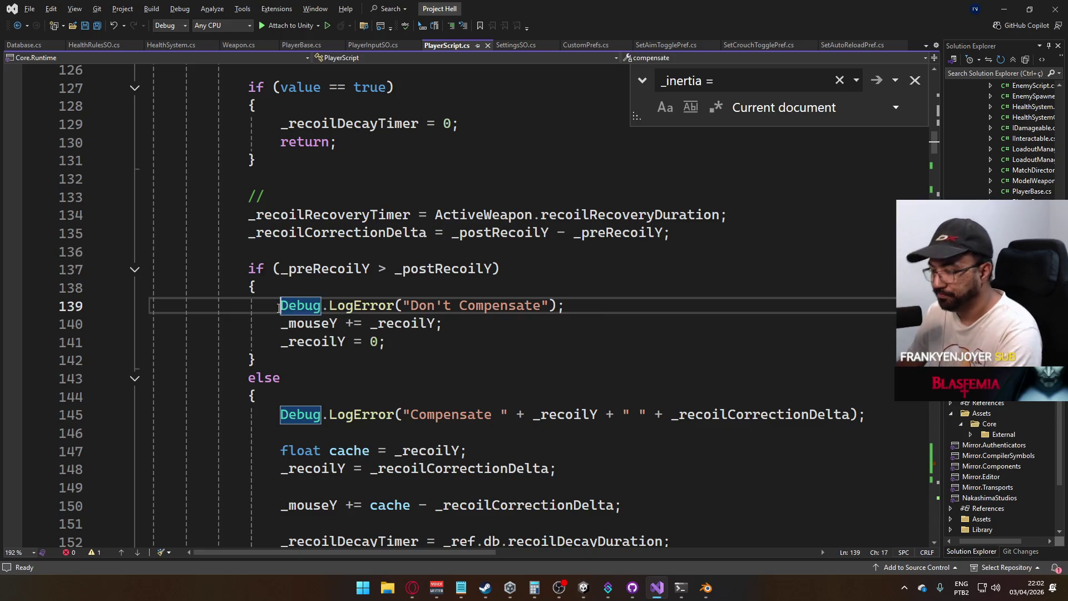
type("//")
left_click(281, 414)
type("//")
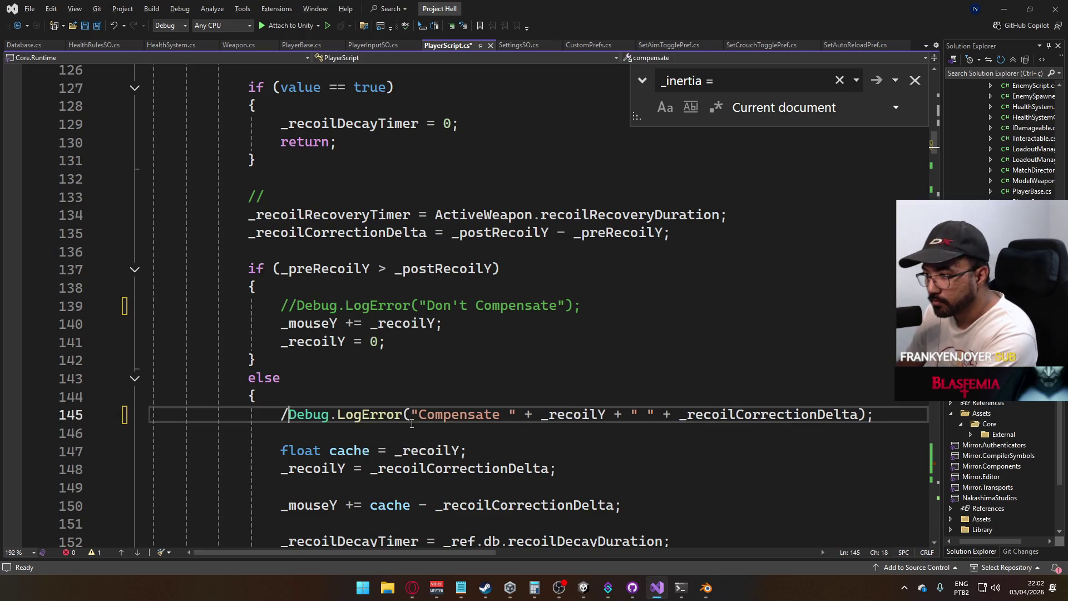
scroll(437, 416, "down", 4)
scroll(428, 411, "down", 1)
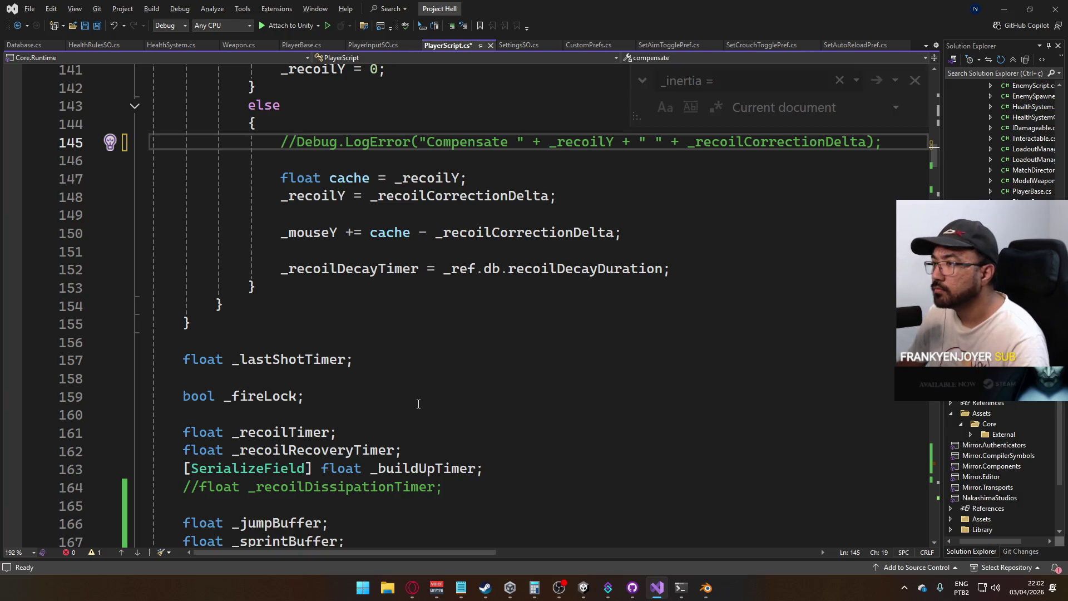
key("ctrl+s")
Collapse the Update() method while scrolling down through PlayerScript
scroll(418, 403, "down", 7)
scroll(418, 399, "down", 12)
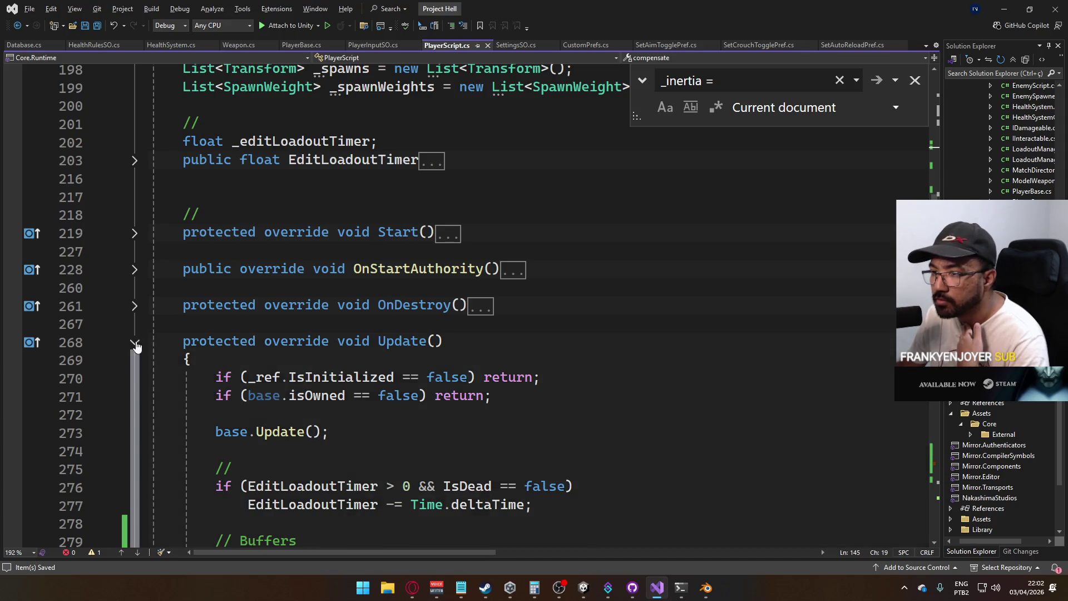
left_click(135, 342)
scroll(305, 359, "down", 10)
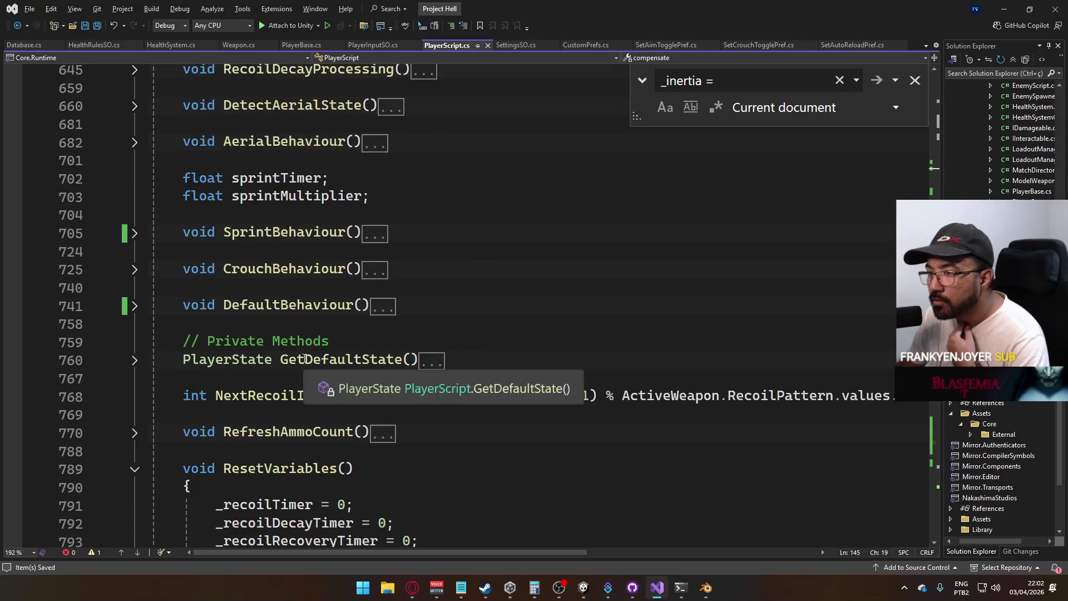
scroll(305, 359, "down", 13)
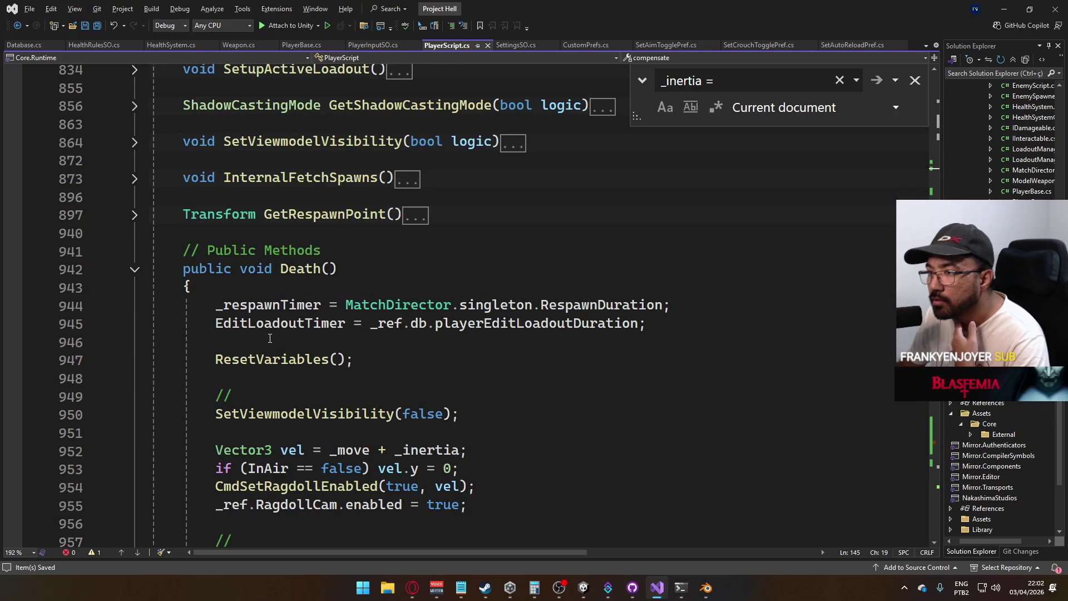
scroll(270, 337, "down", 3)
scroll(289, 359, "down", 7)
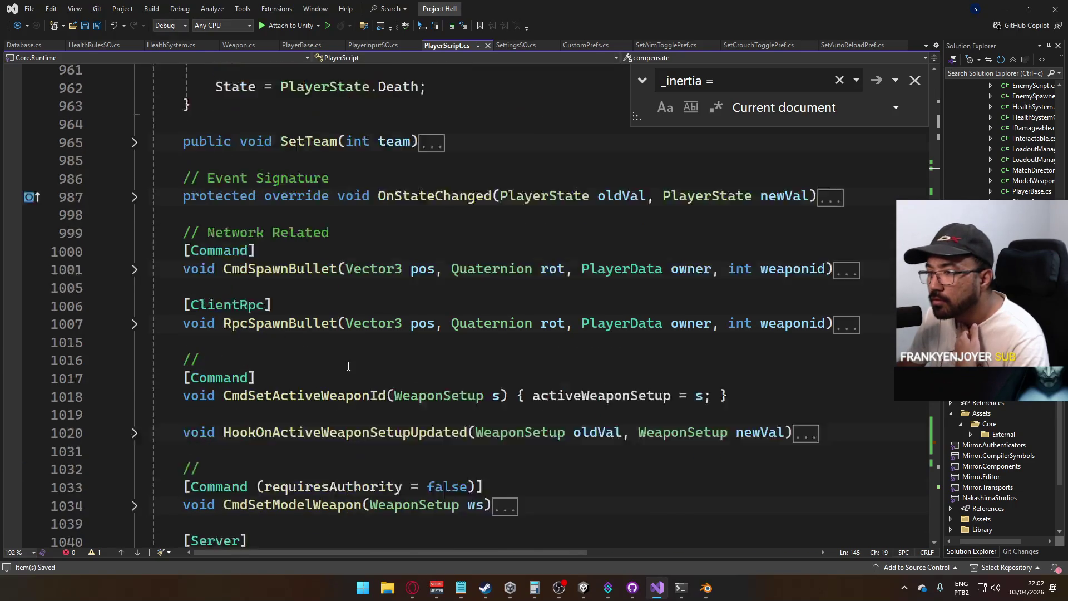
scroll(348, 366, "down", 8)
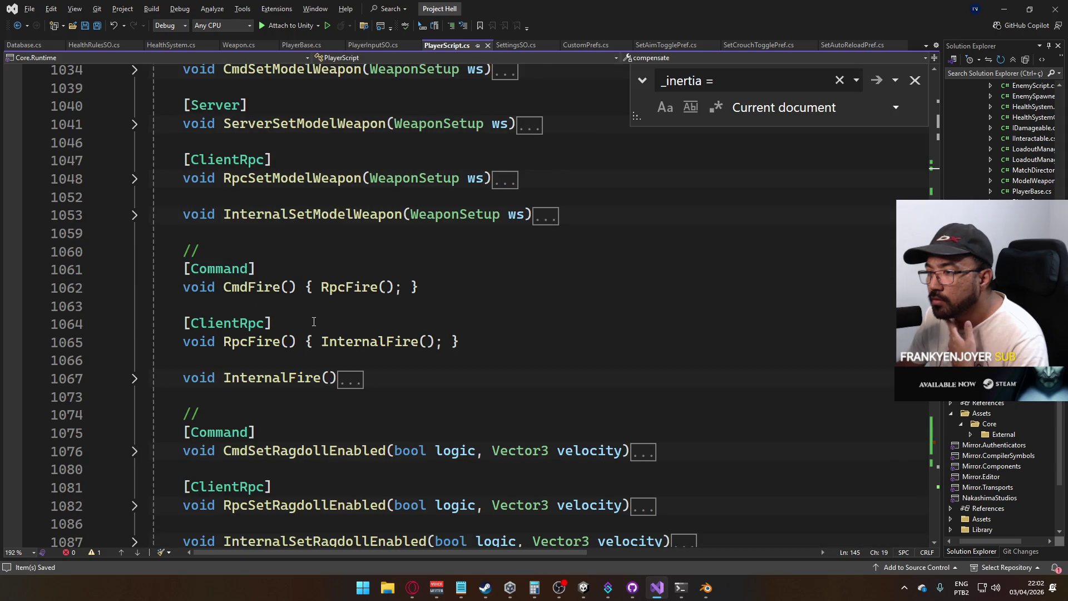
scroll(213, 312, "down", 1)
scroll(234, 326, "down", 6)
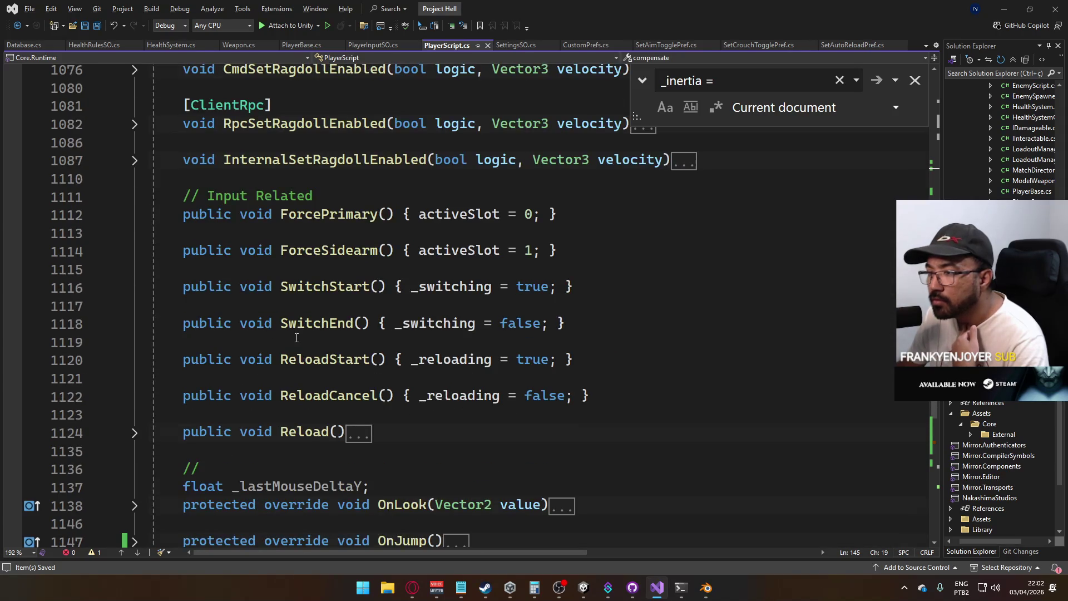
scroll(296, 337, "up", 15)
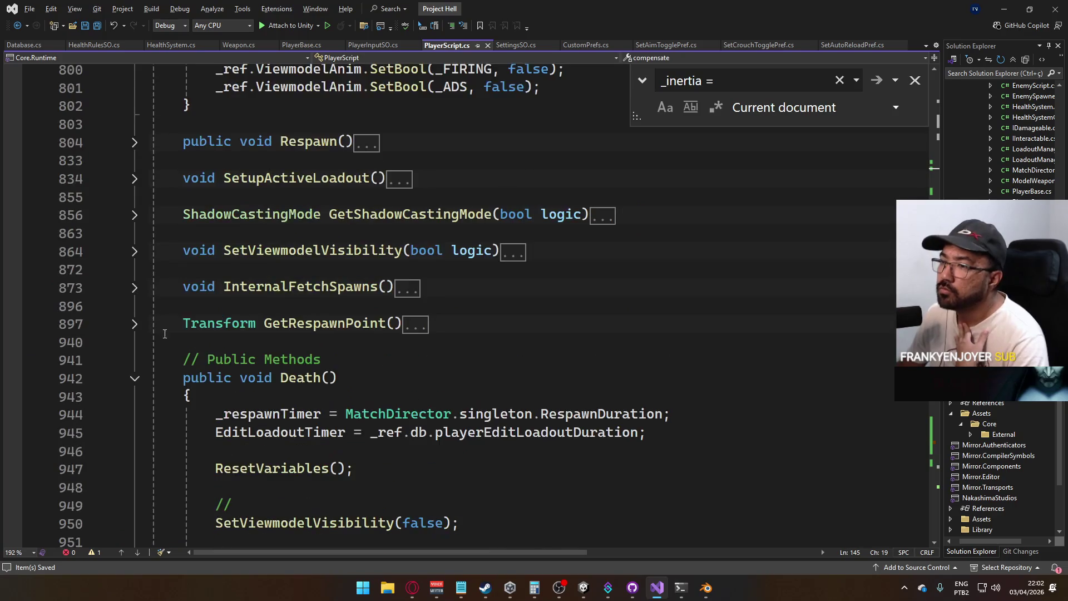
Collapse Death() and ResetVariables, and briefly read then collapse DefaultBehaviour
left_click(134, 378)
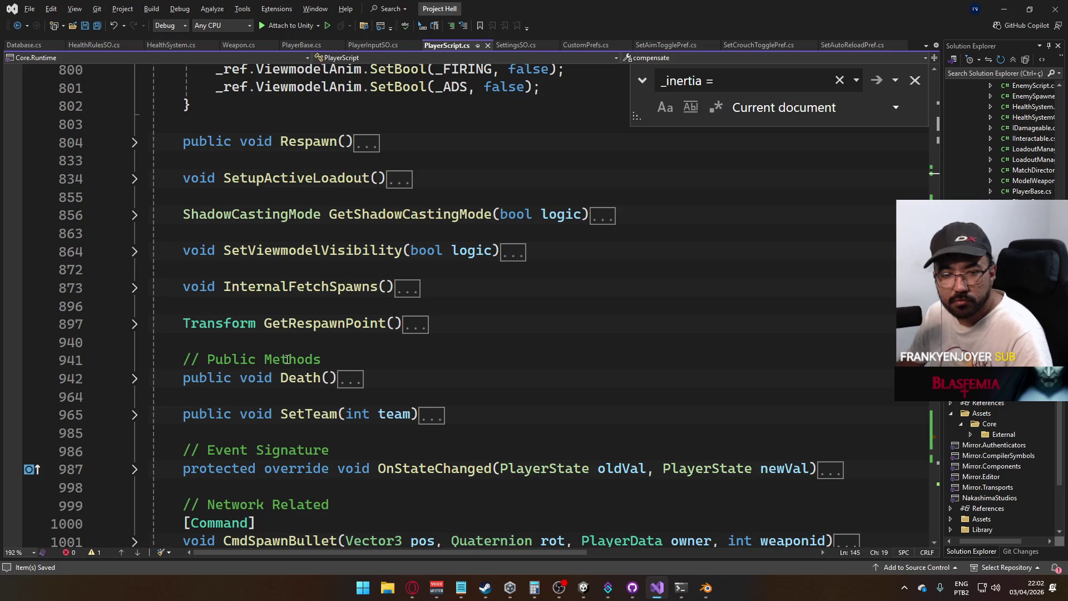
scroll(268, 358, "up", 8)
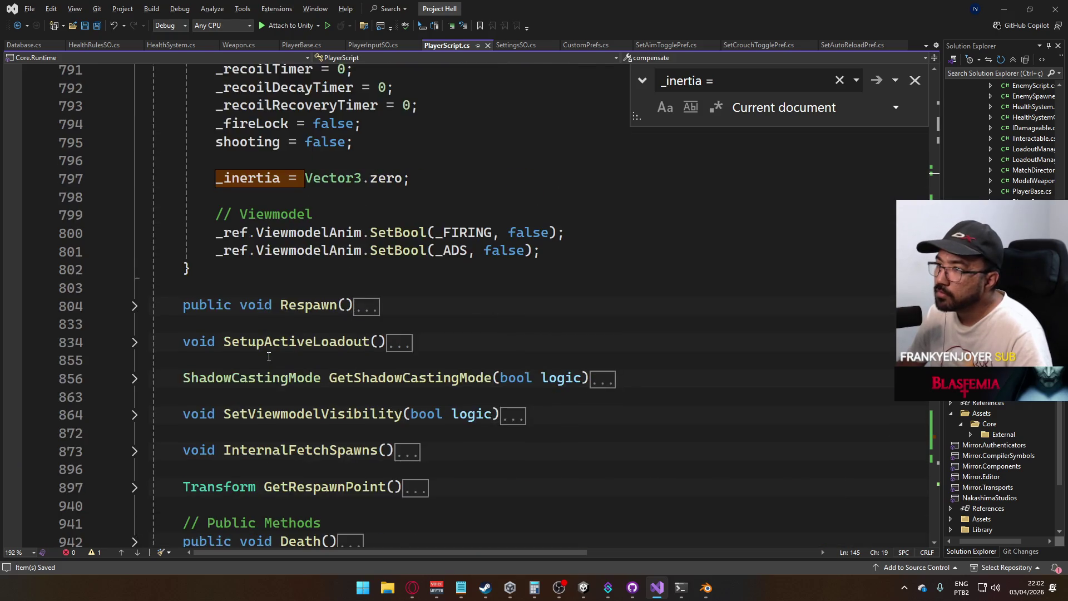
left_click(150, 306)
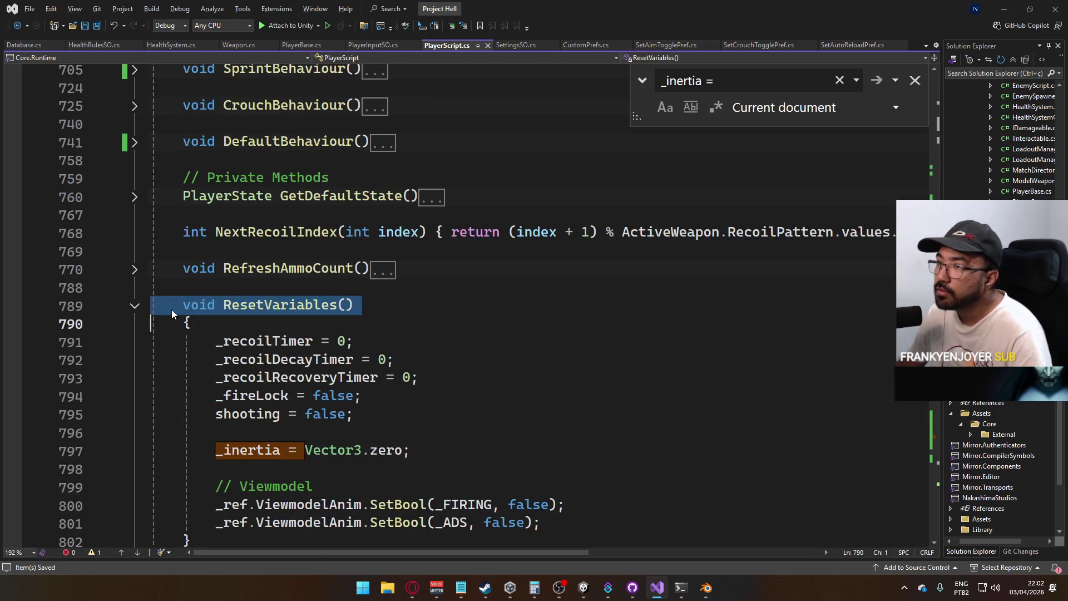
left_click(135, 306)
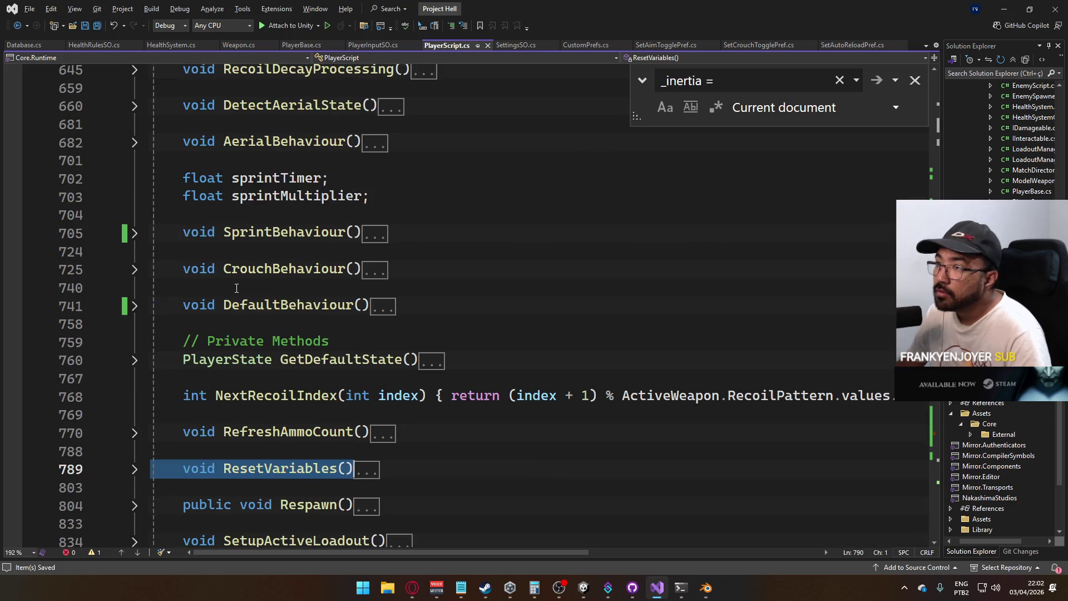
left_click(139, 307)
left_click(135, 308)
left_click(371, 357)
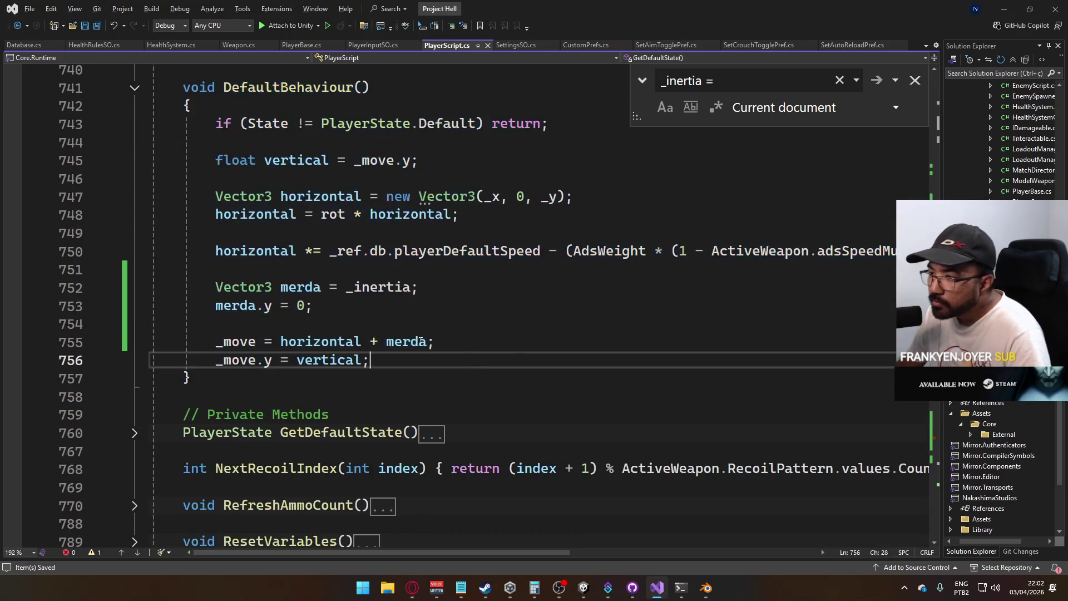
scroll(372, 358, "up", 3)
left_click(134, 252)
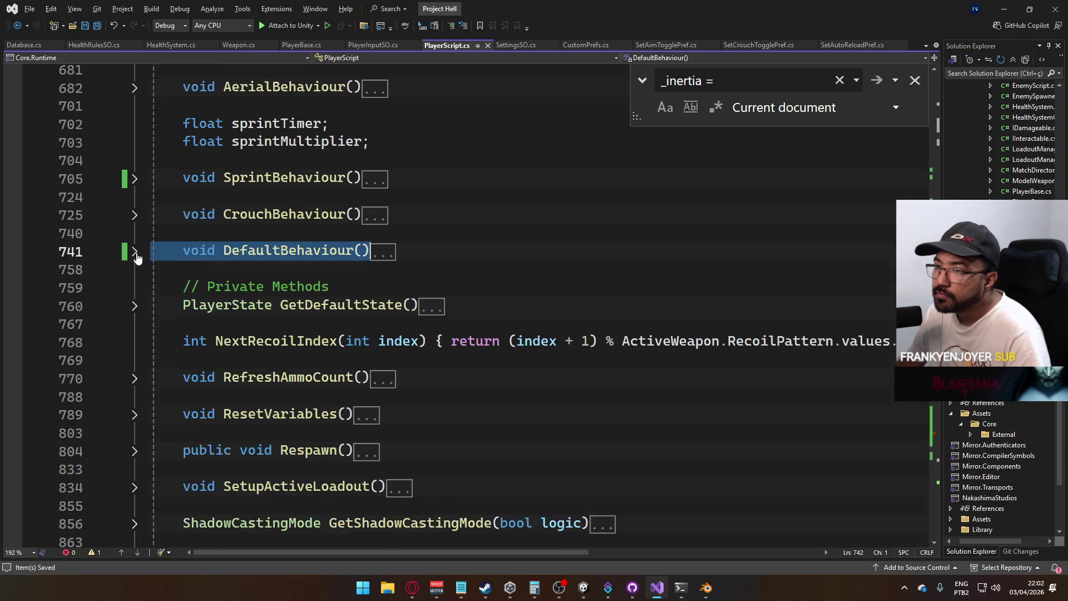
scroll(345, 299, "up", 6)
scroll(344, 299, "down", 2)
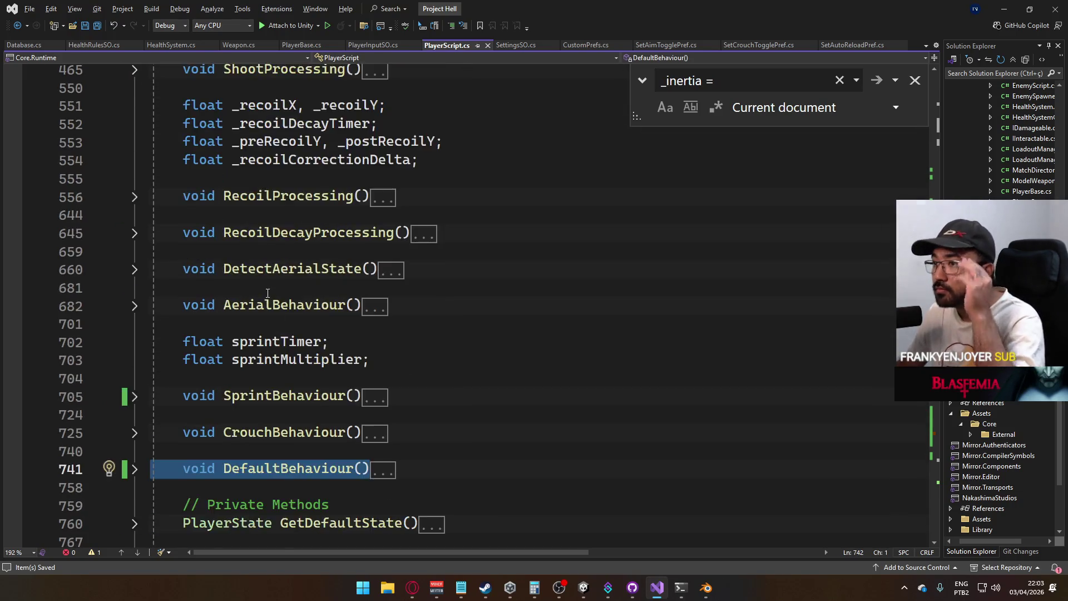
scroll(142, 238, "up", 3)
In ShootProcessing, replace the fixed 8 in RecoilImpulse(8) with impulseForce
left_click(133, 234)
scroll(403, 341, "down", 6)
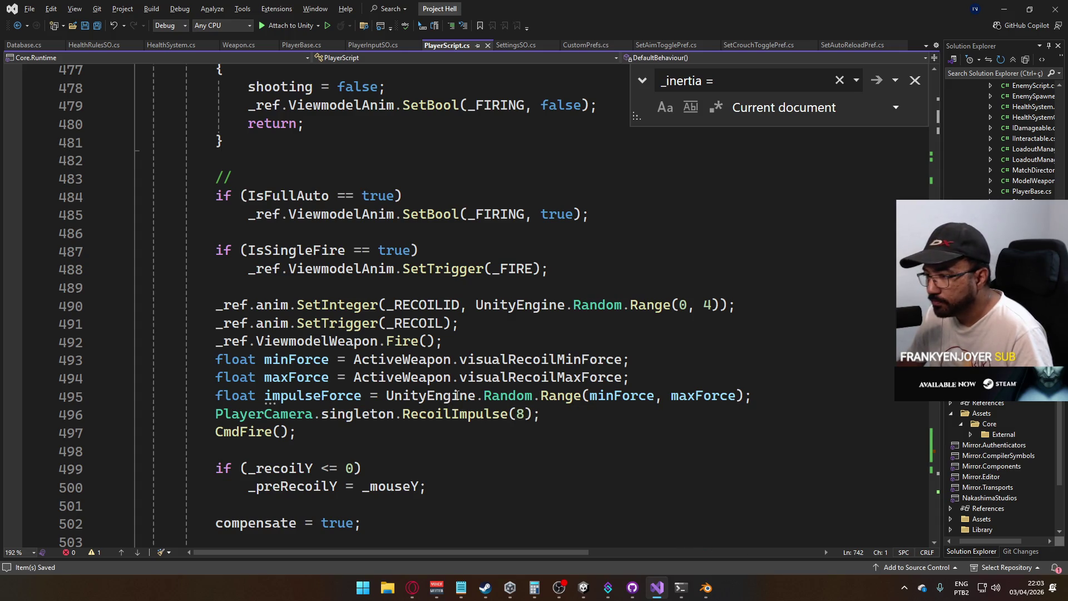
left_click(329, 396)
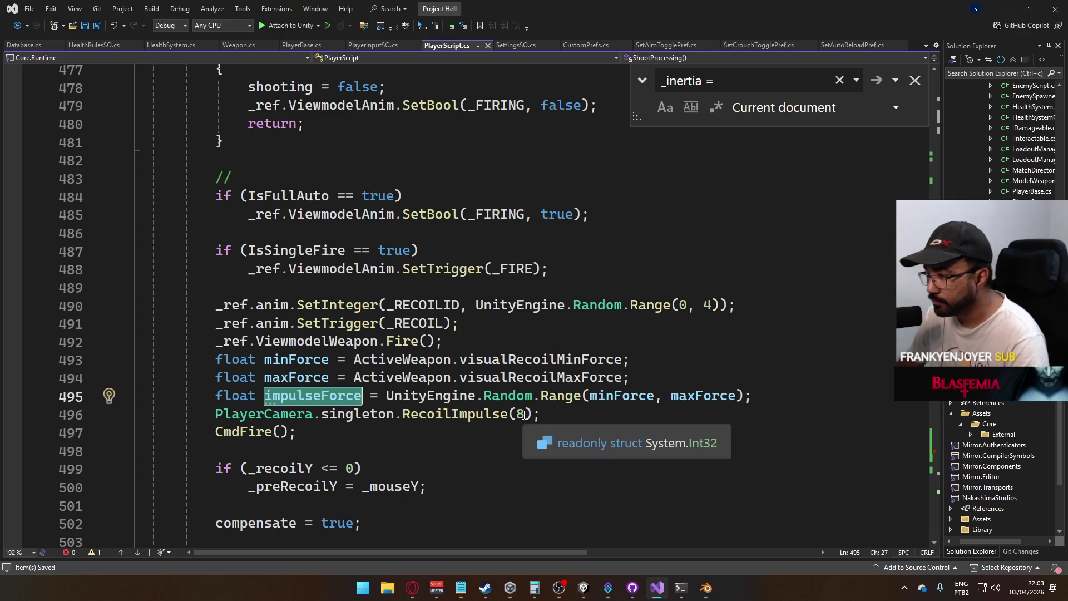
left_click(521, 418)
type("impulseForce")
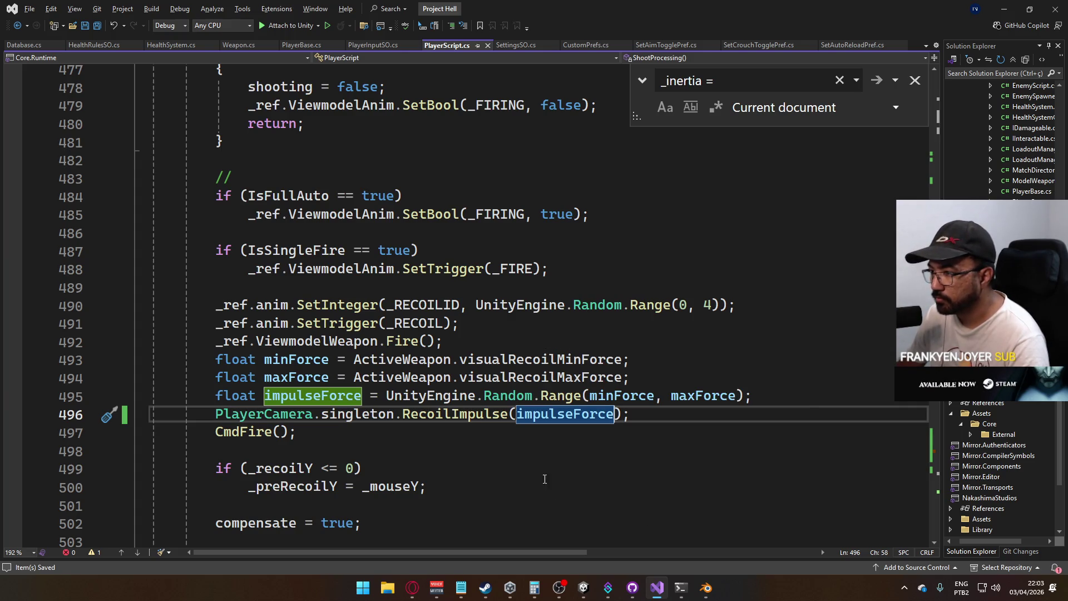
mouse_move(582, 591)
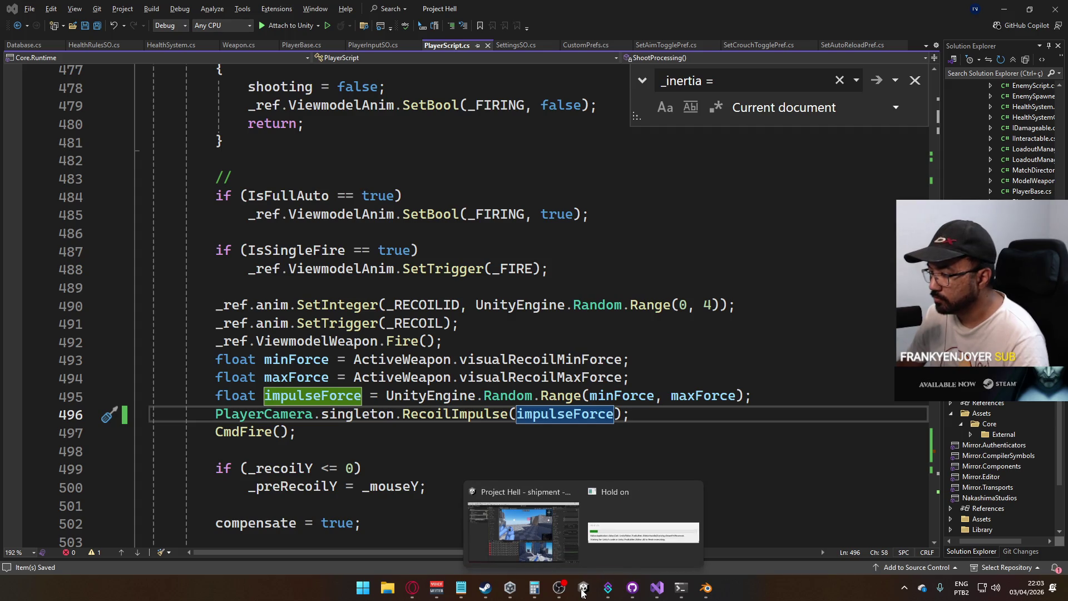
Back in Unity, enter Play mode, maximize the Game view and host a match
left_click(522, 531)
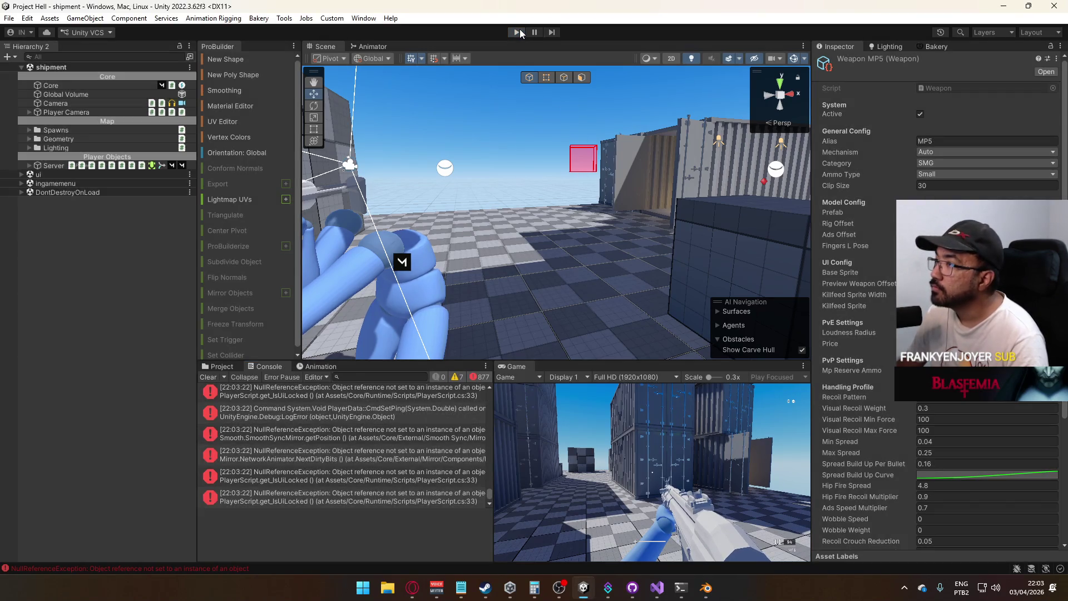
left_click(517, 32)
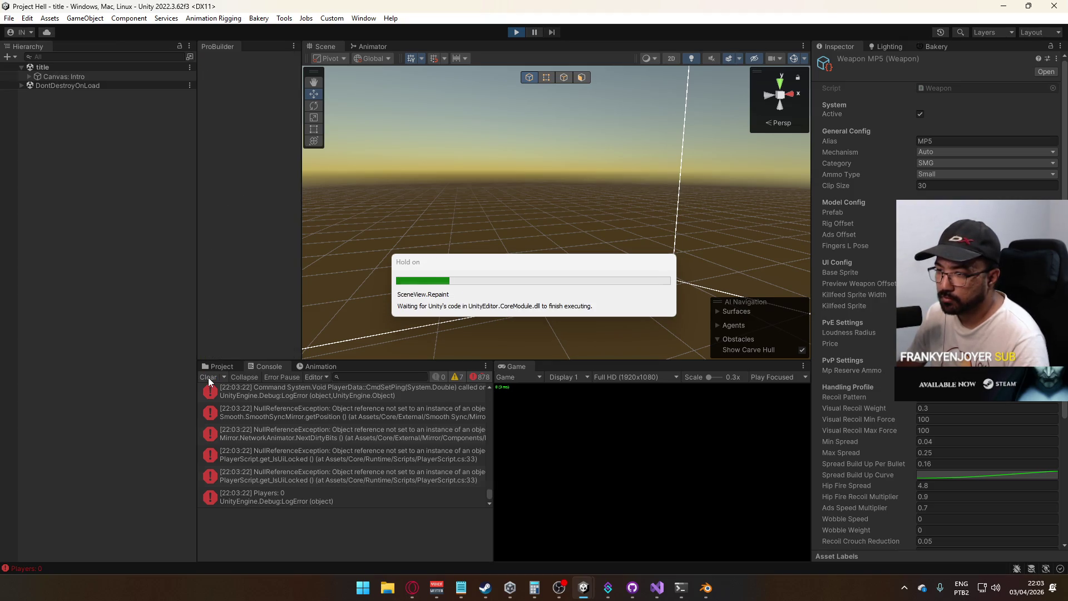
right_click(512, 367)
left_click(563, 407)
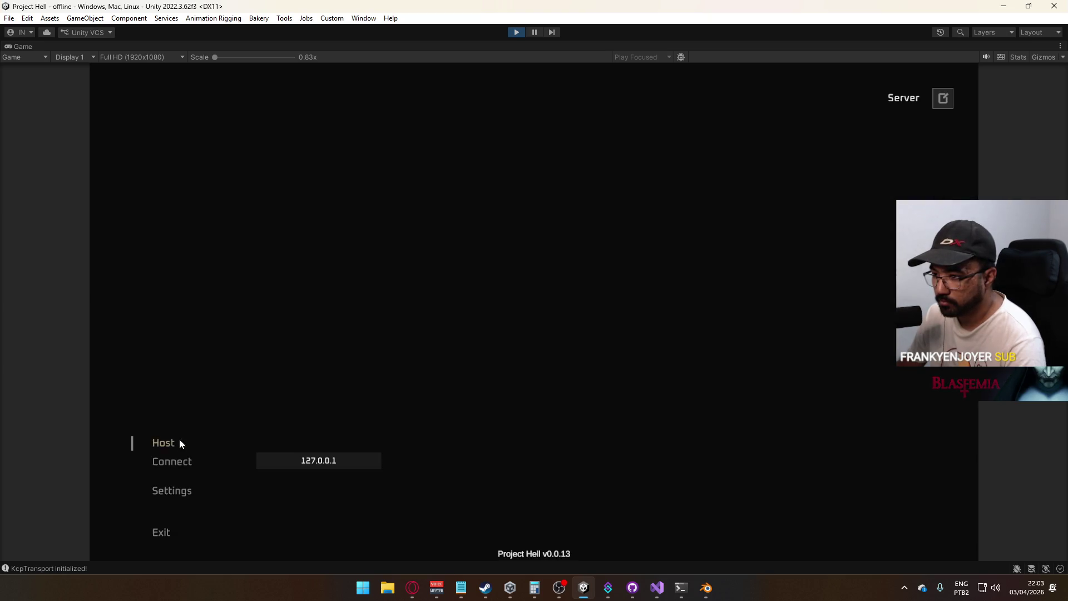
left_click(179, 439)
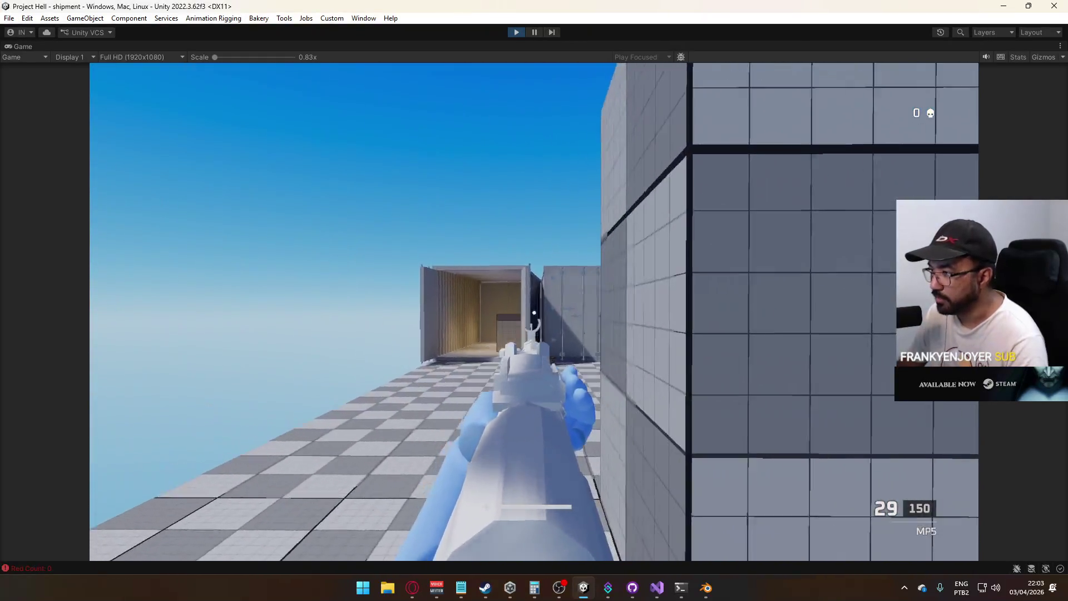
Fire three MP5 shots, then restore the normal editor layout
left_click(534, 312)
left_click(534, 311)
left_click(534, 311)
key("super")
left_click(495, 45)
right_click(495, 45)
left_click(529, 83)
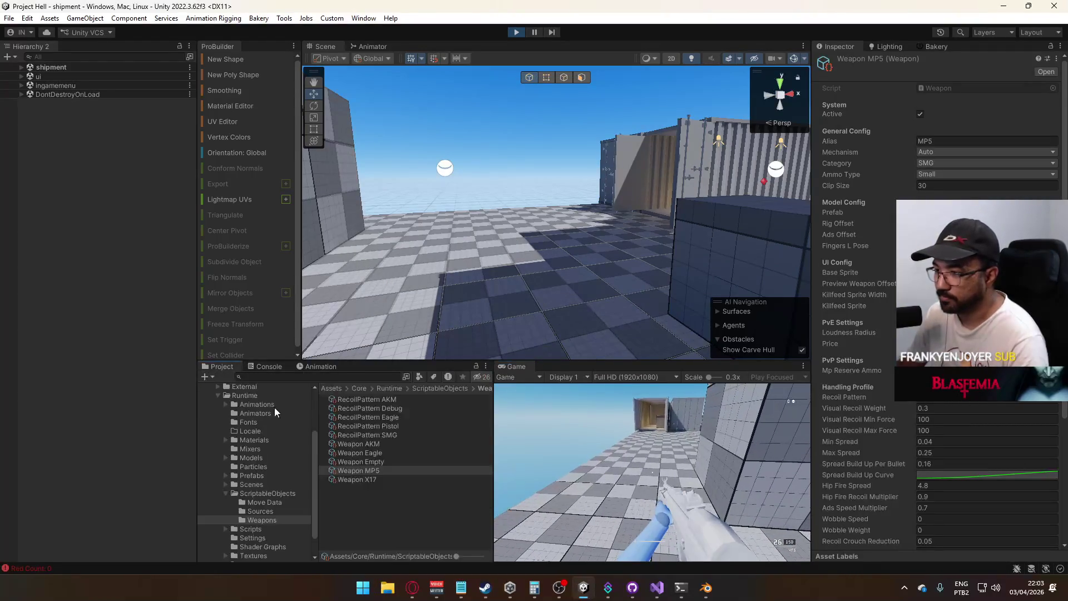
Open the Assets folder and select the Shake Test noise settings asset
scroll(862, 334, "down", 5)
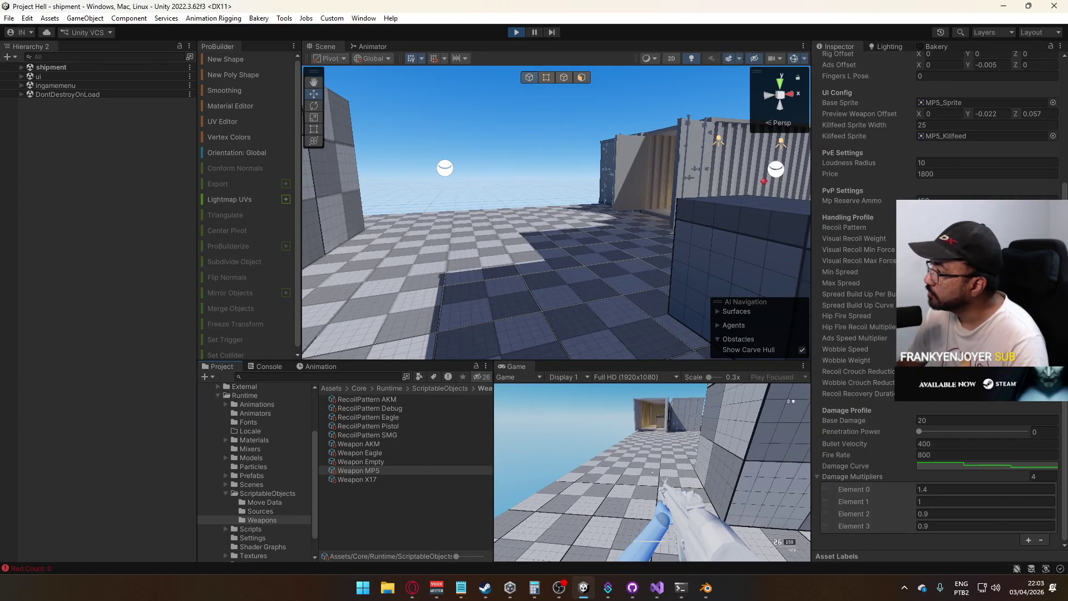
scroll(940, 300, "up", 5)
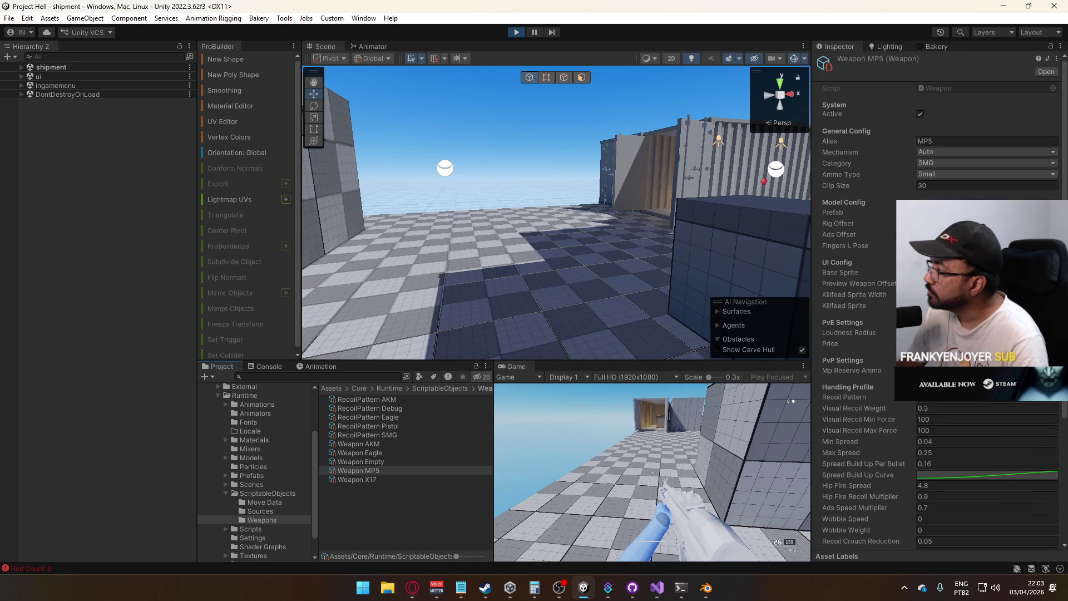
scroll(940, 300, "down", 1)
scroll(252, 432, "up", 2)
scroll(252, 431, "up", 2)
left_click(218, 426)
left_click(370, 453)
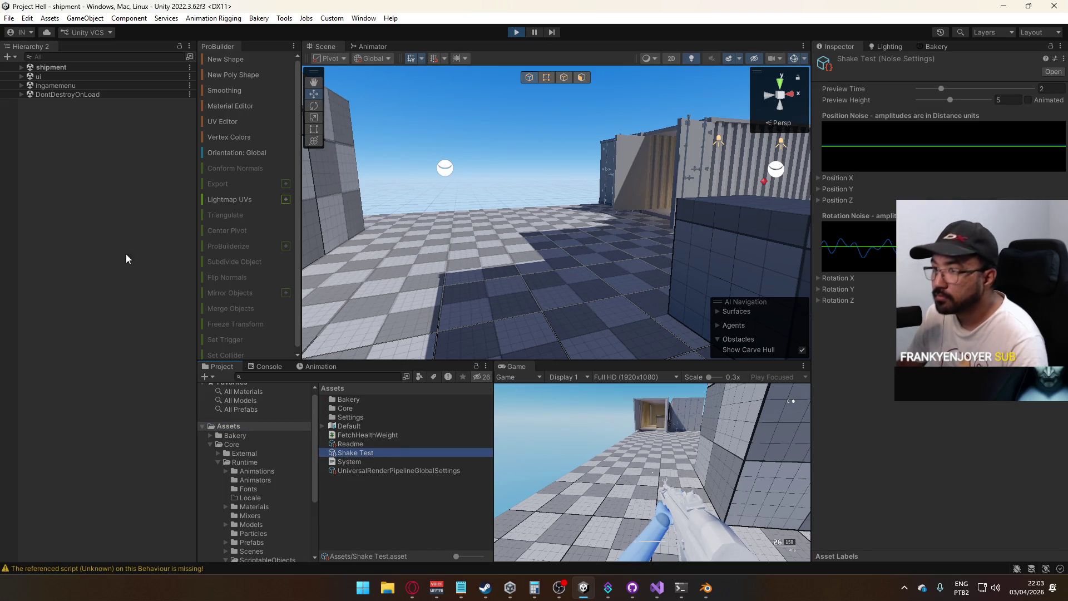
Expand the shipment scene, select Player Camera, and check the impulse Sustain Time field
left_click(51, 67)
left_click(21, 66)
left_click(67, 111)
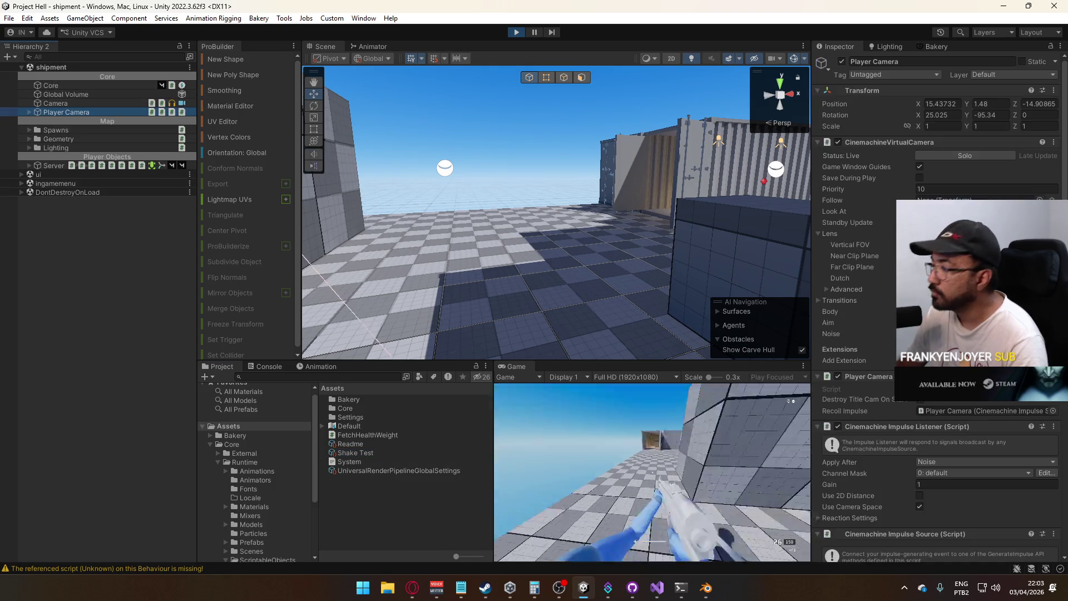
scroll(979, 465, "down", 5)
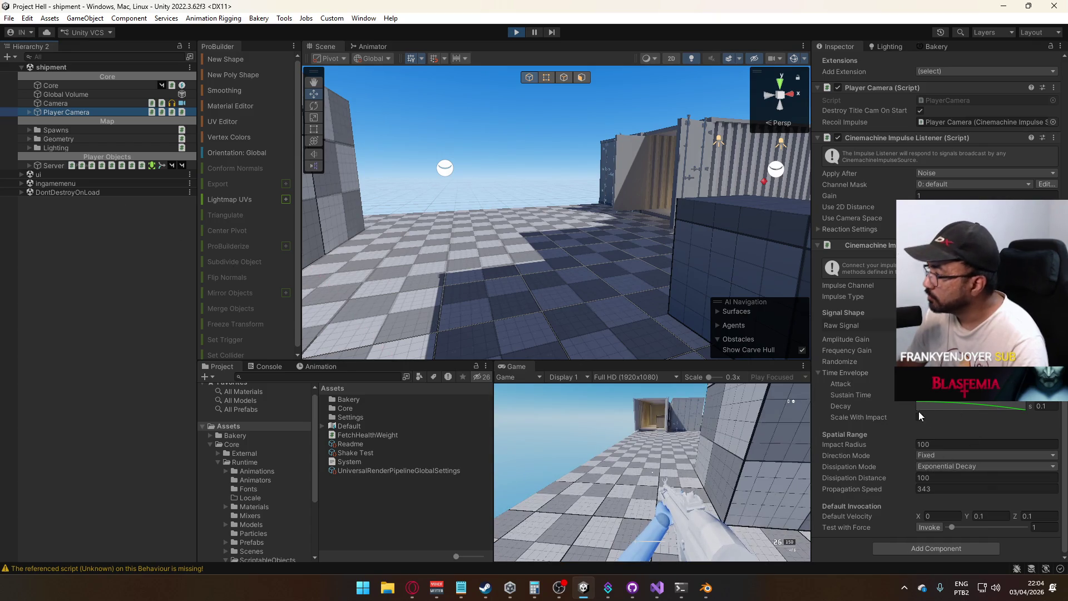
left_click(935, 395)
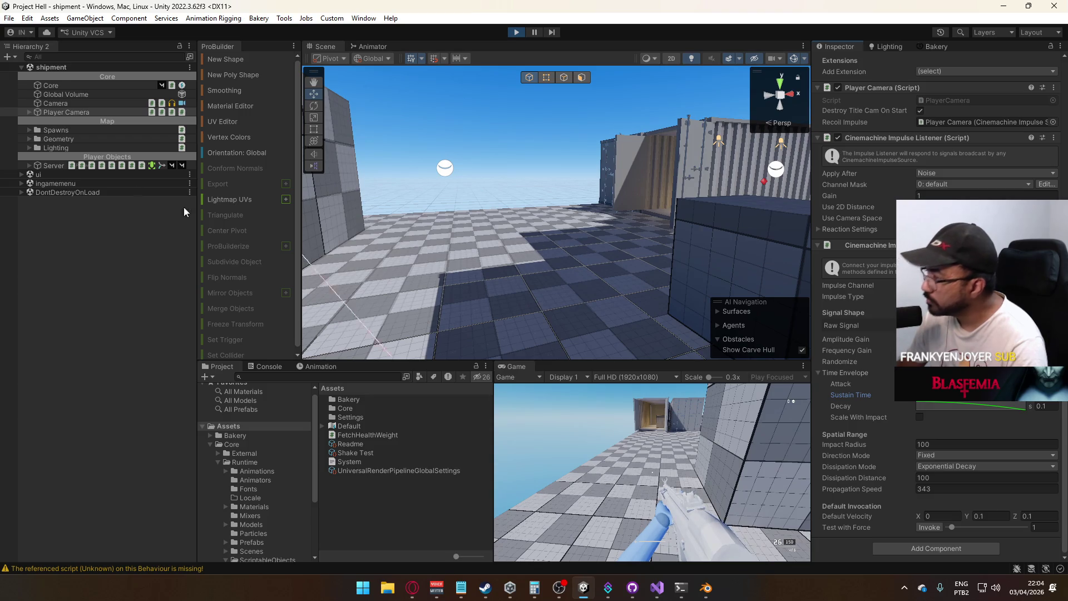
Select Core, fire the weapon once, and step out of the running game
left_click(62, 87)
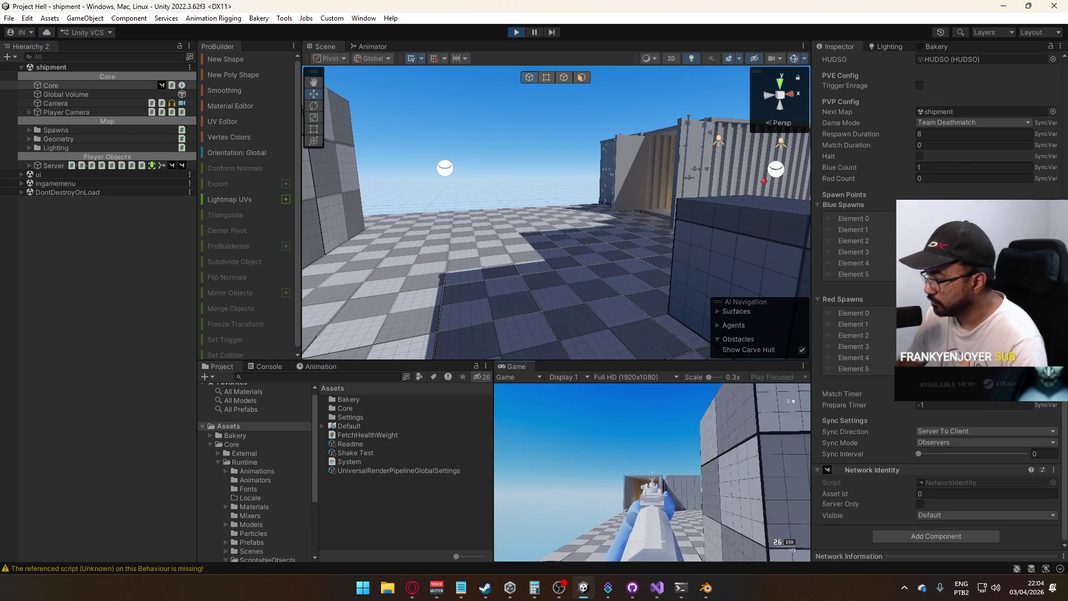
left_click(652, 471)
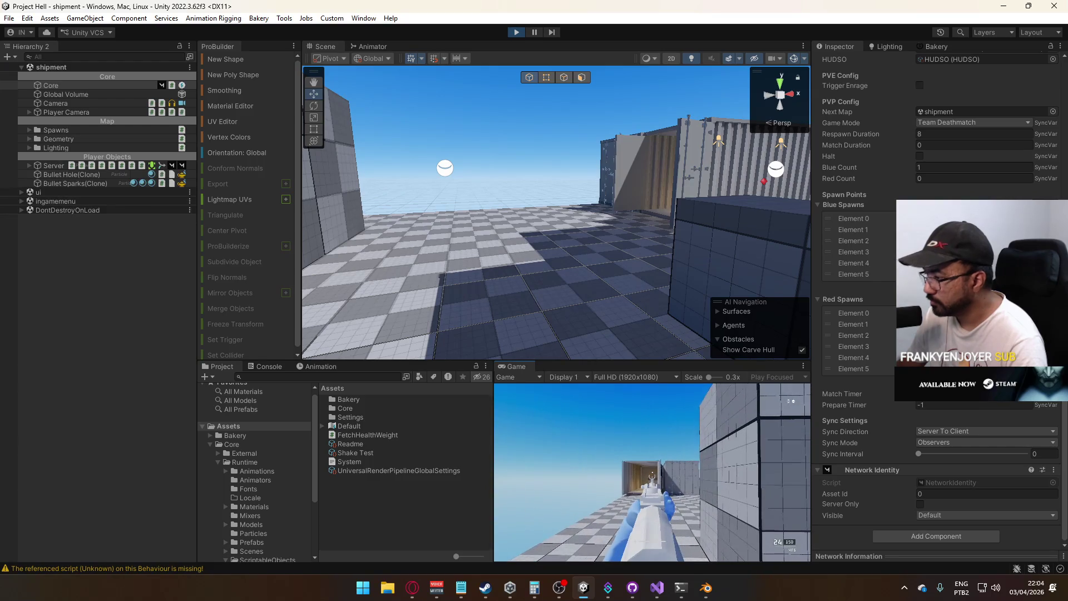
key("super")
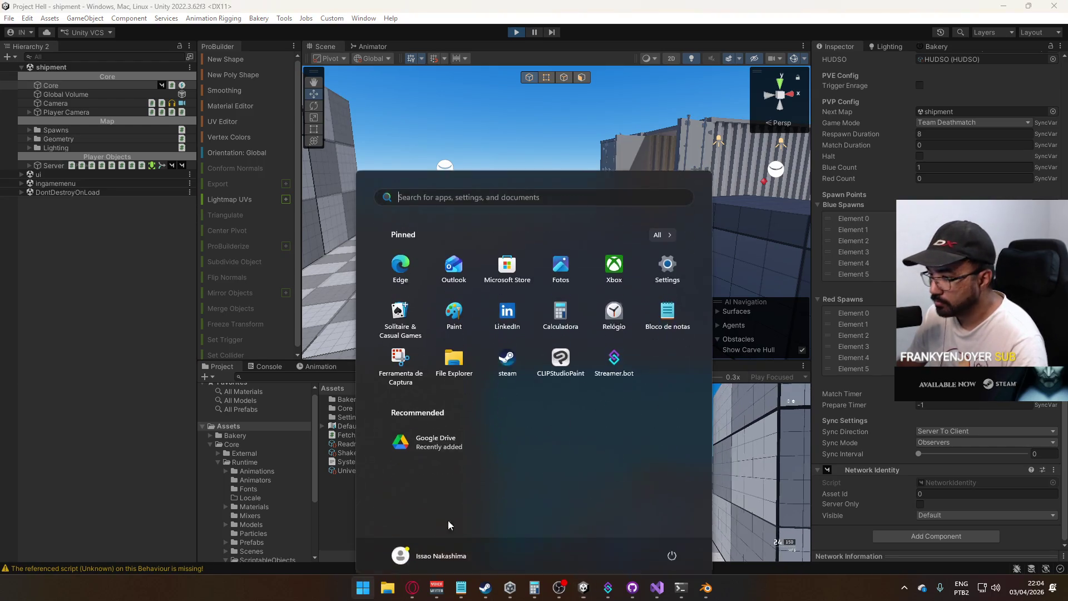
key("Escape")
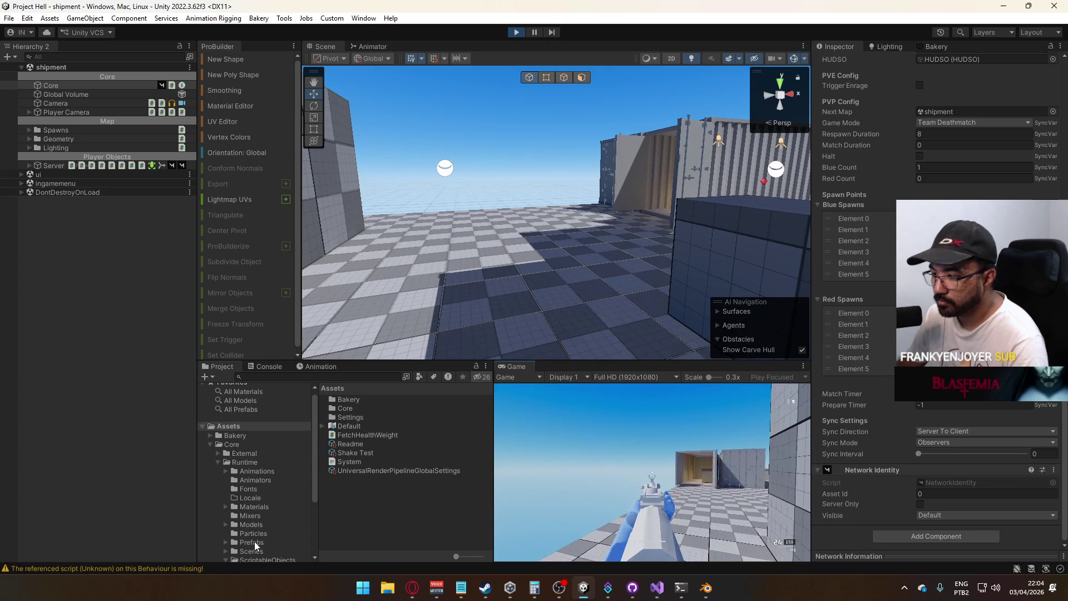
scroll(255, 542, "down", 3)
Browse ScriptableObjects > Weapons and select Weapon MP5's Visual Recoil Min Force
left_click(268, 493)
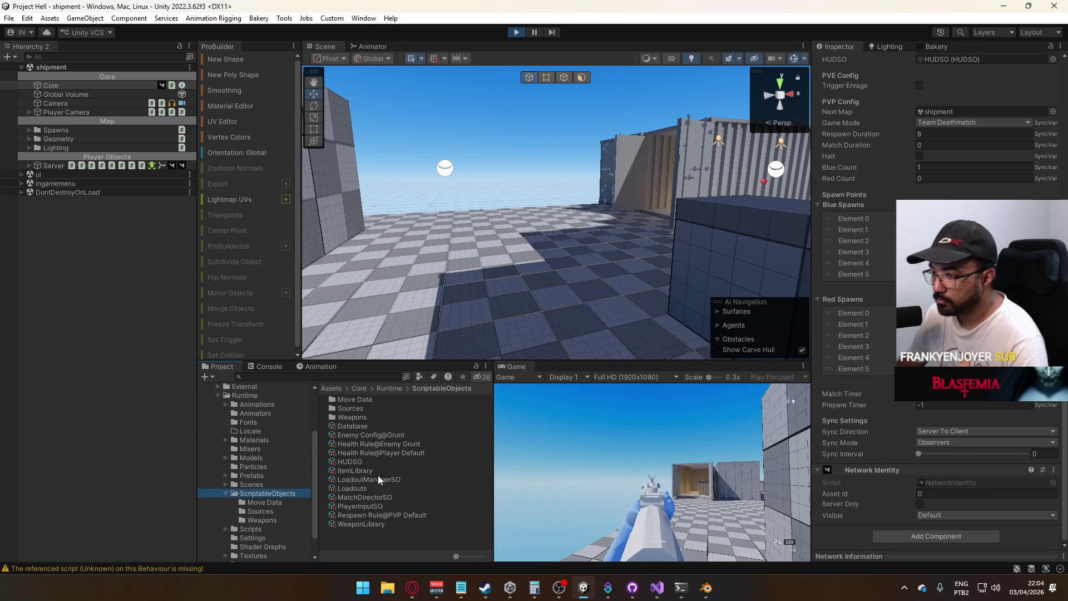
left_click(355, 523)
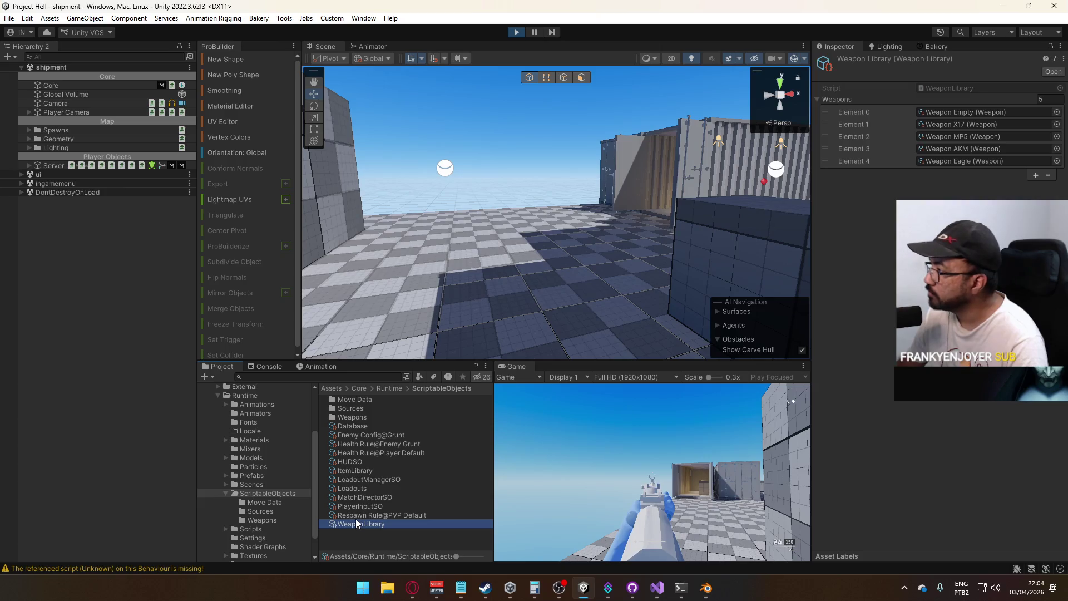
double_click(358, 417)
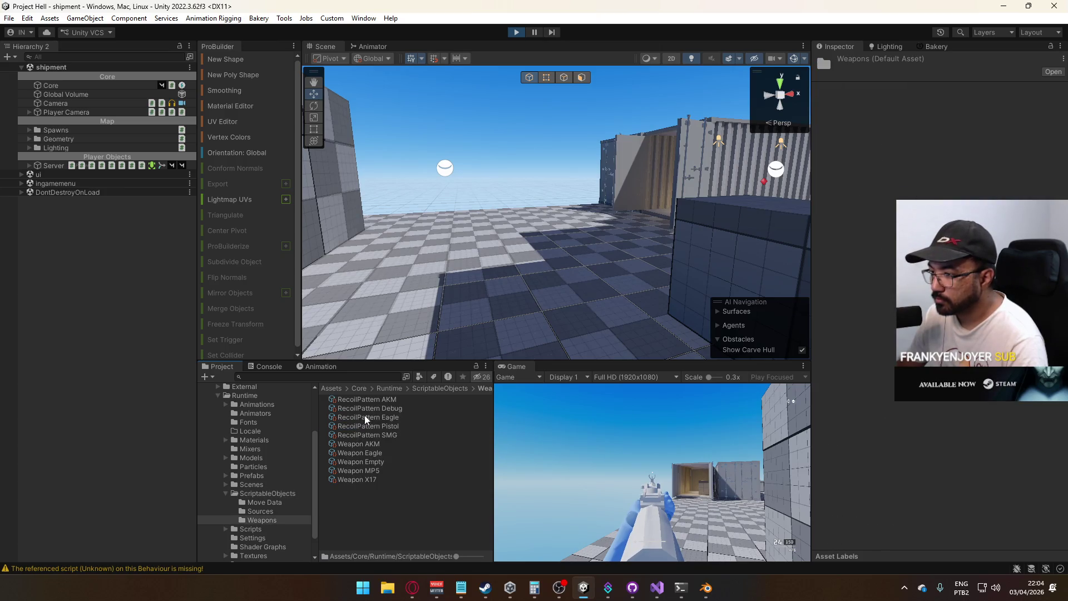
left_click(369, 471)
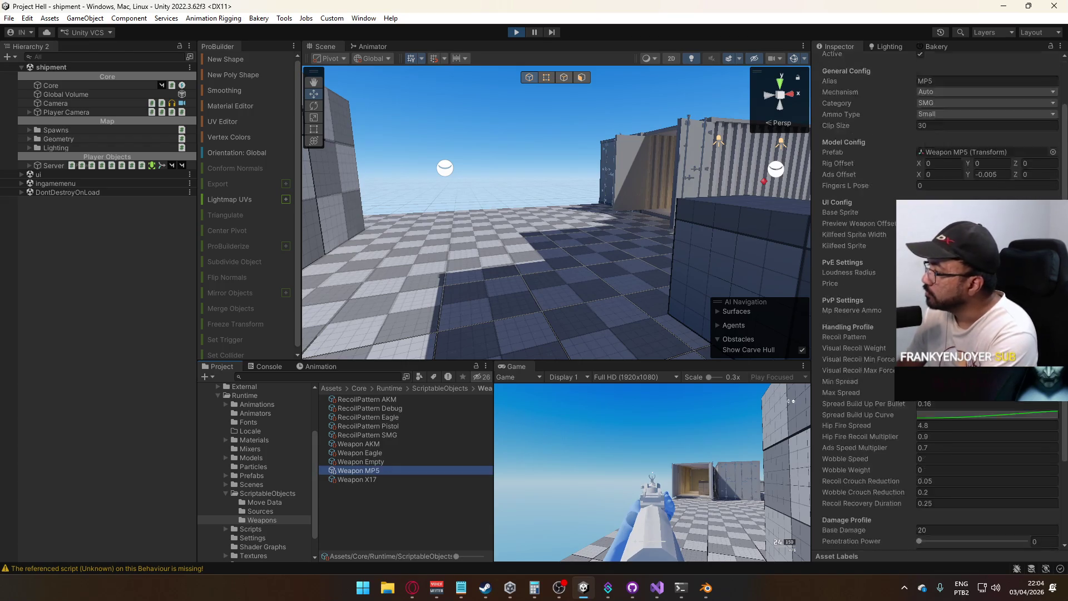
scroll(940, 300, "down", 4)
scroll(940, 300, "up", 1)
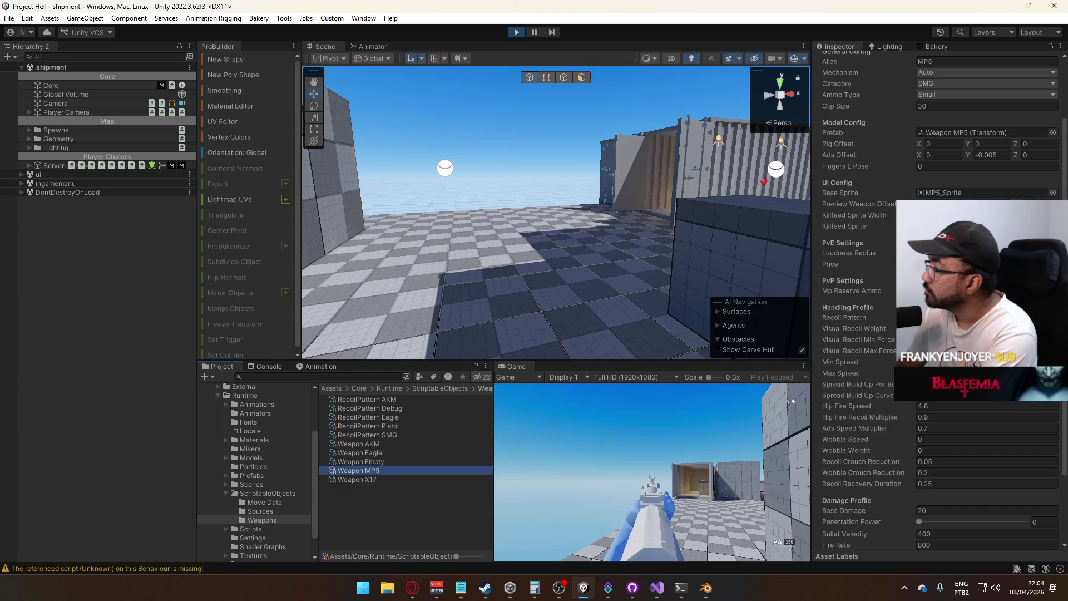
left_click(945, 339)
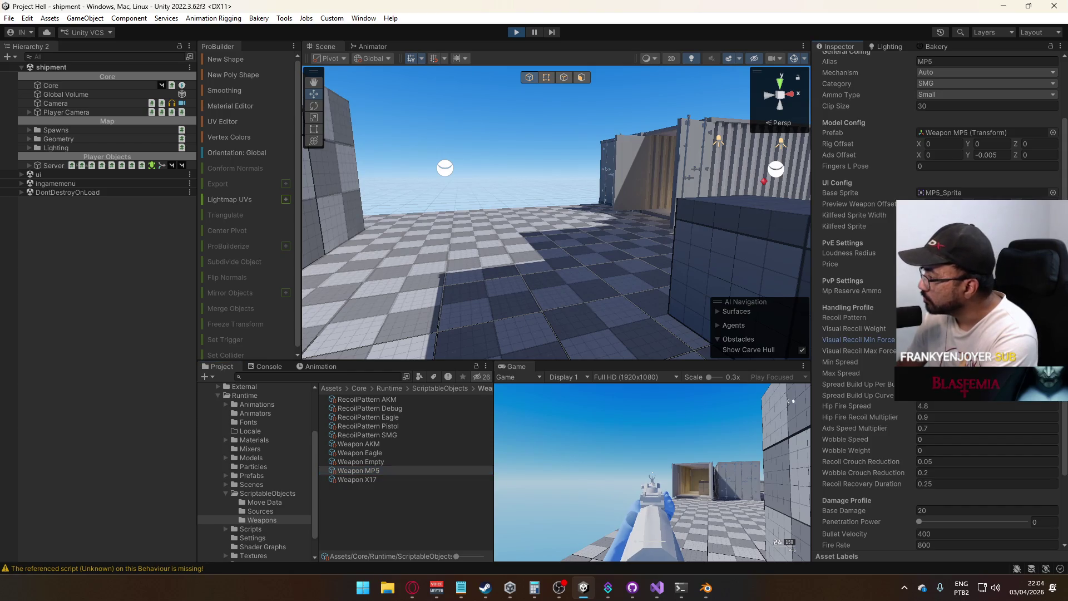
Fire the MP5 twice in a maximized Game view, then restore the layout and select Core
right_click(519, 366)
left_click(583, 405)
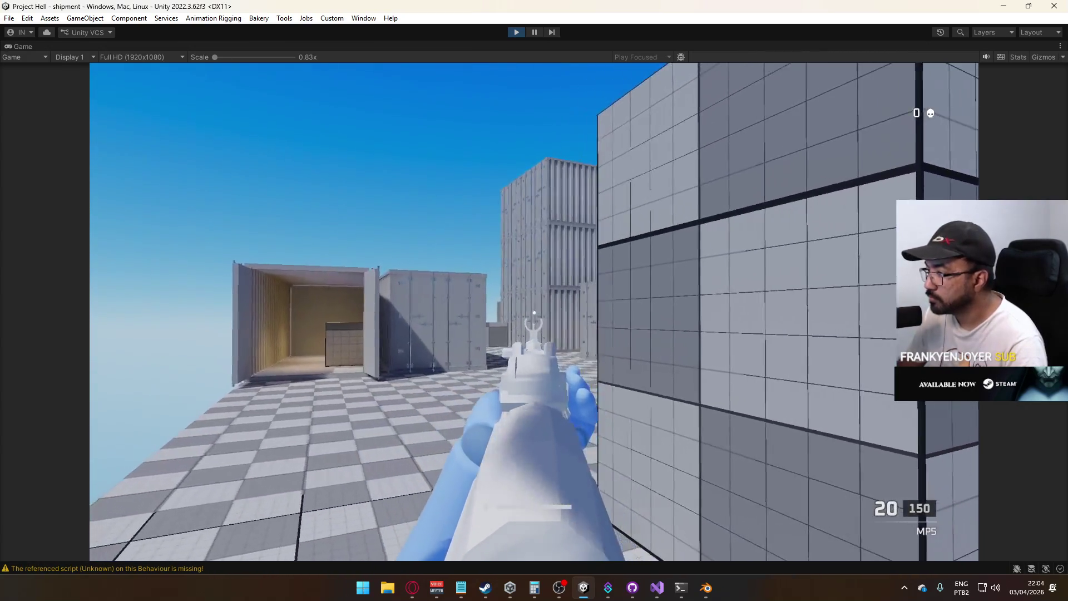
left_click(534, 312)
left_click(534, 312)
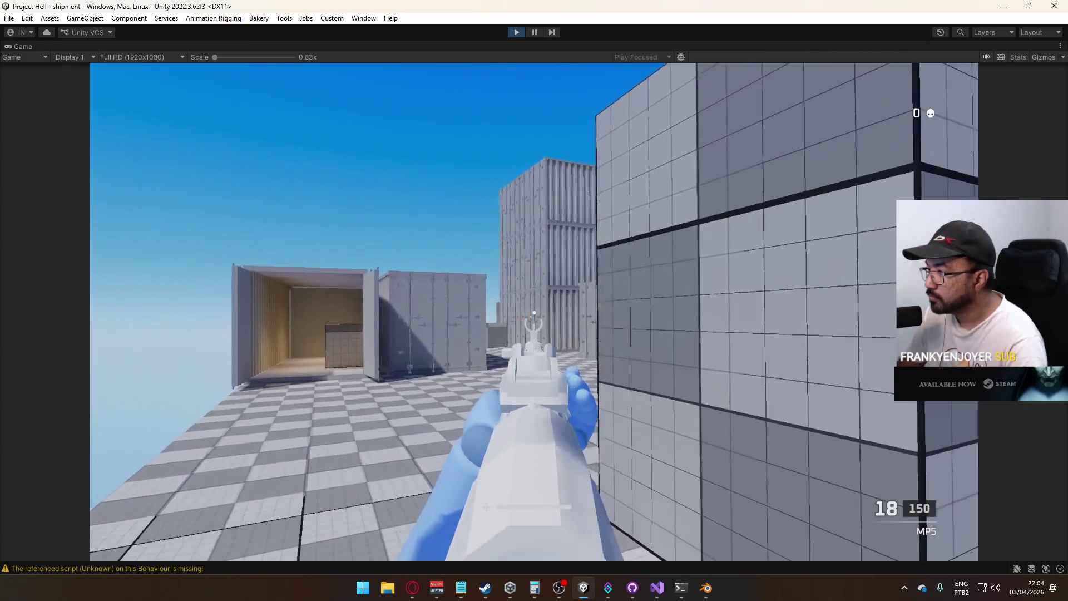
right_click(418, 44)
left_click(453, 78)
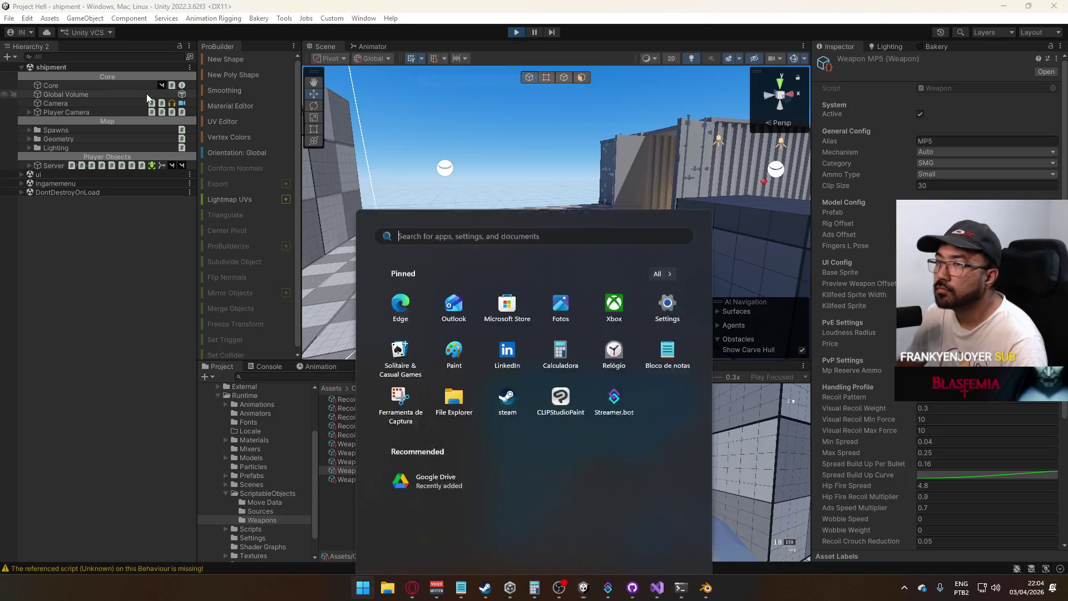
left_click(74, 87)
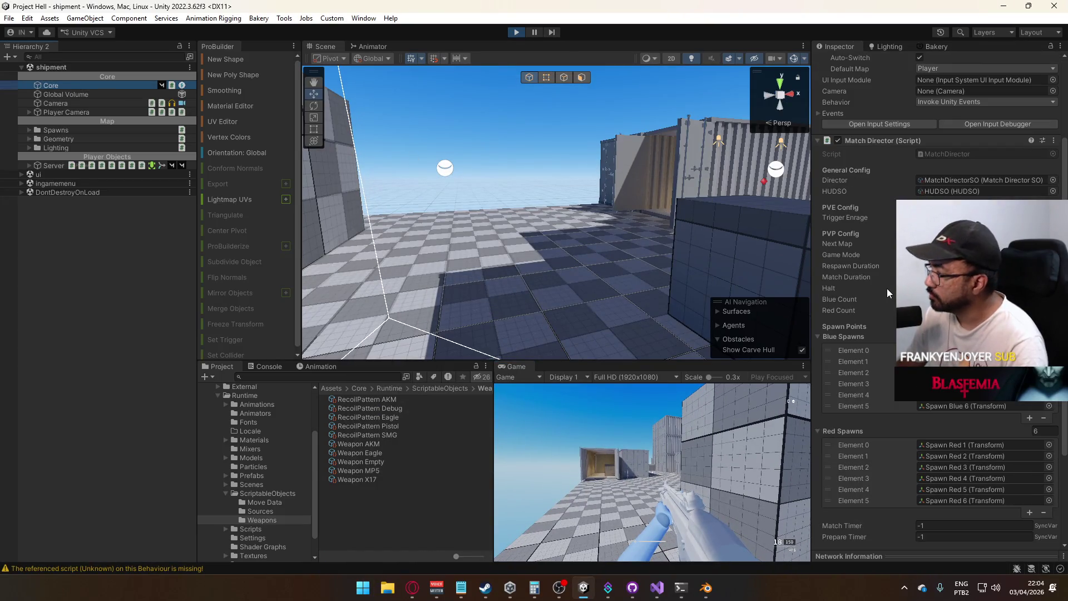
Set Player Camera's Impulse Source decay time to 0.2 and steepen the decay curve's drop
left_click(74, 111)
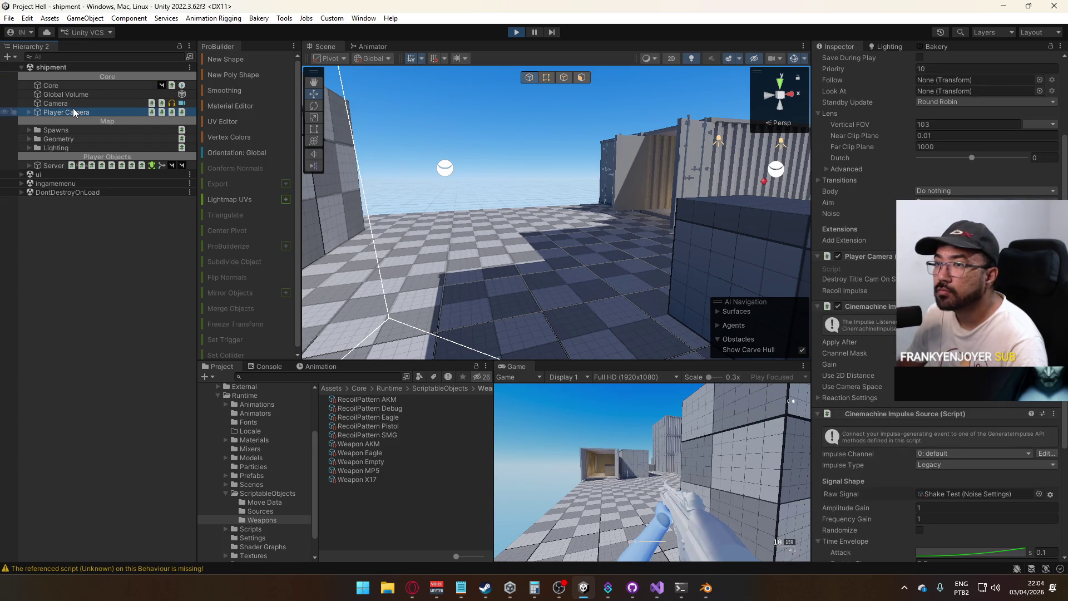
scroll(1013, 409, "down", 3)
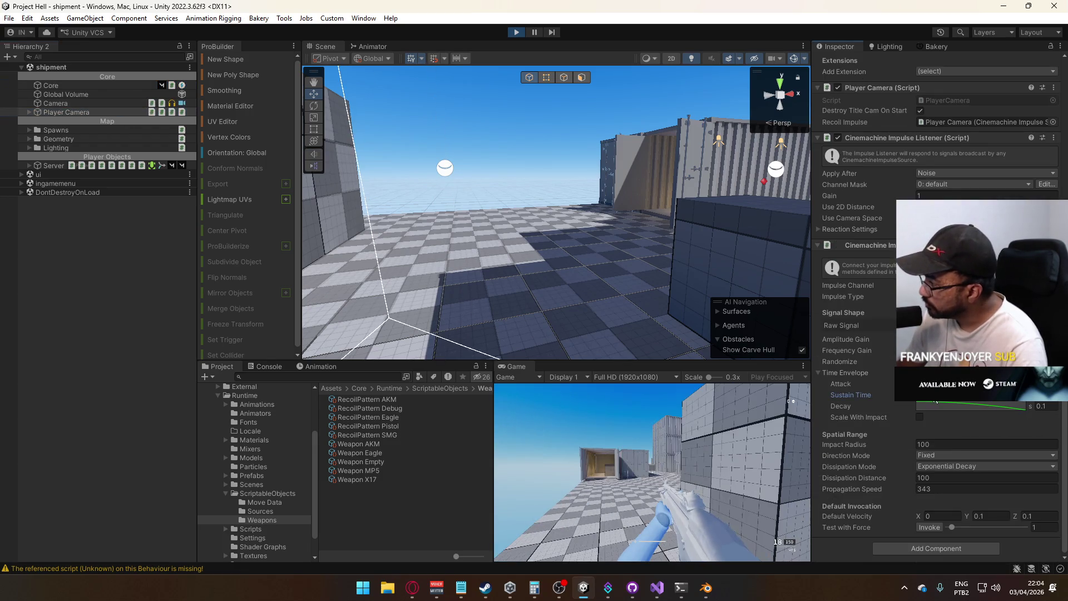
left_click(1044, 406)
type("0.2")
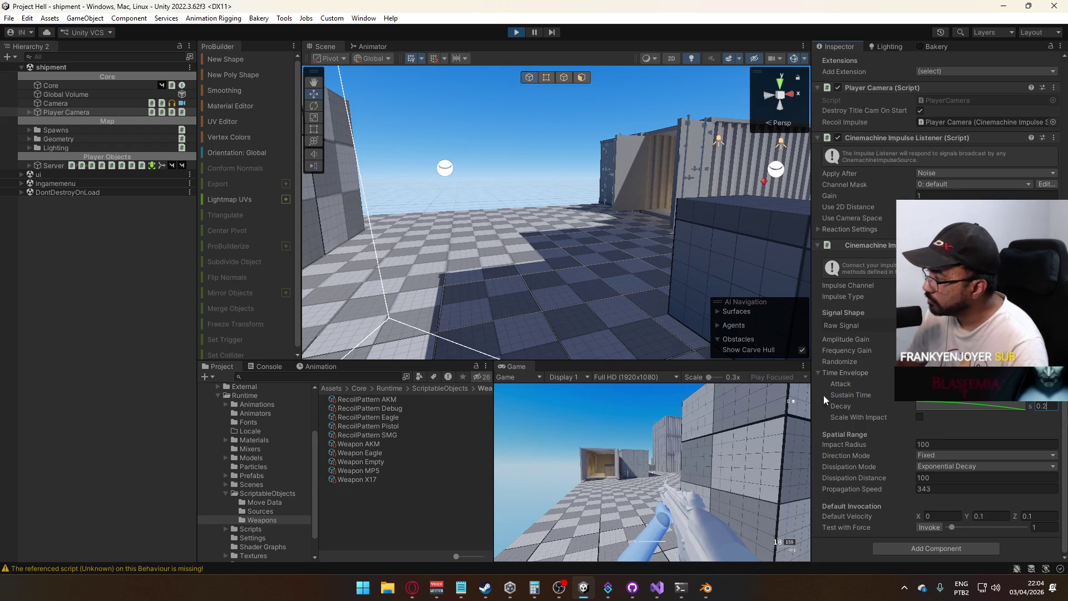
left_click(951, 411)
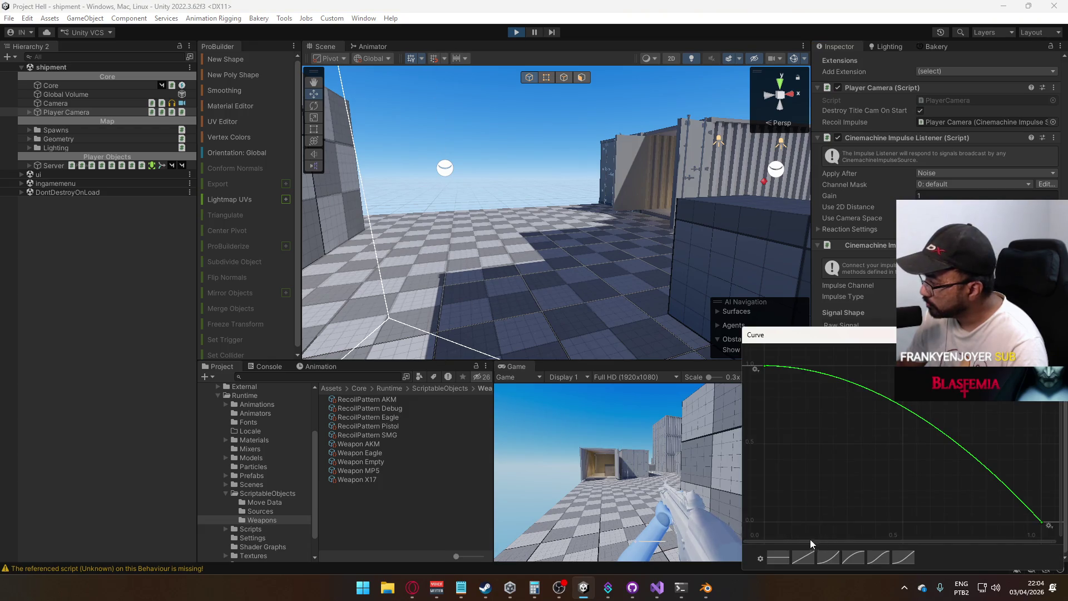
left_click_drag(792, 367, 791, 400)
Stop Play mode and flatten the end of the impulse decay curve
key("ctrl+p")
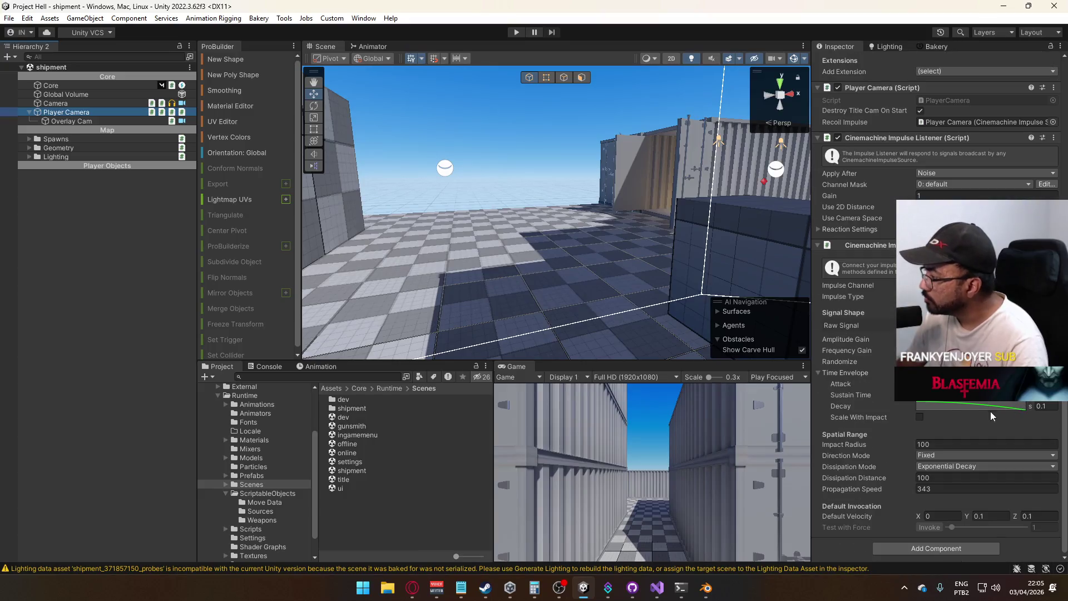
left_click(1044, 406)
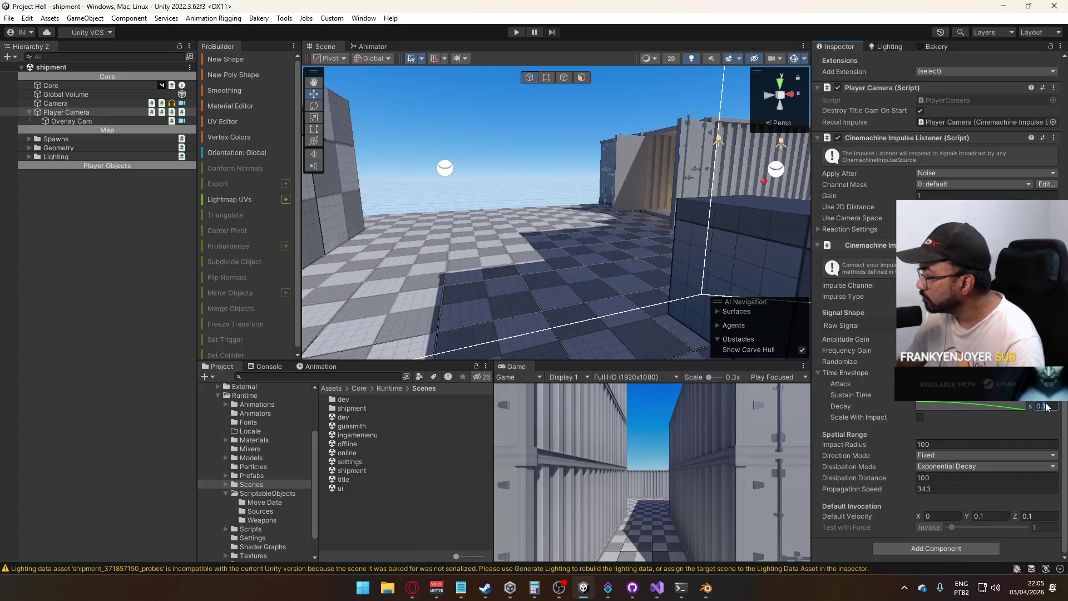
type("0.2")
left_click(1005, 409)
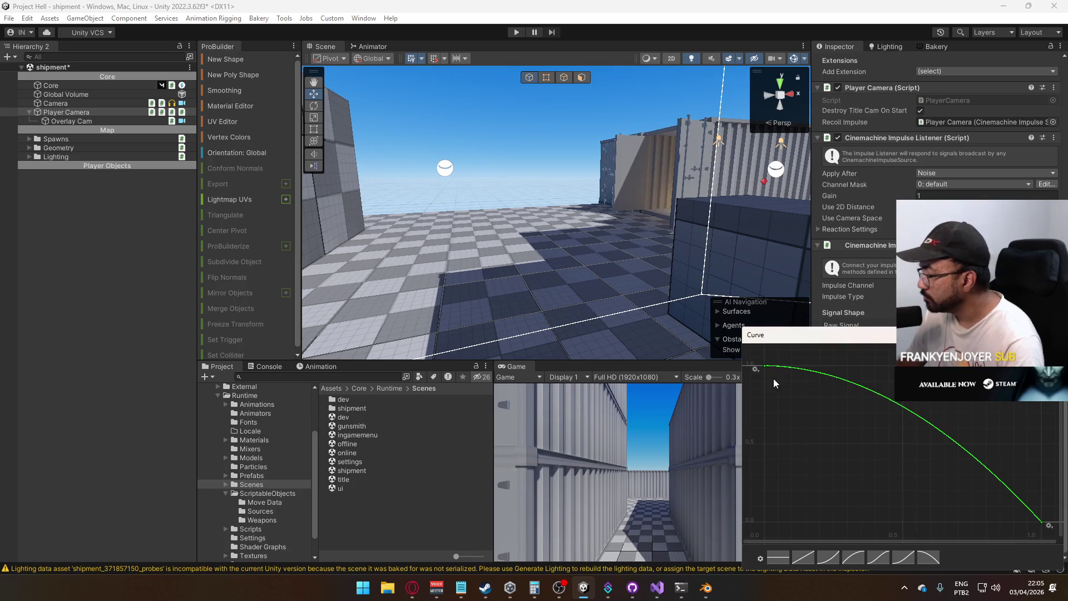
left_click(765, 366)
left_click(1041, 522)
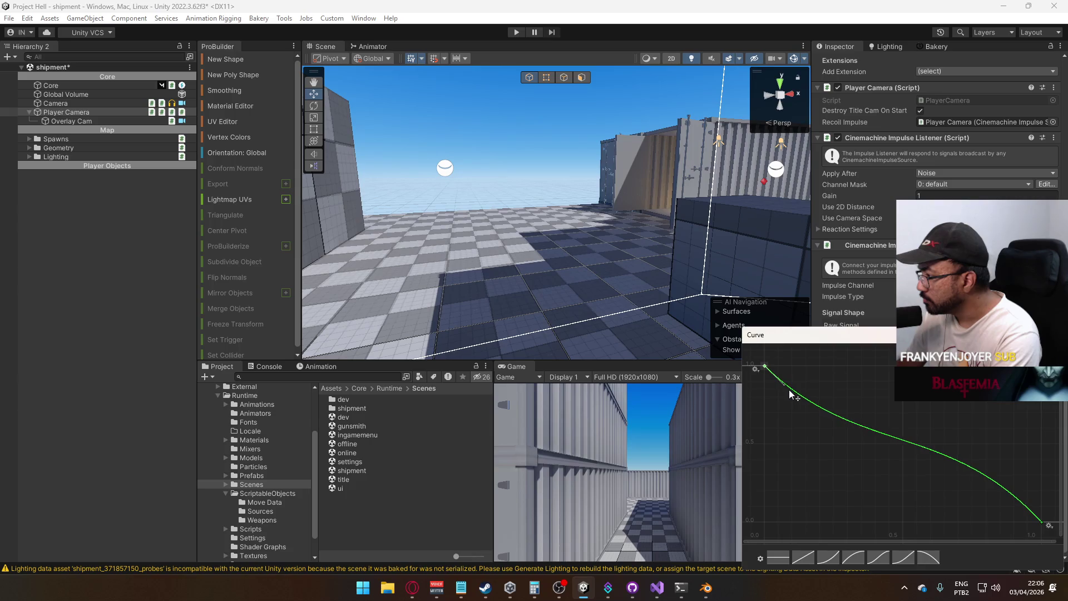
mouse_move(971, 469)
left_mouse_down()
mouse_move(1026, 515)
mouse_move(1005, 522)
left_mouse_up()
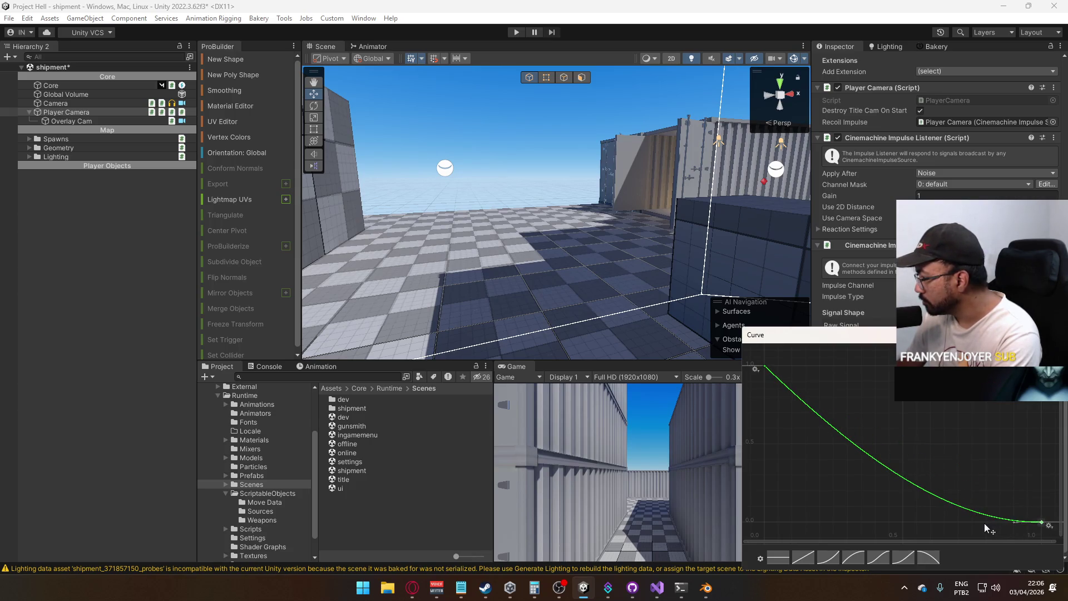
left_click(765, 366)
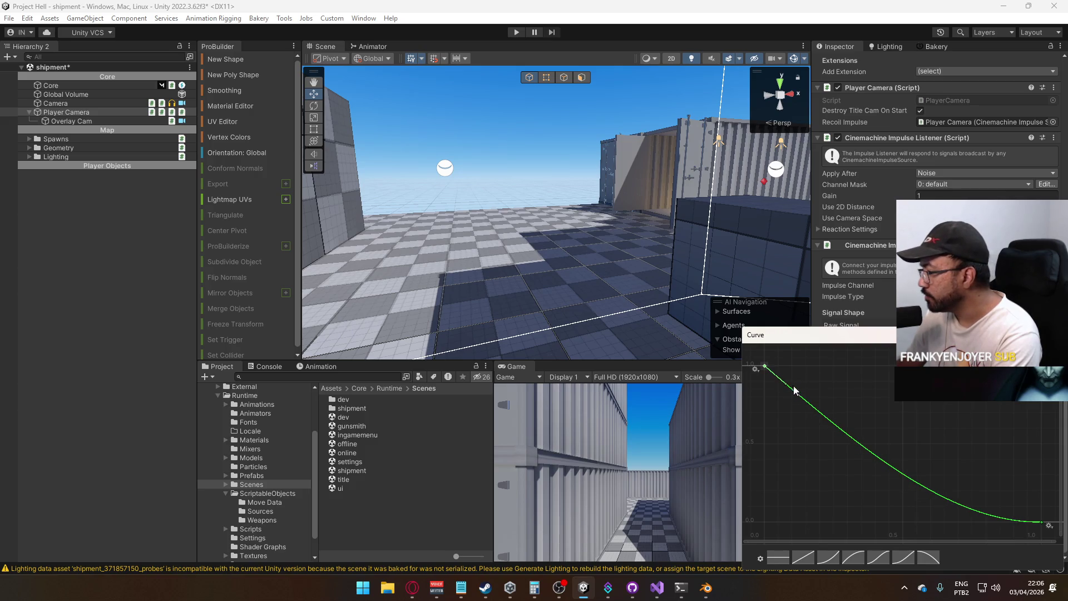
Open the title scene from the Scenes folder and start Play mode
left_click(262, 493)
left_click(268, 519)
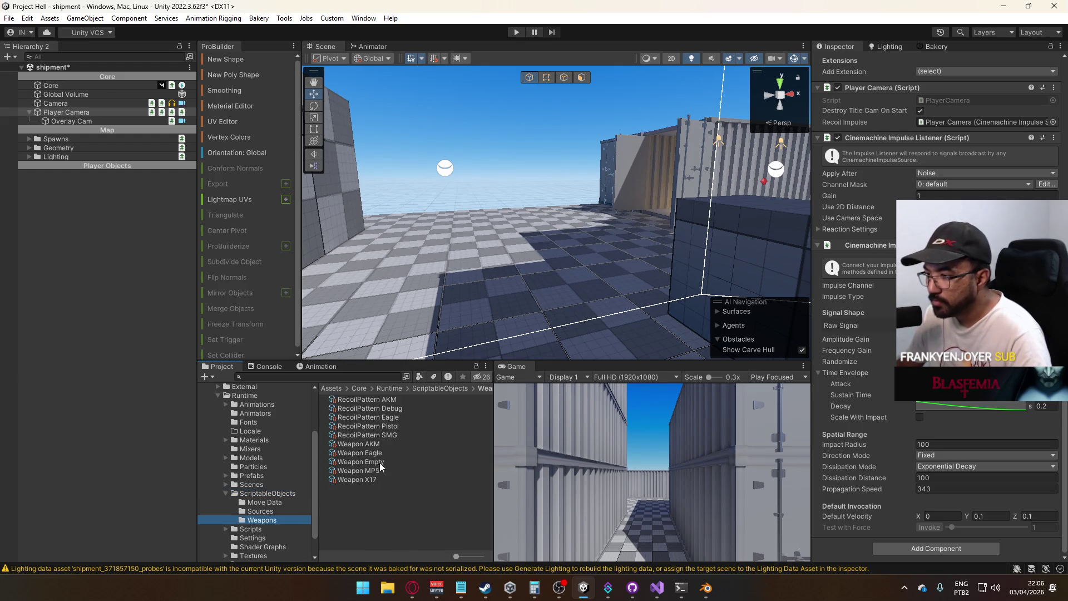
left_click(262, 484)
double_click(363, 479)
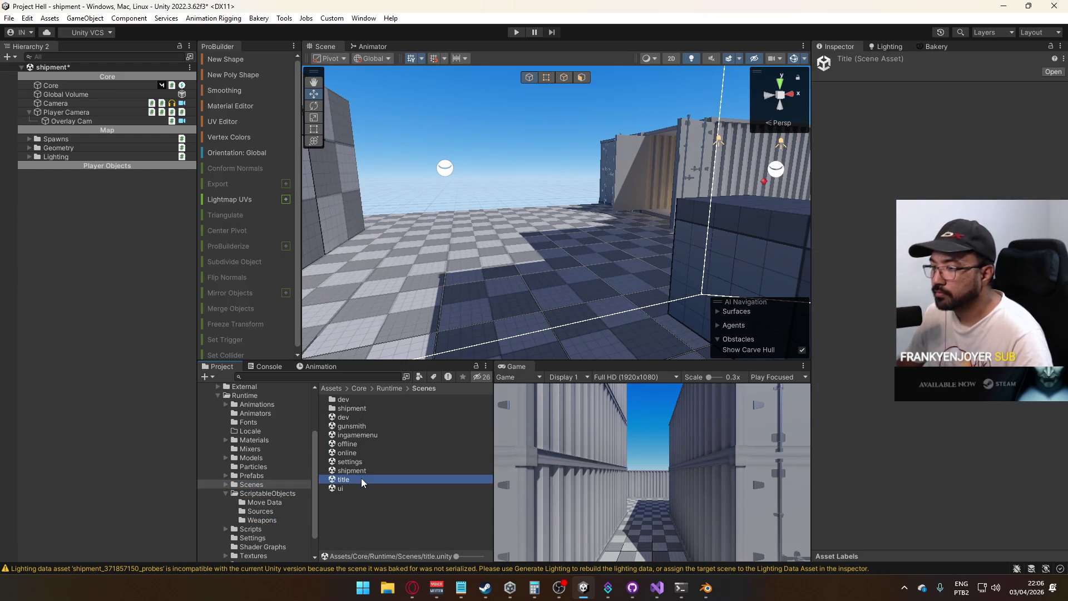
key("ctrl+p")
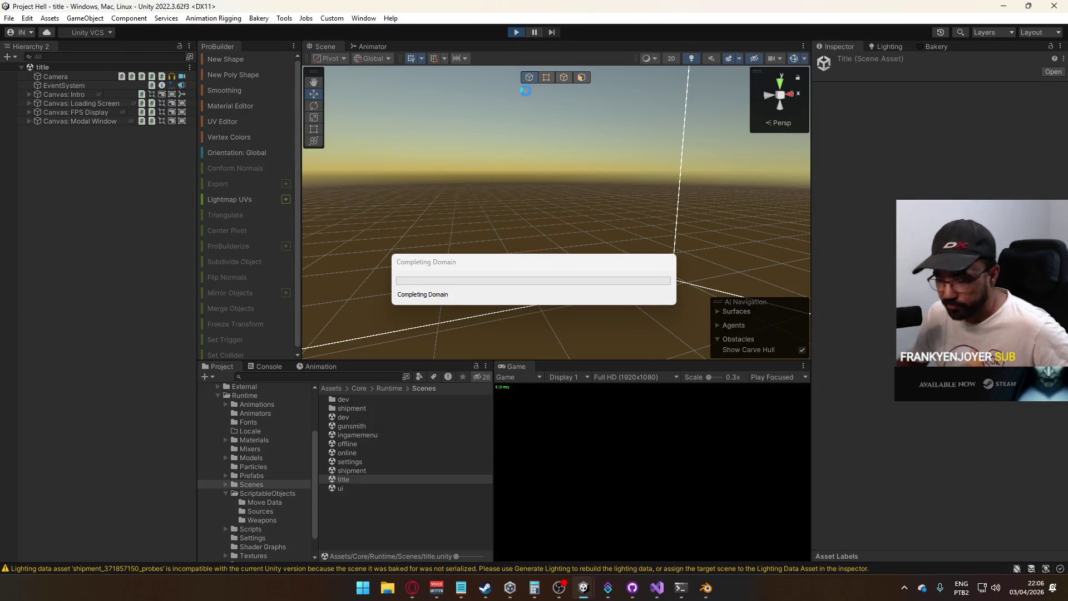
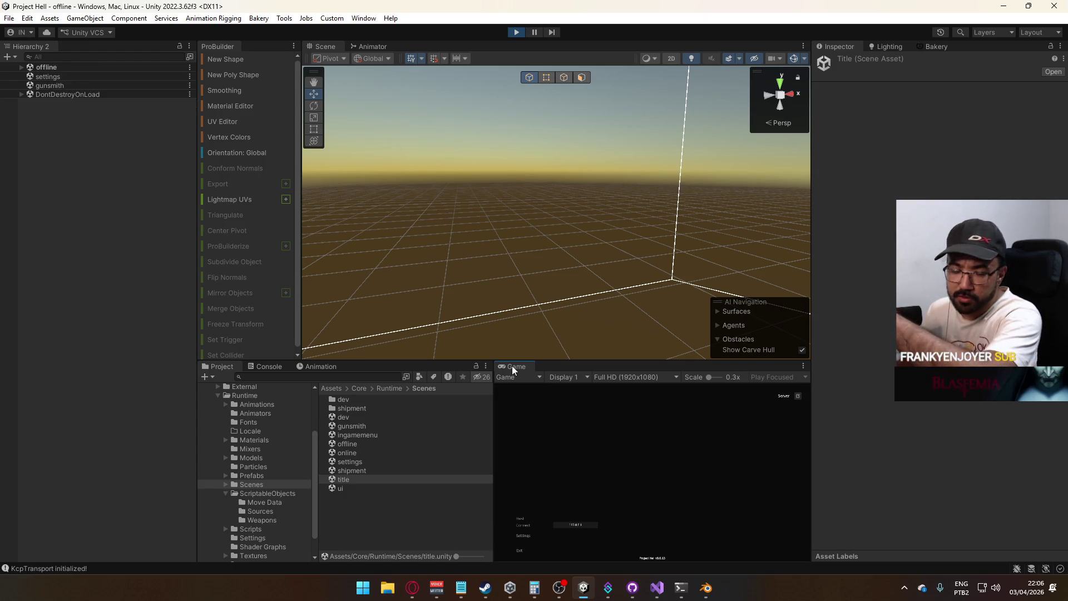
Maximize the Game view and host a match on the shipment map
right_click(512, 370)
left_click(543, 401)
left_click(182, 442)
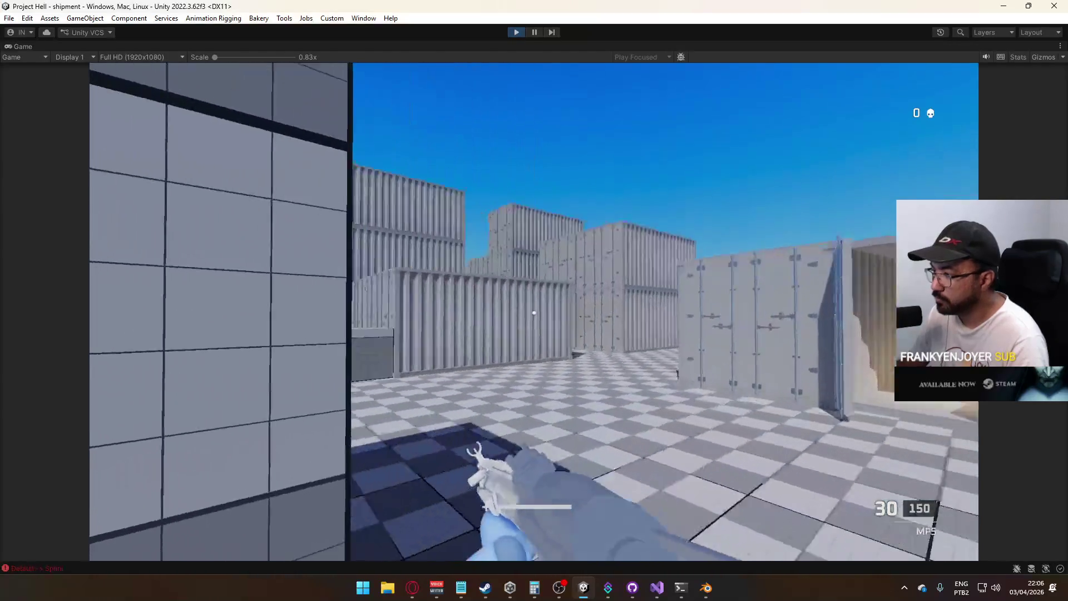
Fire the MP5 in bursts at the containers, then reload it
left_click(534, 313)
left_click(534, 312)
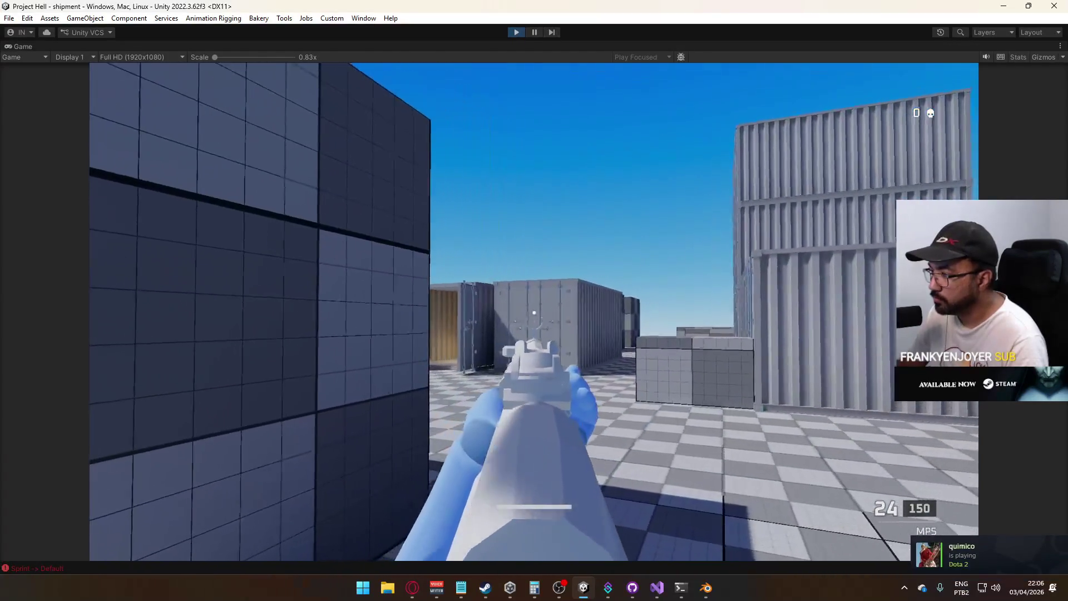
left_click(533, 313)
left_click(534, 312)
left_click(534, 312)
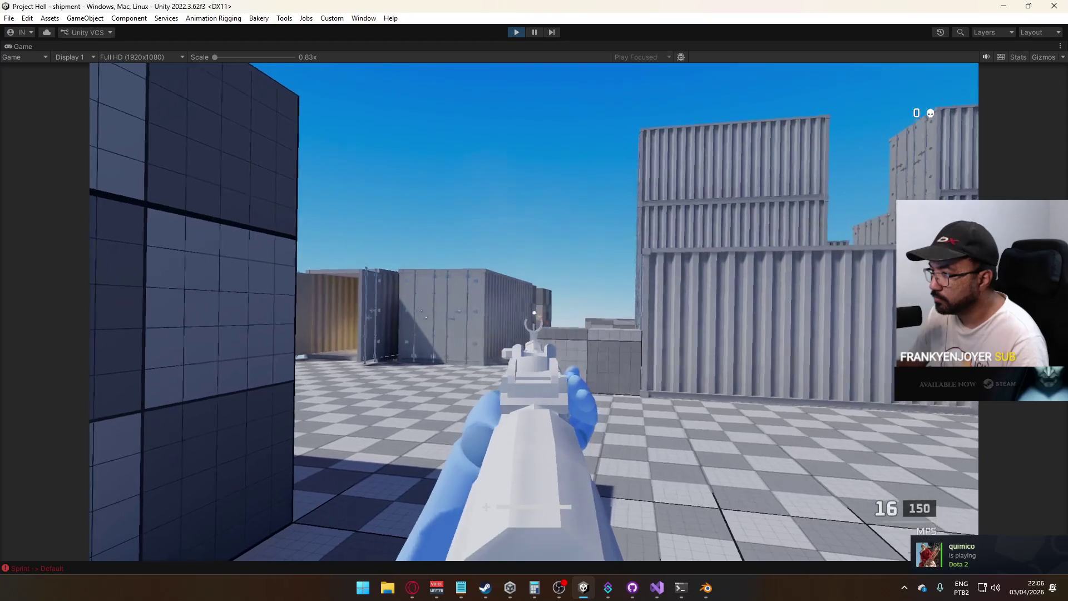
left_click(534, 312)
left_click(534, 312)
left_click(534, 312)
left_click(534, 313)
left_click(534, 313)
left_click(534, 312)
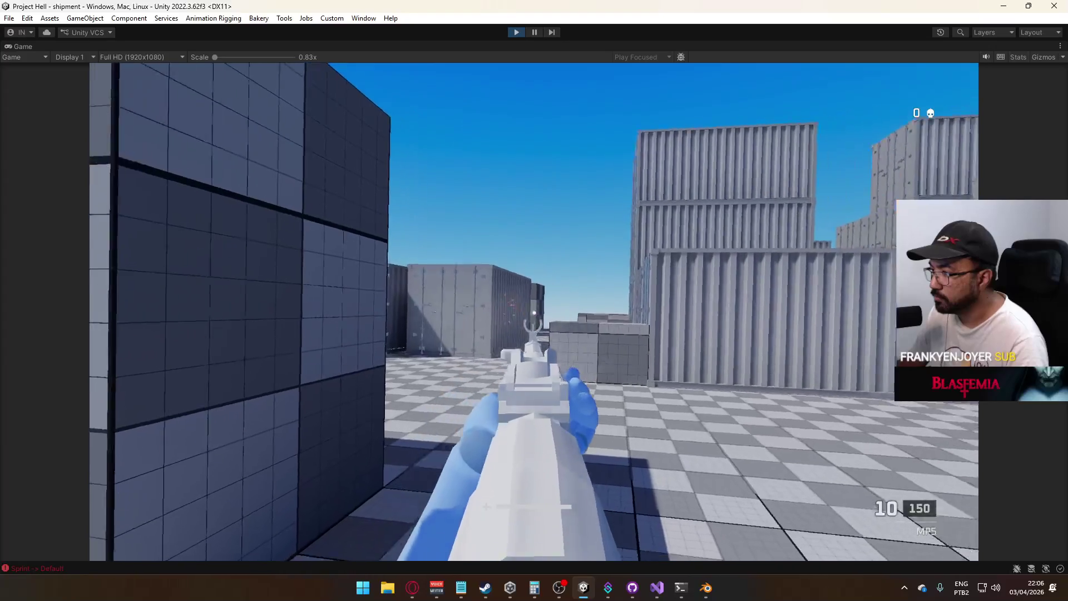
key("r")
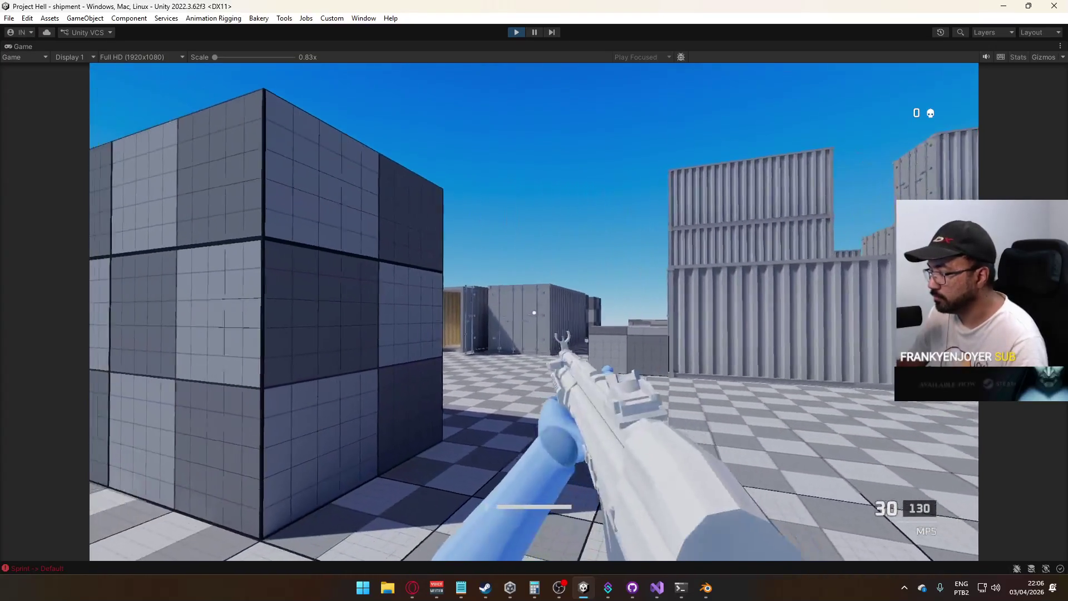
Switch to the X17 pistol, fire one shot, and release the game's input capture
key("2")
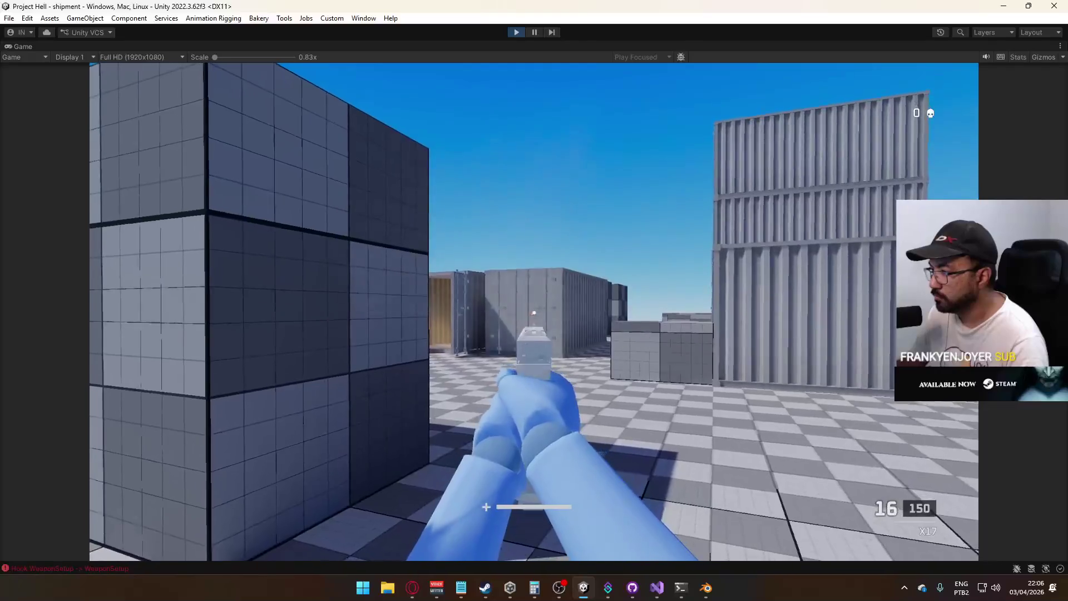
left_click(534, 312)
key("super")
key("Escape")
right_click(414, 44)
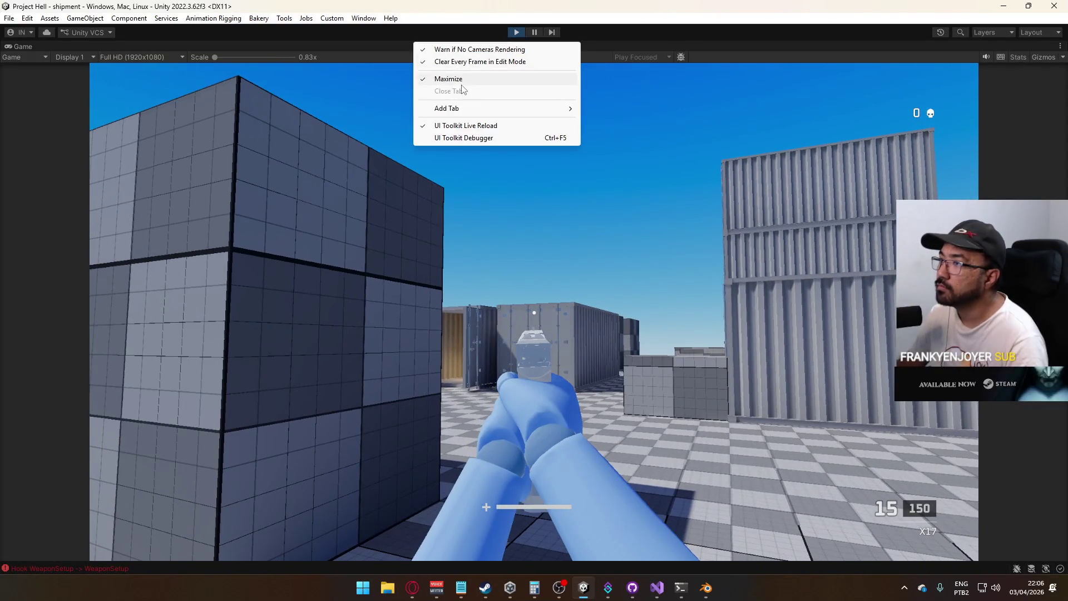
Restore the full editor and open the ScriptableObjects/Weapons folder
left_click(454, 79)
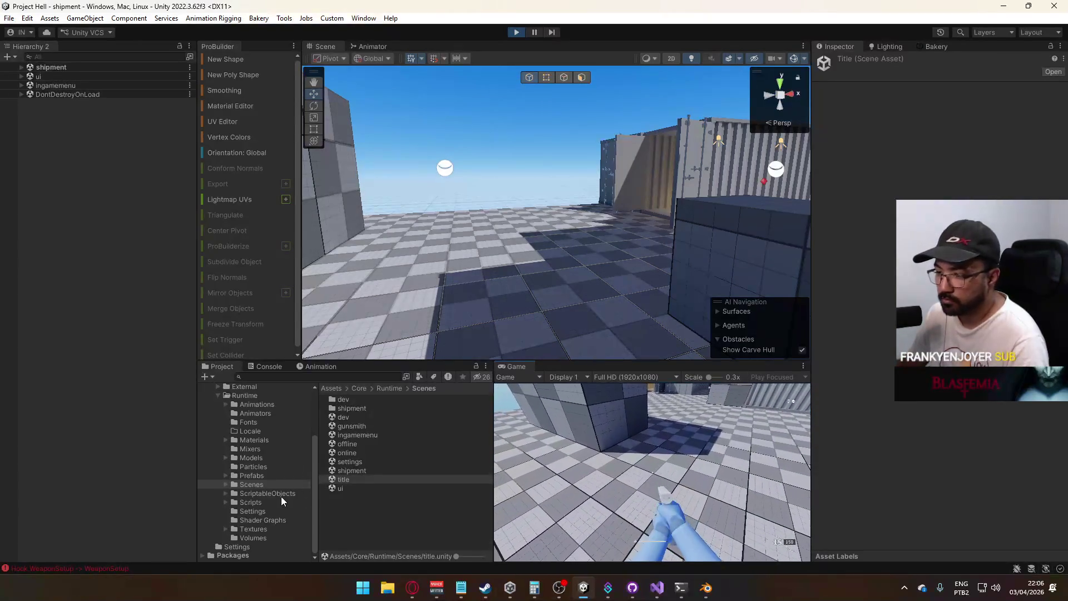
left_click(267, 493)
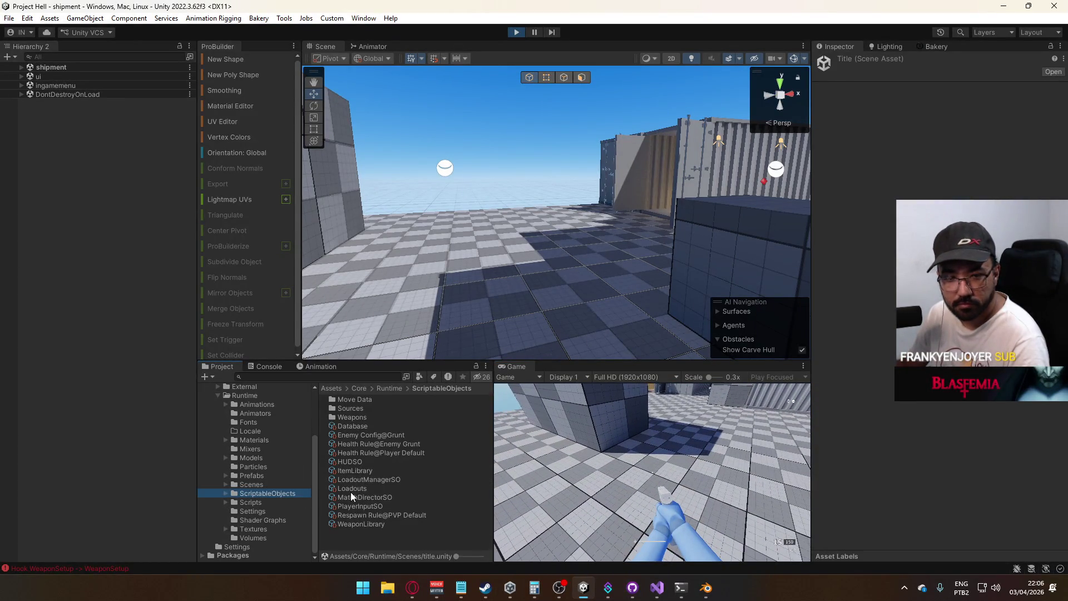
left_click(365, 418)
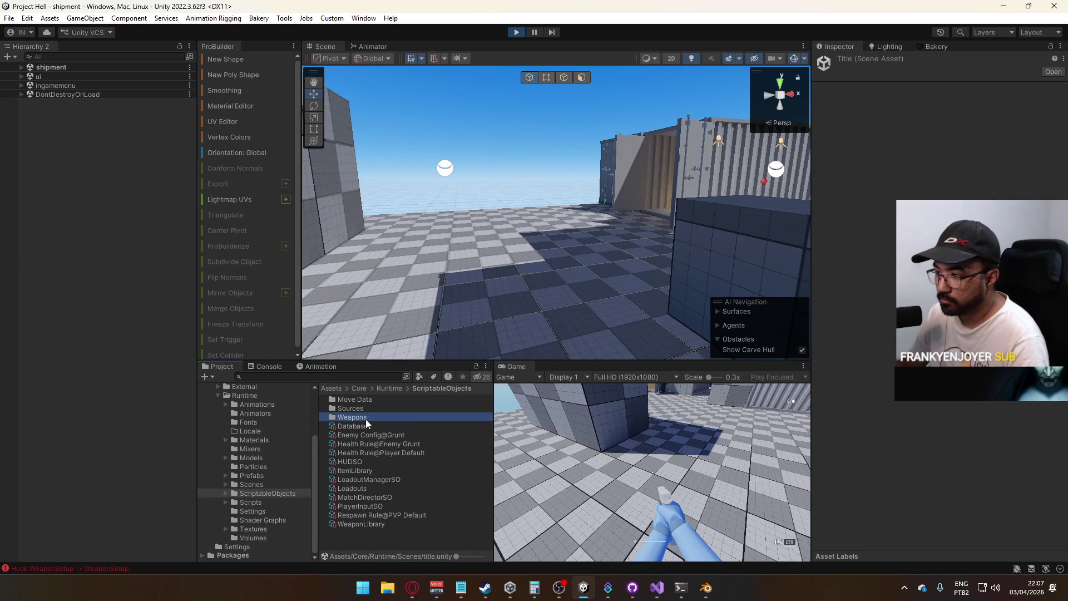
double_click(366, 418)
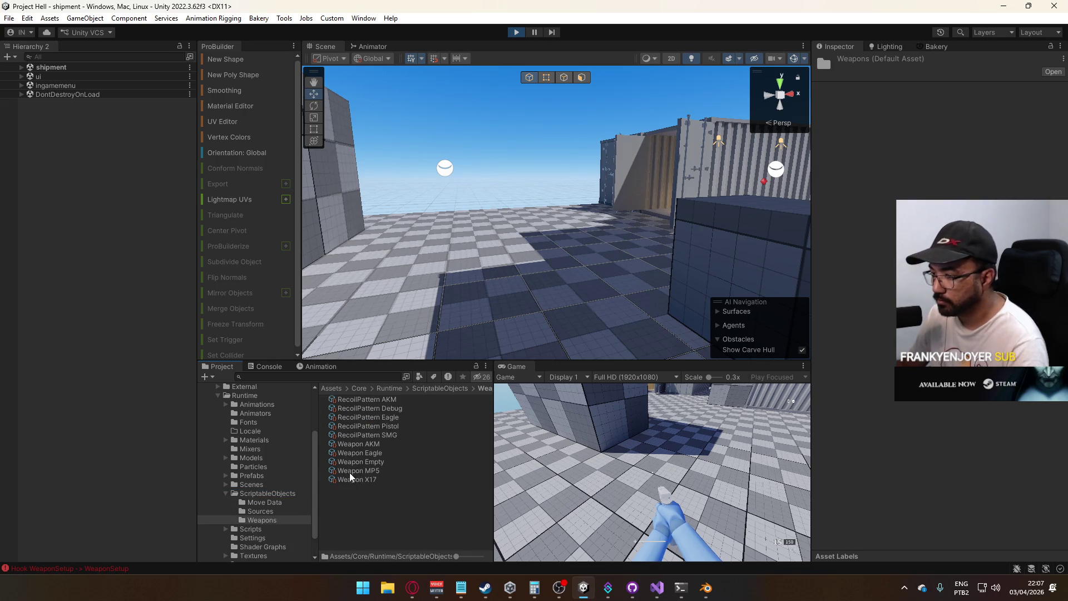
Review the Weapon X17 settings, select Weapon Eagle, and stop the match
left_click(351, 479)
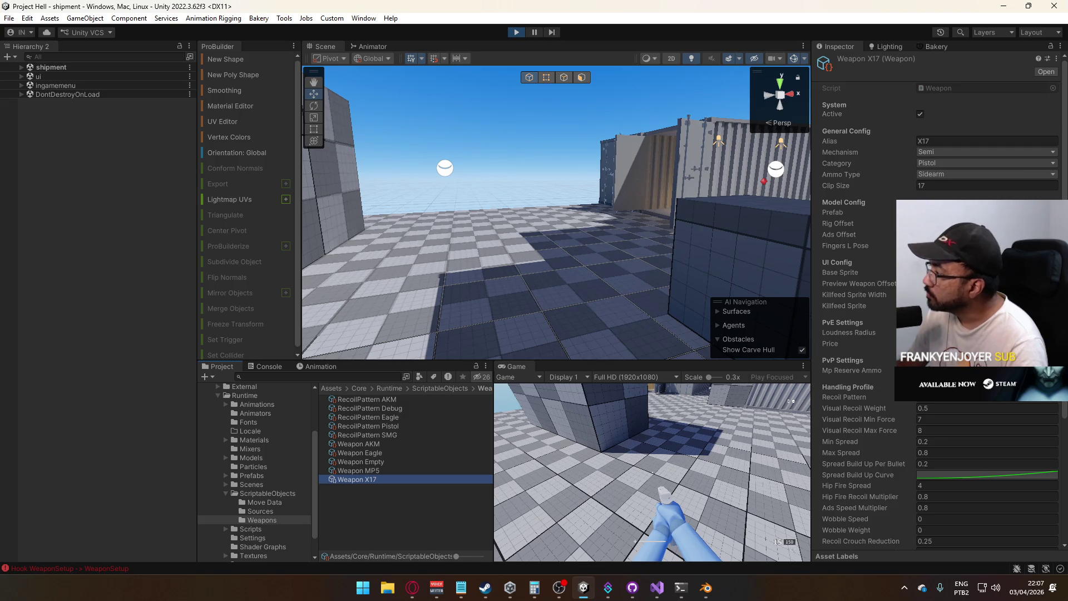
scroll(965, 405, "down", 3)
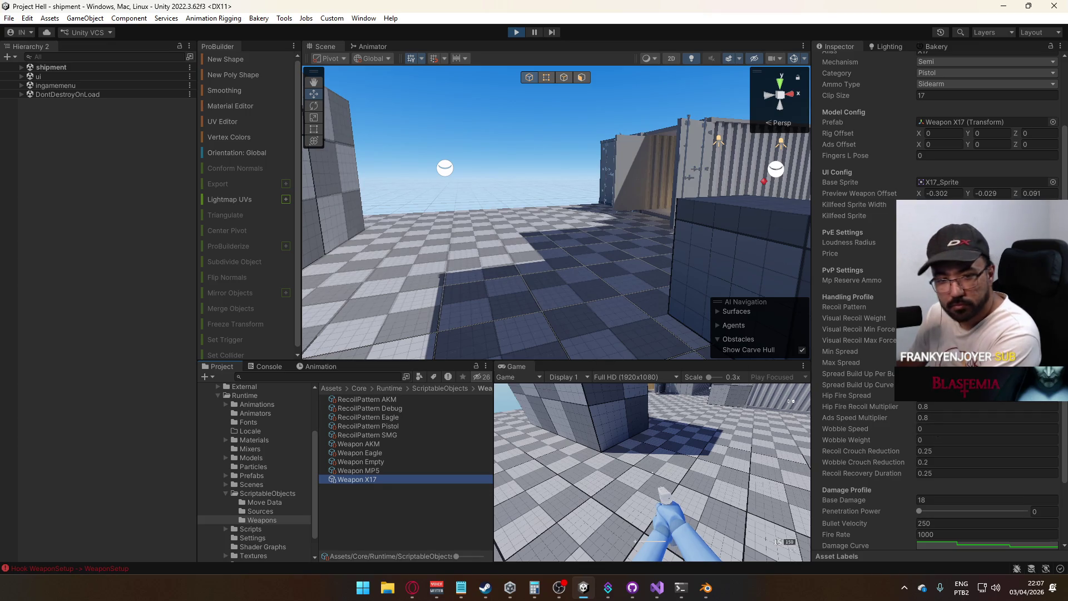
left_click(946, 329)
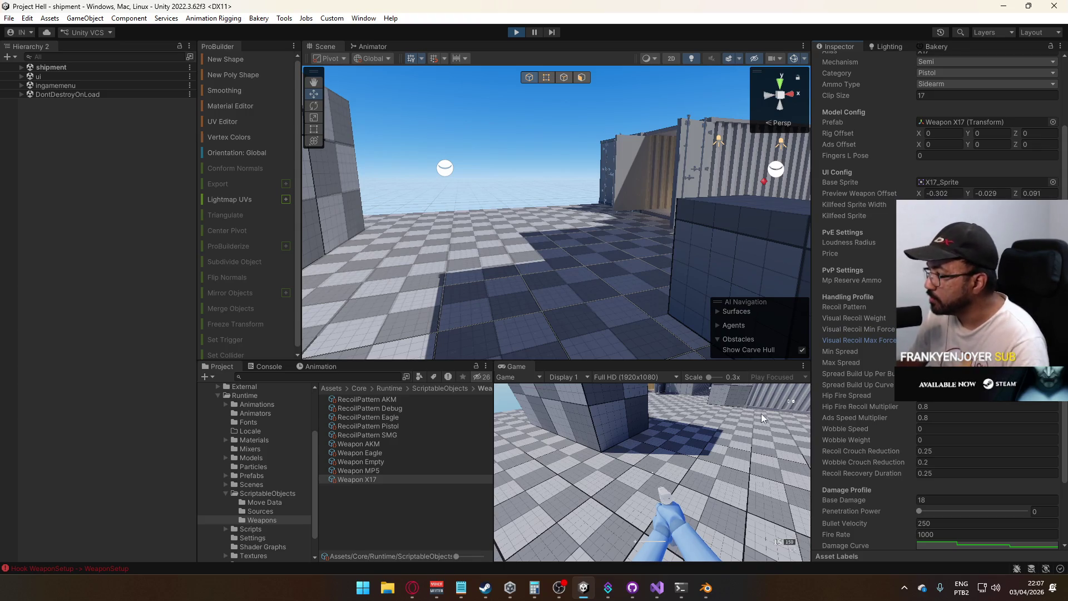
left_click(374, 454)
left_click(515, 33)
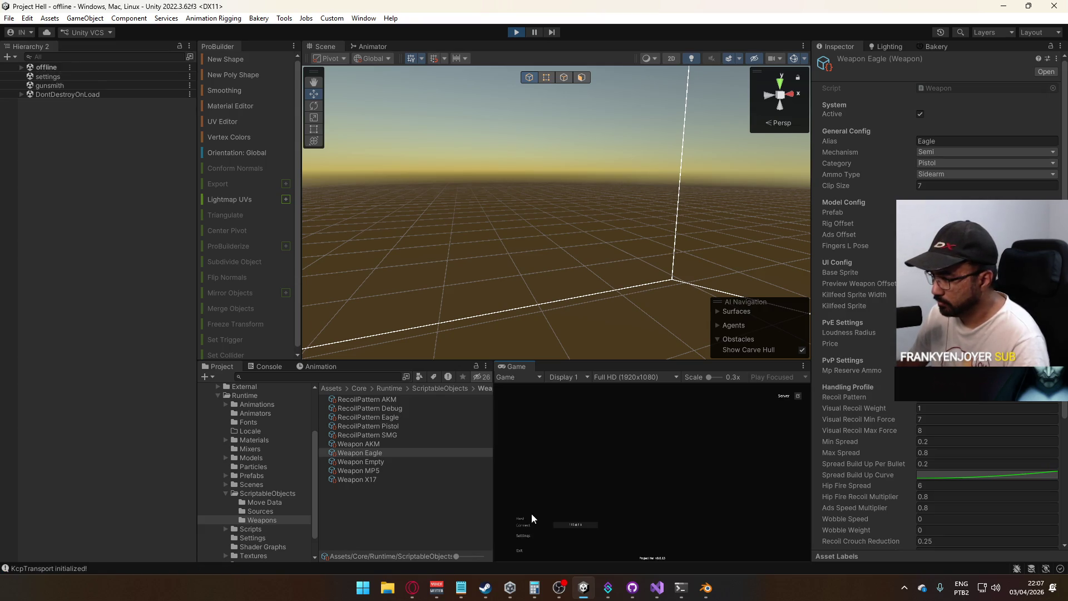
Host a new shipment match, pick the Eagle as sidearm and fire two shots
left_click(521, 518)
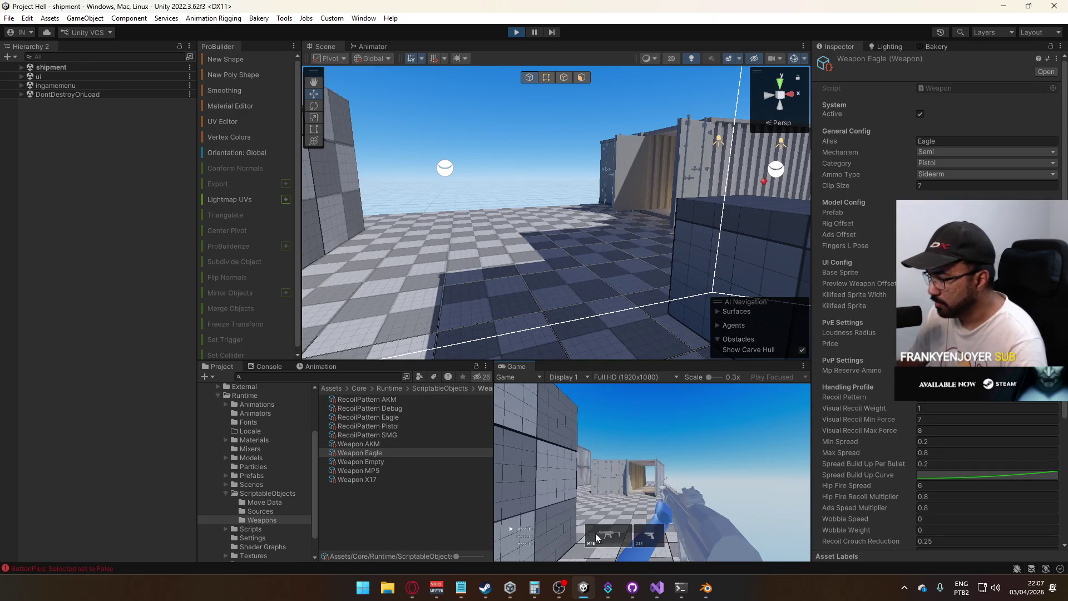
key("Tab")
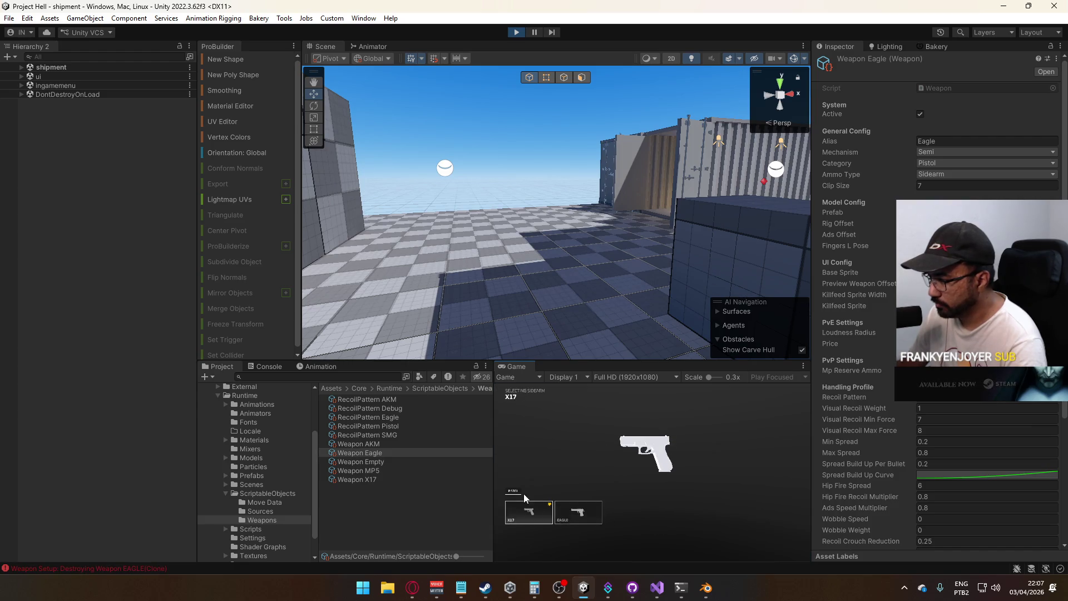
left_click(576, 506)
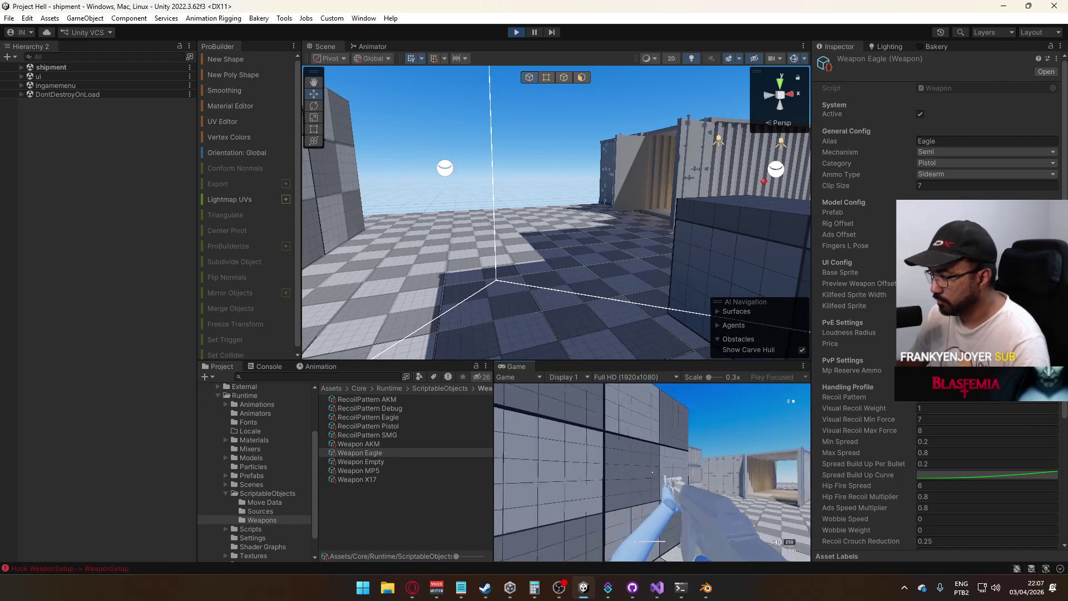
left_click(653, 472)
left_click(652, 472)
Switch the Unity editor to the Game layout
key("super")
left_click(957, 475)
scroll(956, 474, "down", 8)
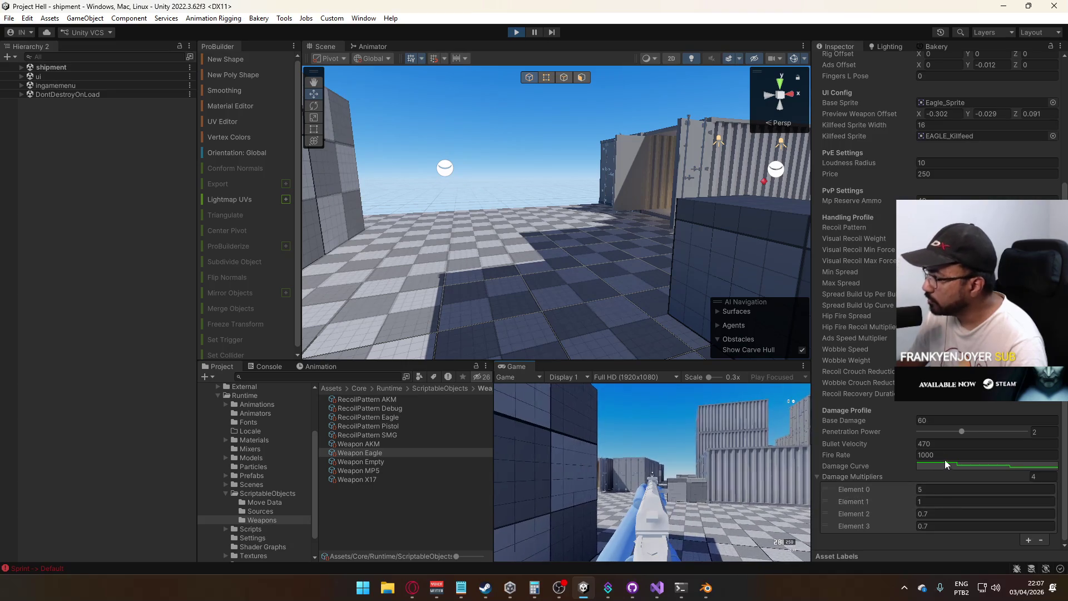
key("super")
key("super")
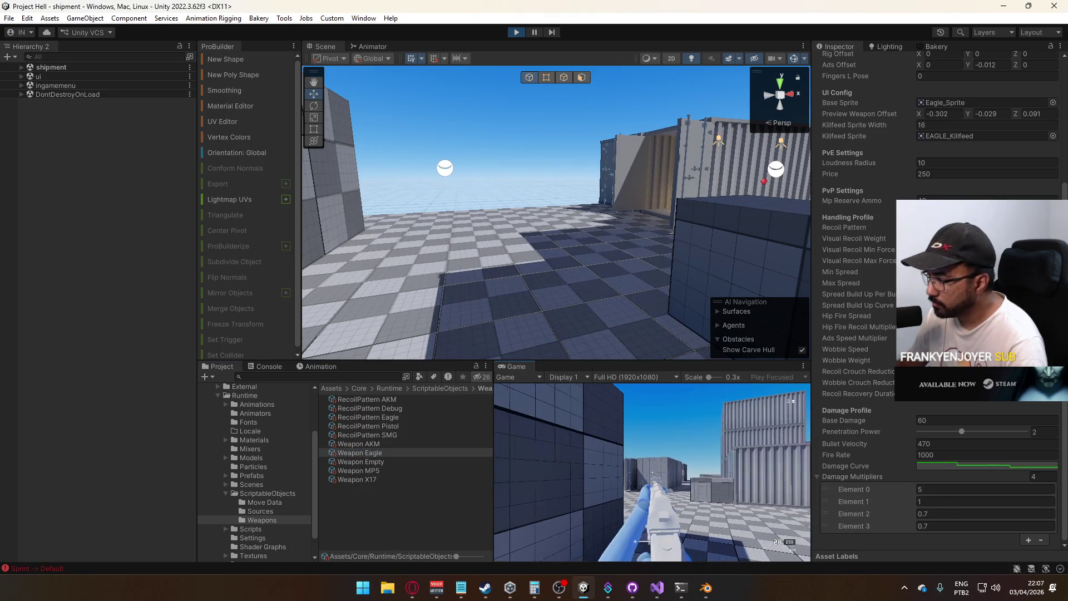
key("super")
key("super")
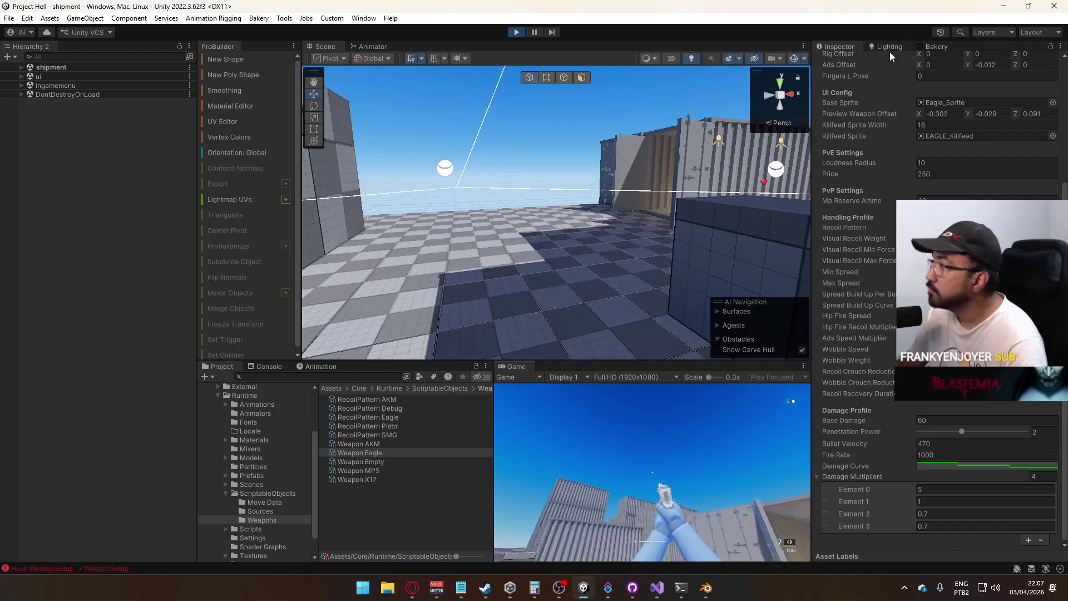
left_click(1047, 33)
left_click(1007, 65)
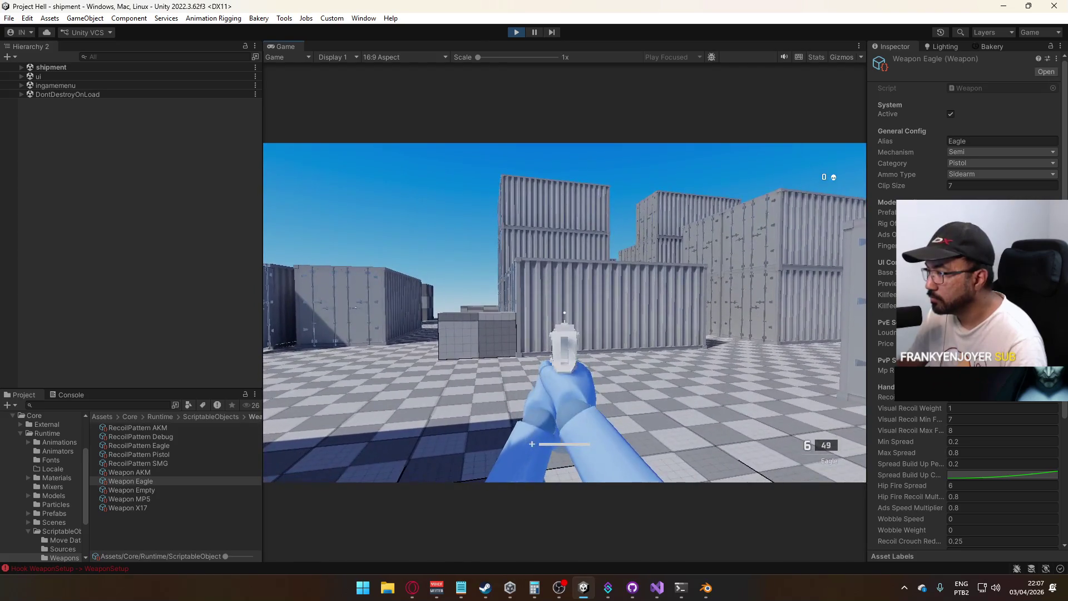
Empty the Eagle's magazine at the wall and reload it
key("super")
key("super")
scroll(962, 278, "down", 5)
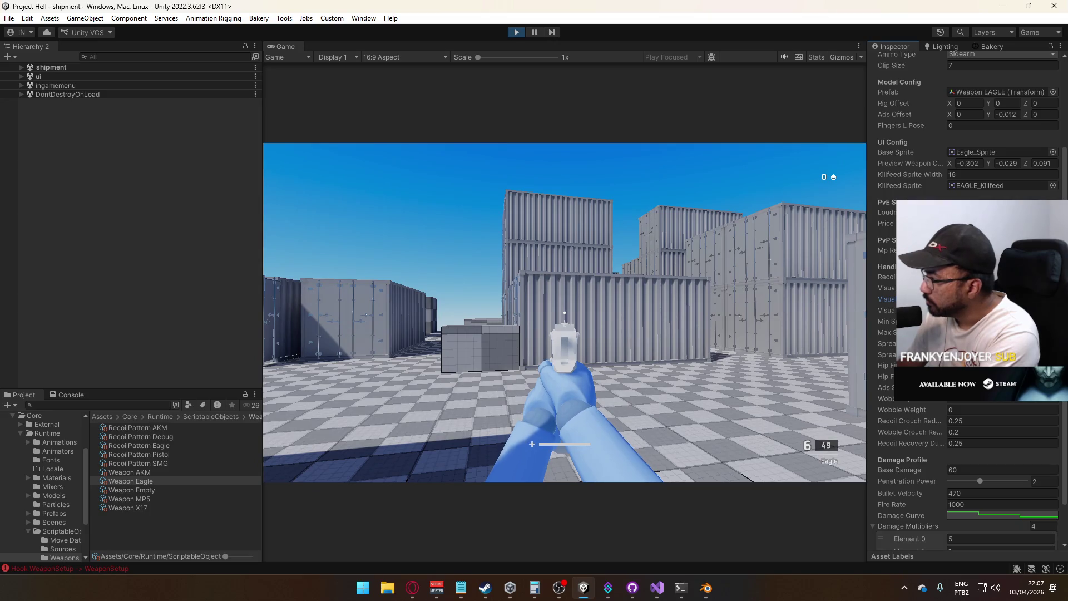
left_click(565, 312)
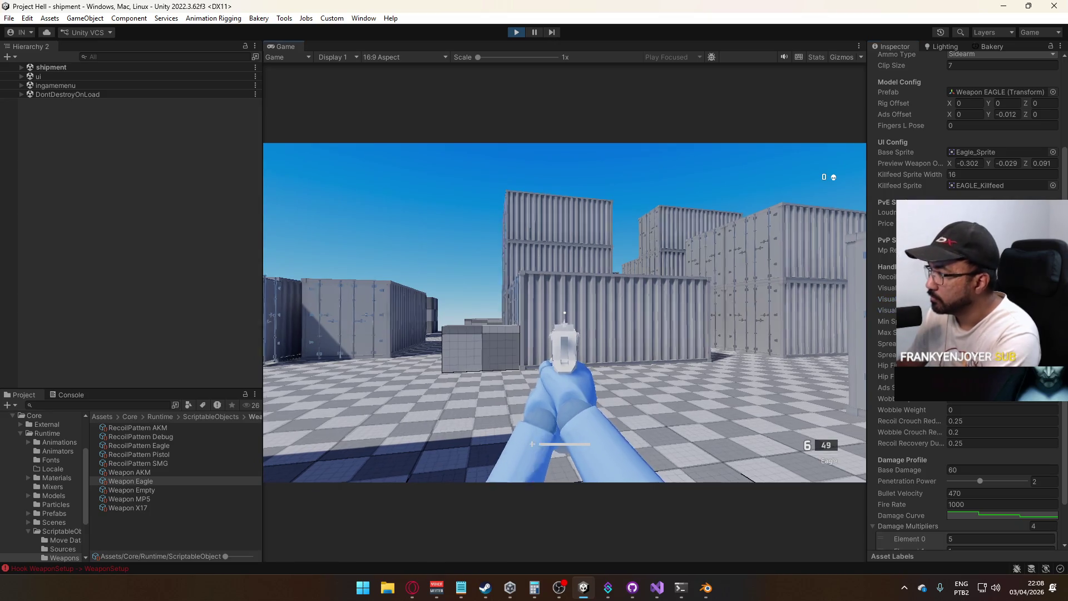
left_click(565, 313)
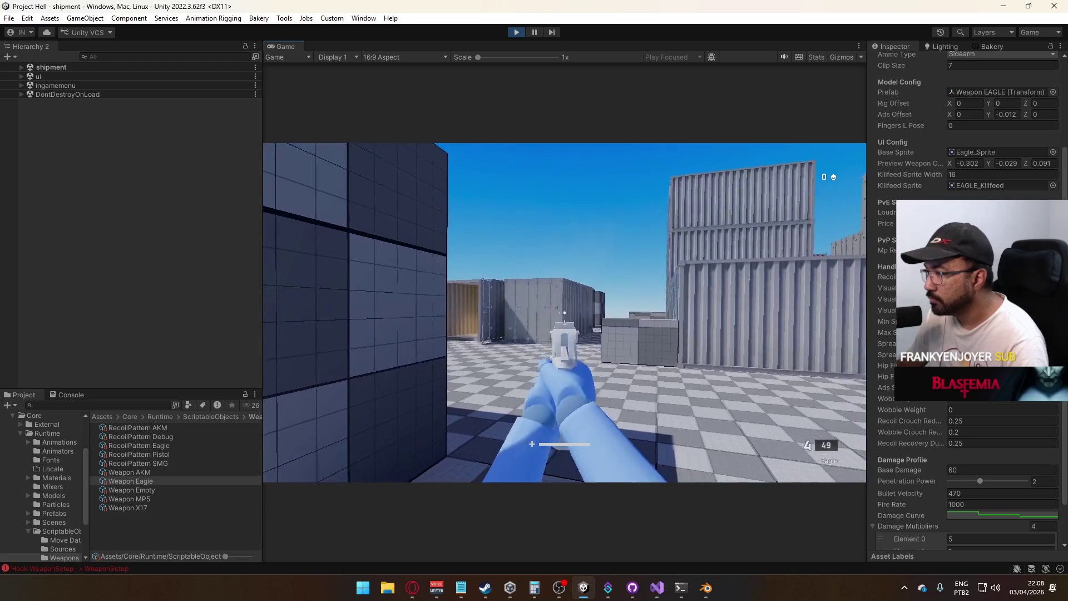
left_click(564, 313)
left_click(565, 312)
left_click(565, 312)
left_click(565, 312)
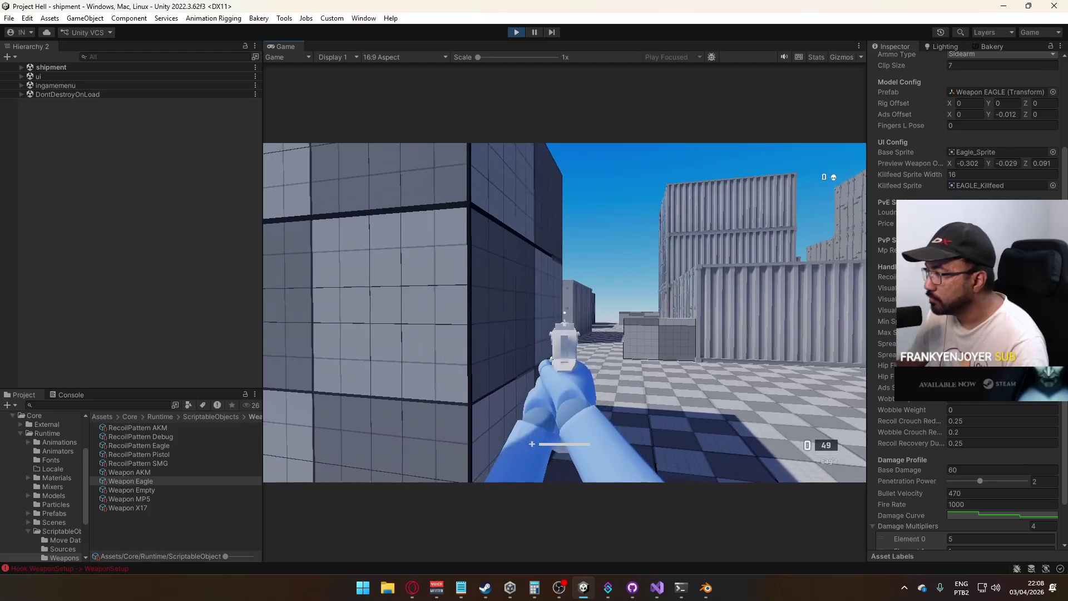
key("r")
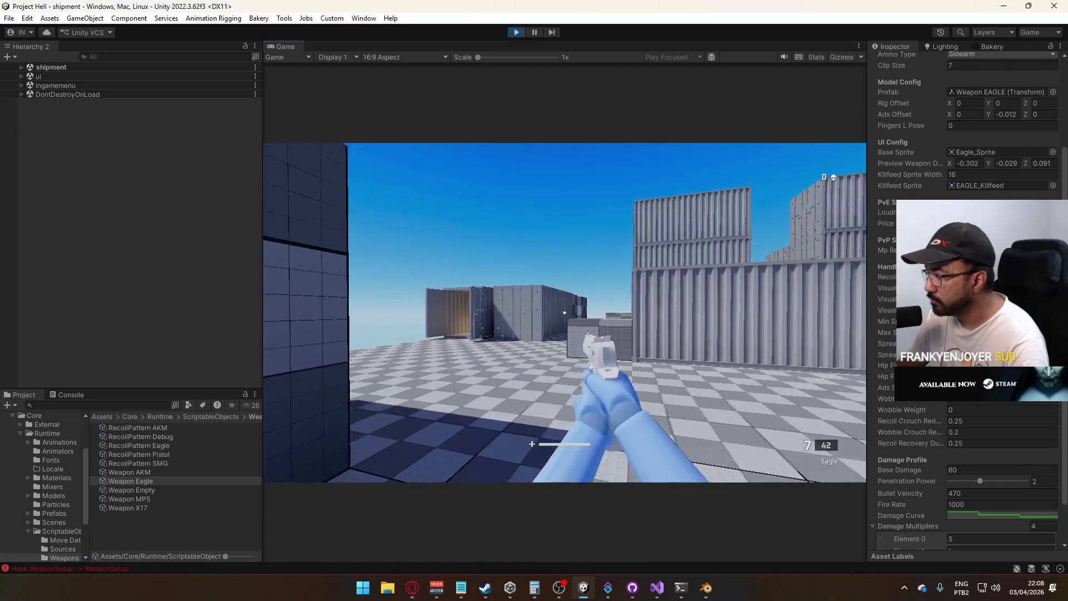
Fire the Eagle's rounds in quick succession and reload again
left_click(565, 313)
left_click(564, 312)
left_click(564, 312)
left_click(565, 313)
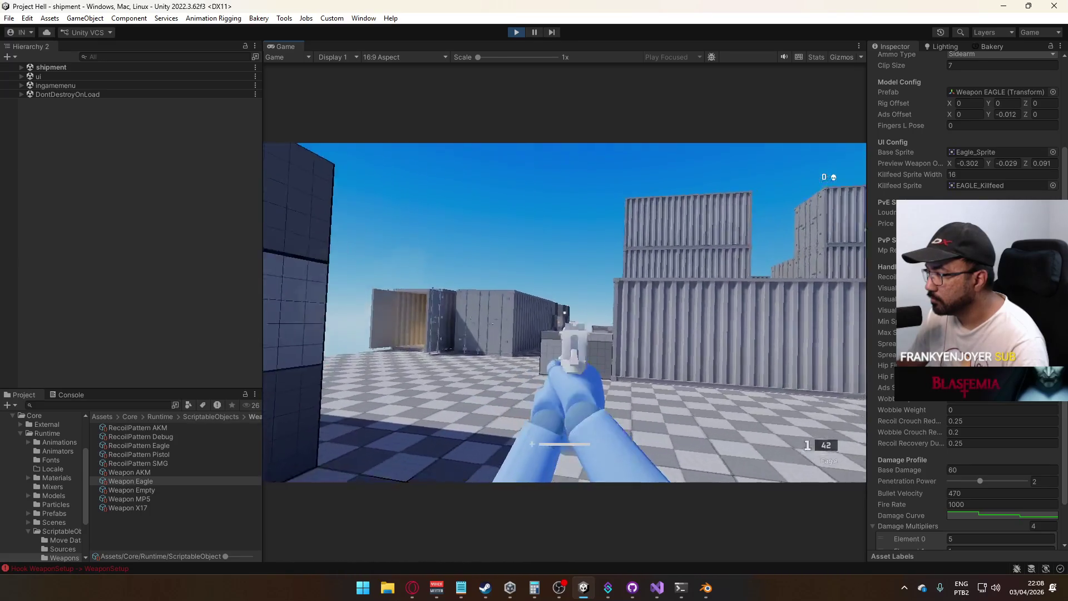
left_click(565, 313)
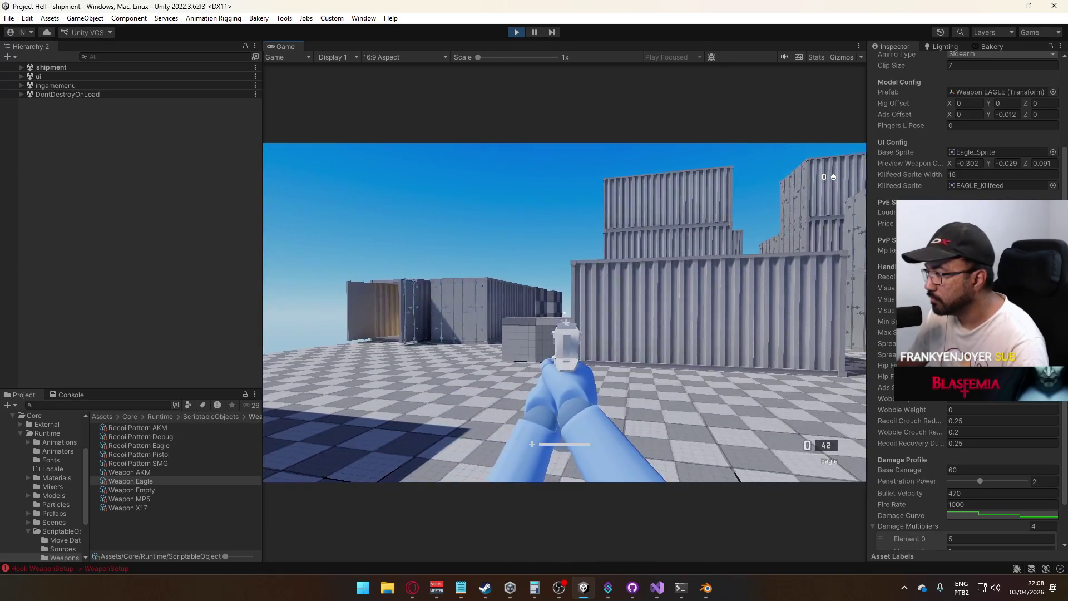
key("r")
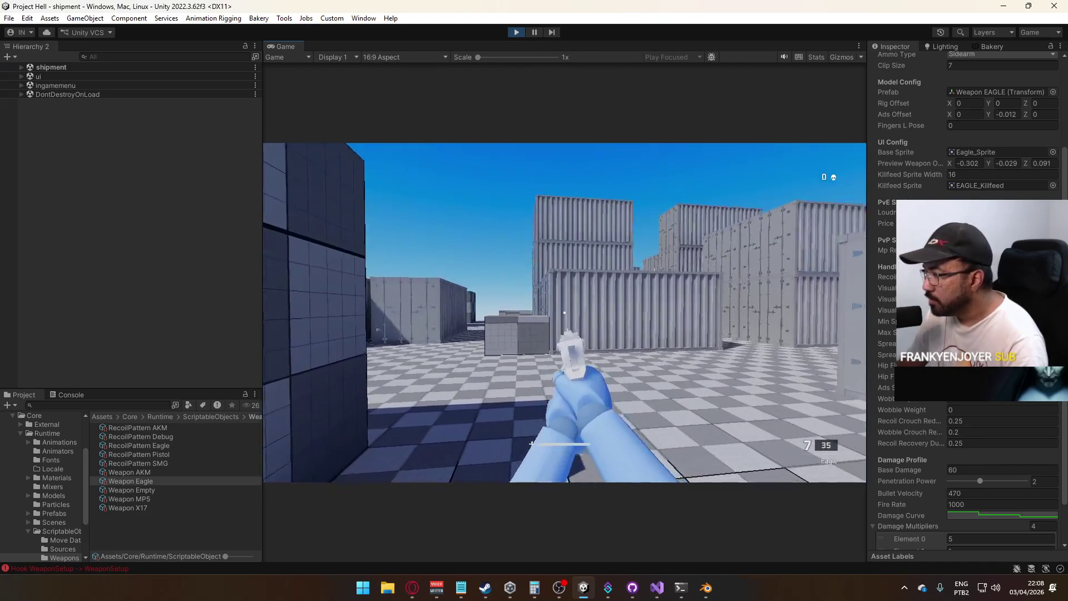
Fire a few more test shots, then exit the game and stop play mode
left_click(565, 312)
left_click(564, 313)
left_click(565, 312)
left_click(565, 312)
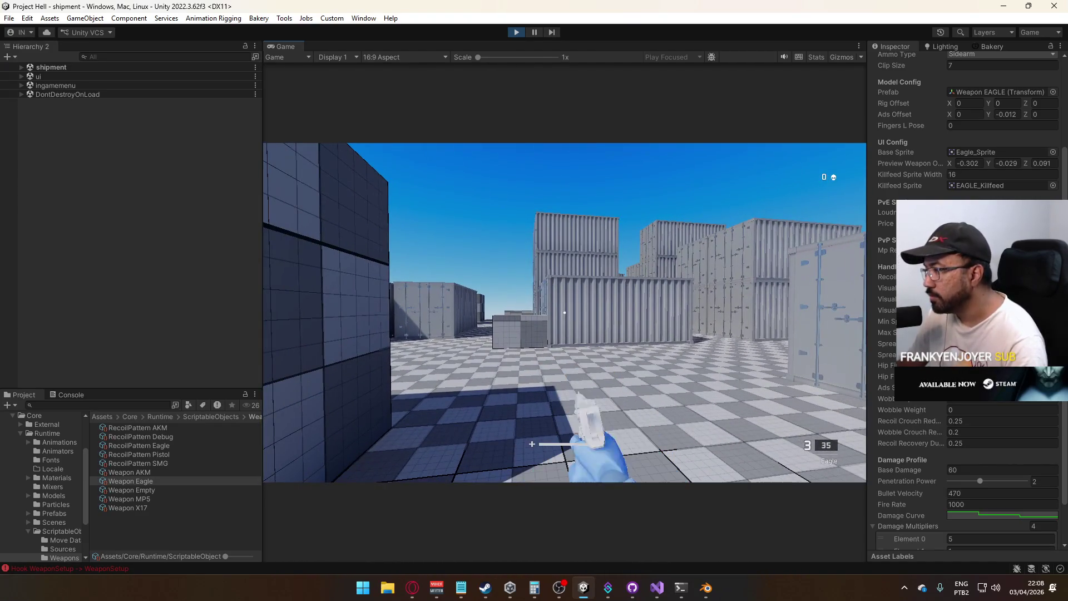
key("super")
key("Escape")
left_click(516, 31)
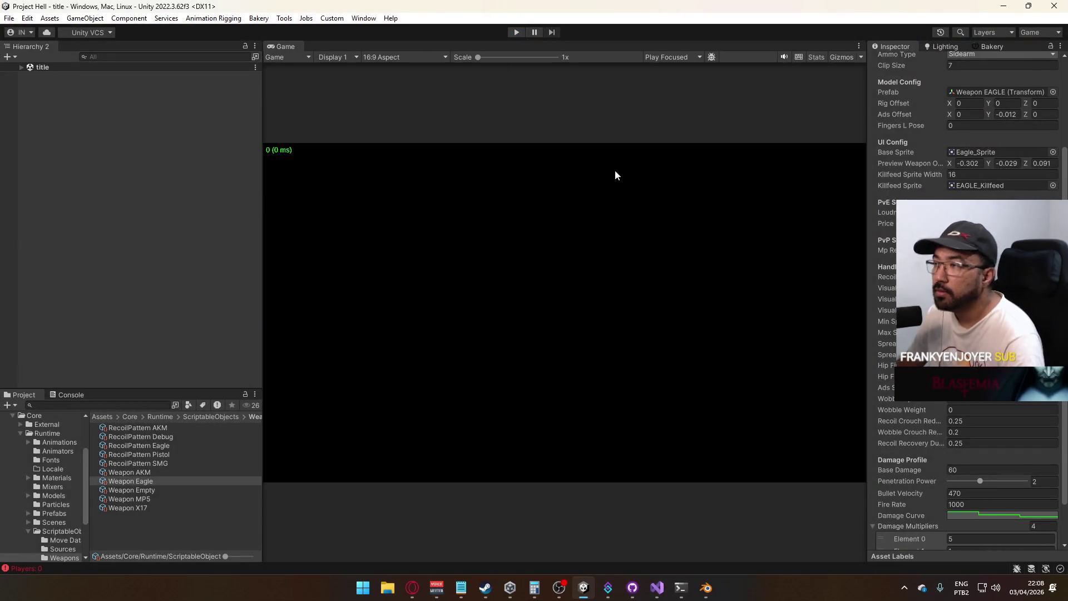
Switch to the Custom layout and tidy the Project folder tree, opening Prefabs and Core
left_click(1031, 33)
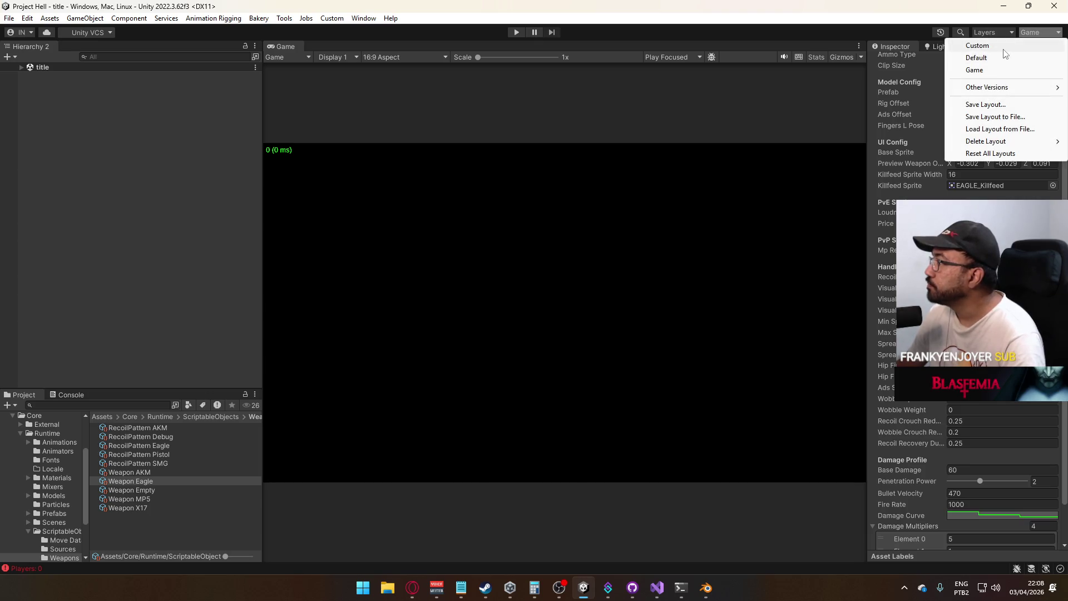
left_click(981, 49)
left_click(275, 333)
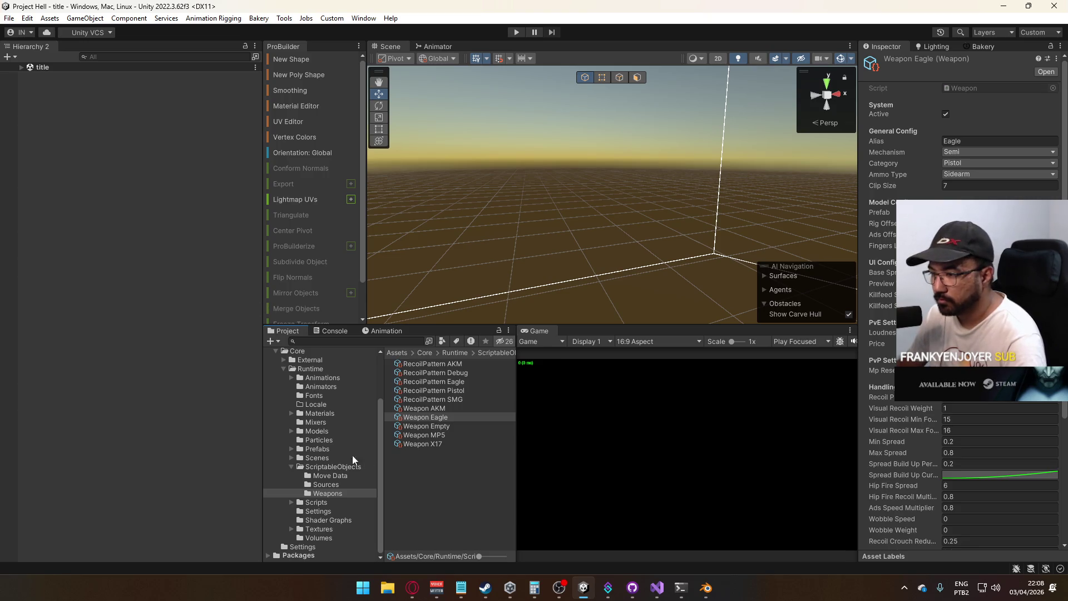
left_click(291, 467)
left_click(316, 476)
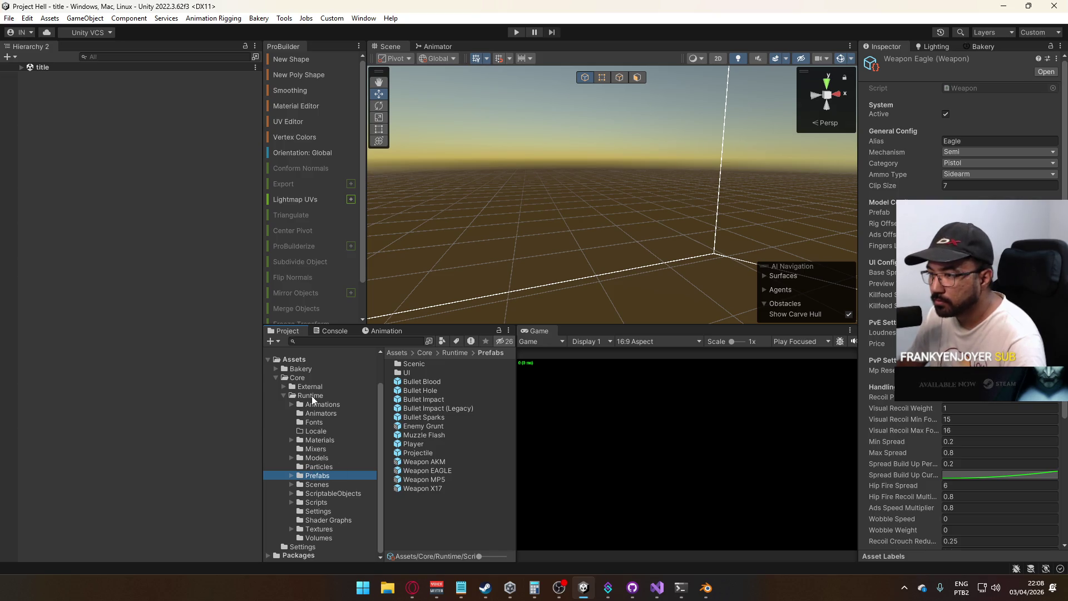
left_click(283, 396)
left_click(303, 414)
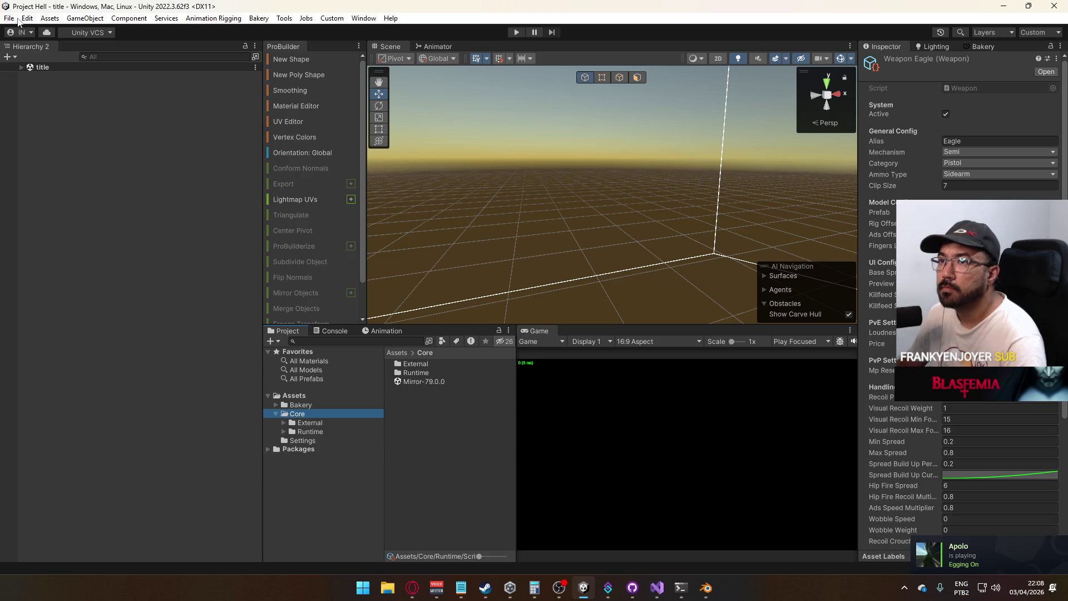
Open Build Settings, close the Project Settings window, and start Build And Run
left_click(9, 18)
left_click(60, 160)
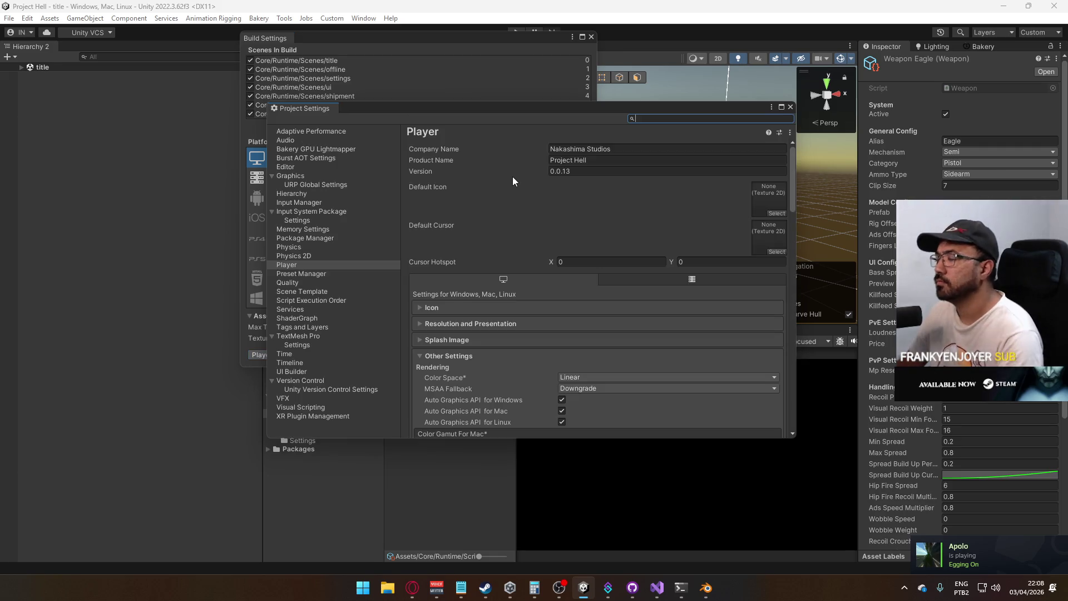
left_click(790, 107)
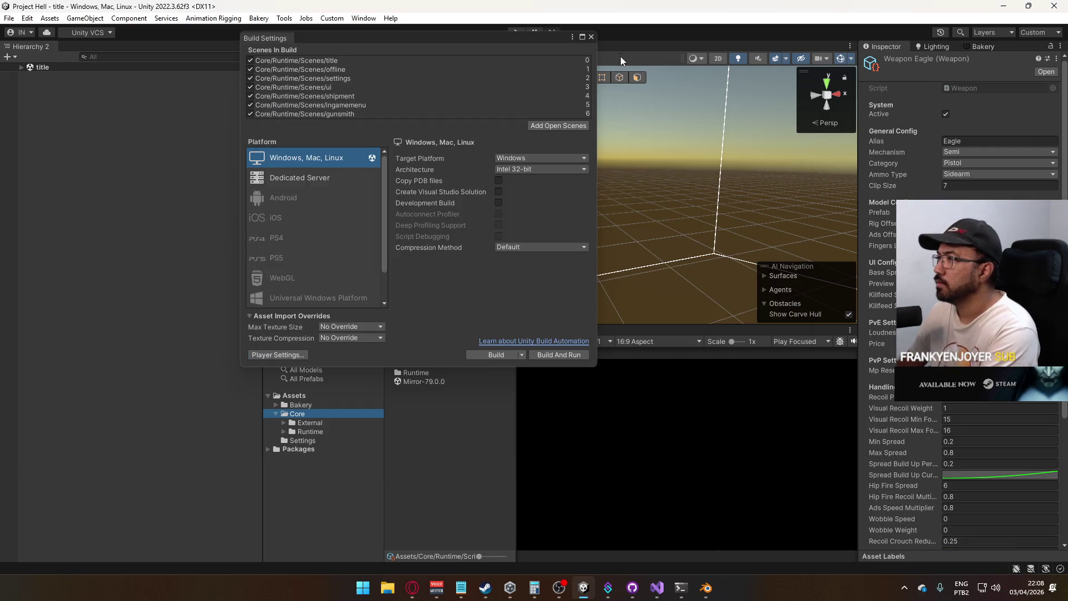
left_click(590, 37)
left_click(9, 18)
left_click(62, 167)
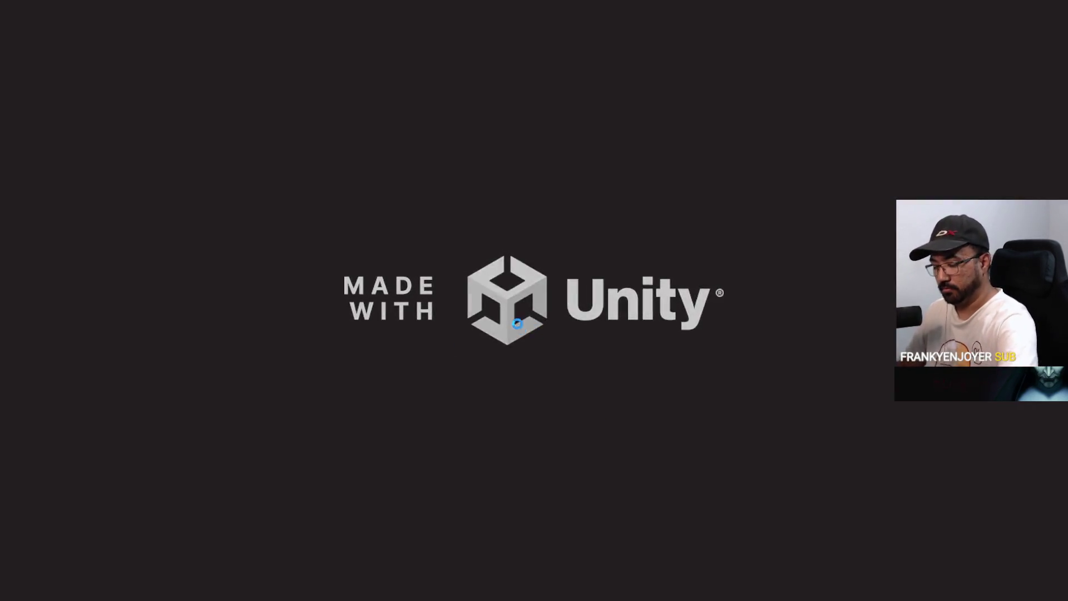
Leave the launched Windows build and return to the Unity editor
key("alt+Tab")
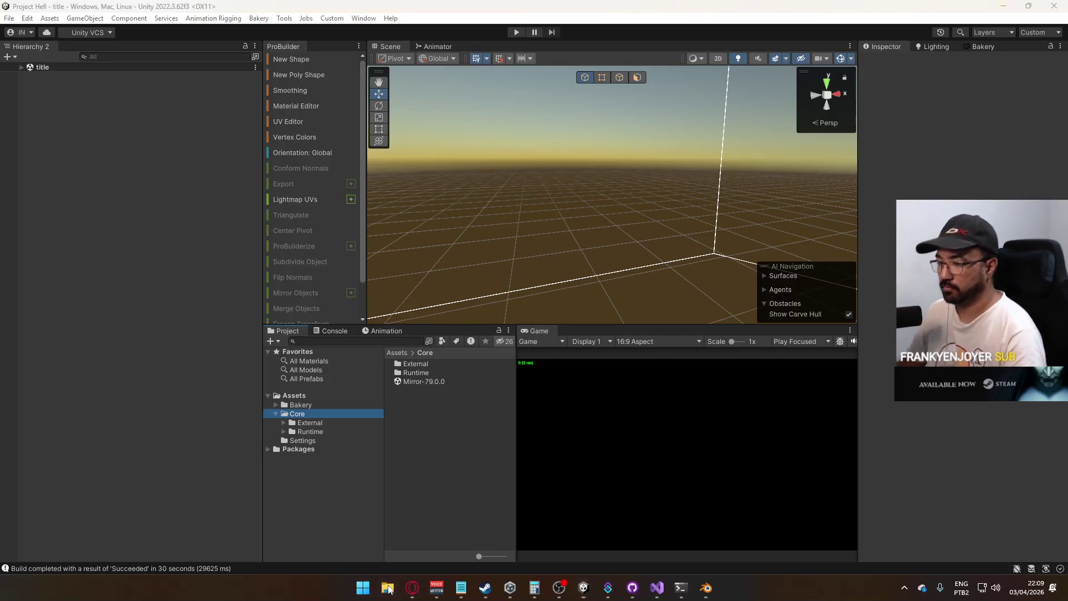
Compress F:\Builds\Project Hell into Project Hell.rar with WinRAR
left_click(388, 588)
double_click(339, 293)
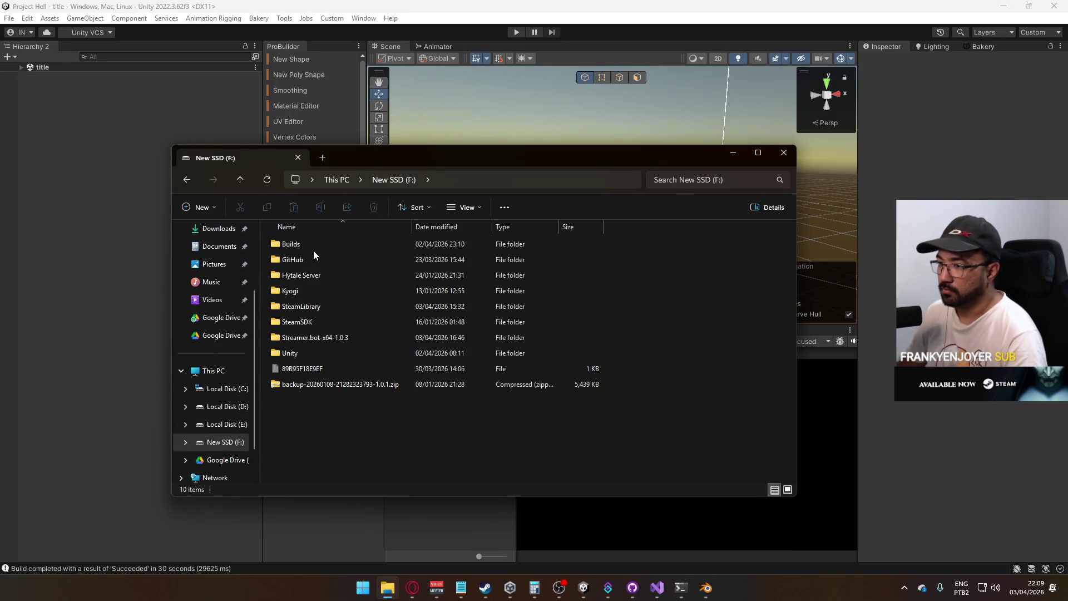
double_click(311, 242)
right_click(317, 261)
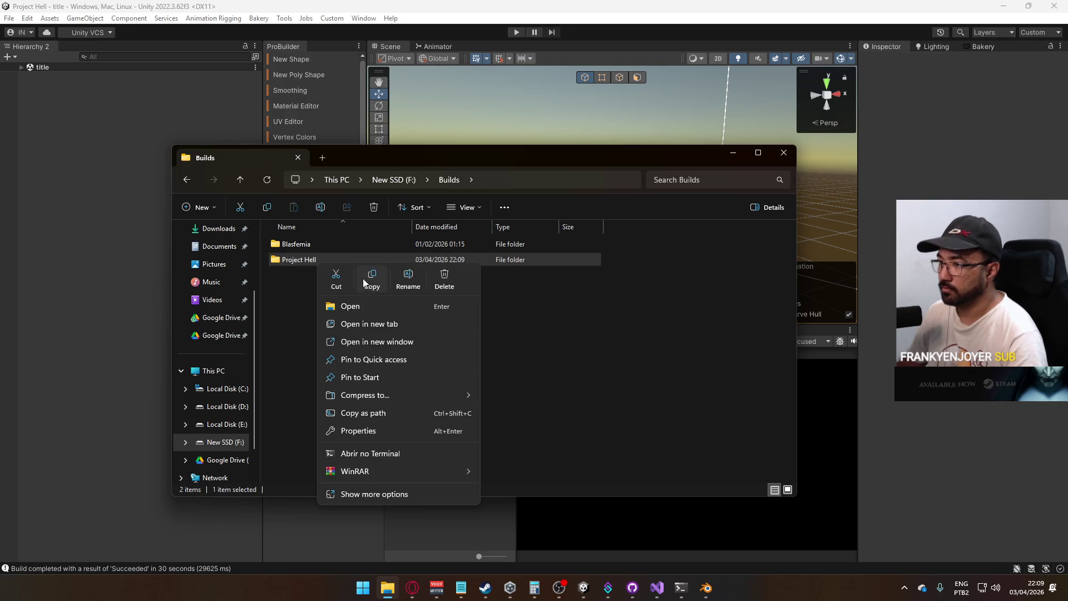
mouse_move(422, 471)
left_click(569, 494)
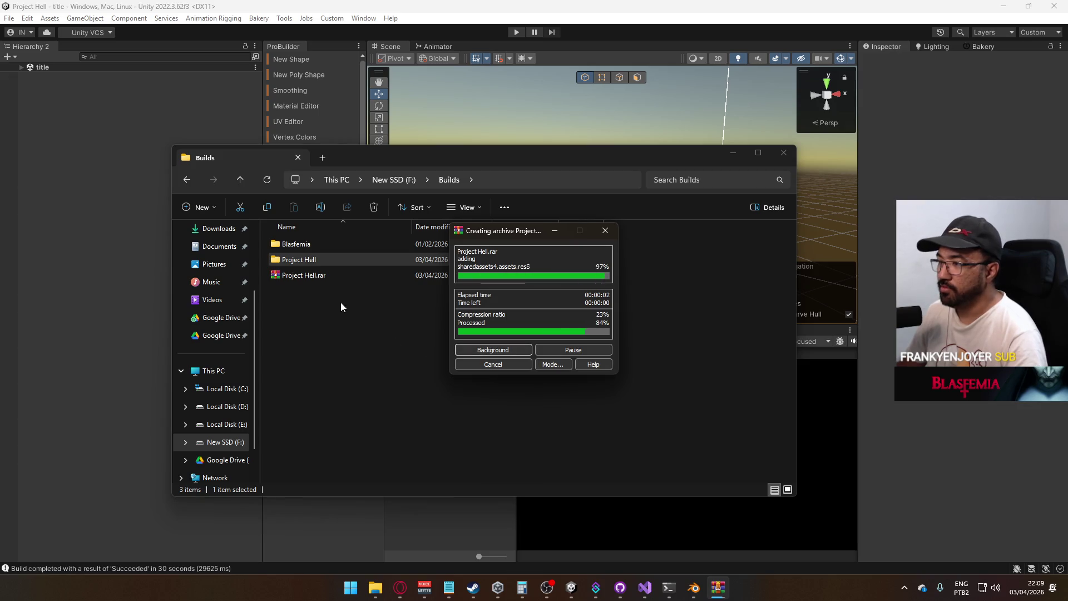
Take the new Project Hell.rar over to the D:\Google Drive folder
left_click(312, 276)
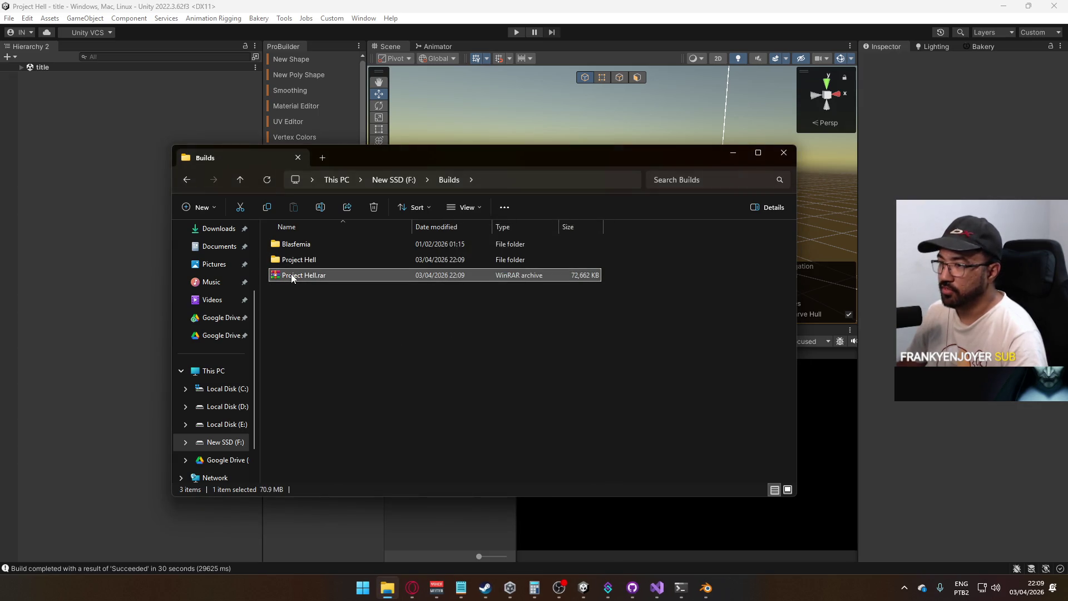
left_click(223, 441)
left_click(233, 407)
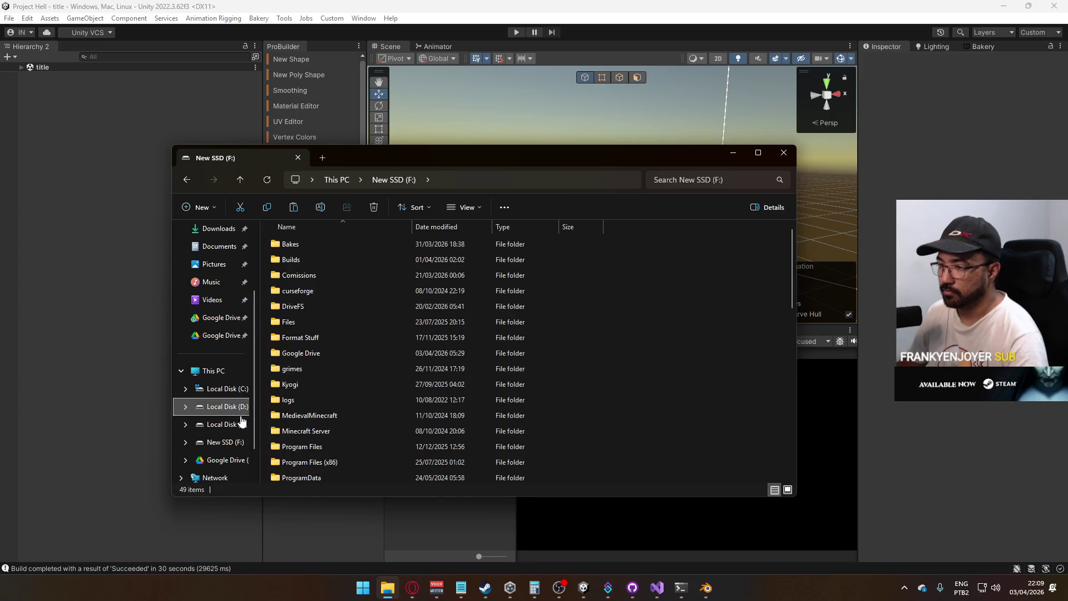
left_click(248, 425)
left_click(231, 442)
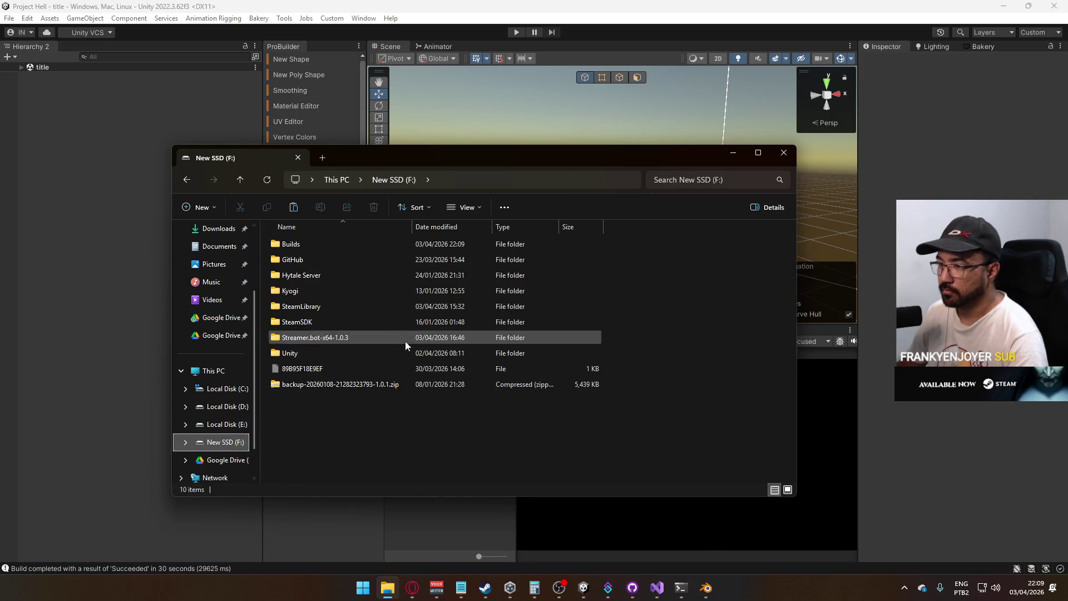
left_click(225, 406)
double_click(306, 353)
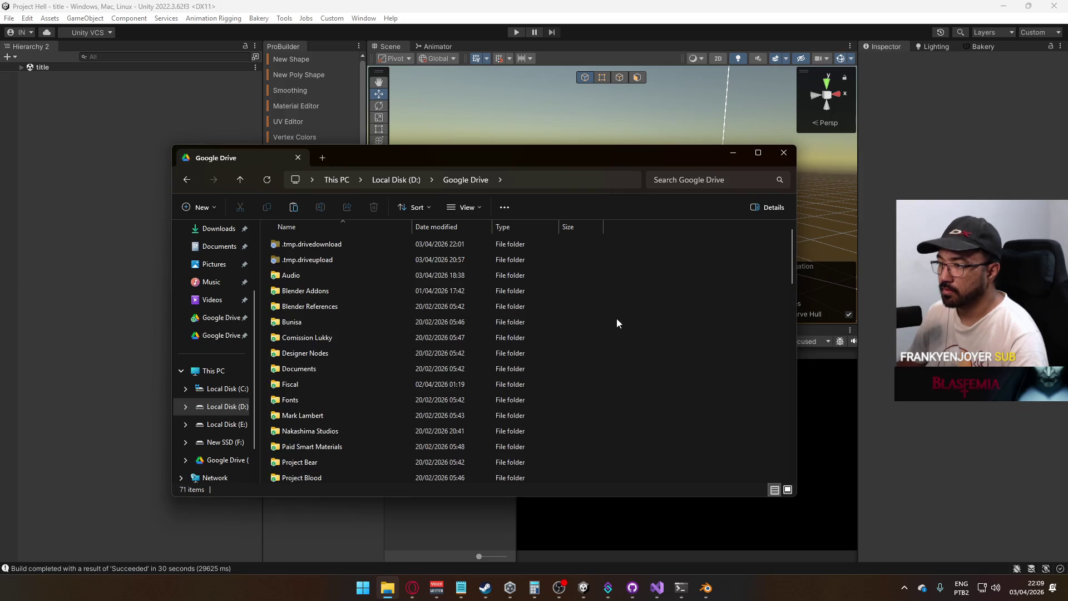
Paste Project Hell.rar into Google Drive, replacing the older copy
scroll(641, 345, "down", 8)
scroll(641, 339, "down", 4)
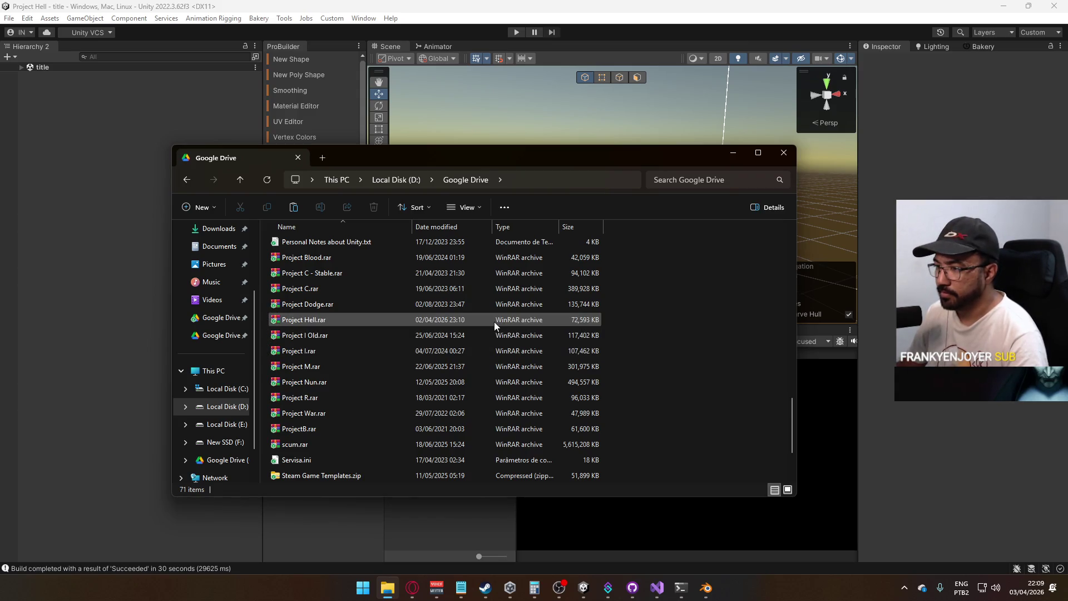
scroll(503, 329, "up", 1)
scroll(500, 329, "down", 1)
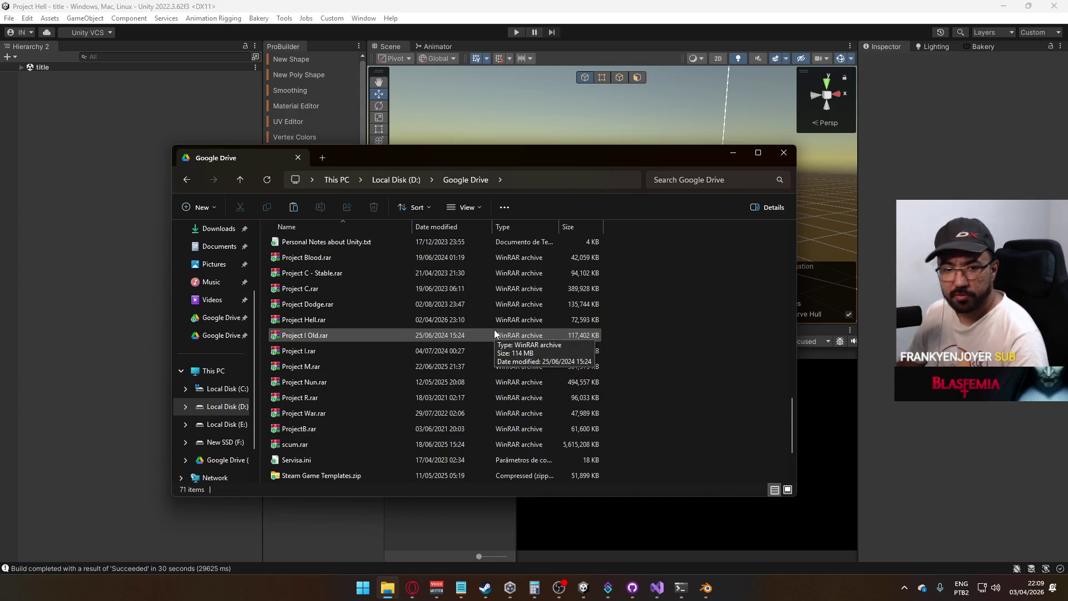
key("ctrl+v")
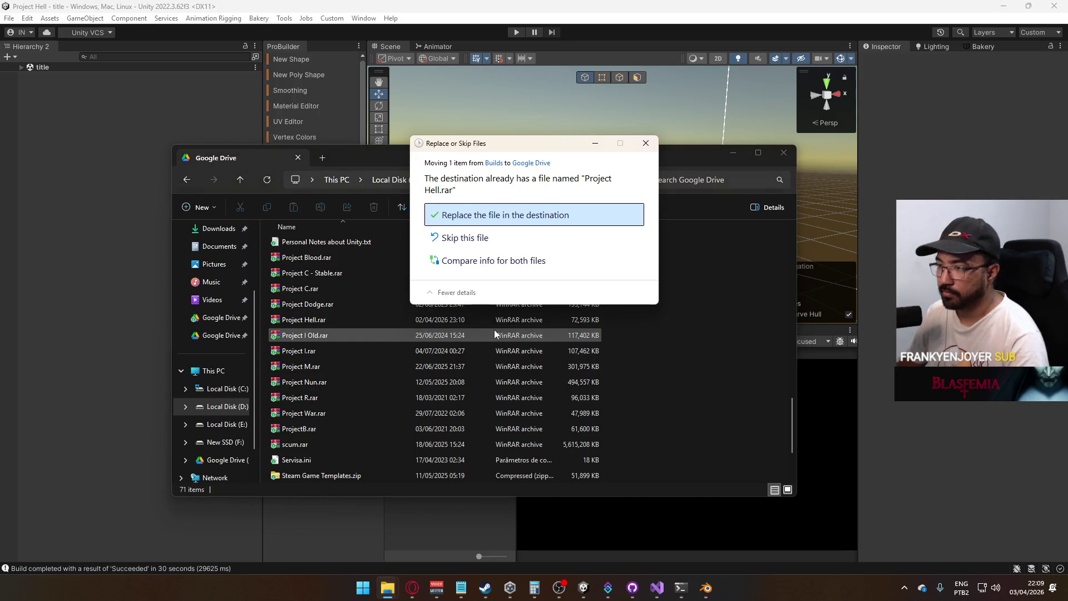
left_click(514, 215)
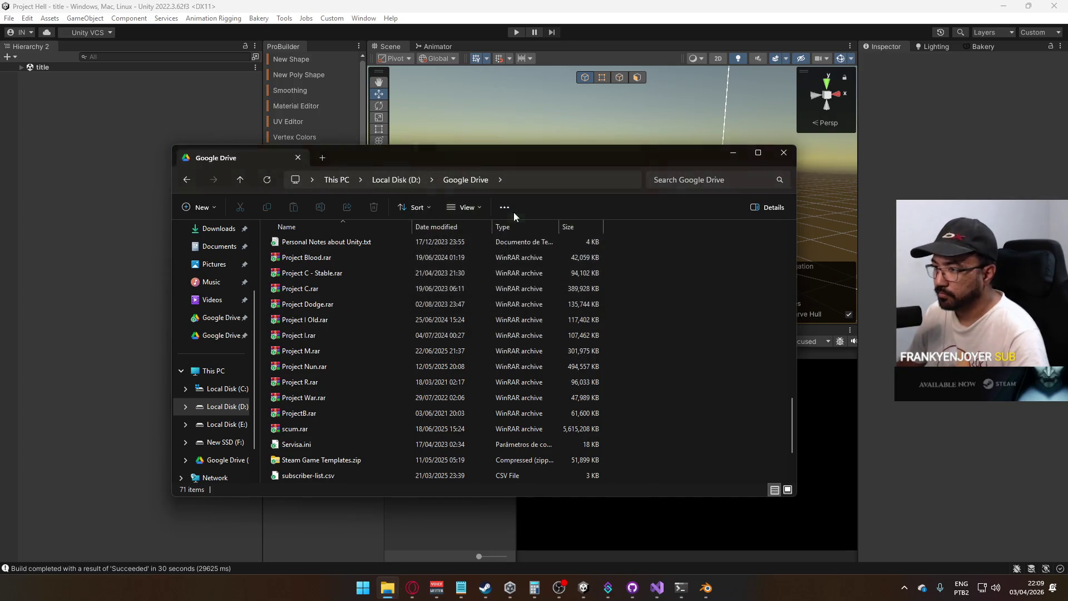
Open M45A1 High.blend in Blender from the Google Drive Models folder
left_click(784, 153)
left_click(903, 587)
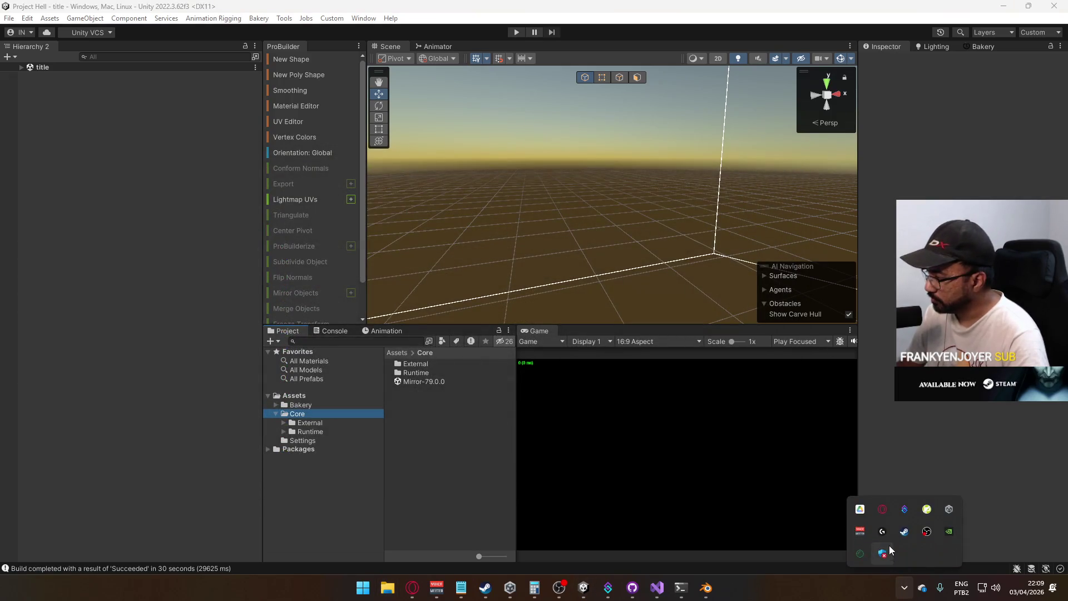
left_click(860, 508)
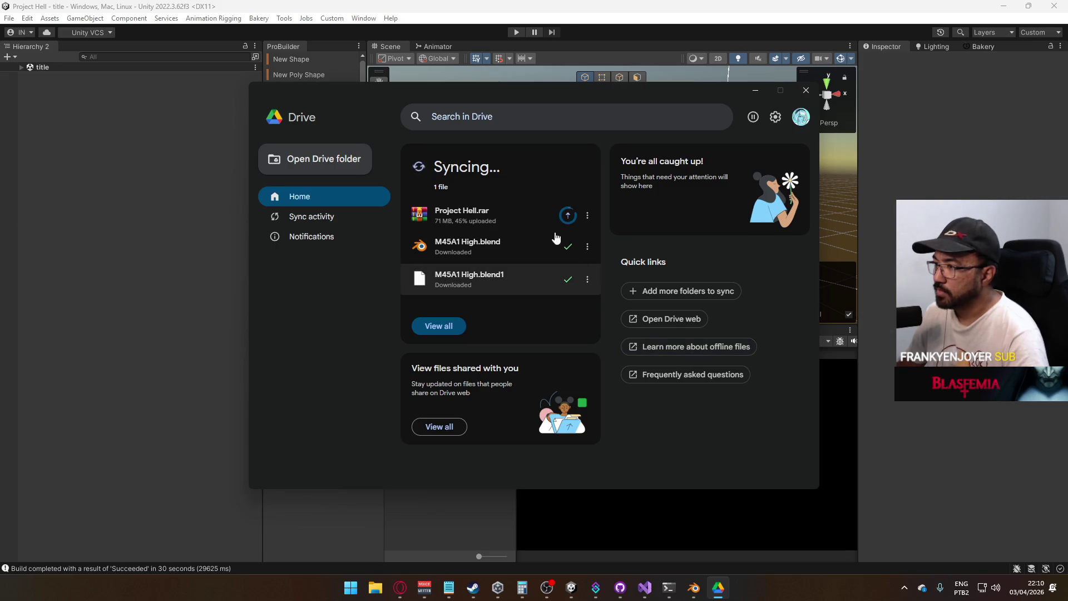
left_click(482, 253)
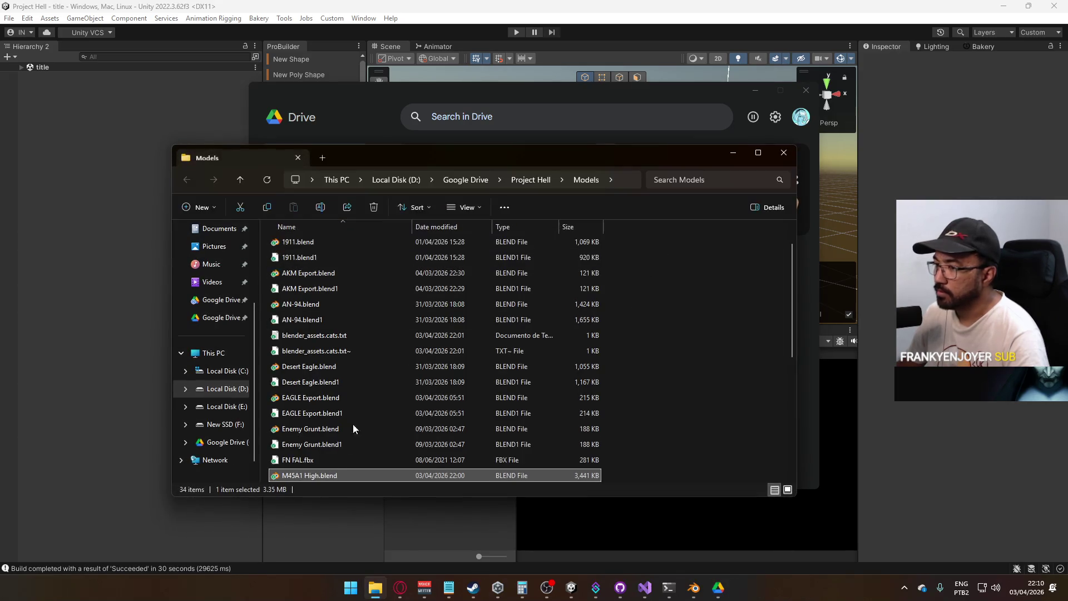
double_click(322, 477)
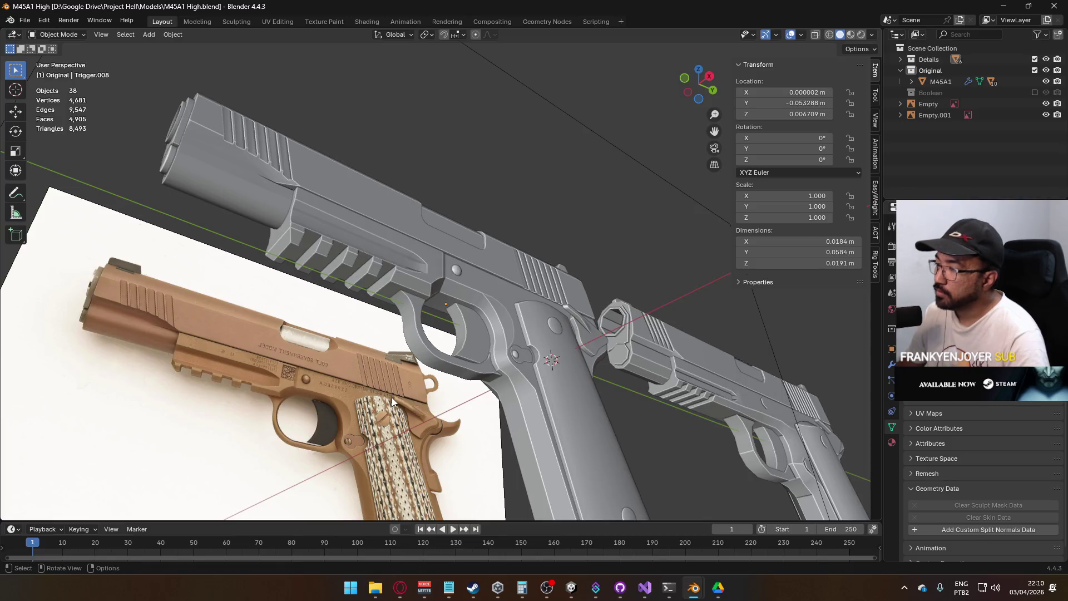
Orbit around the M45A1 pistol, then enter and leave Edit Mode on Trigger.008
mouse_move(392, 397)
left_mouse_down()
mouse_move(516, 343)
mouse_move(501, 319)
mouse_move(505, 365)
mouse_move(376, 336)
mouse_move(419, 350)
mouse_move(370, 350)
mouse_move(483, 313)
left_mouse_up()
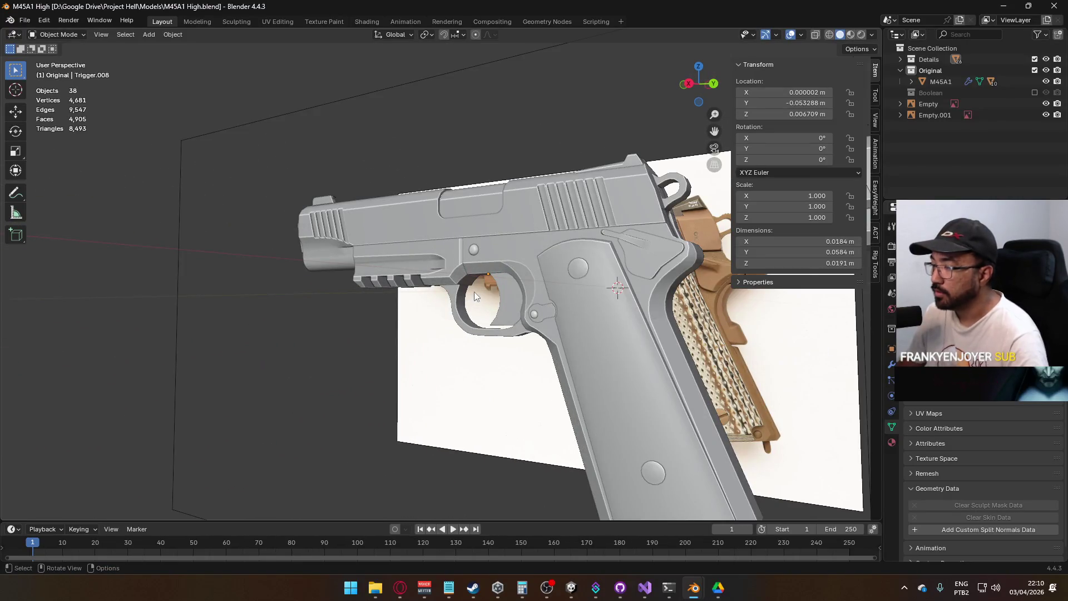
mouse_move(466, 239)
left_mouse_down()
mouse_move(455, 262)
mouse_move(469, 206)
left_mouse_up()
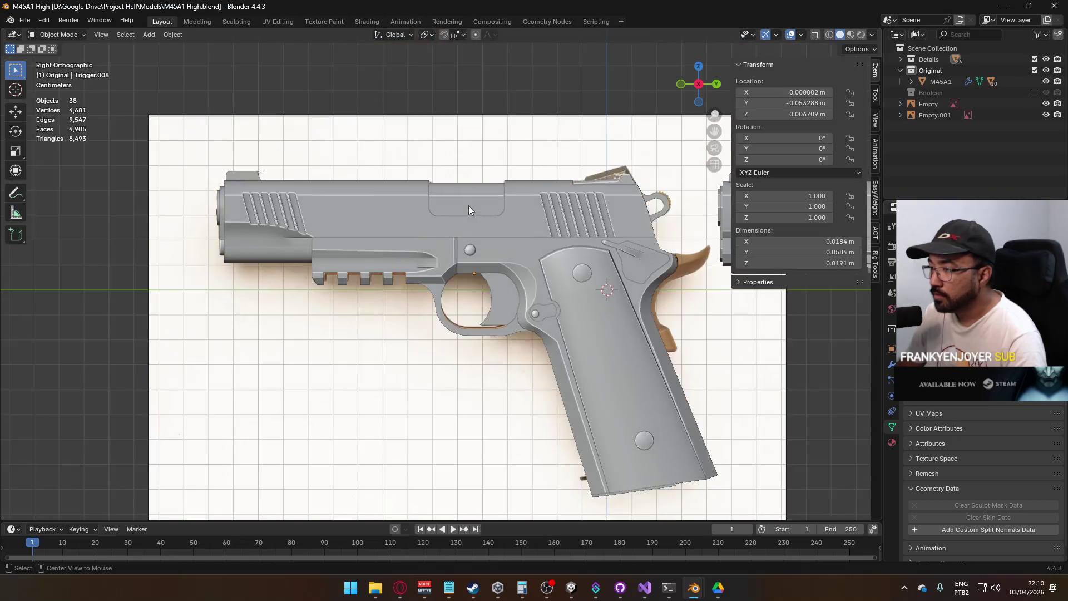
scroll(461, 276, "up", 5)
mouse_move(480, 358)
left_mouse_down()
mouse_move(470, 339)
mouse_move(480, 365)
mouse_move(375, 388)
mouse_move(372, 367)
mouse_move(441, 294)
mouse_move(413, 404)
mouse_move(366, 403)
mouse_move(380, 351)
mouse_move(395, 372)
mouse_move(462, 374)
mouse_move(481, 387)
mouse_move(379, 369)
mouse_move(462, 394)
mouse_move(392, 363)
mouse_move(416, 374)
mouse_move(436, 284)
left_mouse_up()
key("Tab")
scroll(466, 372, "up", 2)
key("Tab")
key("Tab")
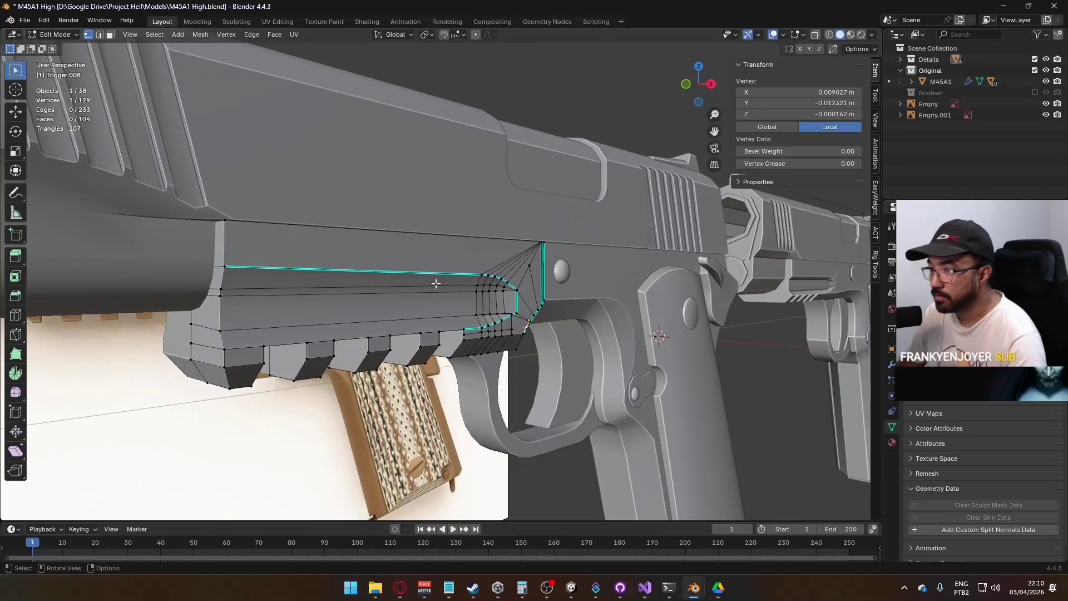
key("Tab")
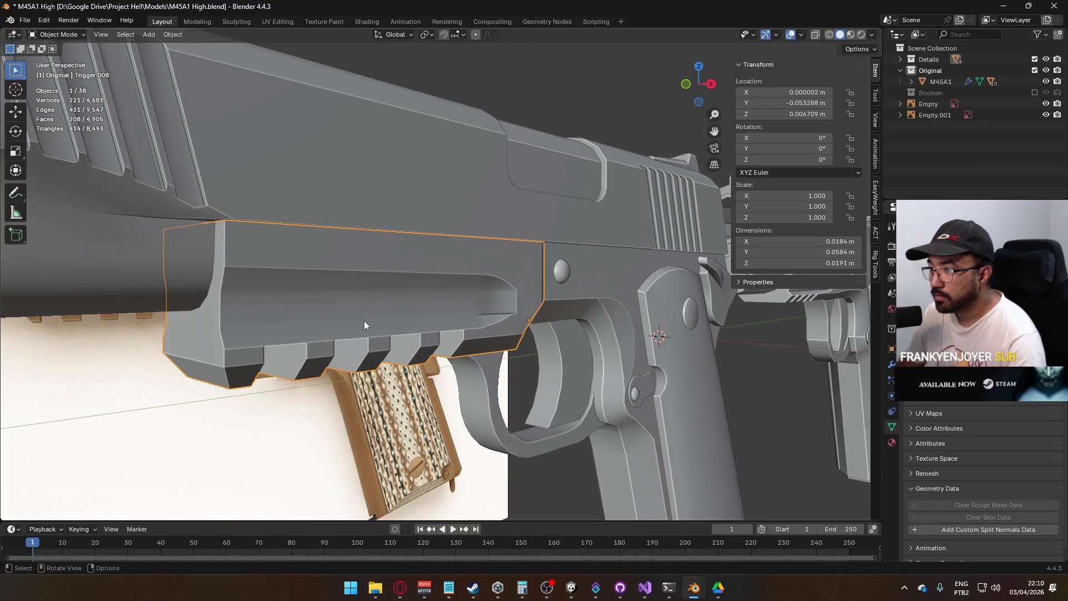
scroll(409, 301, "down", 3)
mouse_move(389, 233)
left_mouse_down()
mouse_move(508, 257)
mouse_move(192, 235)
mouse_move(442, 284)
mouse_move(425, 265)
mouse_move(422, 292)
left_mouse_up()
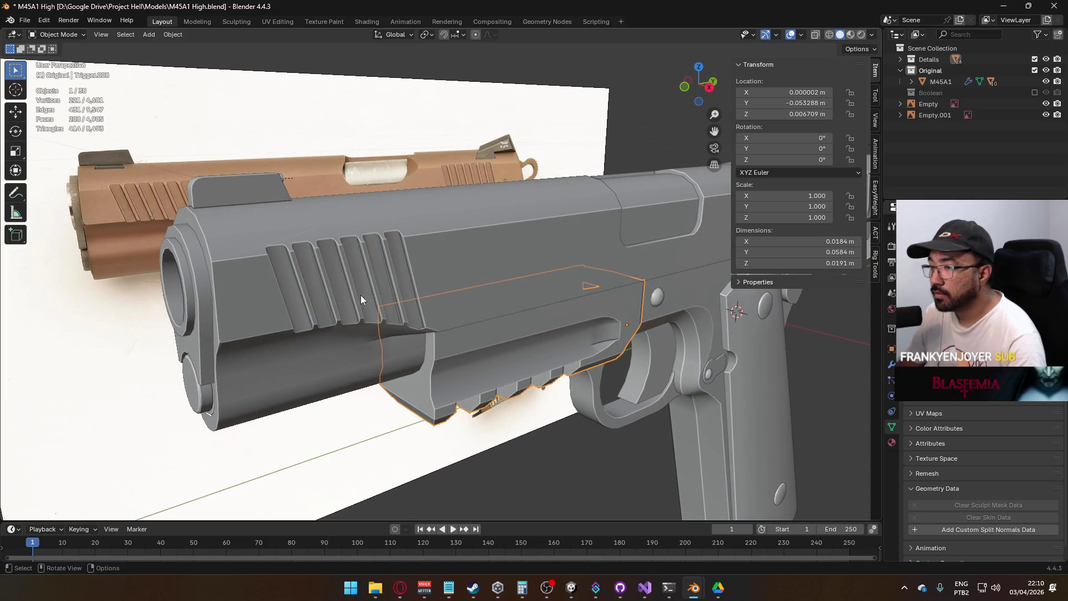
mouse_move(391, 327)
left_mouse_down()
mouse_move(295, 281)
mouse_move(369, 334)
left_mouse_up()
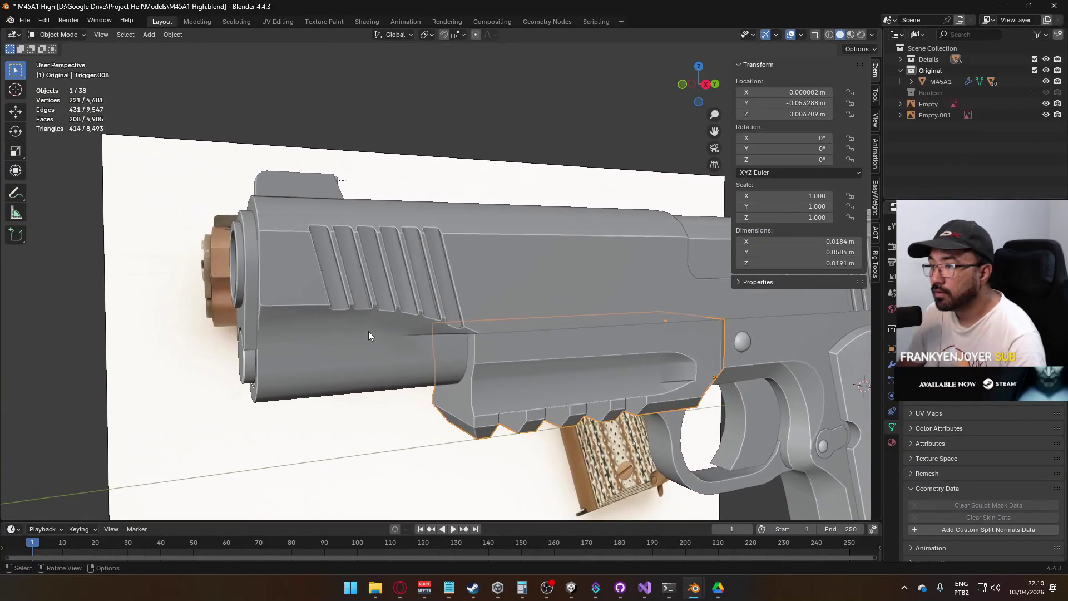
mouse_move(436, 321)
left_mouse_down()
mouse_move(408, 322)
mouse_move(429, 309)
left_mouse_up()
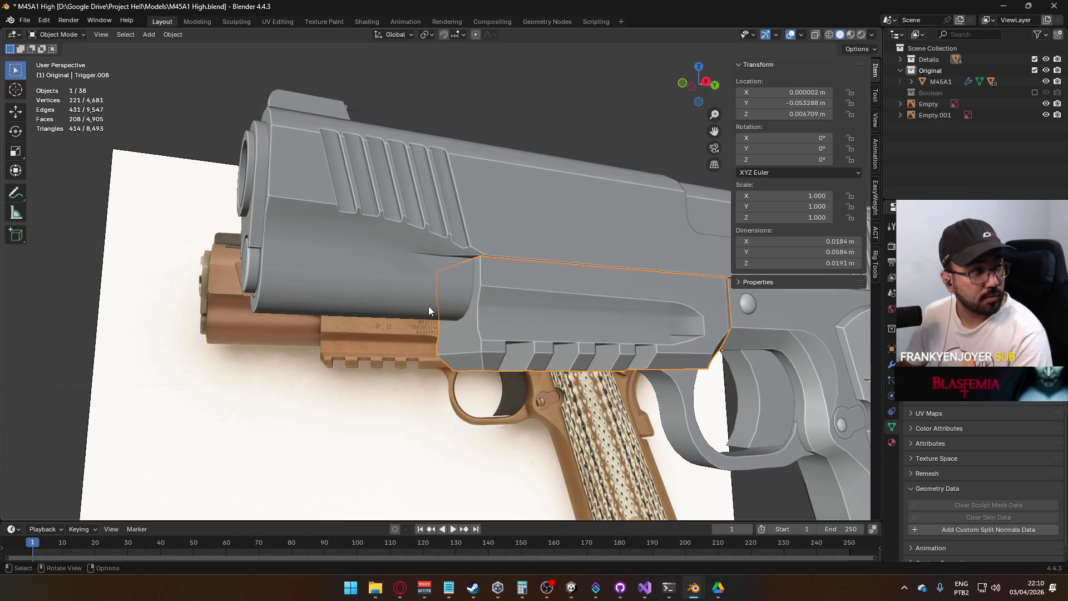
left_click(386, 213)
left_click_drag(374, 224, 410, 272)
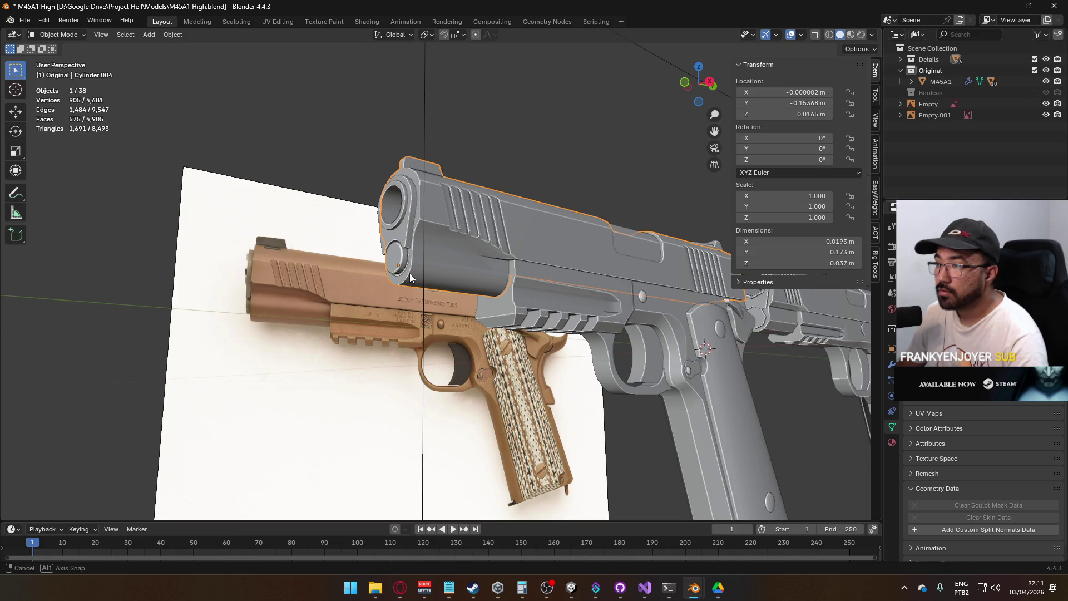
mouse_move(410, 272)
left_mouse_down()
mouse_move(358, 310)
mouse_move(493, 301)
left_mouse_up()
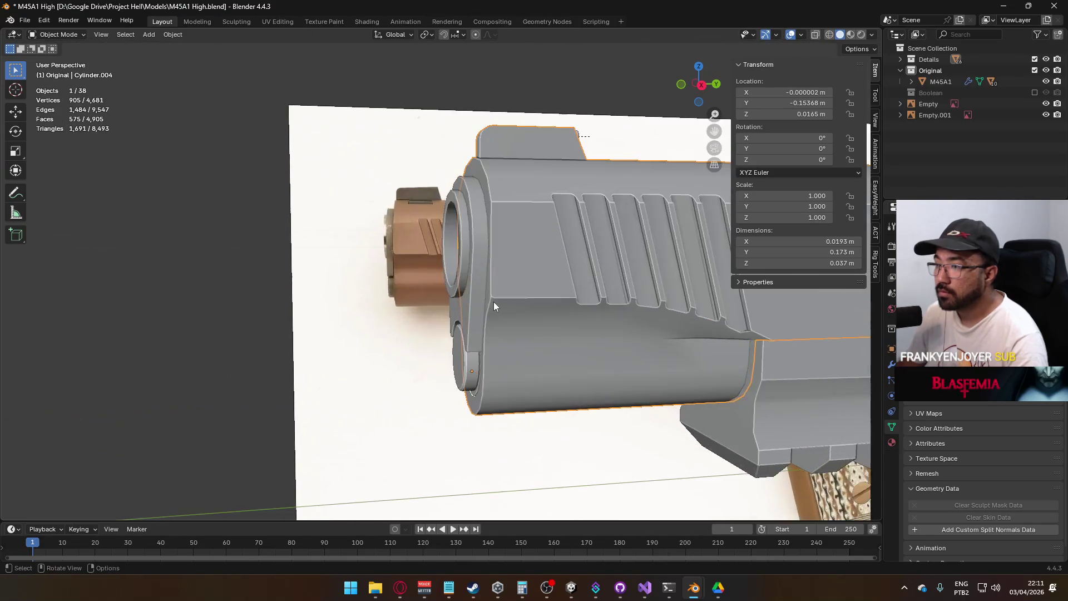
scroll(527, 301, "up", 6)
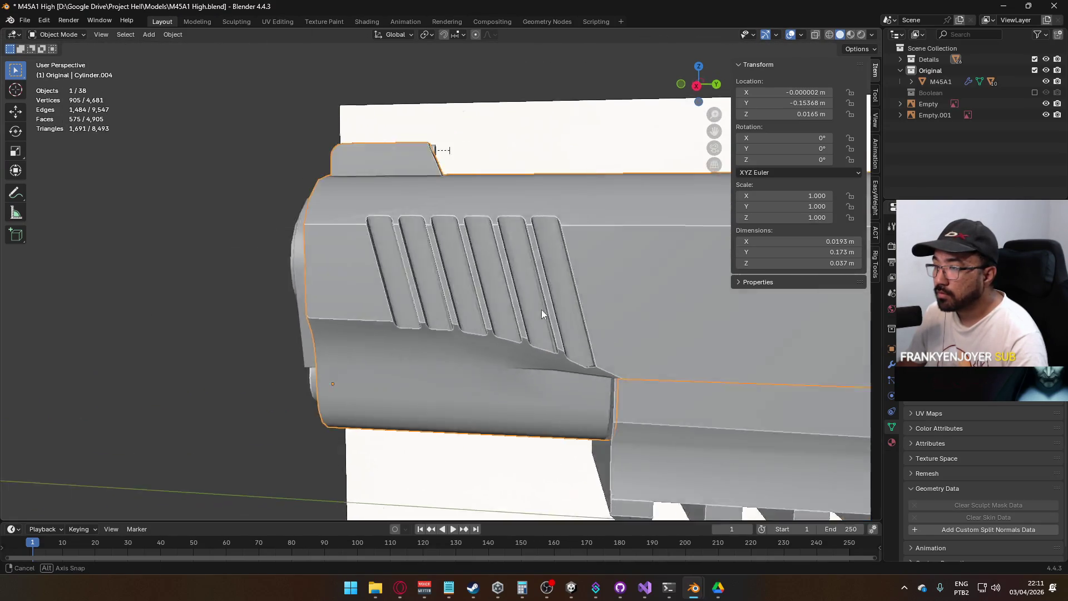
mouse_move(479, 299)
left_mouse_down()
mouse_move(575, 295)
mouse_move(542, 311)
mouse_move(607, 306)
left_mouse_up()
scroll(534, 316, "down", 2)
scroll(534, 315, "down", 3)
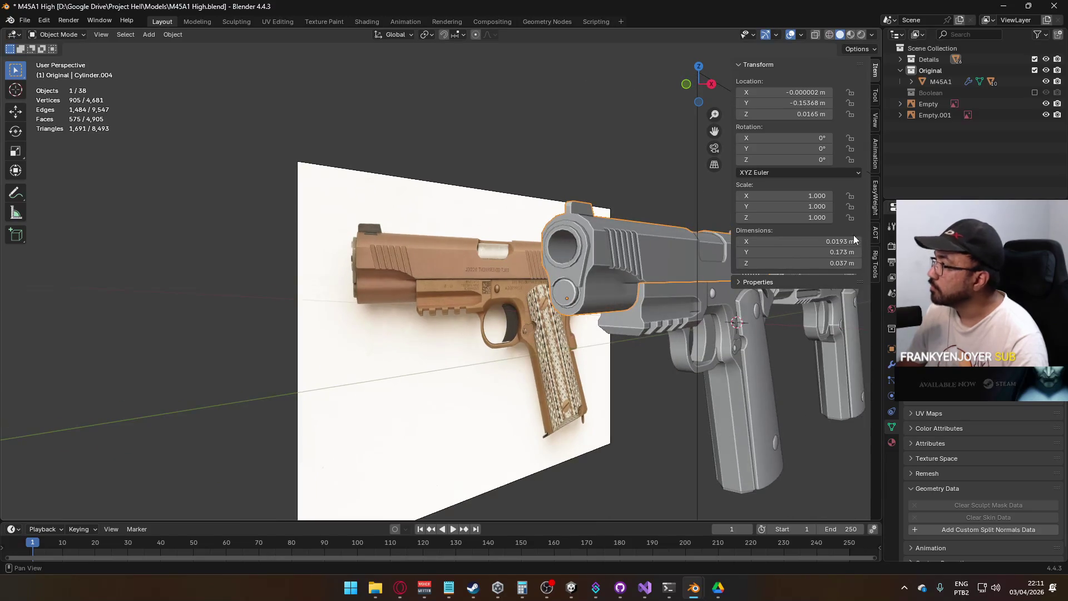
left_click(931, 94)
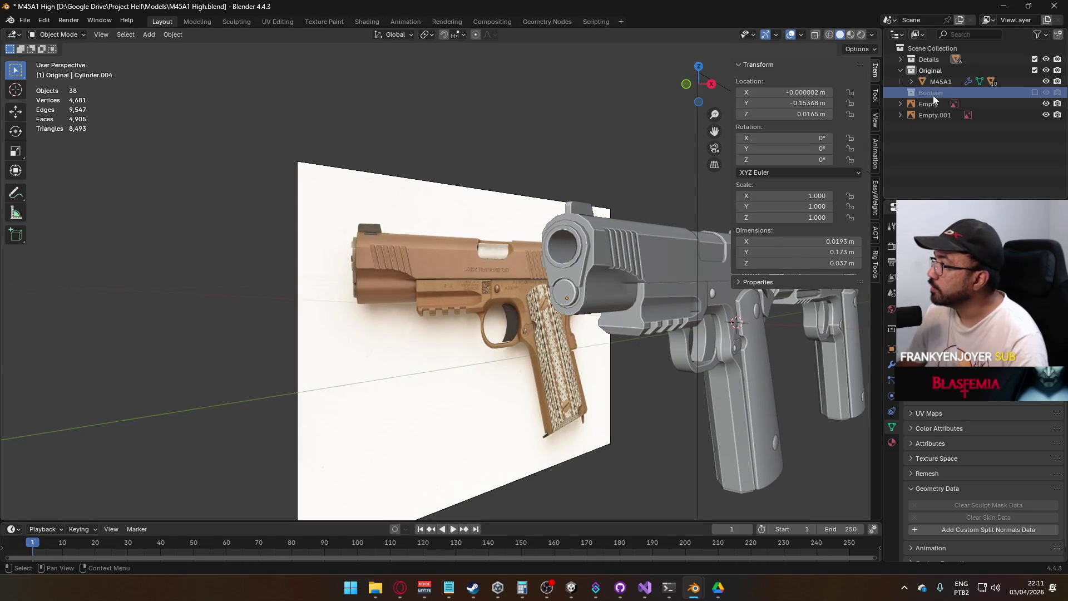
Enable the Boolean collection, select the finned Cube cutter and view it in X-ray
left_click(1034, 92)
left_click(645, 218)
mouse_move(645, 218)
left_mouse_down()
mouse_move(659, 168)
mouse_move(651, 133)
mouse_move(619, 142)
mouse_move(683, 167)
left_mouse_up()
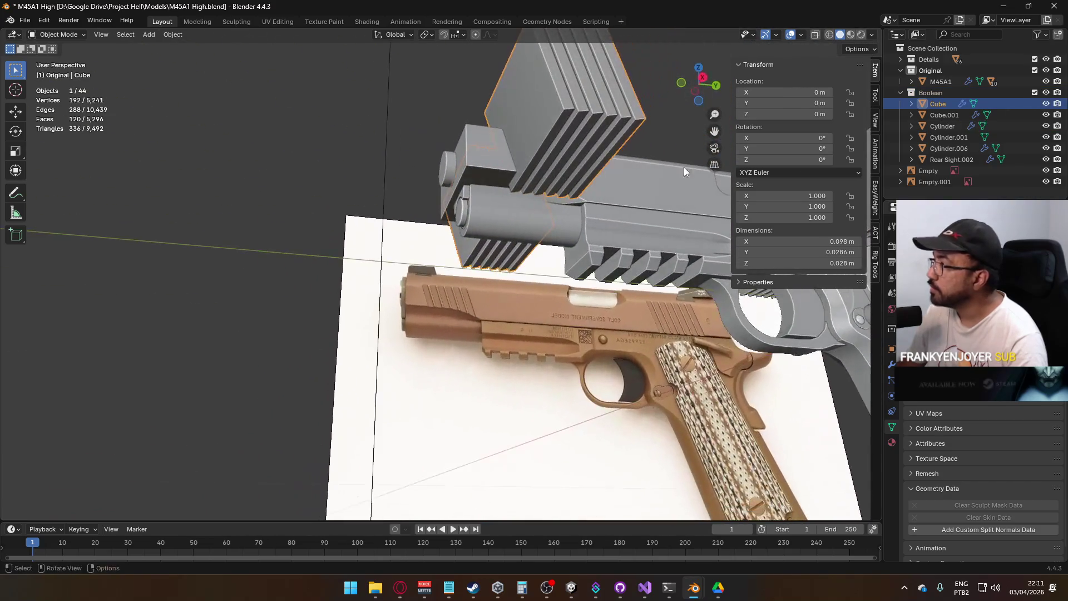
mouse_move(561, 231)
left_mouse_down()
mouse_move(562, 194)
mouse_move(556, 248)
mouse_move(529, 272)
mouse_move(440, 268)
mouse_move(450, 260)
left_mouse_up()
key("alt+z")
key("alt+z")
scroll(302, 262, "up", 3)
left_click_drag(301, 263, 423, 262)
Turn on Wireframe in the Cube's Viewport Display and inspect its plates in Edit Mode
left_click(892, 348)
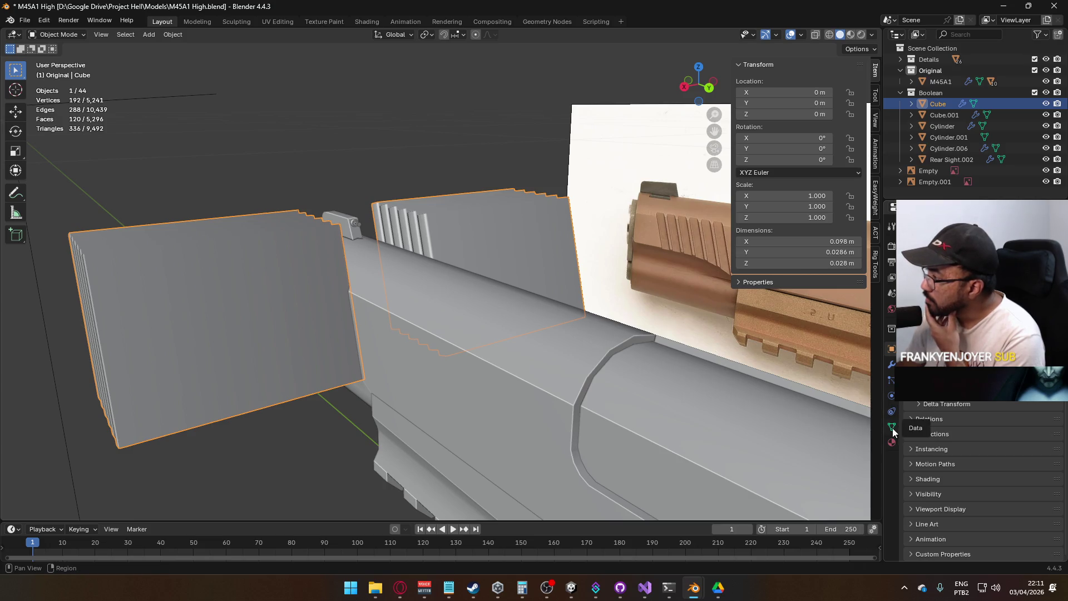
left_click(946, 502)
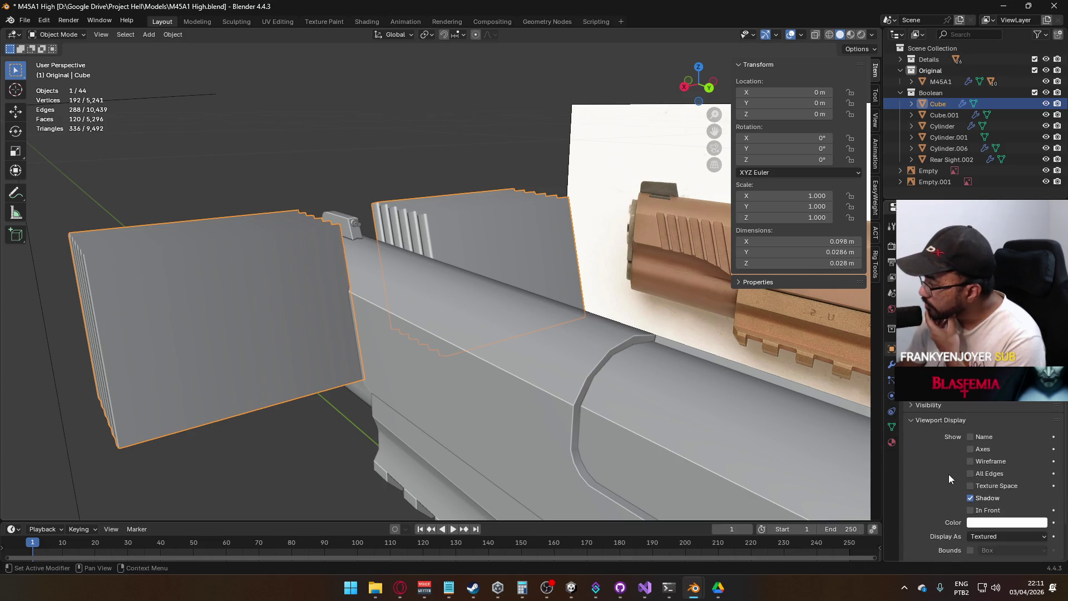
left_click(987, 463)
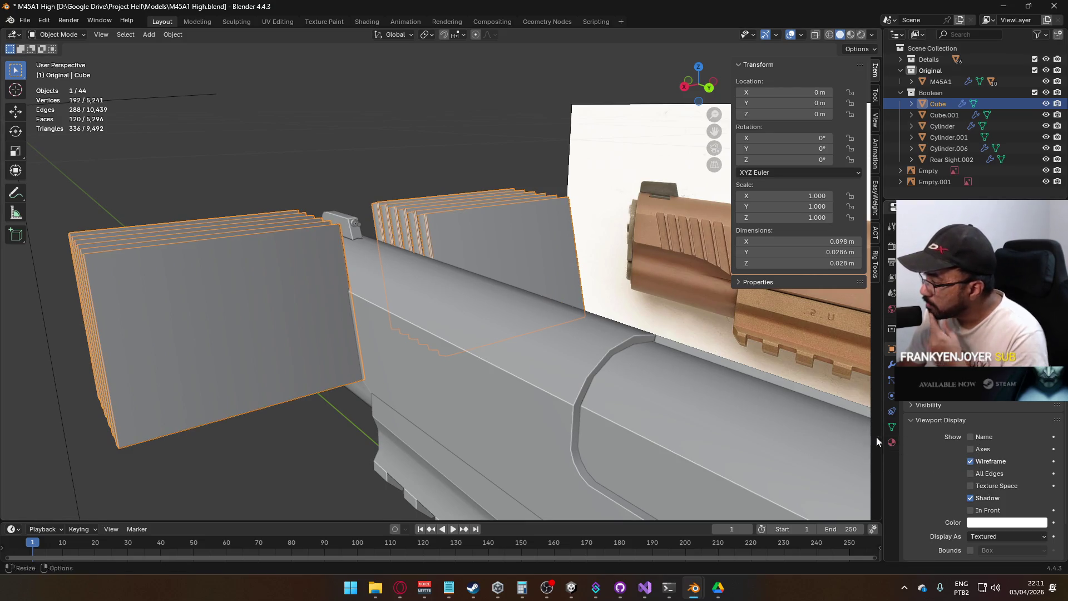
key("Tab")
key("a")
left_click_drag(552, 334, 311, 278)
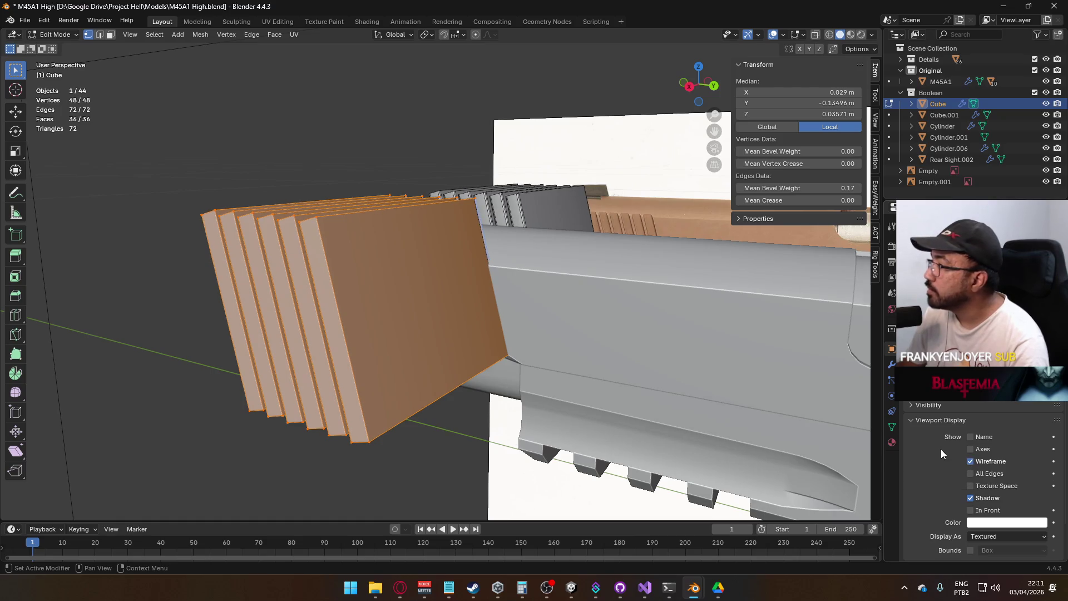
key("Tab")
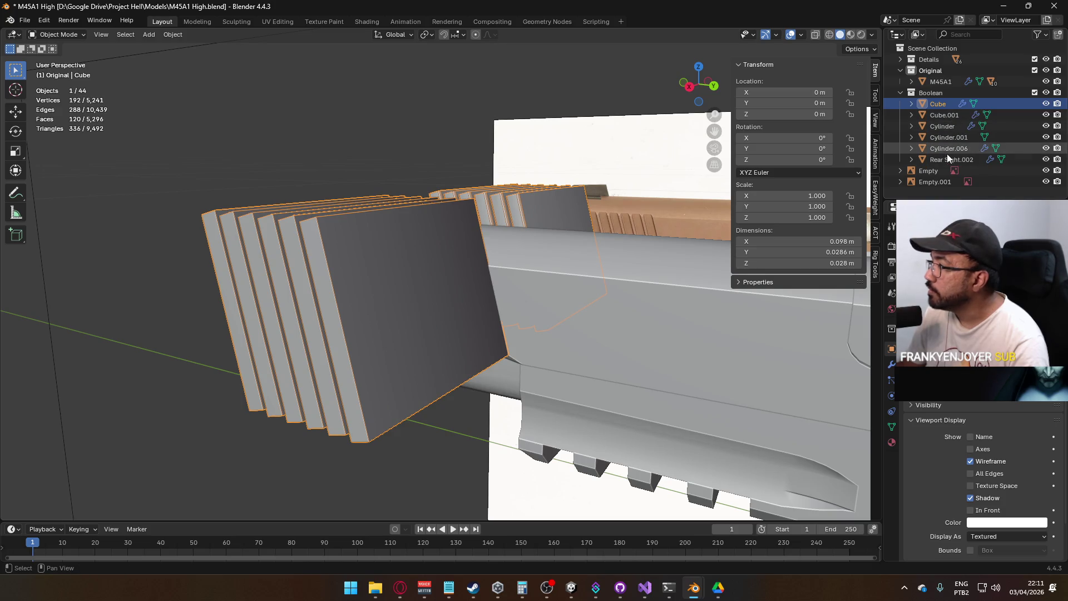
key("g")
key("Escape")
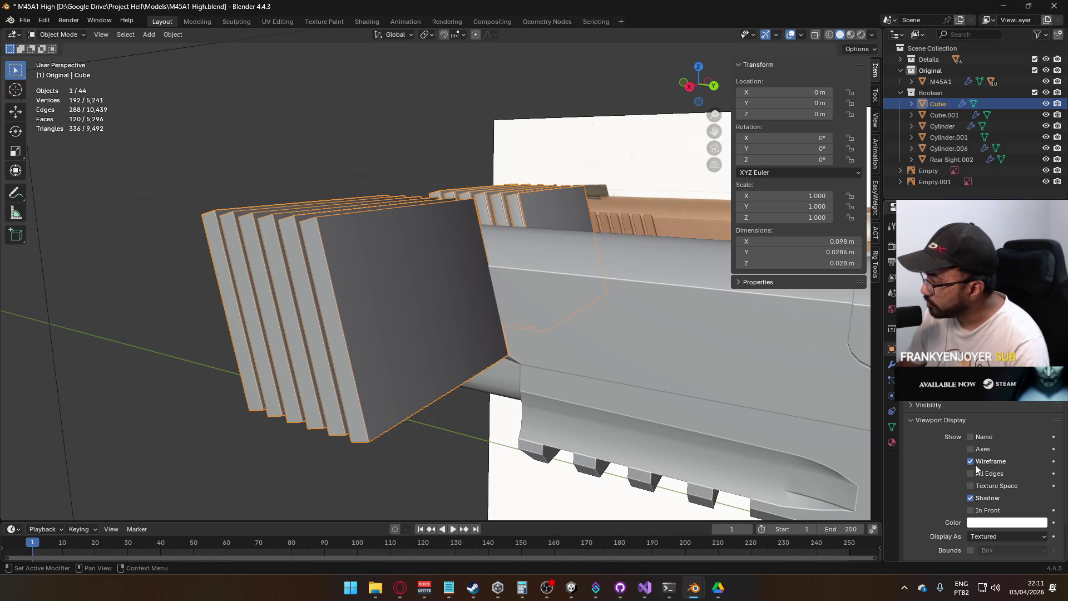
Enable All Edges and set the Cube's Display As to Wire
left_click(975, 466)
left_click(974, 464)
left_click(972, 464)
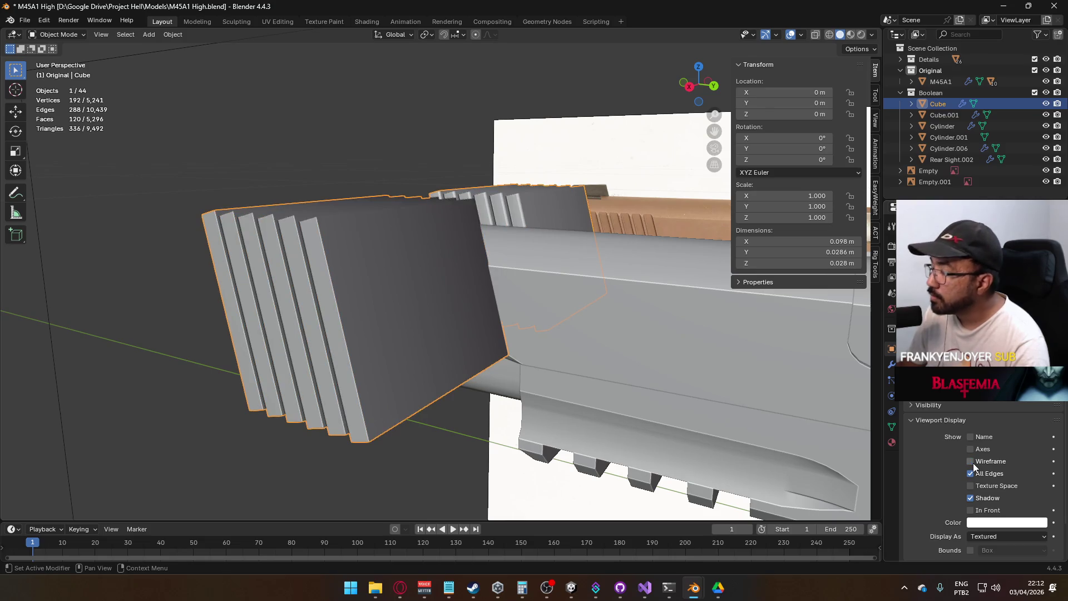
left_click(973, 464)
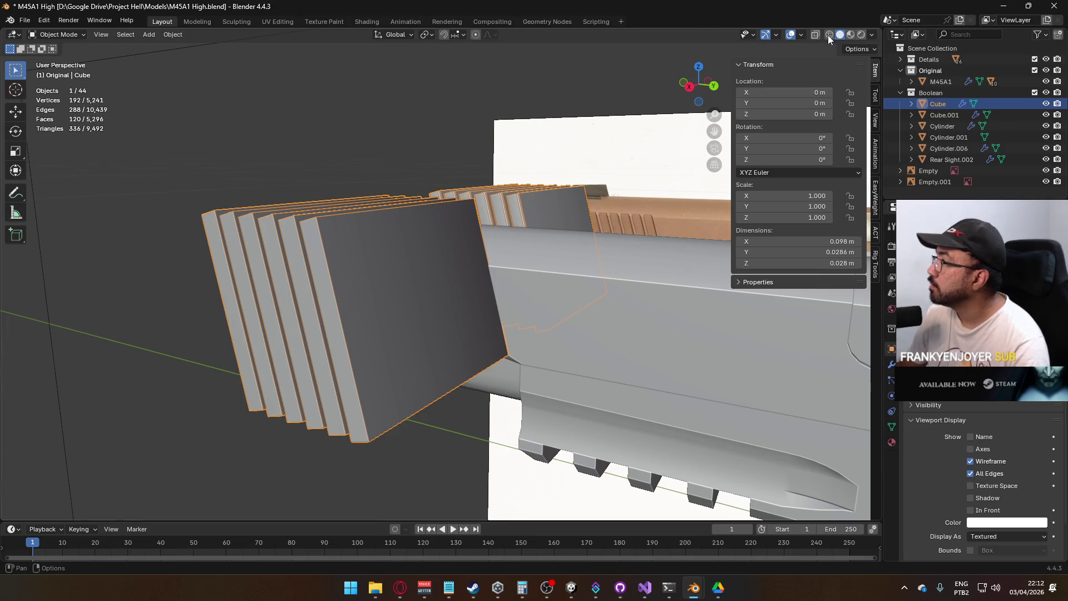
left_click(870, 35)
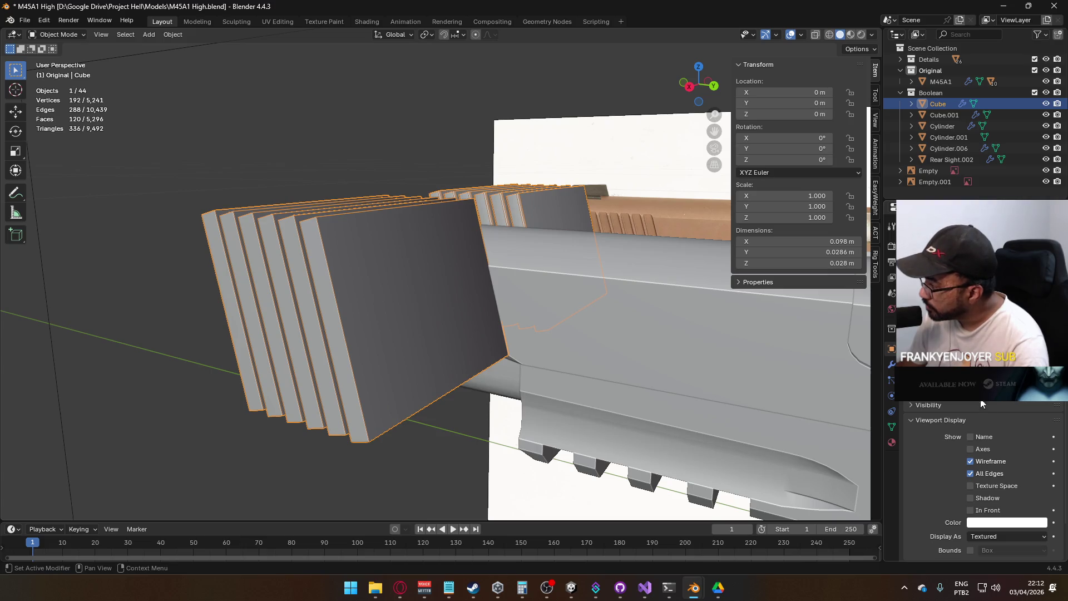
scroll(994, 453, "down", 2)
left_click(990, 491)
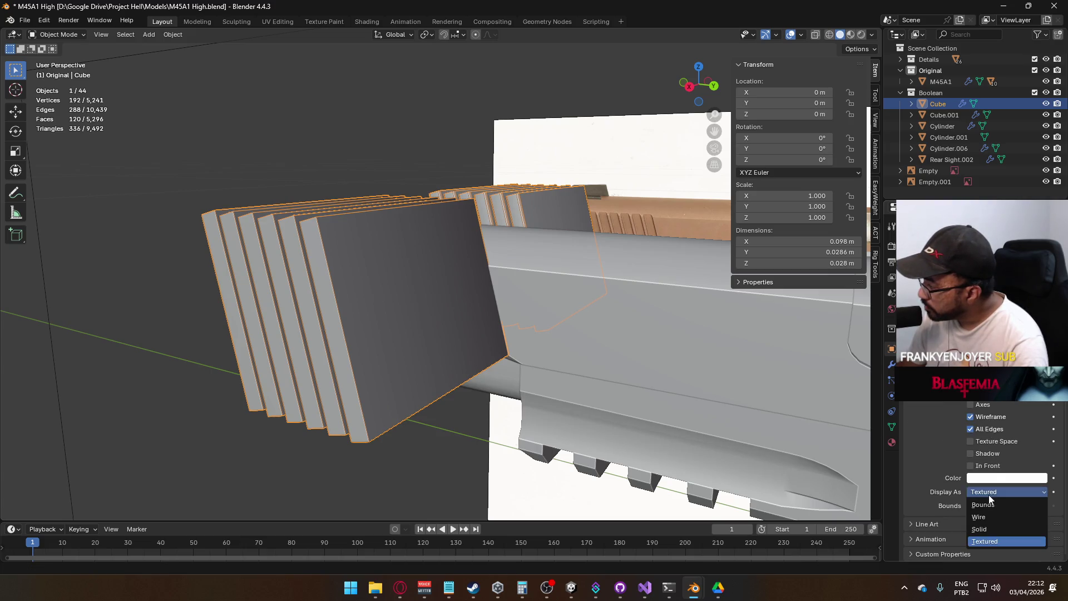
left_click(997, 517)
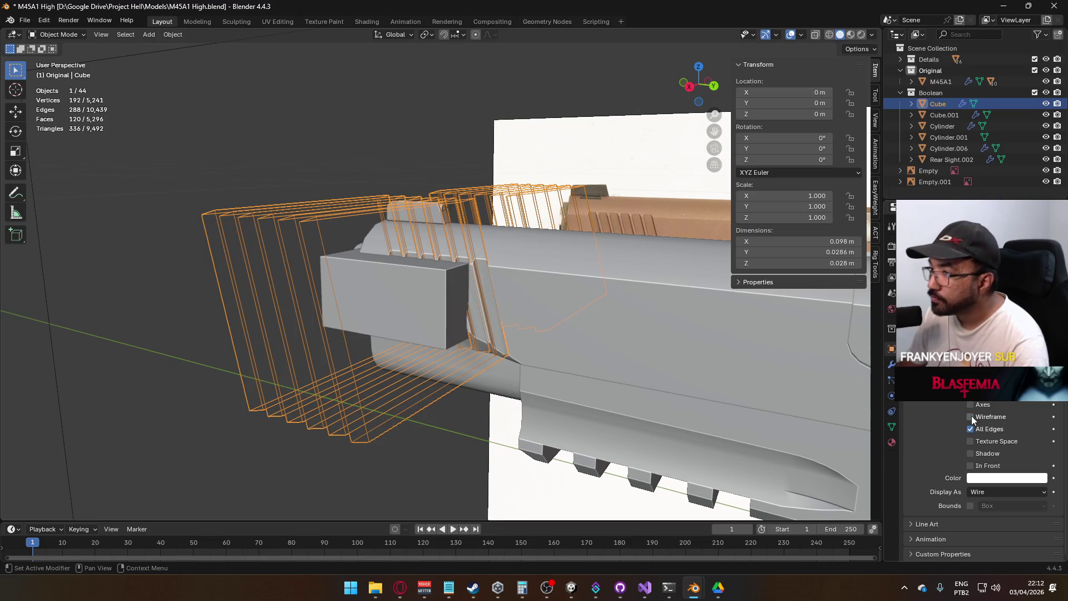
scroll(511, 300, "up", 5)
left_click(379, 298)
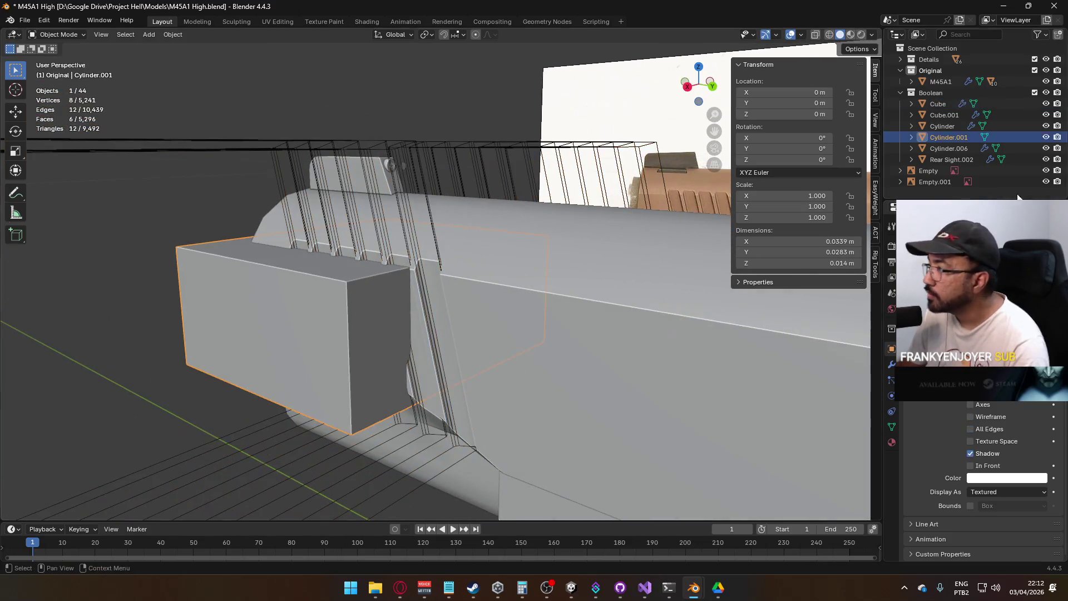
Hide Cylinder.001 from the Outliner and view the gun's side
left_click(1046, 137)
mouse_move(534, 289)
left_mouse_down()
mouse_move(502, 280)
mouse_move(479, 248)
mouse_move(469, 272)
mouse_move(512, 268)
mouse_move(490, 280)
left_mouse_up()
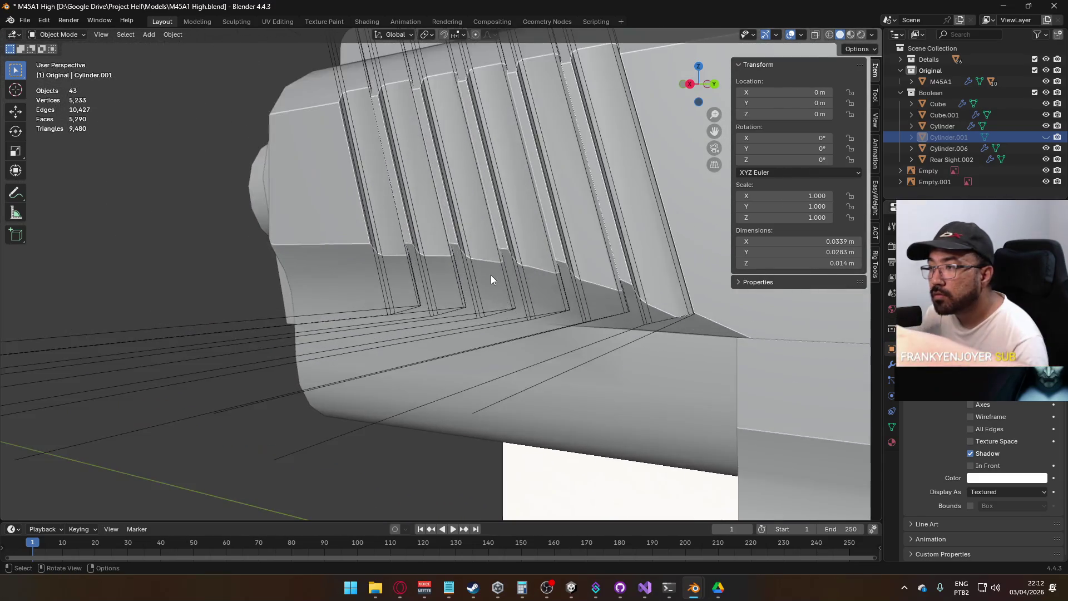
scroll(478, 277, "up", 2)
scroll(470, 278, "up", 2)
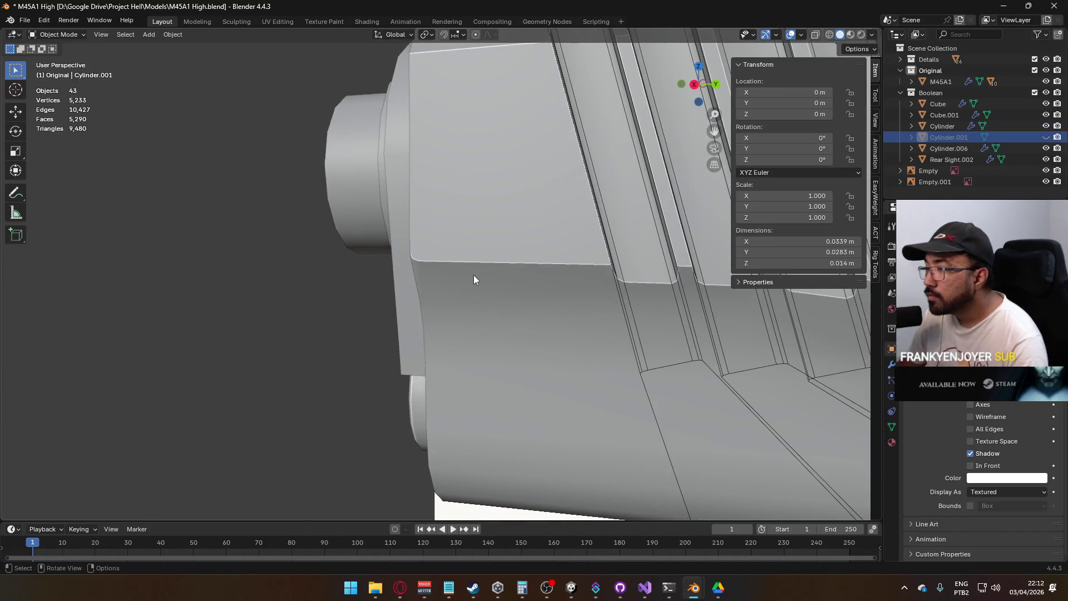
Inspect the slide Cylinder.004's mesh in Edit Mode, then return to Object Mode
left_click(531, 255)
key("Tab")
scroll(624, 286, "down", 2)
key("Tab")
mouse_move(627, 291)
left_mouse_down()
mouse_move(549, 283)
mouse_move(571, 286)
mouse_move(577, 258)
mouse_move(582, 285)
left_mouse_up()
scroll(417, 282, "up", 2)
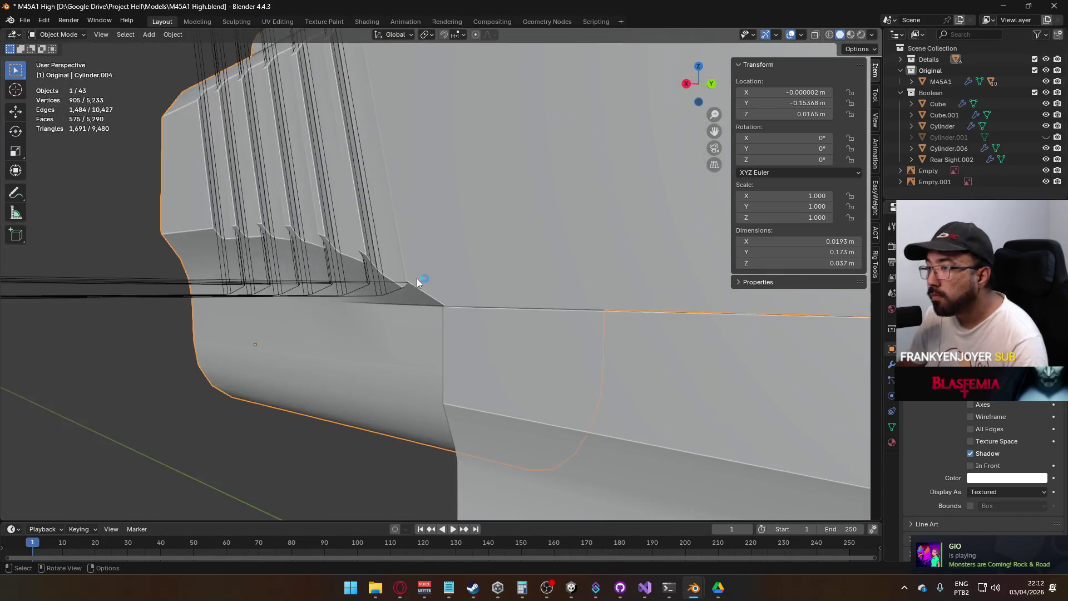
Select the wireframe Cube cutter and try an axis-locked move, cancelling it so the Cube stays at 0 m
left_click(341, 289)
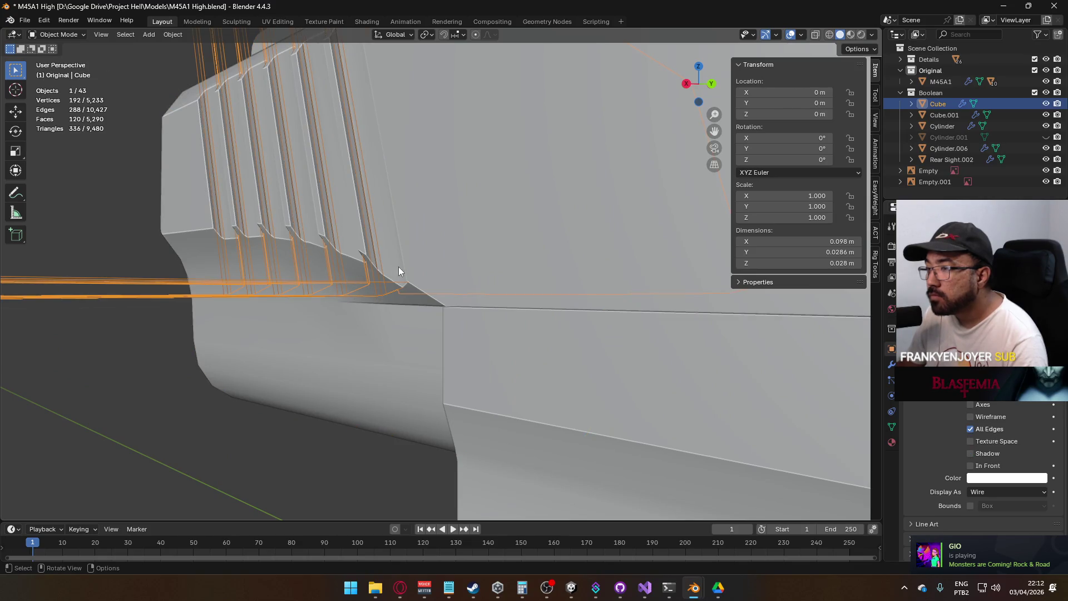
left_click_drag(408, 265, 378, 259)
mouse_move(232, 243)
left_mouse_down()
mouse_move(247, 241)
mouse_move(276, 273)
left_mouse_up()
key("g")
key("z")
key("y")
key("y")
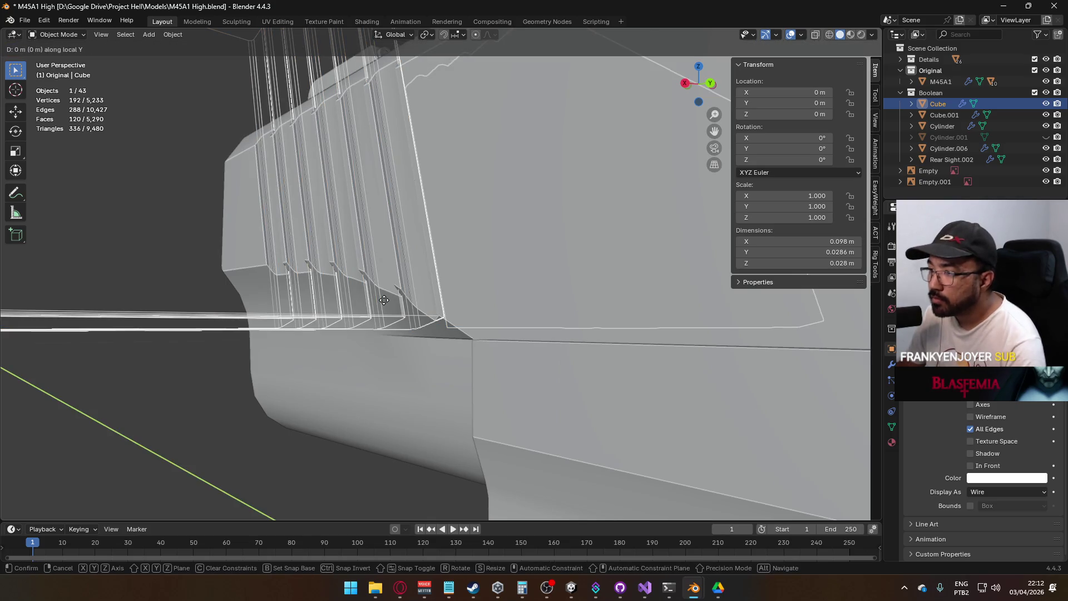
key("z")
key("z")
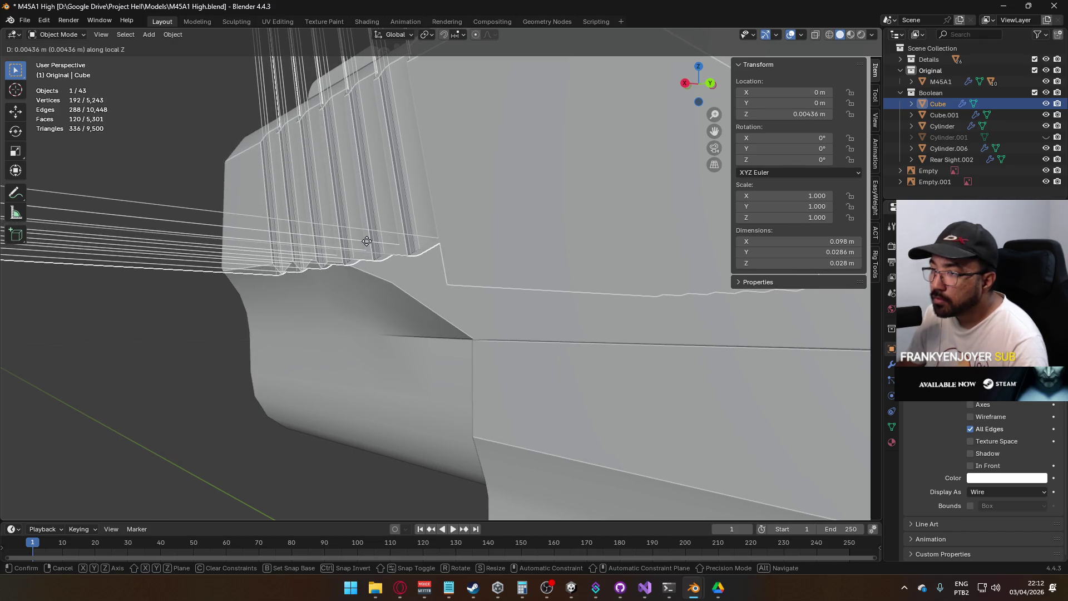
right_click(363, 249)
mouse_move(361, 253)
left_mouse_down()
mouse_move(405, 251)
mouse_move(449, 283)
mouse_move(464, 257)
mouse_move(434, 273)
mouse_move(419, 255)
mouse_move(366, 264)
mouse_move(412, 255)
mouse_move(420, 270)
left_mouse_up()
scroll(404, 251, "up", 3)
scroll(448, 283, "up", 2)
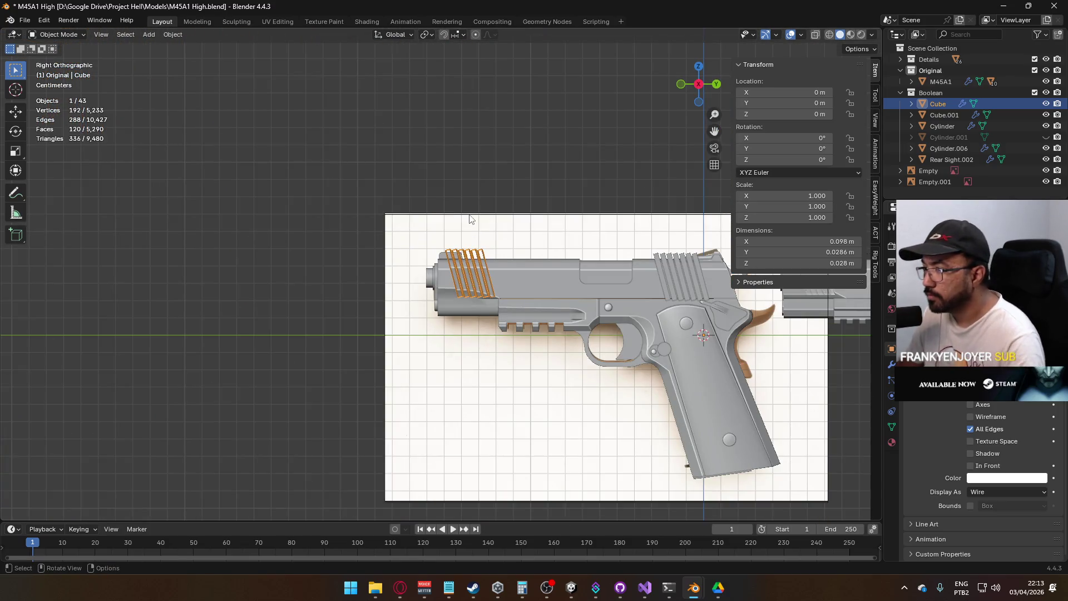
key("Tab")
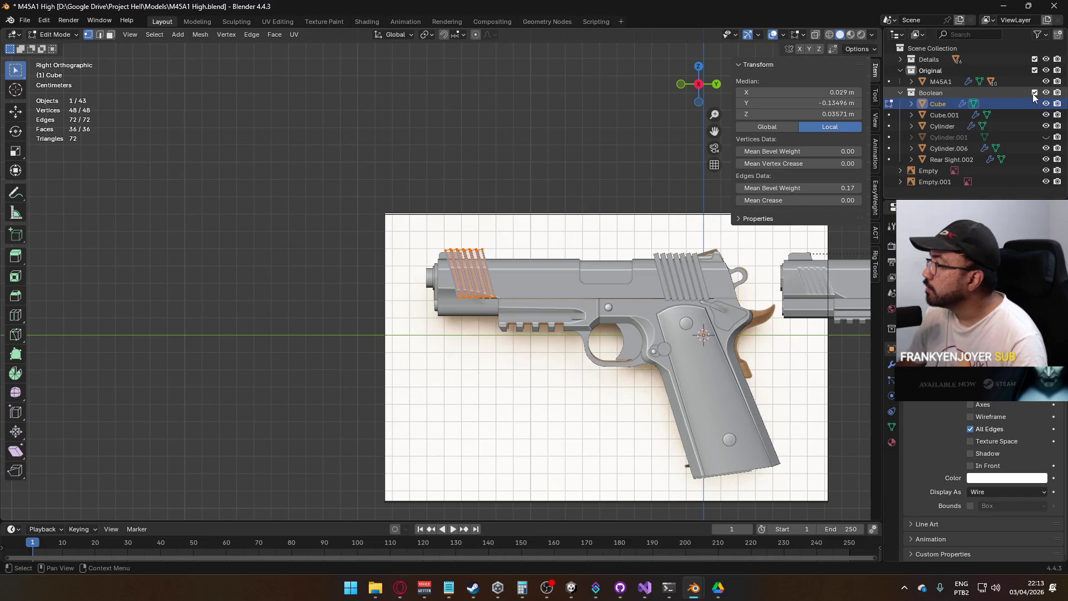
left_click(1034, 92)
scroll(567, 262, "up", 8)
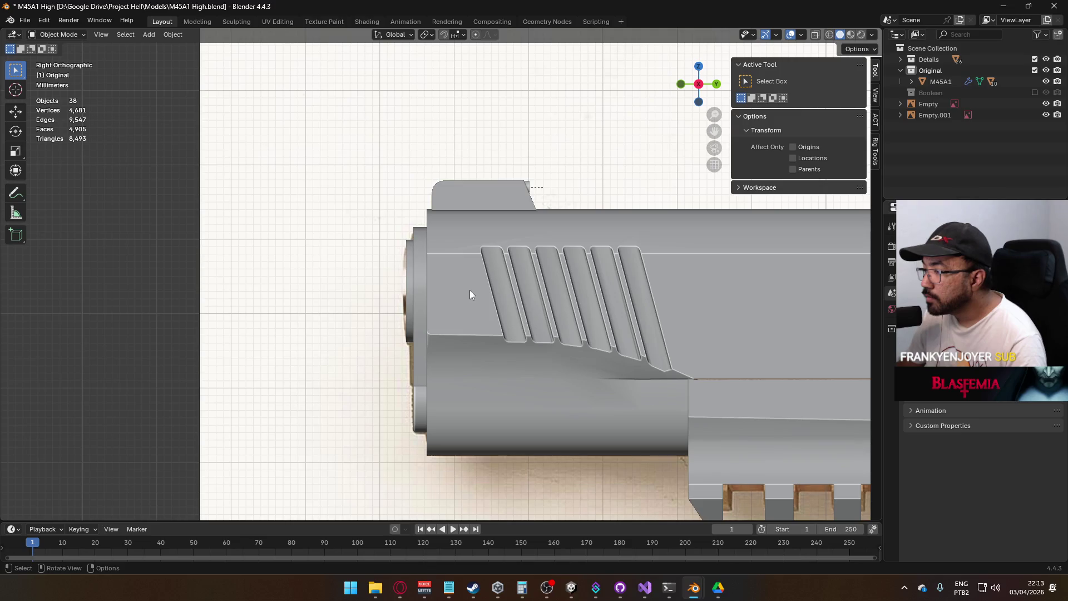
scroll(500, 304, "down", 4)
mouse_move(560, 322)
left_mouse_down()
mouse_move(495, 318)
mouse_move(477, 350)
mouse_move(555, 319)
left_mouse_up()
scroll(551, 313, "down", 2)
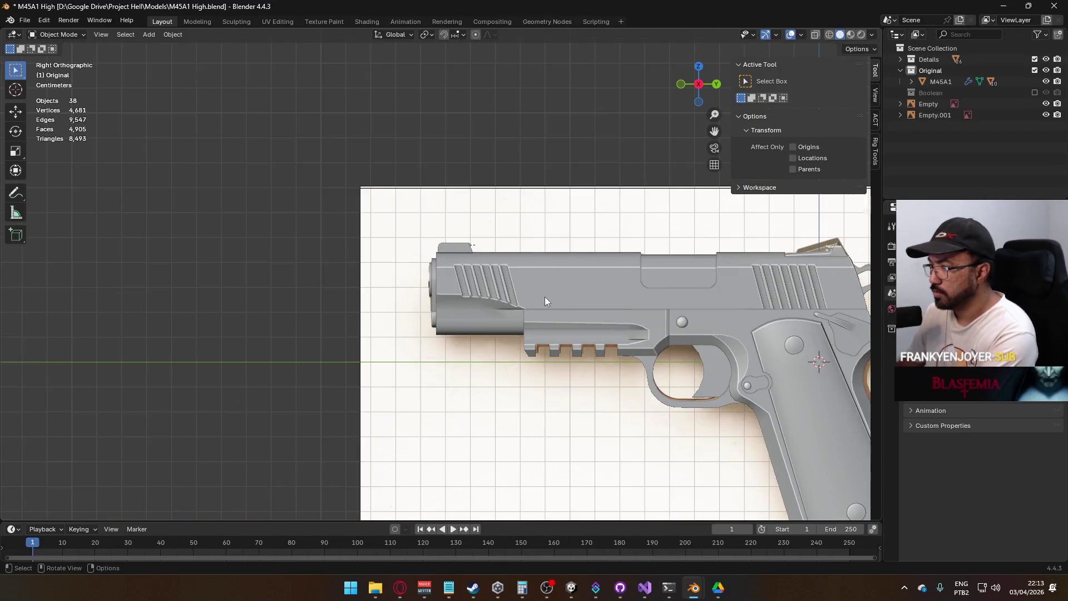
scroll(542, 304, "down", 3)
scroll(539, 307, "up", 6)
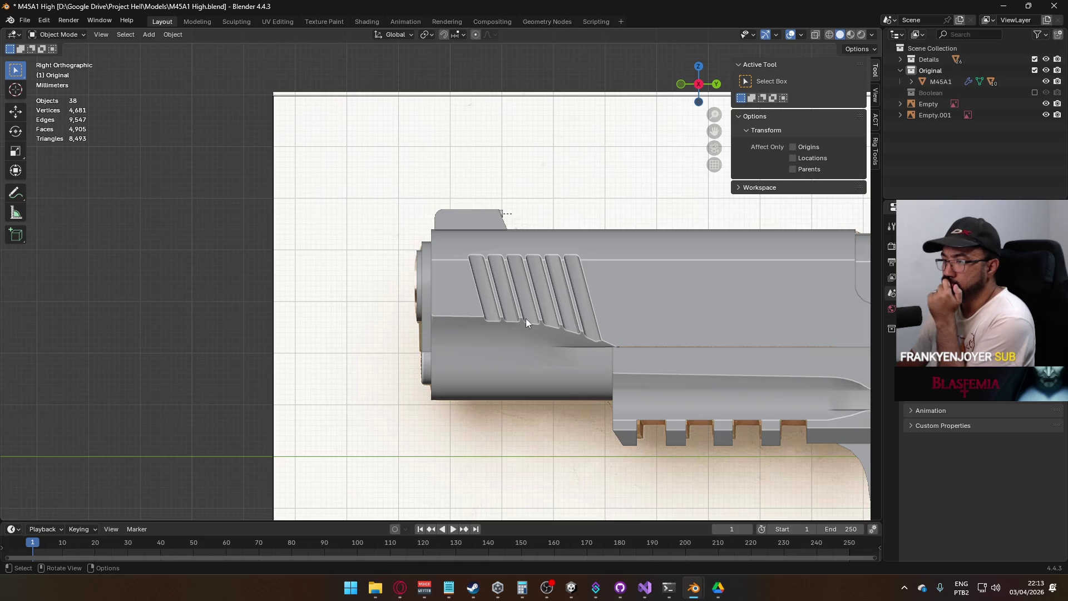
scroll(658, 302, "down", 2)
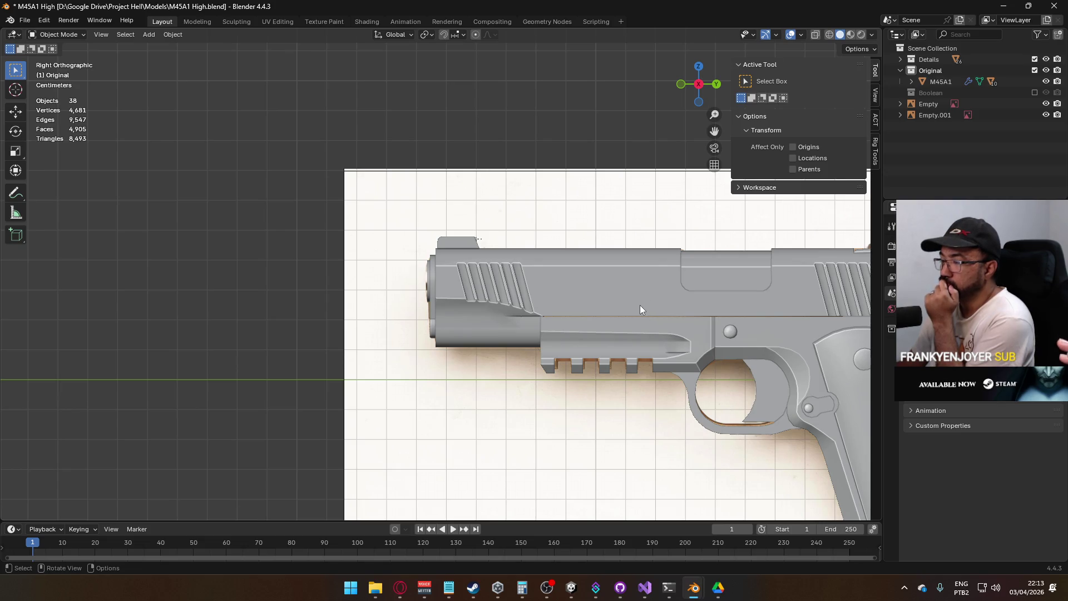
mouse_move(710, 314)
left_mouse_down()
mouse_move(596, 310)
mouse_move(592, 271)
mouse_move(616, 275)
mouse_move(592, 315)
mouse_move(599, 306)
left_mouse_up()
mouse_move(462, 300)
left_mouse_down()
mouse_move(616, 309)
mouse_move(512, 324)
left_mouse_up()
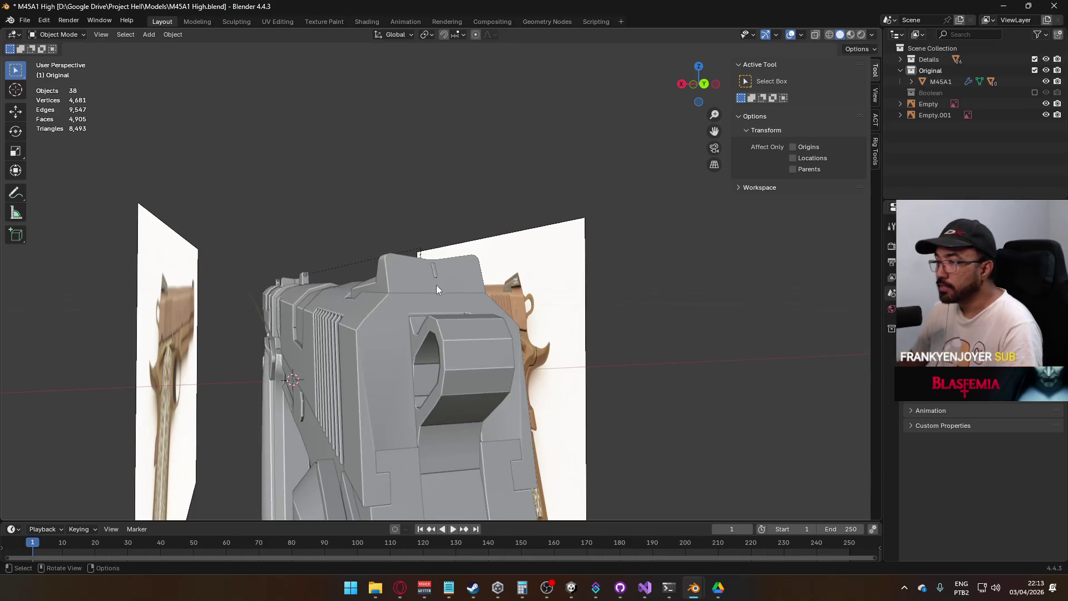
left_click(434, 283)
mouse_move(431, 283)
left_mouse_down()
mouse_move(382, 287)
mouse_move(344, 328)
mouse_move(453, 352)
mouse_move(442, 349)
left_mouse_up()
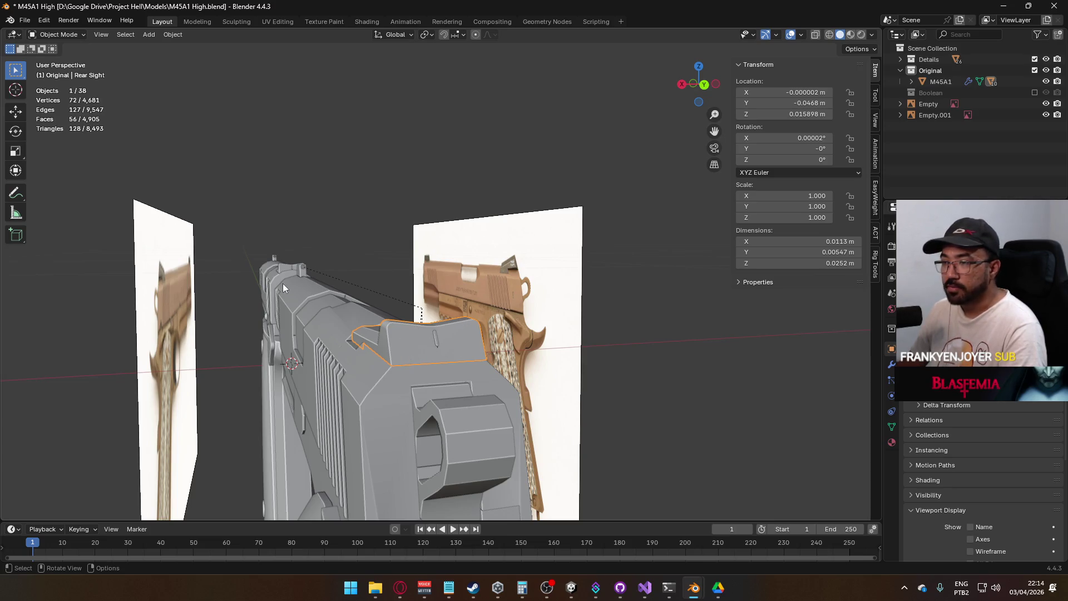
left_click(302, 275, "shift")
left_click(439, 335, "shift")
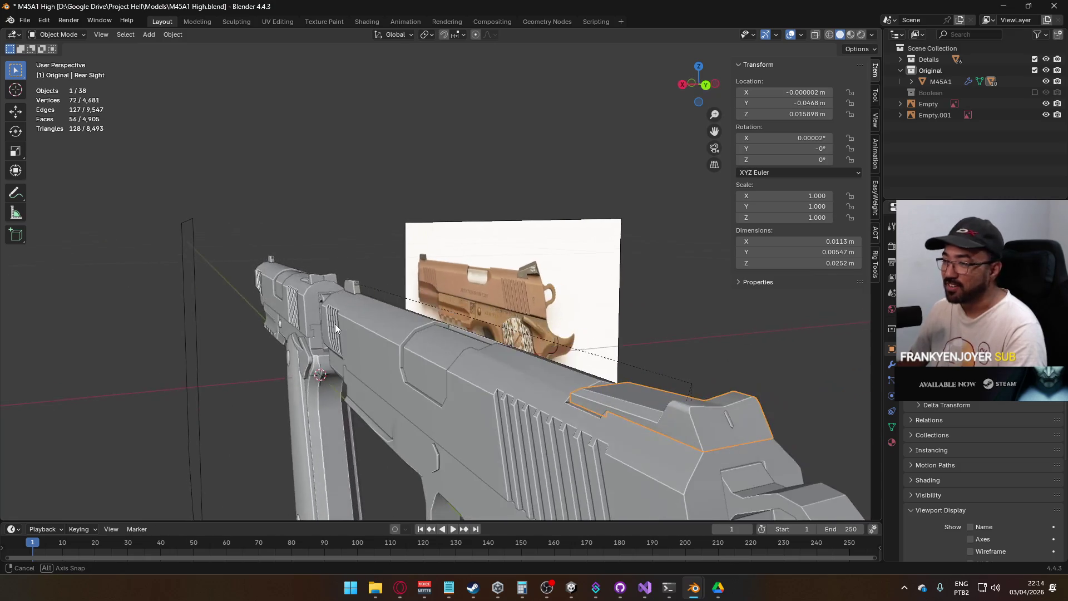
left_click(347, 289)
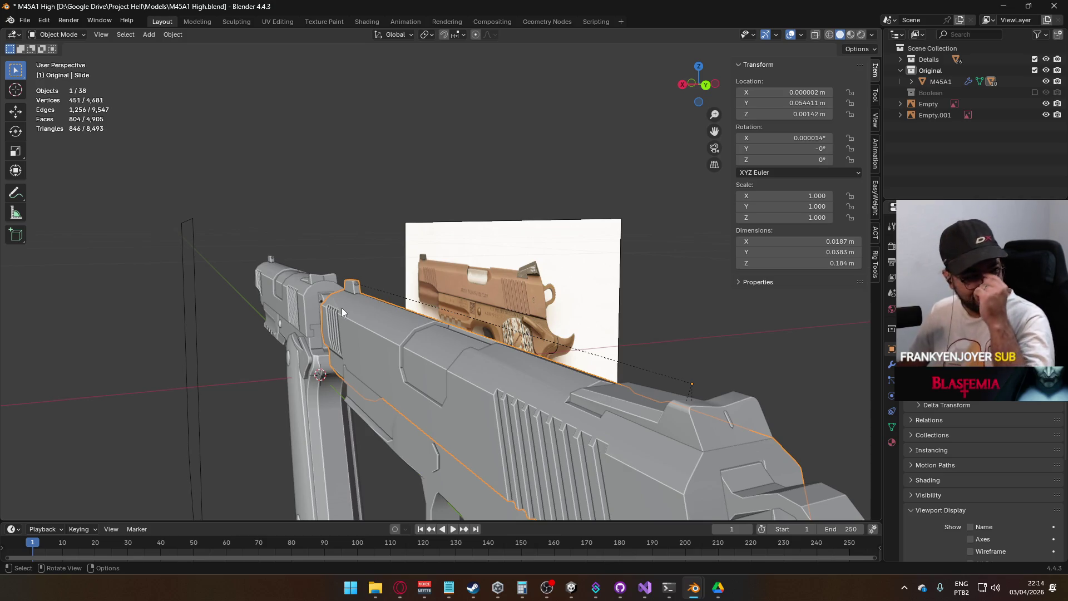
scroll(408, 334, "up", 4)
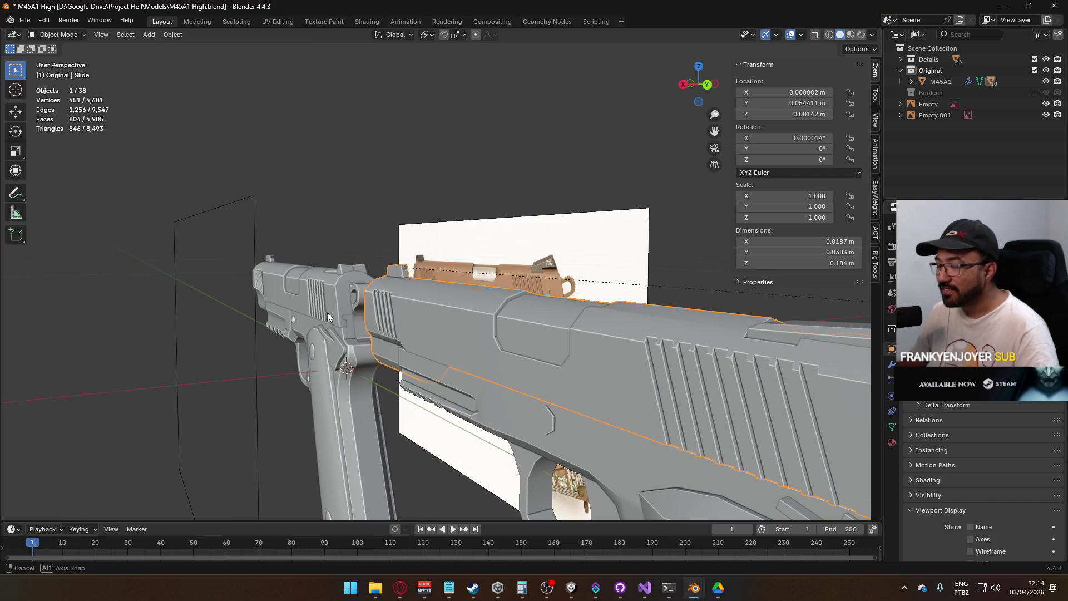
scroll(327, 312, "down", 5)
scroll(482, 359, "up", 3)
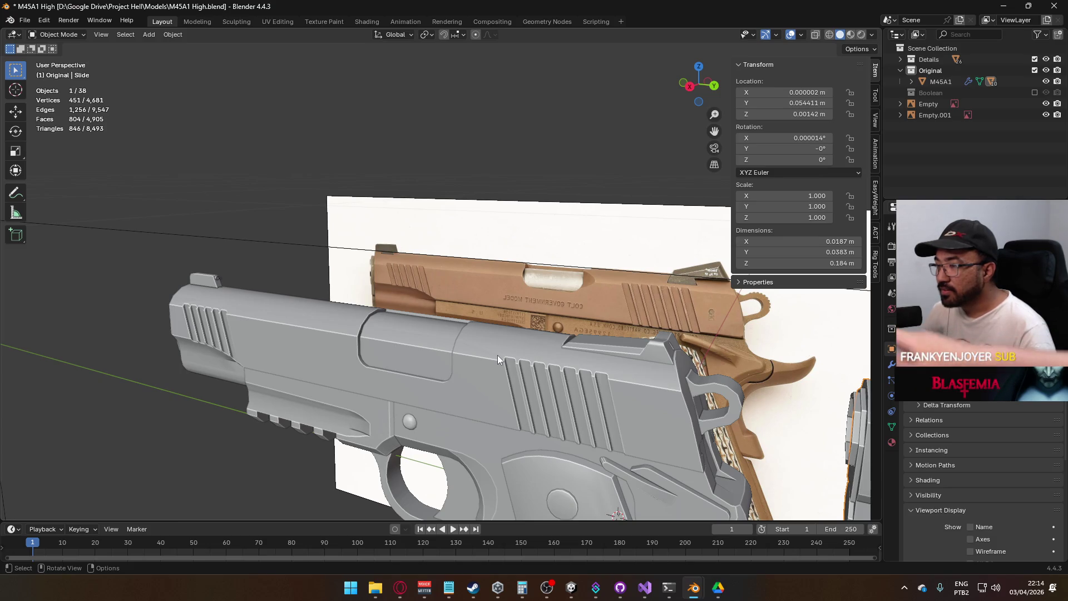
left_click_drag(498, 352, 521, 353)
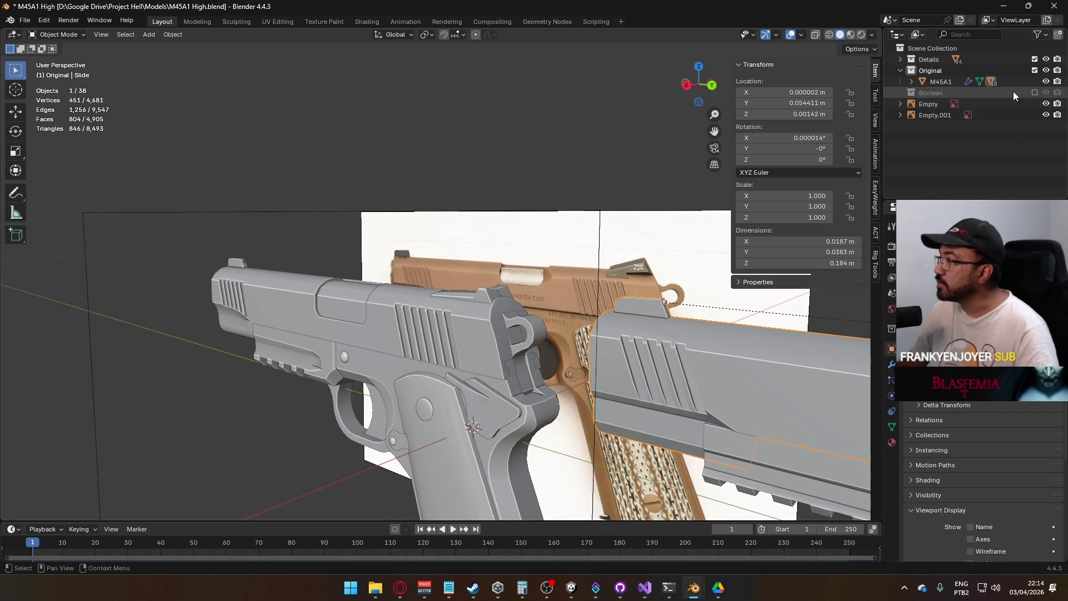
left_click(1035, 71)
left_click(1035, 71)
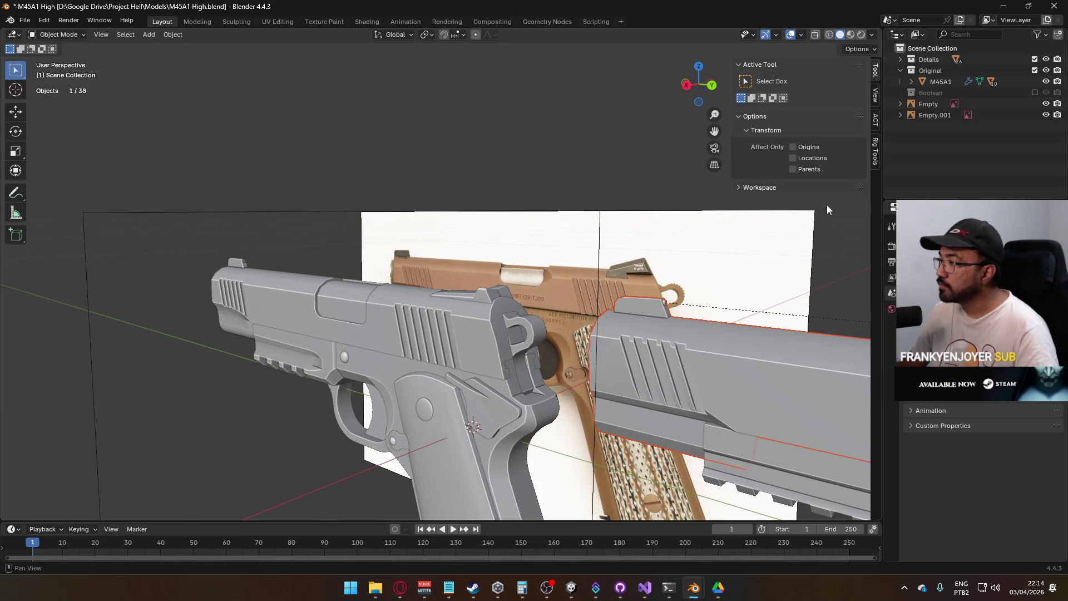
scroll(703, 282, "down", 6)
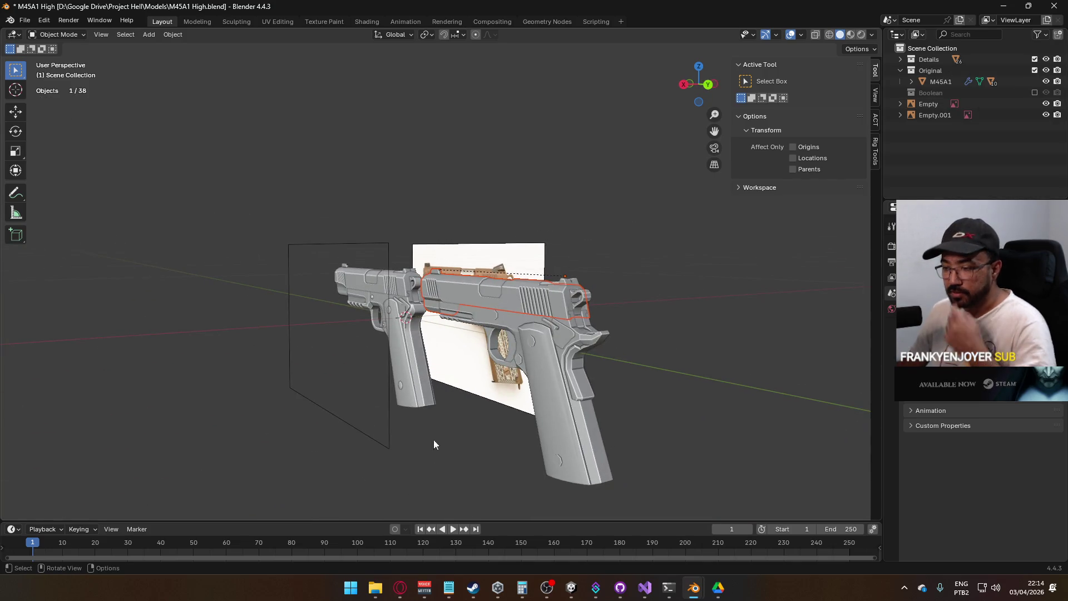
left_click(375, 587)
double_click(359, 241)
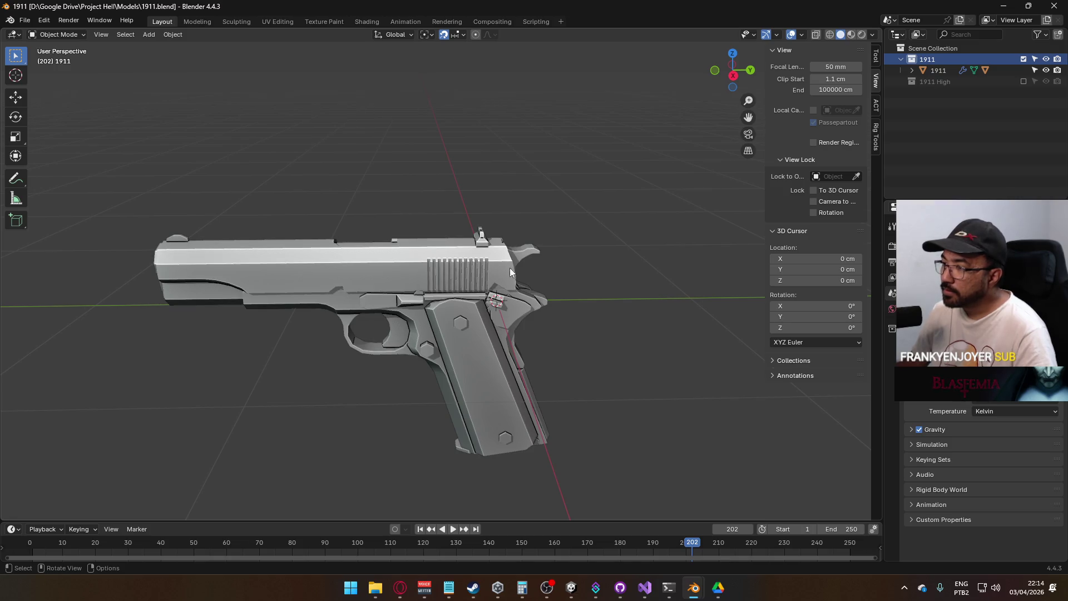
scroll(509, 268, "up", 3)
mouse_move(496, 275)
left_mouse_down()
mouse_move(387, 320)
mouse_move(510, 275)
mouse_move(575, 279)
mouse_move(587, 270)
mouse_move(559, 321)
mouse_move(438, 329)
mouse_move(367, 286)
mouse_move(379, 229)
mouse_move(449, 265)
mouse_move(500, 255)
mouse_move(472, 278)
mouse_move(434, 287)
mouse_move(427, 253)
left_mouse_up()
scroll(427, 252, "up", 8)
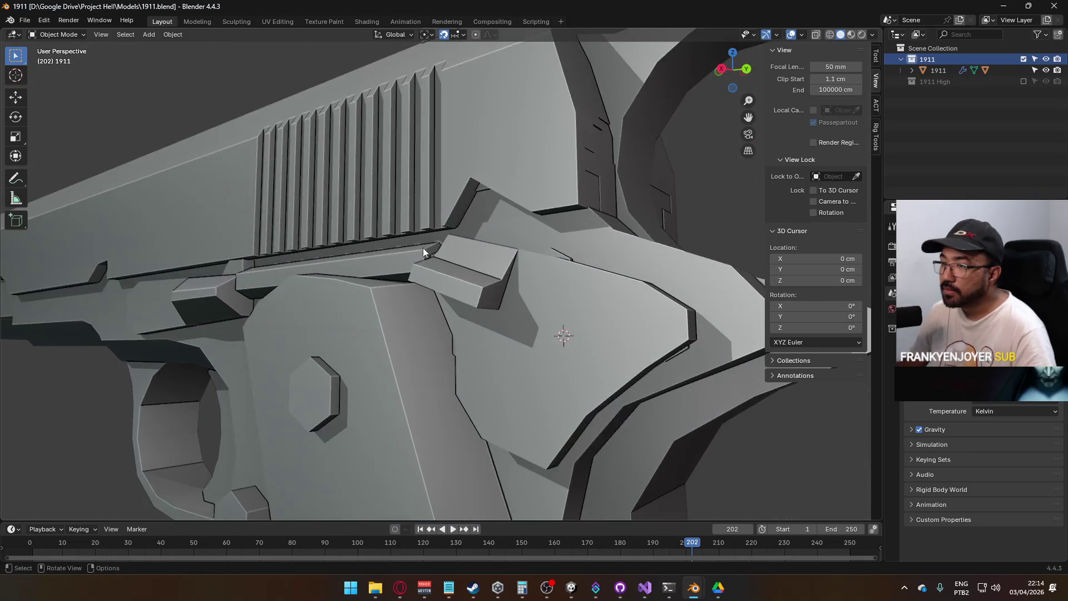
left_click(1055, 6)
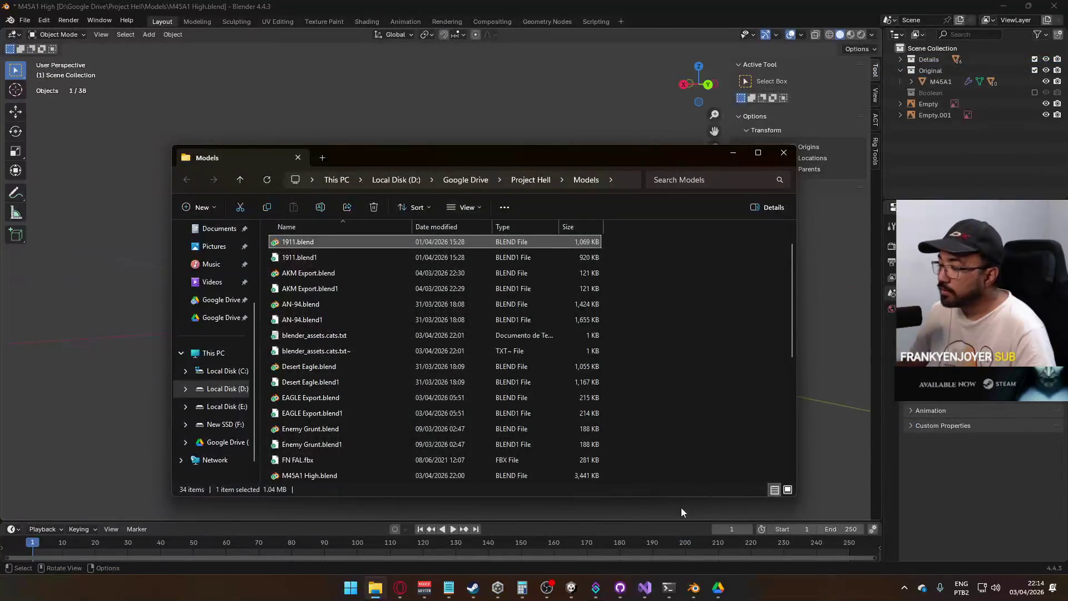
mouse_move(696, 585)
mouse_move(745, 532)
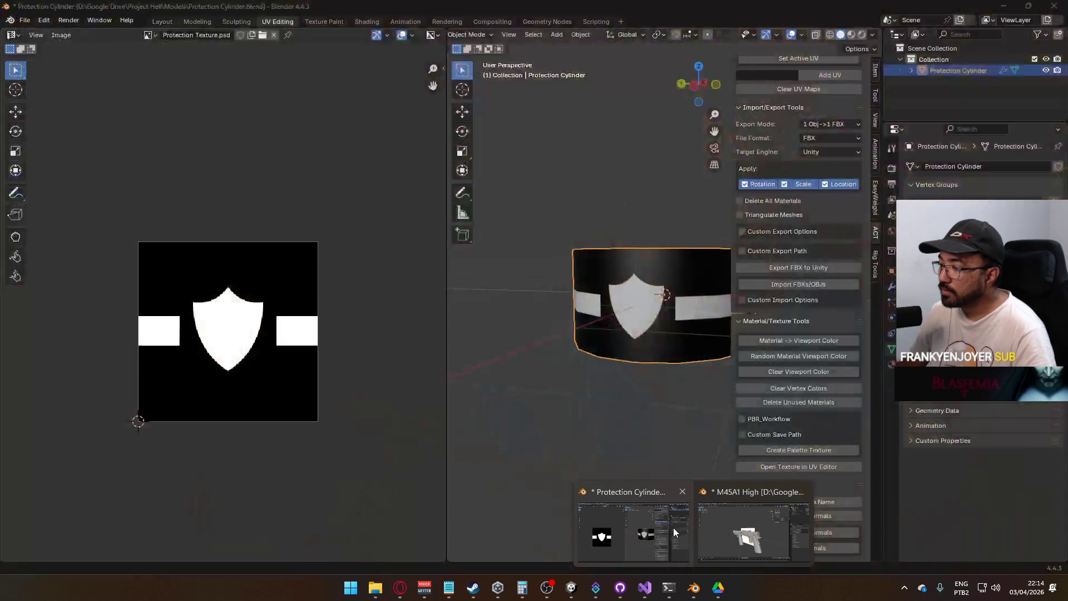
left_click(745, 532)
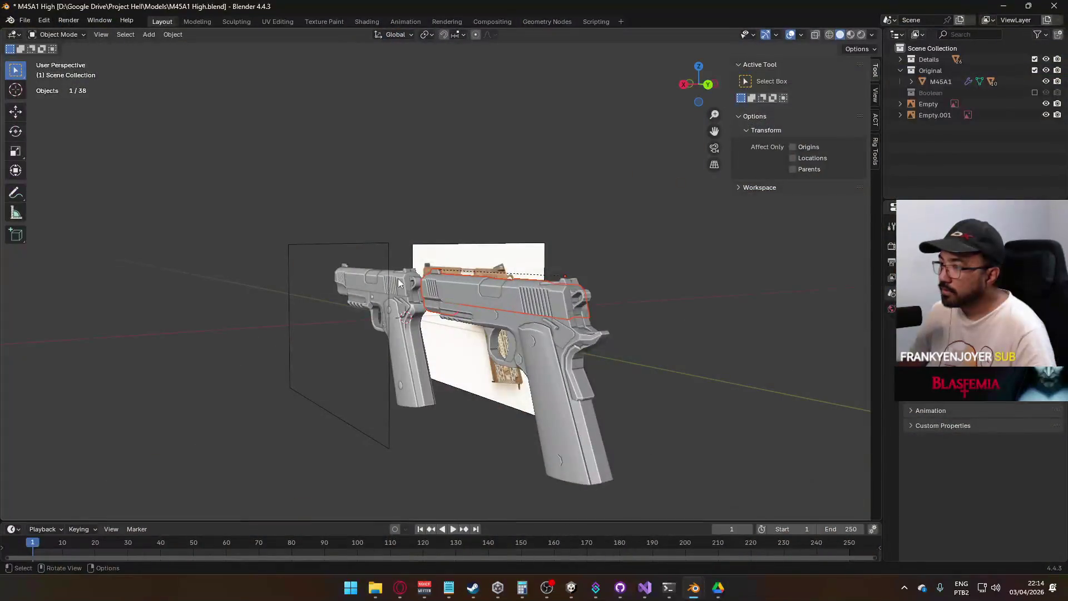
scroll(484, 287, "up", 5)
mouse_move(484, 288)
left_mouse_down()
mouse_move(476, 304)
mouse_move(606, 338)
mouse_move(579, 356)
mouse_move(594, 356)
left_mouse_up()
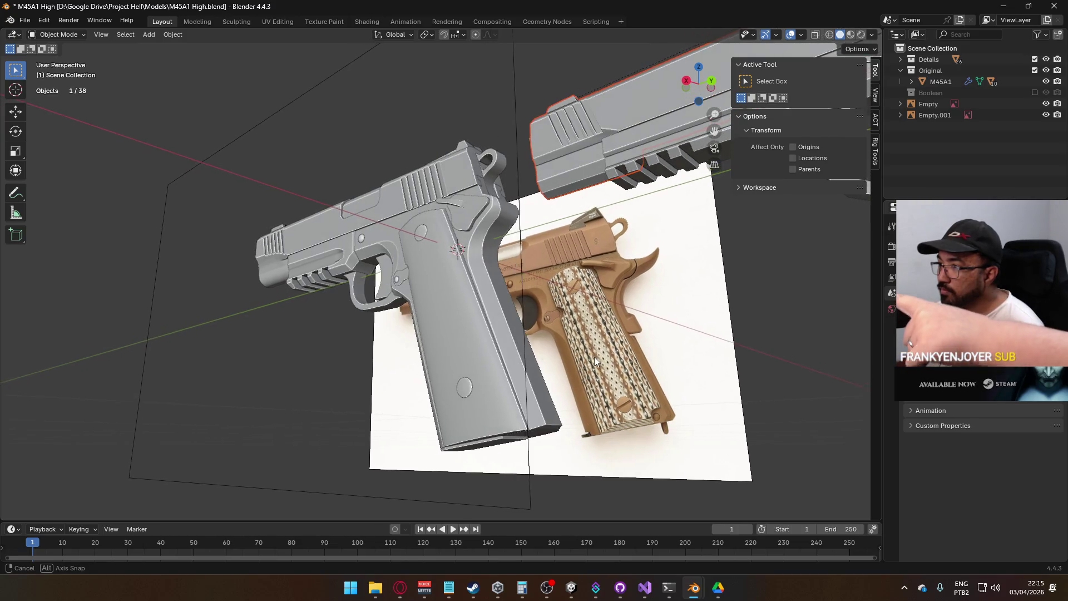
scroll(593, 372, "up", 6)
mouse_move(305, 370)
left_mouse_down()
mouse_move(334, 399)
mouse_move(466, 375)
left_mouse_up()
scroll(466, 375, "up", 5)
scroll(466, 372, "down", 4)
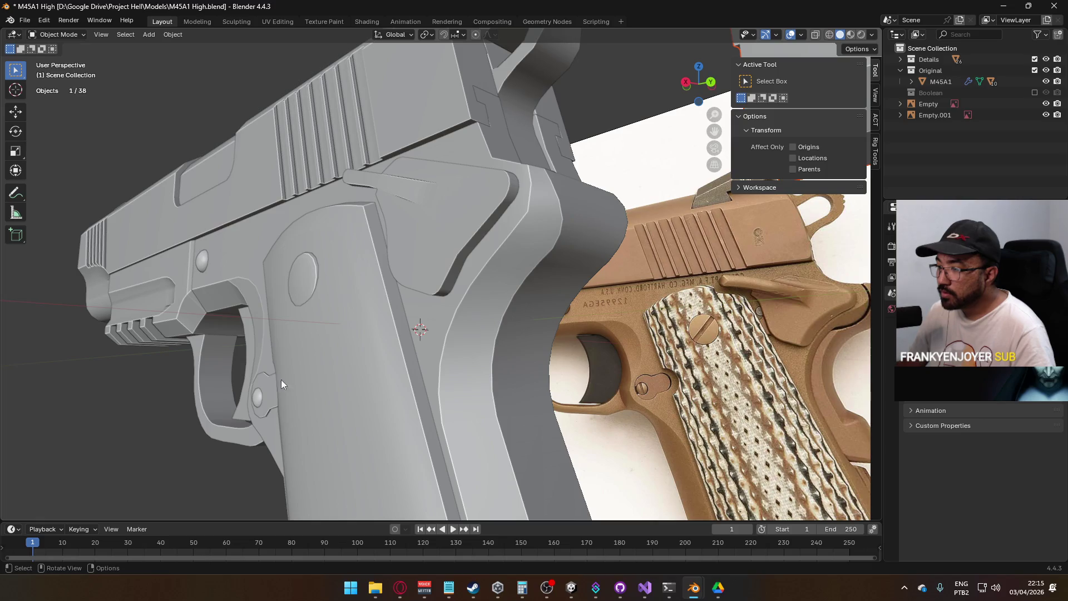
mouse_move(288, 379)
left_mouse_down()
mouse_move(586, 363)
mouse_move(546, 366)
left_mouse_up()
left_click(603, 352)
scroll(549, 368, "down", 2)
scroll(552, 368, "up", 5)
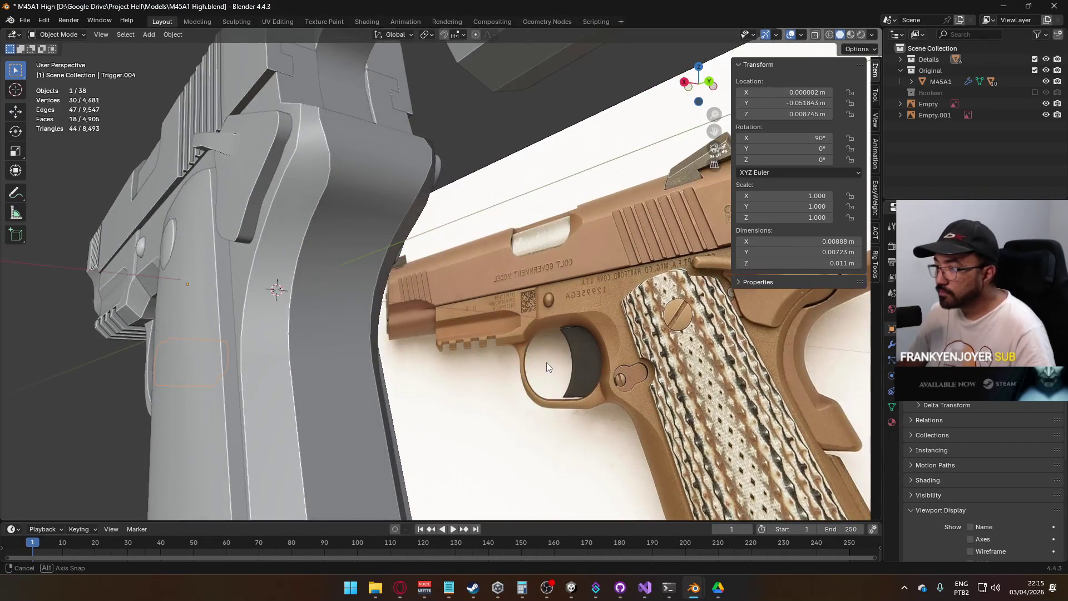
left_click_drag(546, 362, 584, 360)
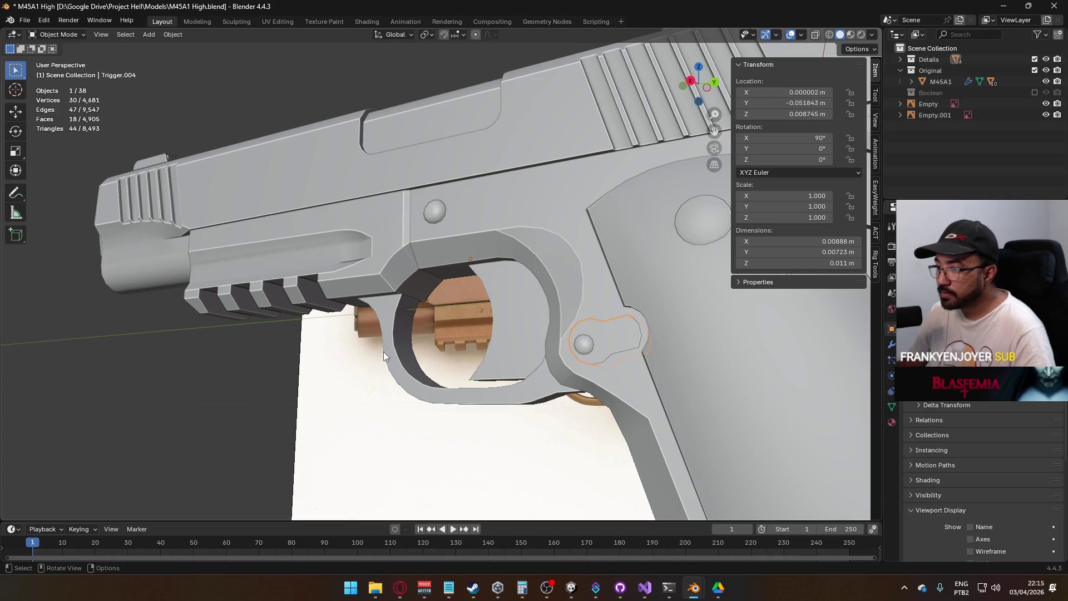
left_click_drag(565, 393, 481, 378)
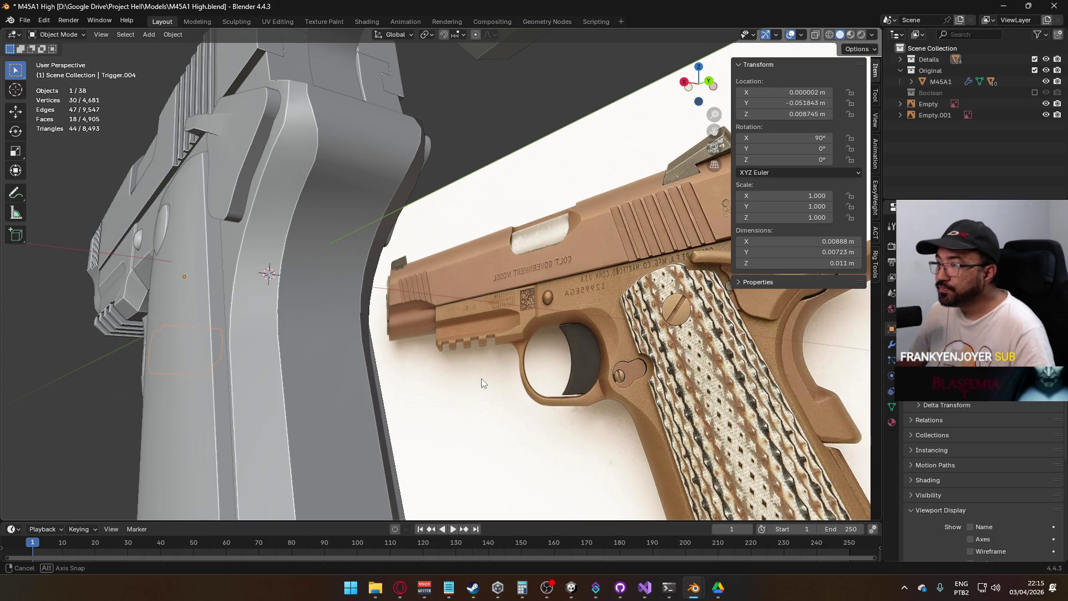
mouse_move(482, 378)
left_mouse_down()
mouse_move(599, 391)
mouse_move(553, 393)
left_mouse_up()
scroll(650, 395, "down", 3)
mouse_move(649, 395)
left_mouse_down()
mouse_move(598, 364)
mouse_move(536, 380)
mouse_move(526, 358)
mouse_move(464, 376)
left_mouse_up()
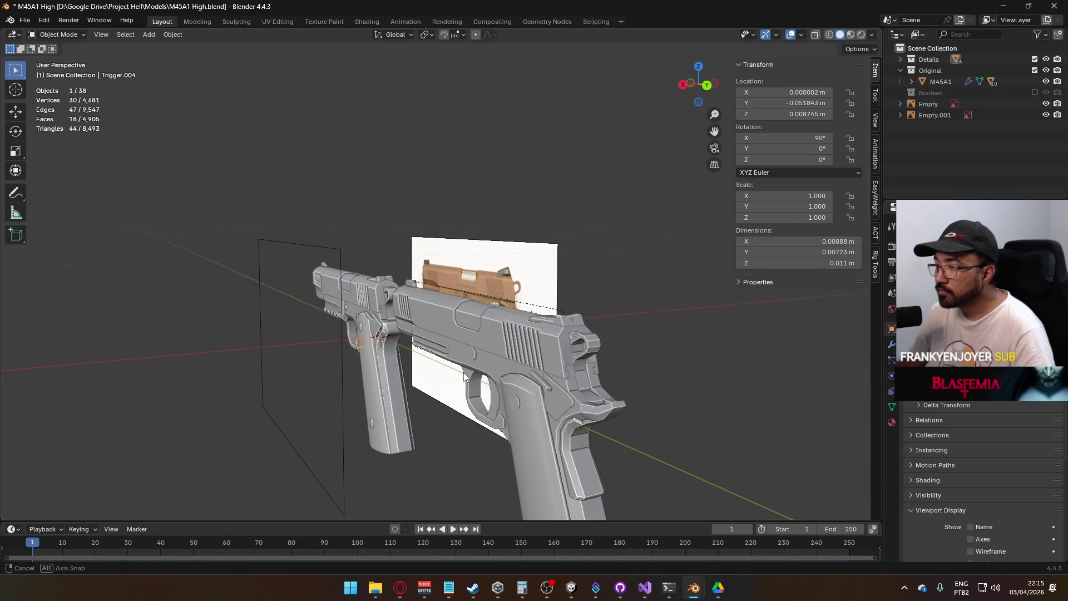
scroll(463, 372, "up", 6)
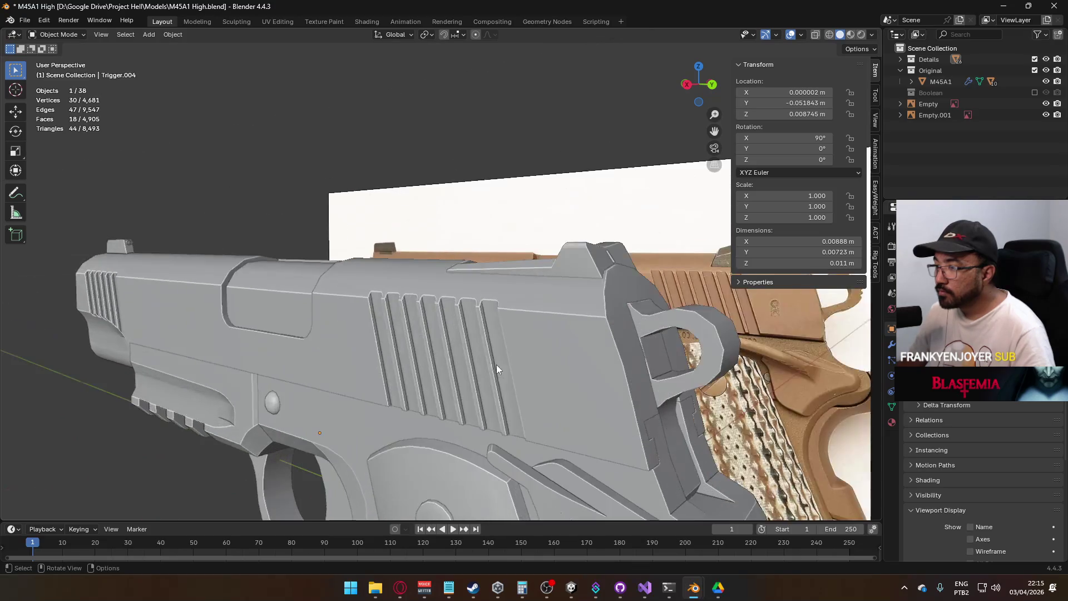
scroll(497, 367, "down", 5)
scroll(509, 373, "down", 2)
left_click_drag(507, 379, 502, 370)
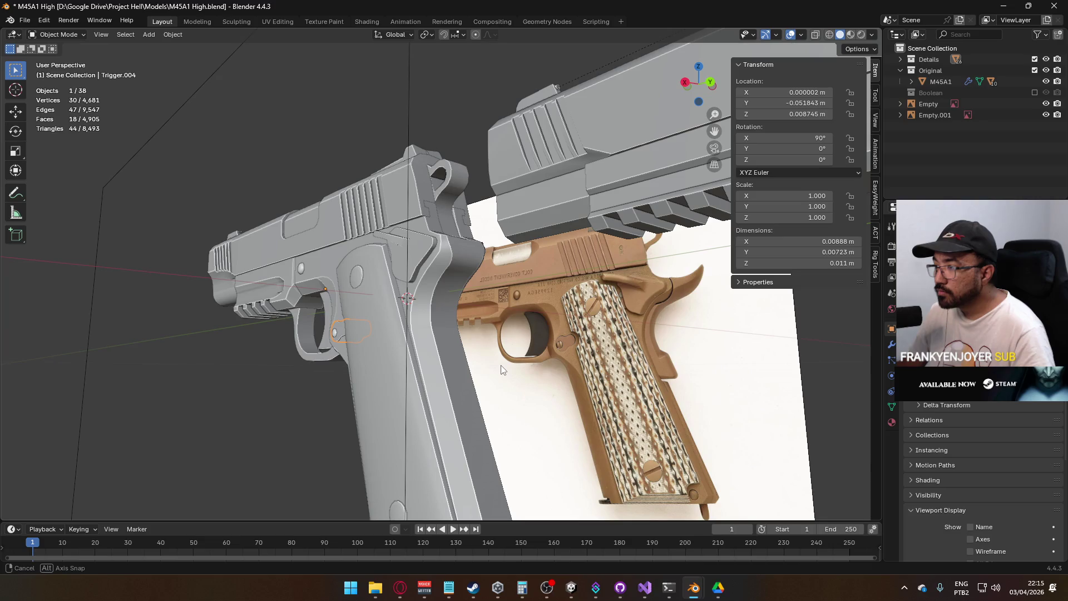
left_click_drag(502, 370, 505, 369)
scroll(506, 368, "down", 8)
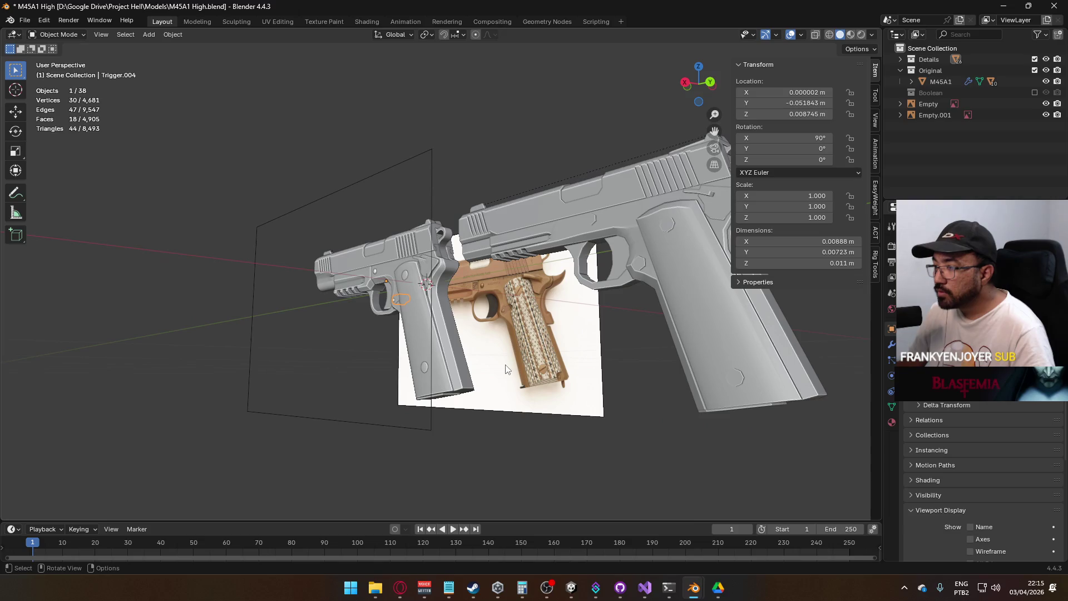
scroll(505, 368, "up", 2)
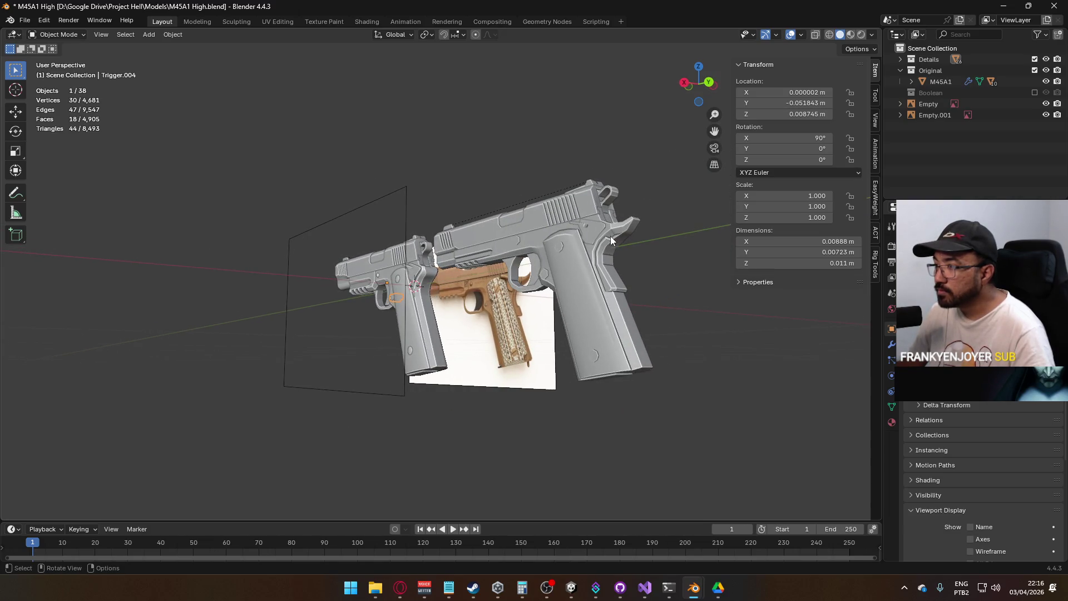
mouse_move(440, 289)
left_mouse_down()
mouse_move(443, 311)
mouse_move(485, 312)
left_mouse_up()
scroll(487, 318, "up", 4)
scroll(487, 318, "up", 2)
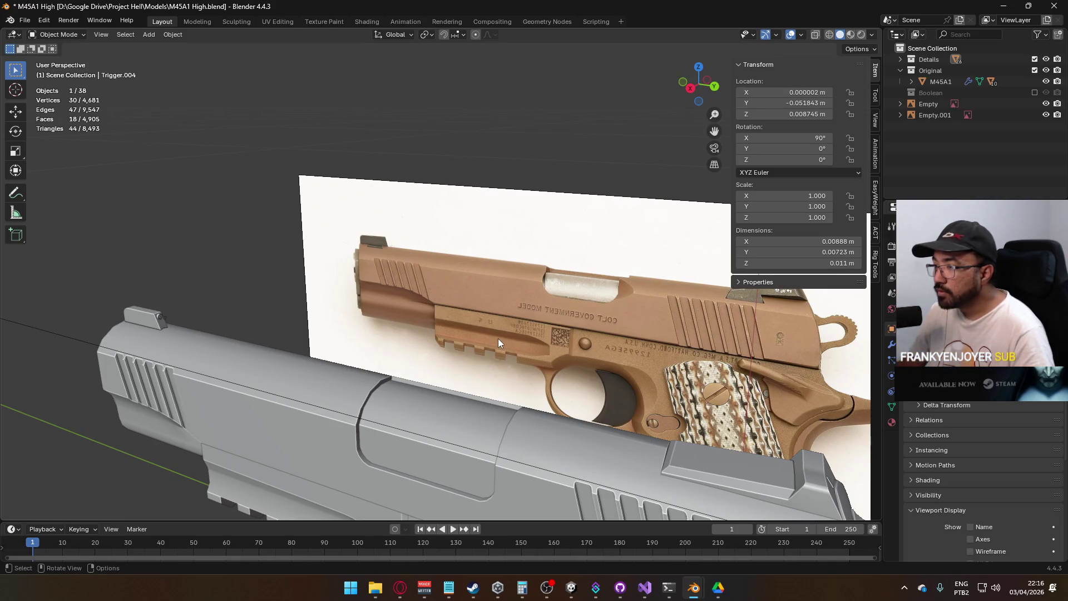
mouse_move(499, 336)
left_mouse_down()
mouse_move(545, 366)
mouse_move(536, 359)
left_mouse_up()
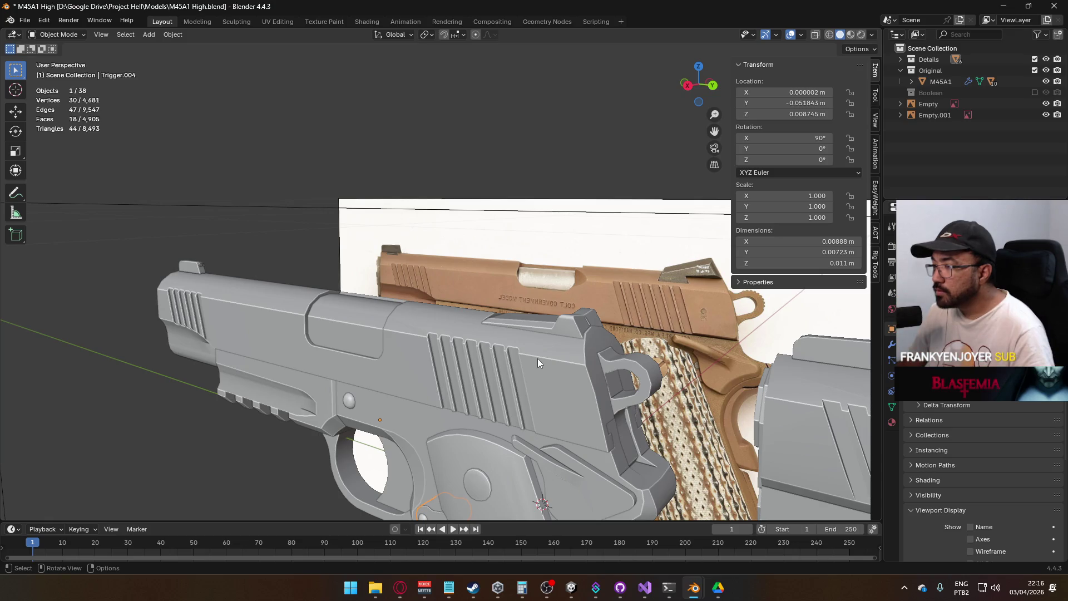
scroll(537, 363, "down", 4)
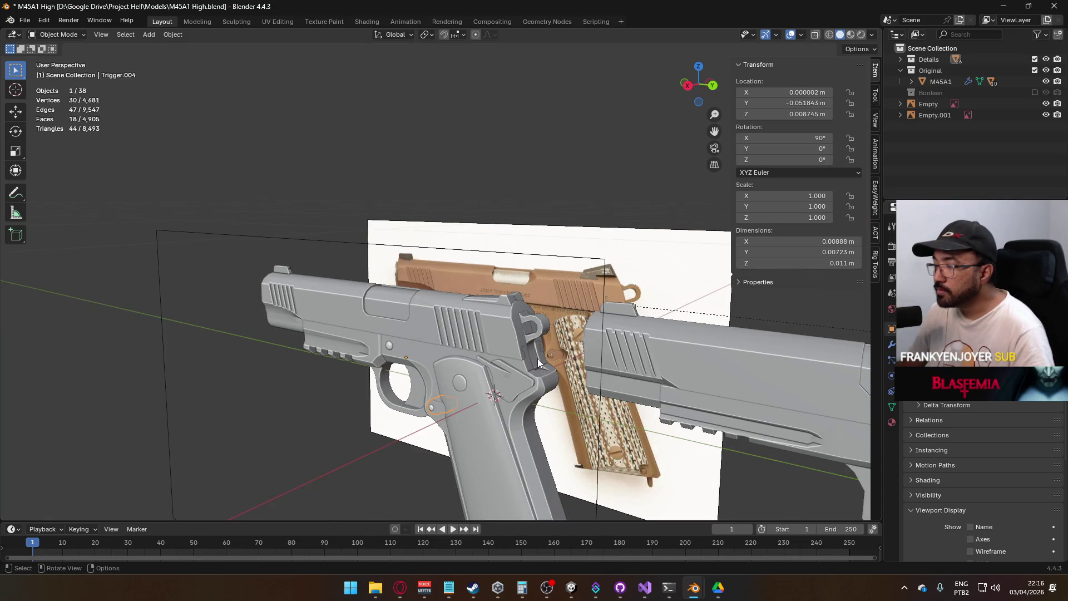
scroll(537, 358, "up", 1)
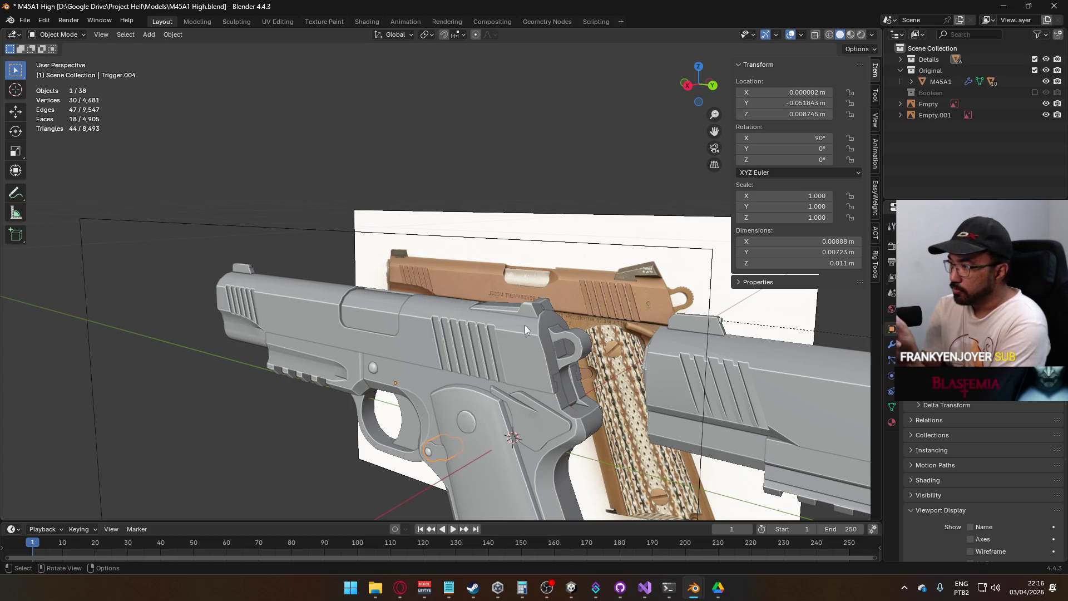
scroll(525, 329, "up", 3)
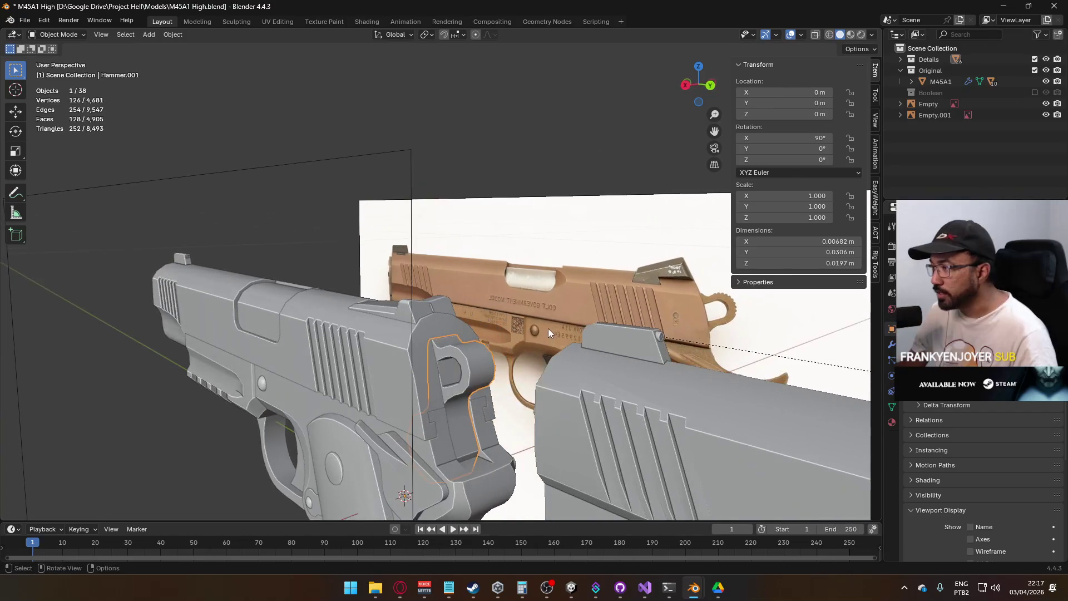
Select the grey slide and hide it, exposing the barrel and frame with 37 objects visible
left_click(481, 357)
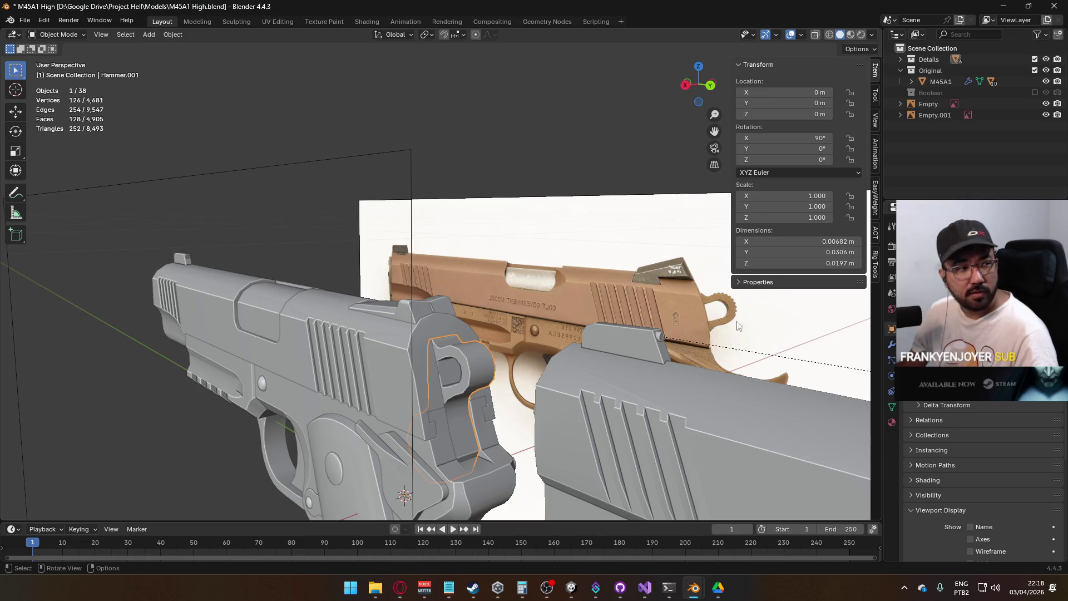
mouse_move(536, 344)
left_mouse_down()
mouse_move(510, 353)
mouse_move(539, 334)
mouse_move(445, 317)
mouse_move(411, 325)
left_mouse_up()
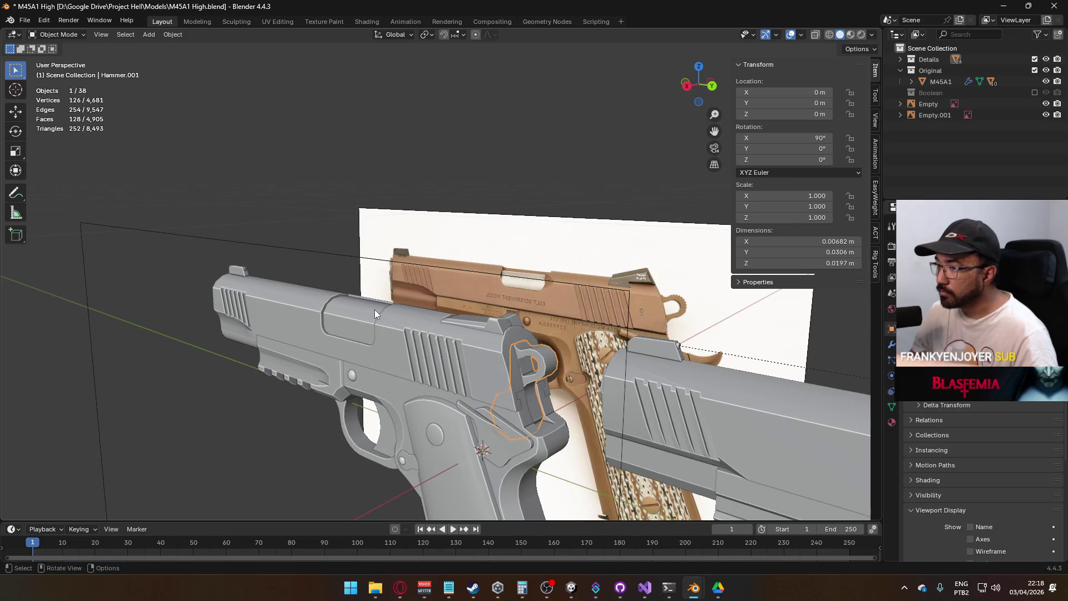
left_click(362, 262)
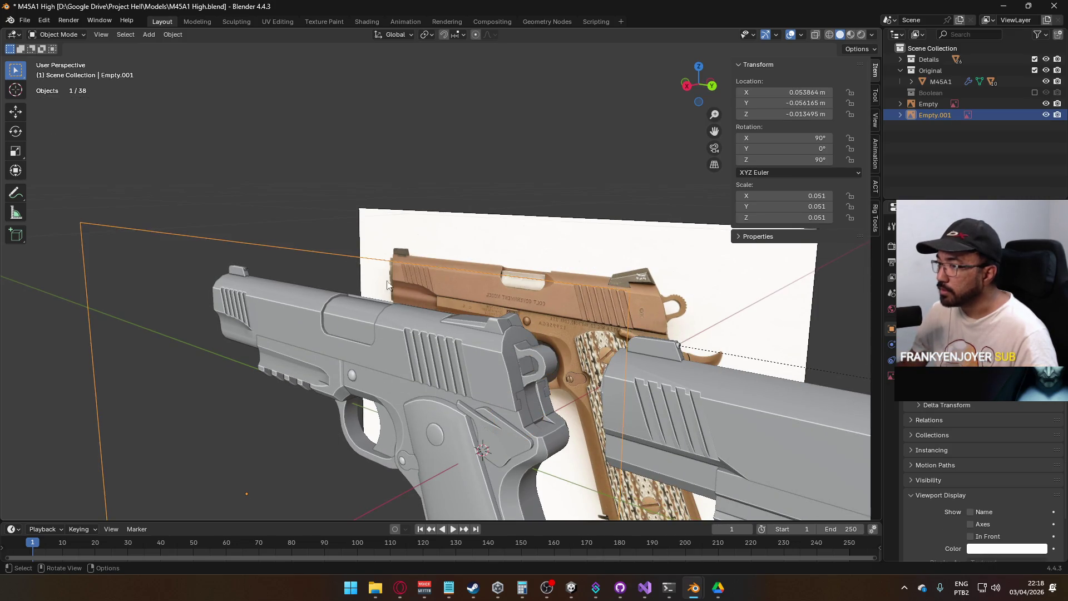
left_click(377, 312)
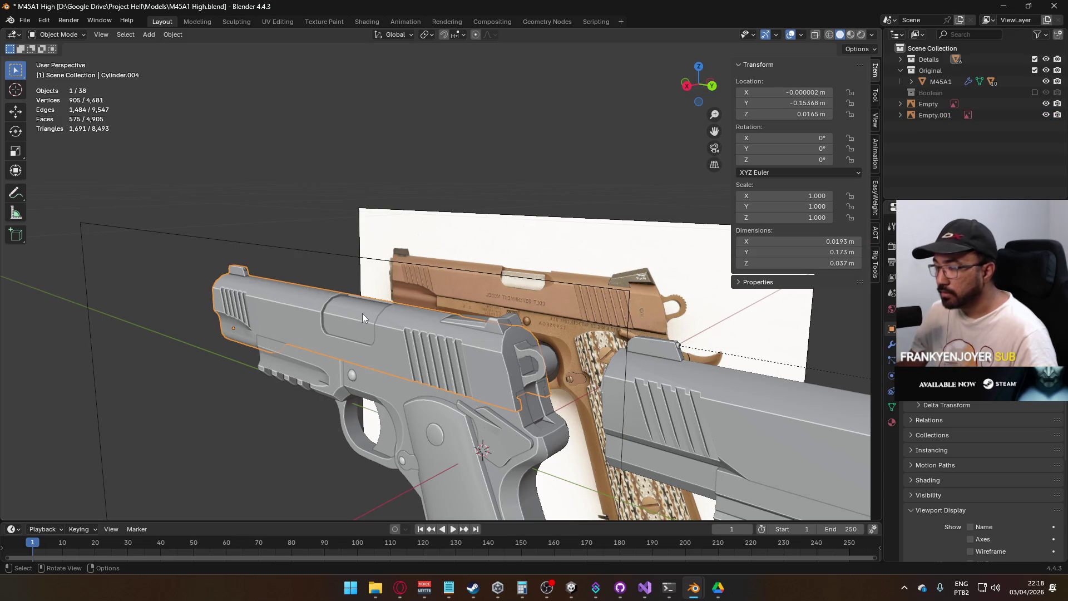
key("h")
mouse_move(430, 329)
left_mouse_down()
mouse_move(408, 306)
mouse_move(455, 315)
mouse_move(482, 289)
mouse_move(416, 305)
mouse_move(429, 324)
mouse_move(423, 345)
mouse_move(360, 325)
mouse_move(366, 343)
mouse_move(386, 351)
mouse_move(416, 339)
mouse_move(540, 344)
mouse_move(422, 341)
mouse_move(398, 356)
left_mouse_up()
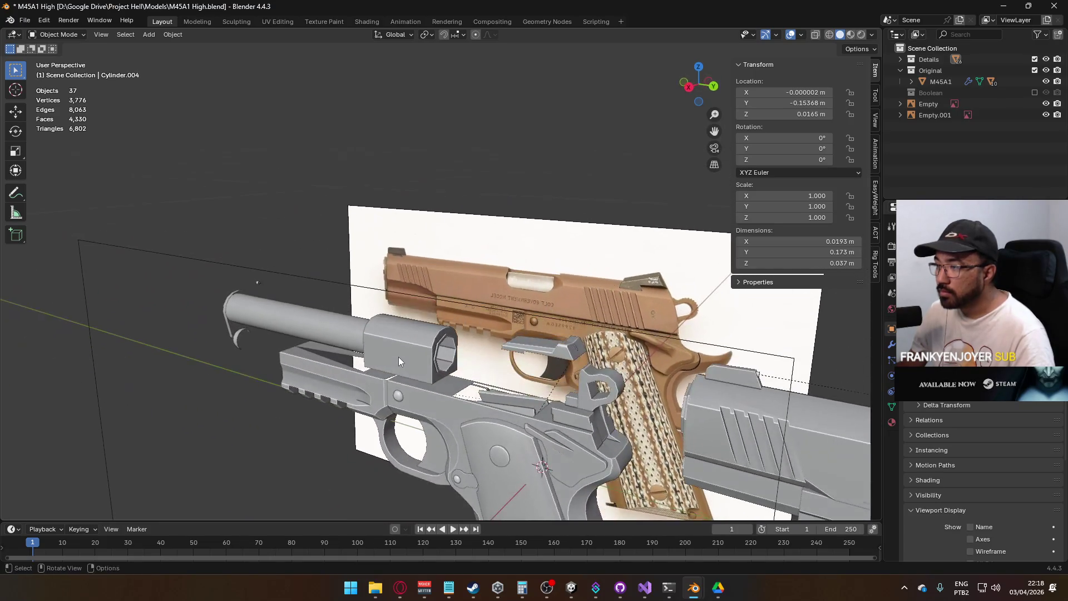
Unhide the slide and pull it along the Y axis
left_click(435, 348)
key("g")
key("y")
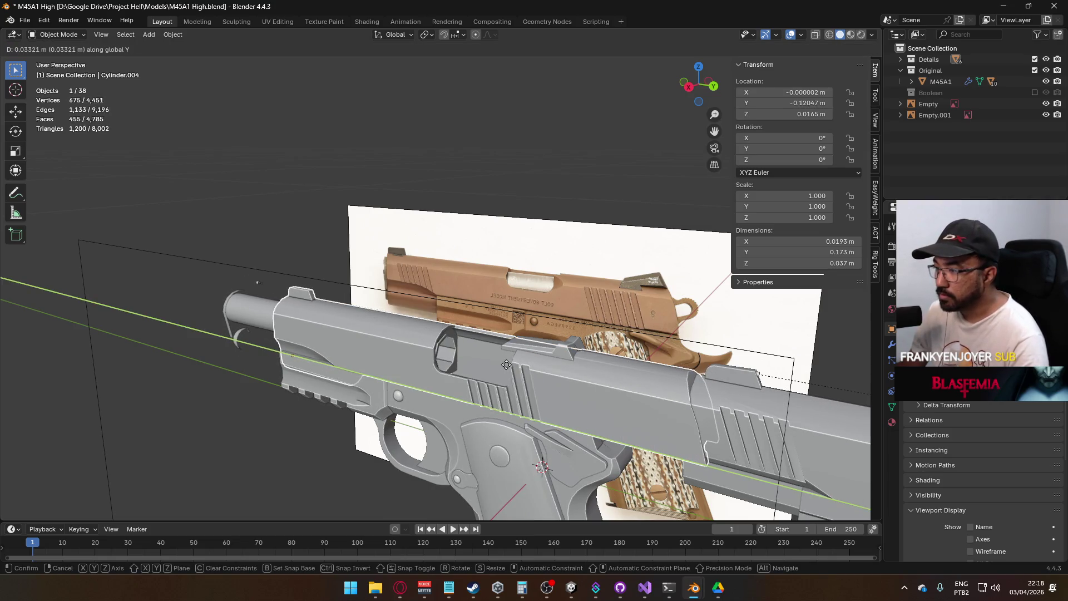
left_click(438, 345)
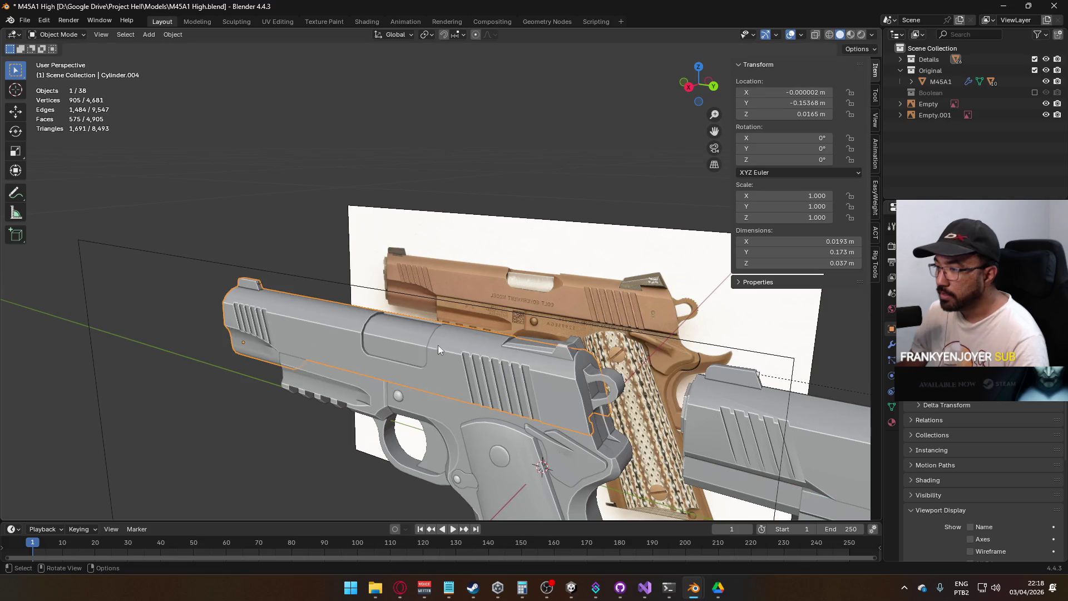
mouse_move(523, 372)
left_mouse_down()
mouse_move(423, 383)
mouse_move(540, 365)
mouse_move(516, 350)
mouse_move(496, 374)
left_mouse_up()
Retry the Y-axis move, cancel it to keep the slide in place, and inspect both pistols
key("g")
key("y")
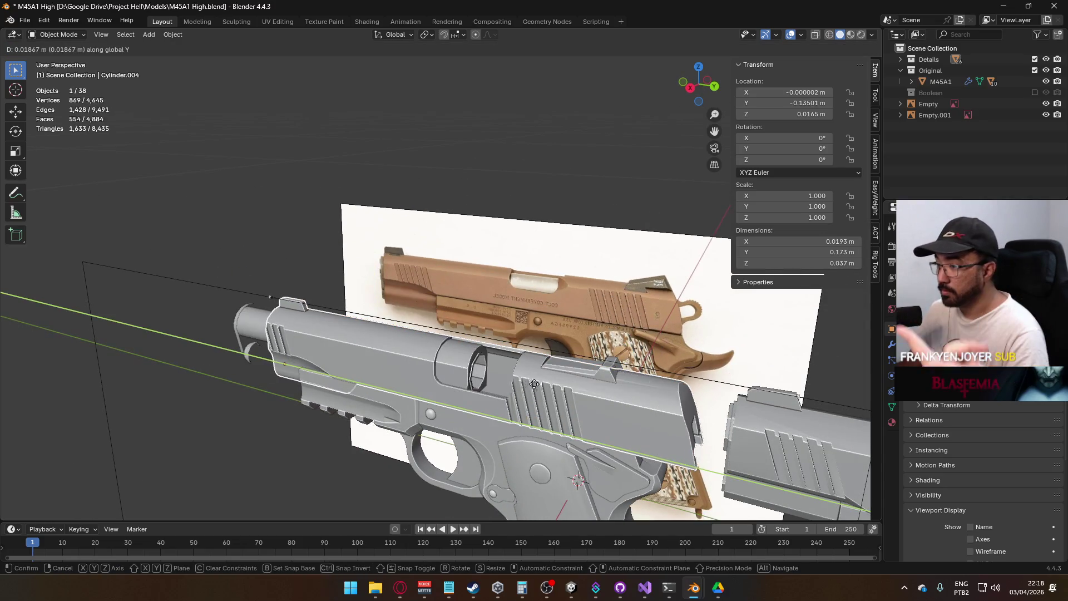
right_click(556, 389)
mouse_move(555, 389)
left_mouse_down()
mouse_move(450, 398)
mouse_move(338, 303)
mouse_move(450, 321)
mouse_move(411, 341)
mouse_move(383, 312)
mouse_move(386, 352)
mouse_move(374, 356)
mouse_move(302, 327)
left_mouse_up()
scroll(303, 326, "down", 8)
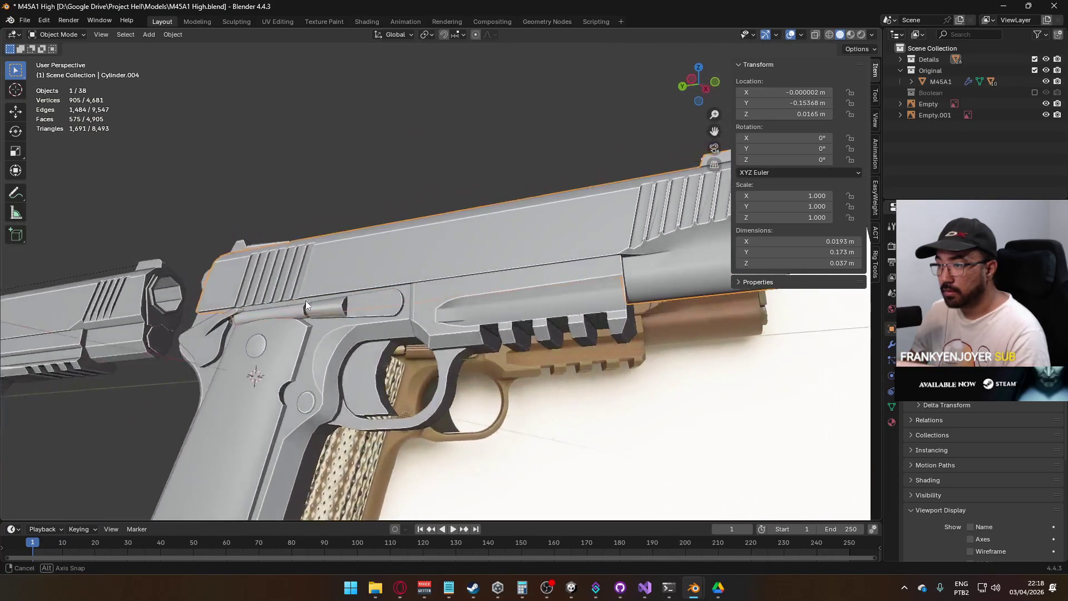
scroll(345, 311, "up", 7)
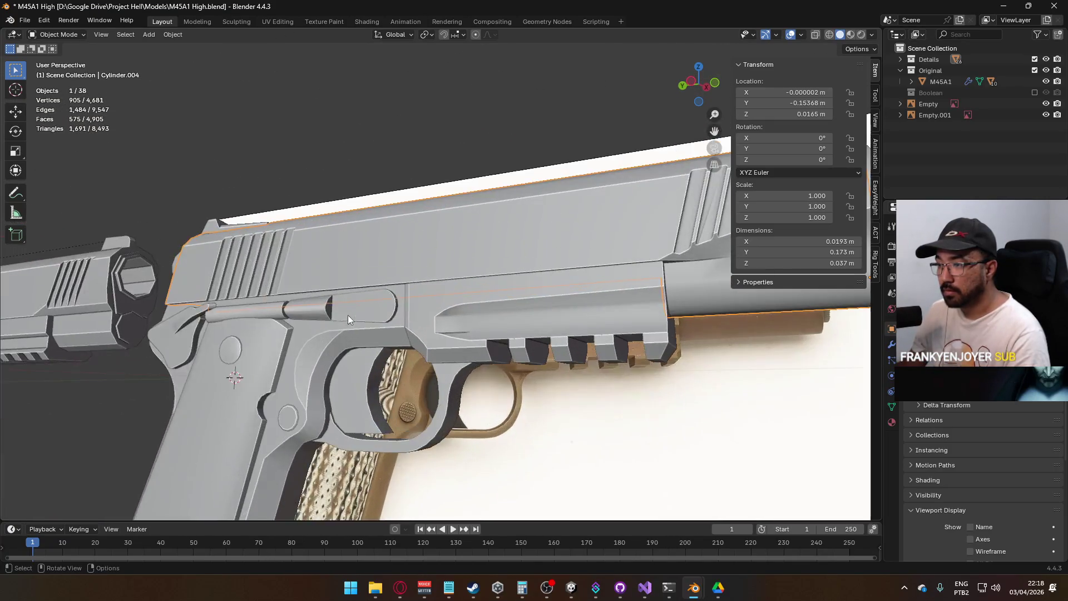
scroll(253, 312, "down", 2)
mouse_move(342, 335)
left_mouse_down()
mouse_move(316, 276)
mouse_move(455, 271)
mouse_move(482, 280)
mouse_move(445, 307)
mouse_move(364, 320)
mouse_move(331, 305)
mouse_move(330, 291)
left_mouse_up()
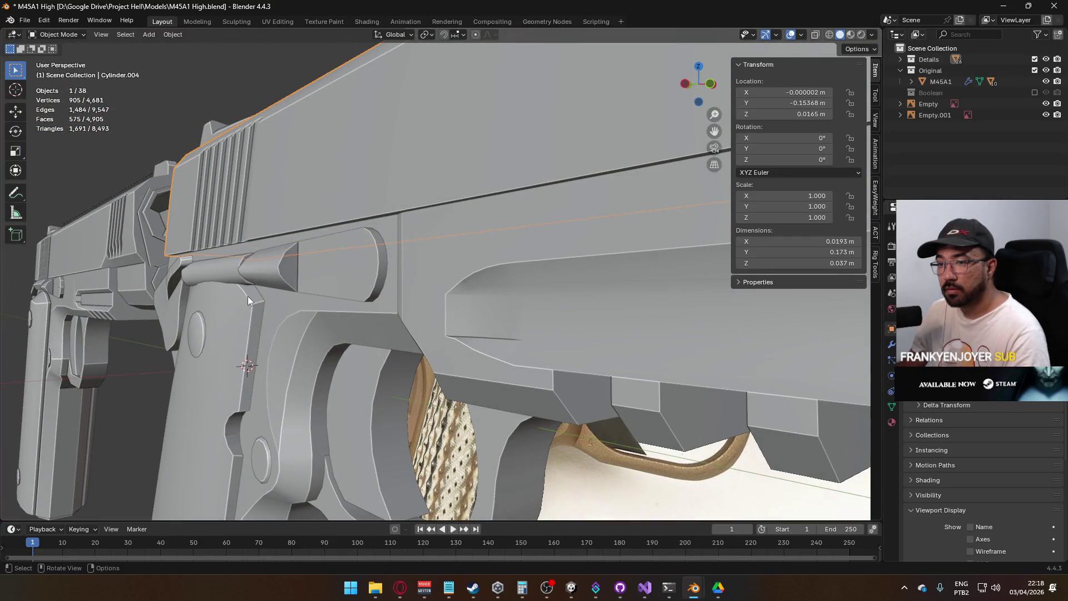
mouse_move(248, 296)
left_mouse_down()
mouse_move(206, 289)
mouse_move(328, 302)
mouse_move(252, 307)
left_mouse_up()
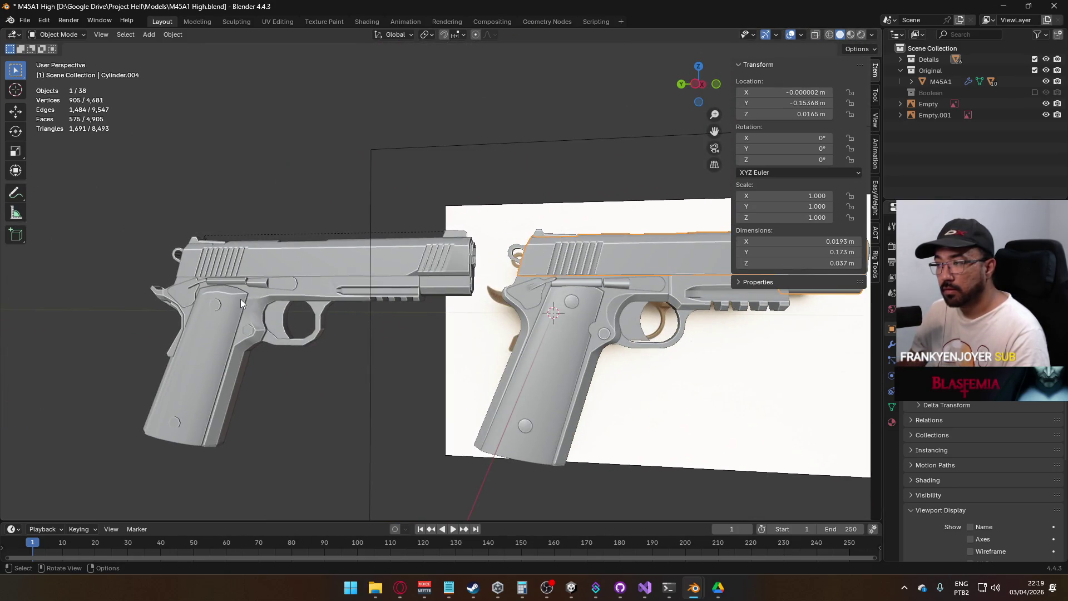
scroll(228, 296, "up", 2)
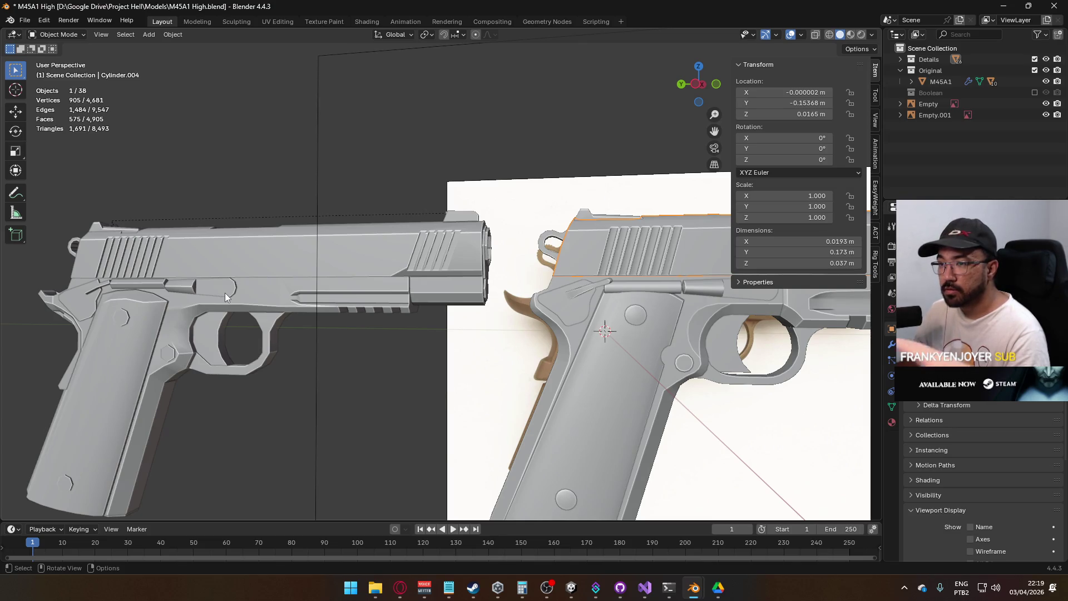
mouse_move(585, 324)
left_mouse_down()
mouse_move(613, 373)
mouse_move(604, 395)
left_mouse_up()
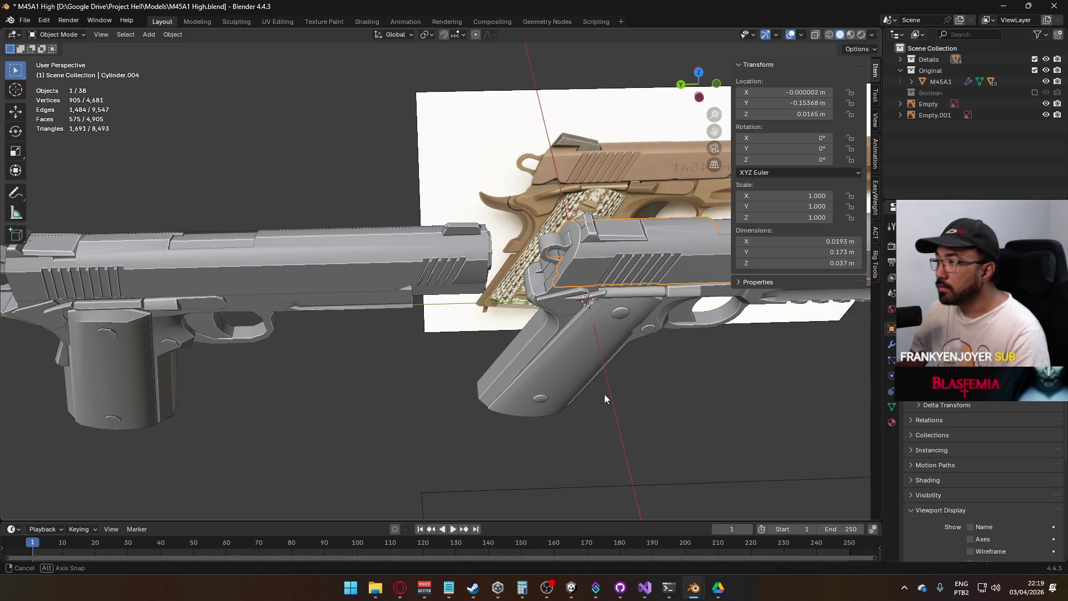
mouse_move(604, 394)
left_mouse_down()
mouse_move(587, 392)
mouse_move(573, 337)
mouse_move(581, 328)
left_mouse_up()
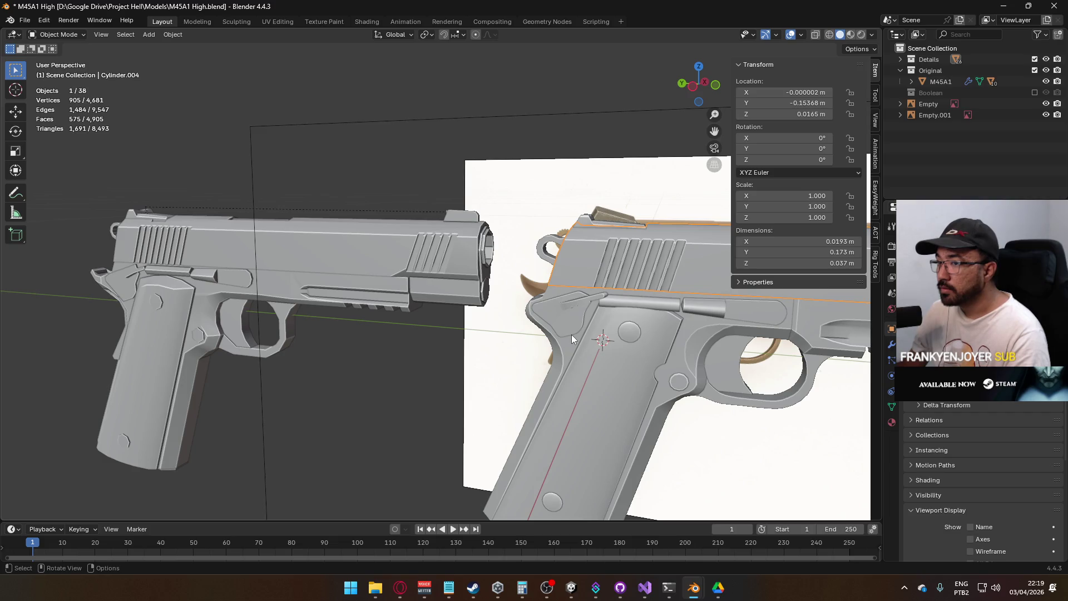
left_click_drag(572, 335, 566, 338)
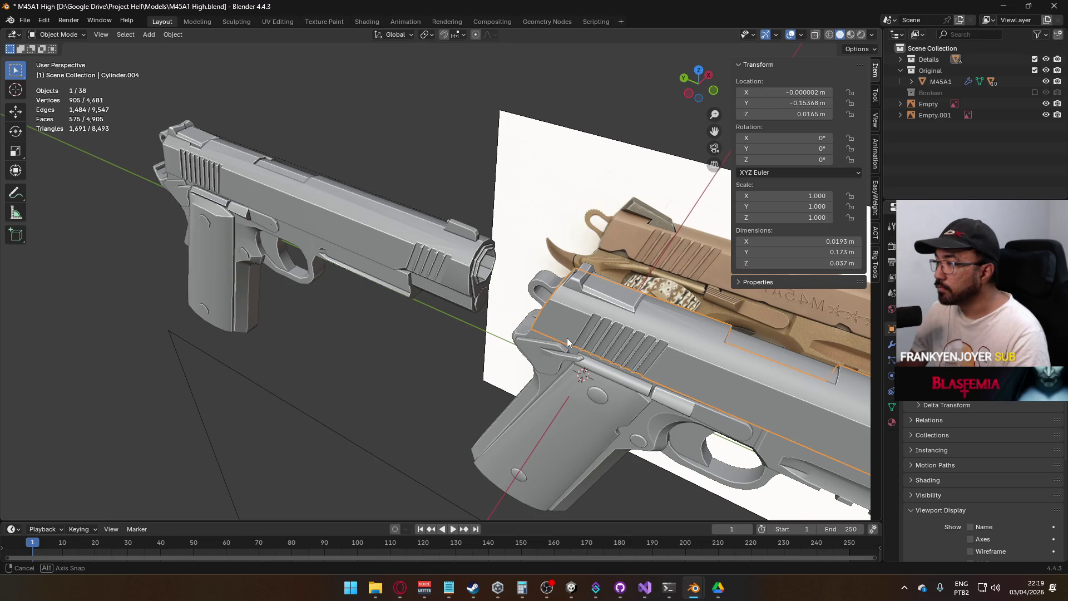
left_click_drag(566, 338, 566, 338)
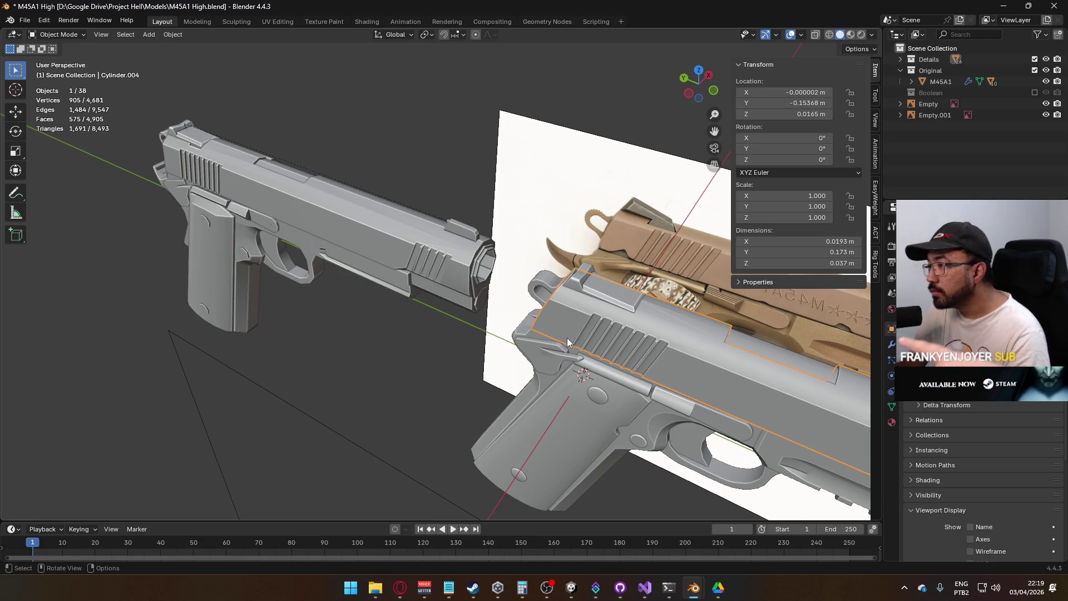
left_click_drag(646, 305, 622, 302)
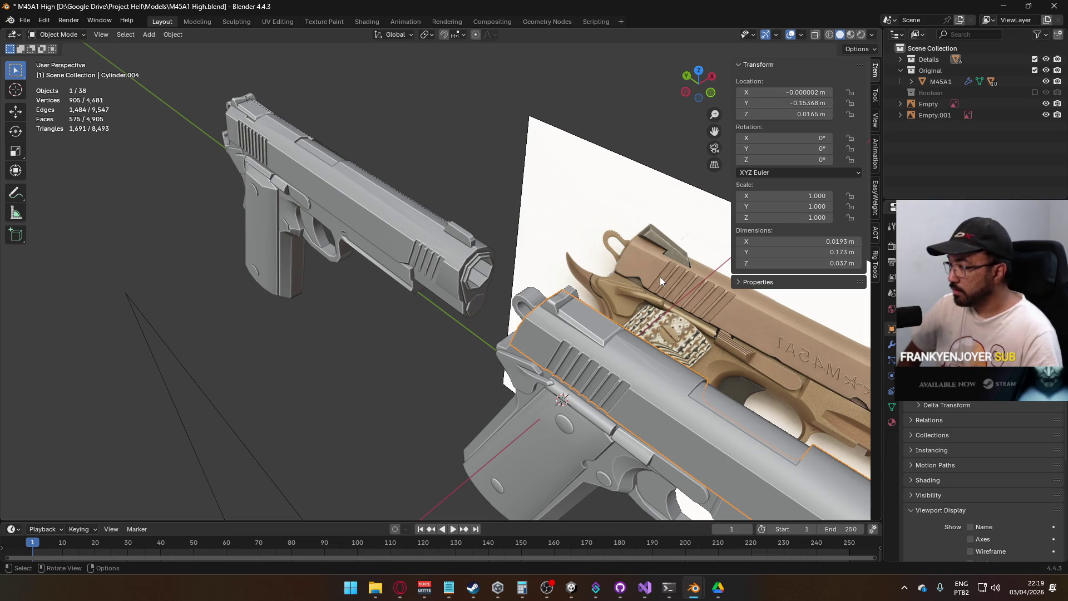
mouse_move(621, 296)
left_mouse_down()
mouse_move(627, 349)
mouse_move(586, 320)
mouse_move(588, 334)
mouse_move(540, 389)
left_mouse_up()
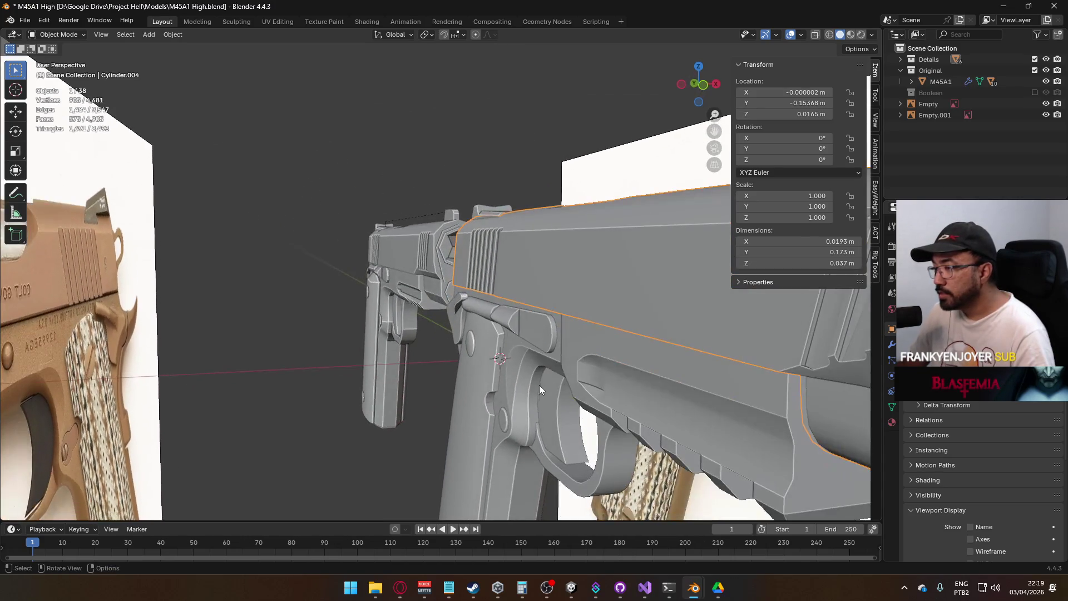
Orbit around the slide and toggle it into Edit Mode and back
left_click_drag(510, 316, 639, 346)
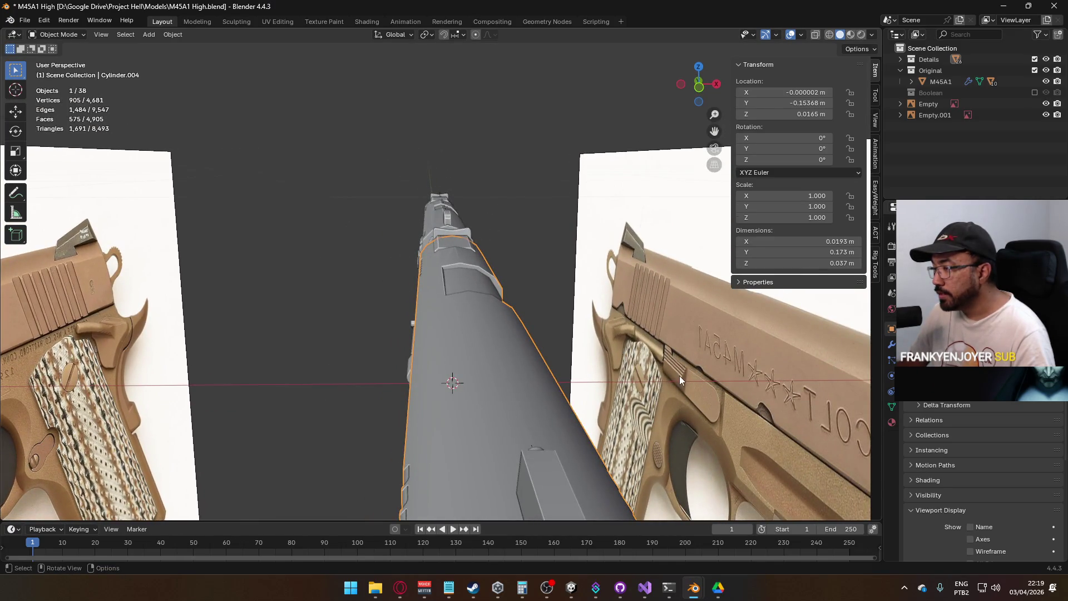
mouse_move(489, 475)
left_mouse_down()
mouse_move(529, 417)
mouse_move(529, 313)
mouse_move(532, 325)
mouse_move(512, 336)
mouse_move(546, 338)
mouse_move(526, 345)
left_mouse_up()
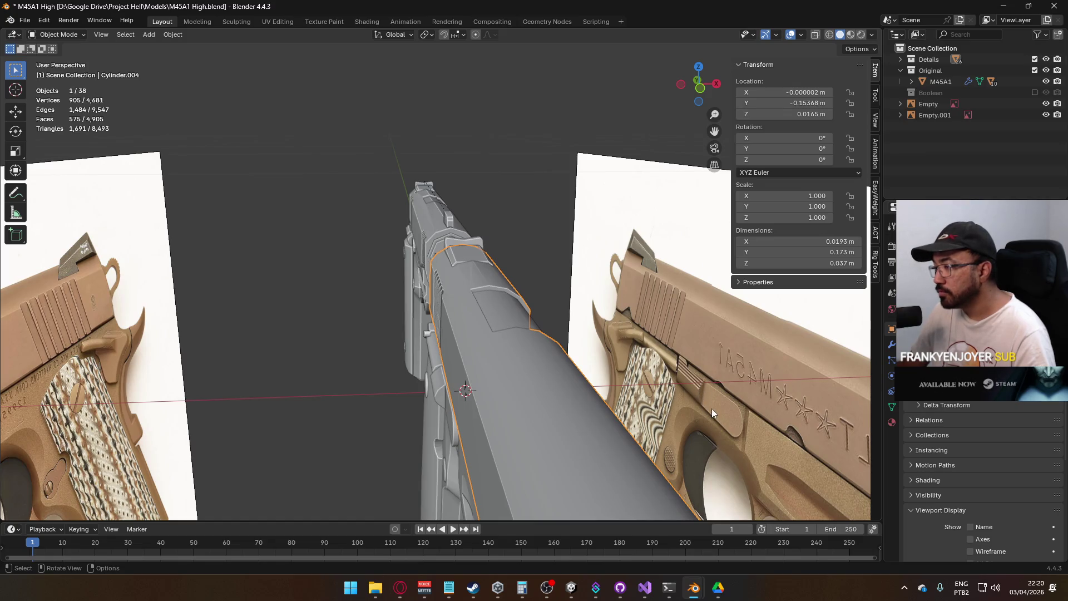
mouse_move(532, 393)
left_mouse_down()
mouse_move(557, 362)
mouse_move(539, 396)
mouse_move(606, 368)
mouse_move(619, 384)
mouse_move(555, 351)
mouse_move(535, 393)
mouse_move(534, 425)
mouse_move(639, 448)
mouse_move(521, 414)
mouse_move(479, 274)
mouse_move(446, 355)
left_mouse_up()
scroll(638, 385, "down", 5)
scroll(642, 383, "up", 3)
key("Tab")
key("Tab")
mouse_move(529, 352)
left_mouse_down()
mouse_move(439, 314)
mouse_move(517, 269)
mouse_move(347, 261)
left_mouse_up()
key("Tab")
key("Tab")
Apply Shade Auto Smooth at 30° to the slide, then close Blender and answer the save prompt
right_click(365, 262)
left_click(370, 271)
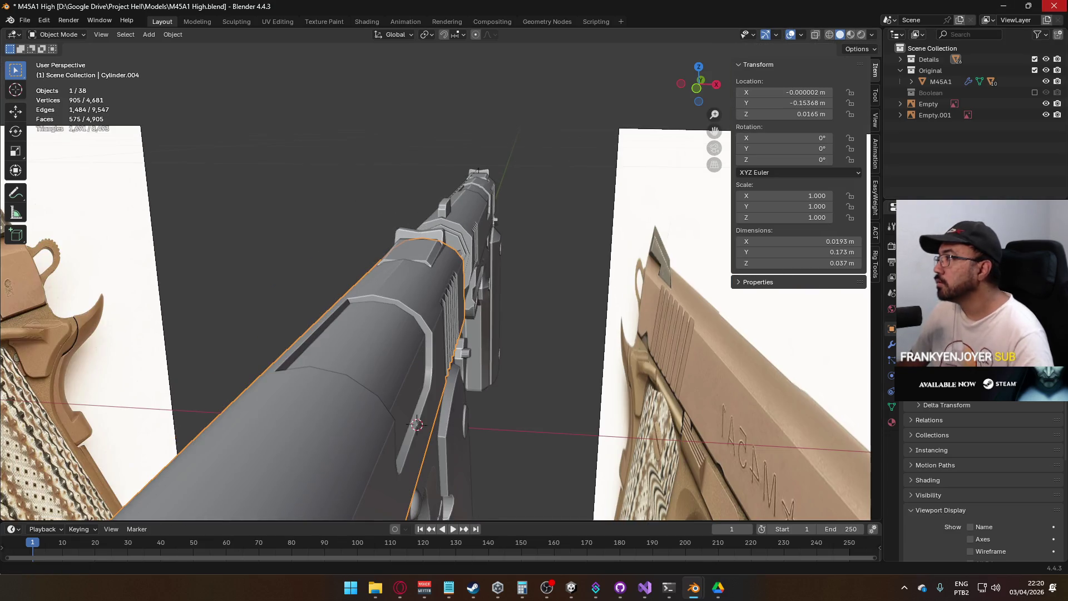
left_click(1054, 5)
left_click(559, 312)
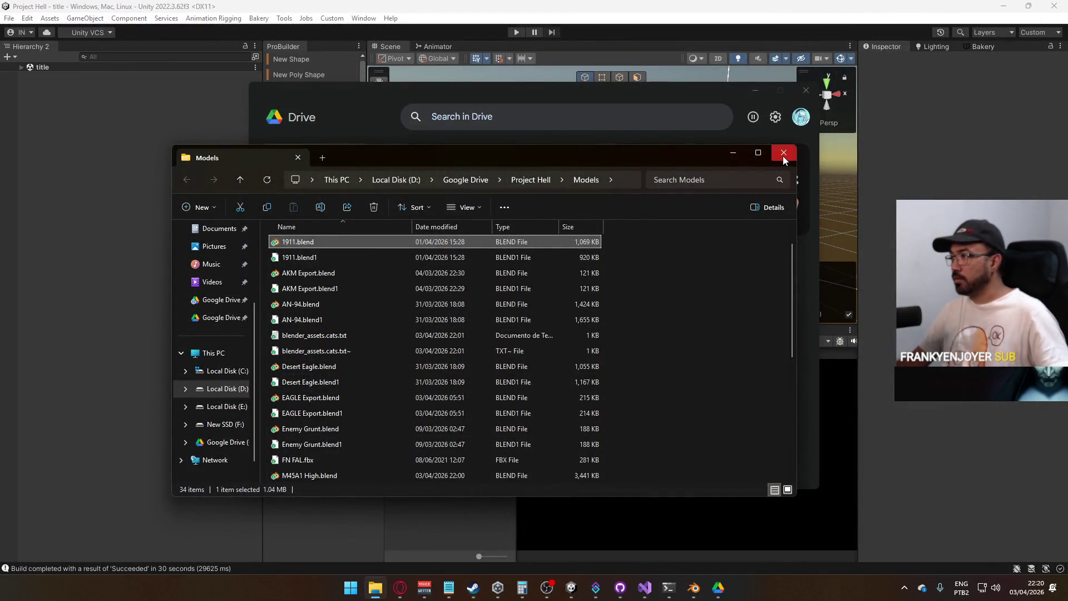
Close the Models folder and Google Drive windows to reveal Unity
left_click(783, 157)
left_click(806, 90)
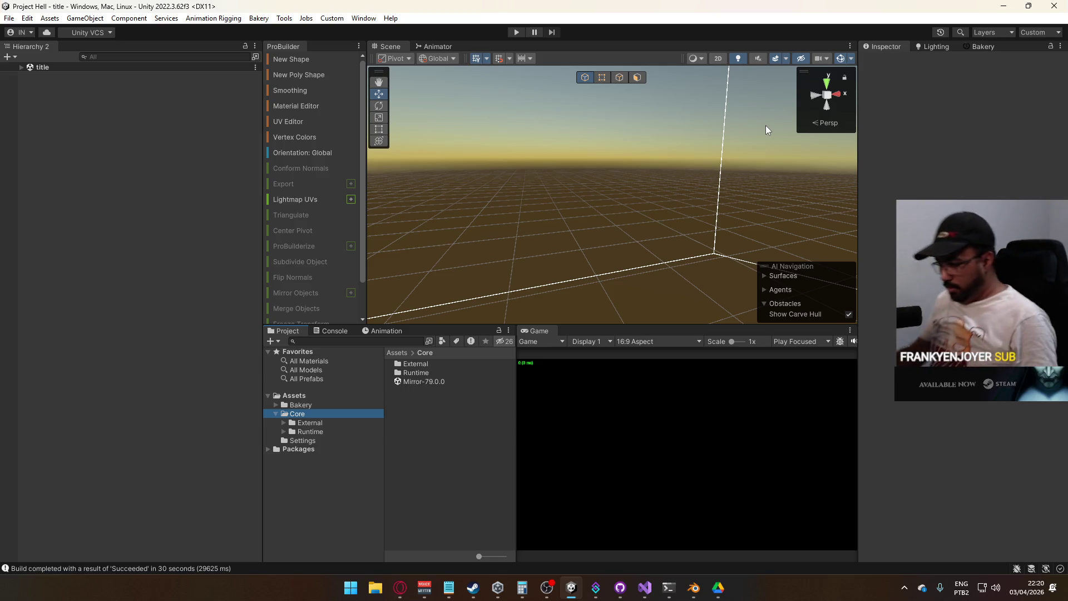
Resume the paused browser video and close the Google Drive sync window
left_click(401, 588)
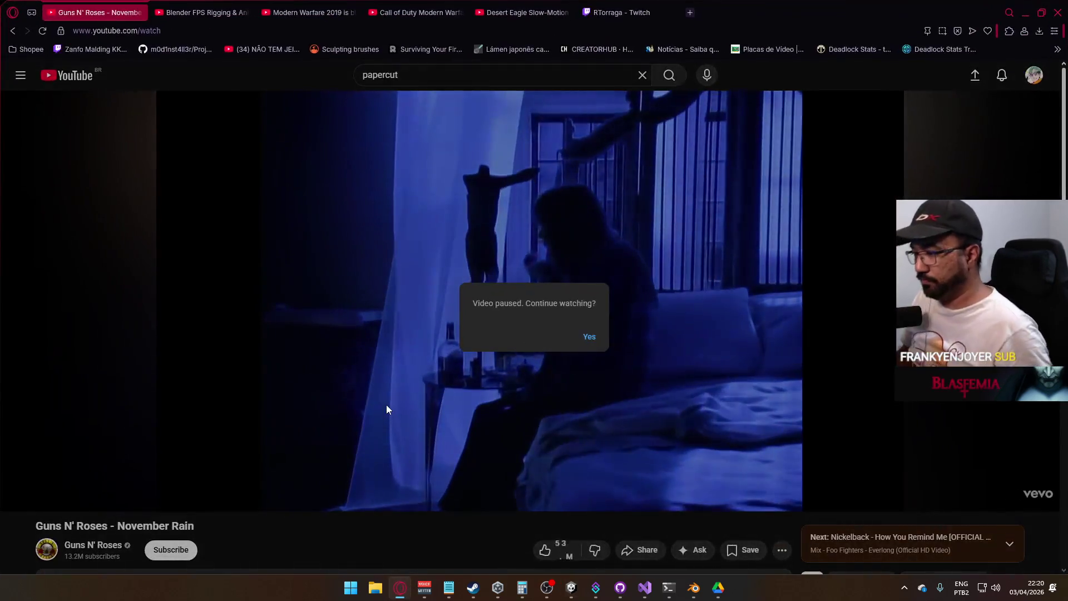
left_click(555, 336)
left_click(723, 592)
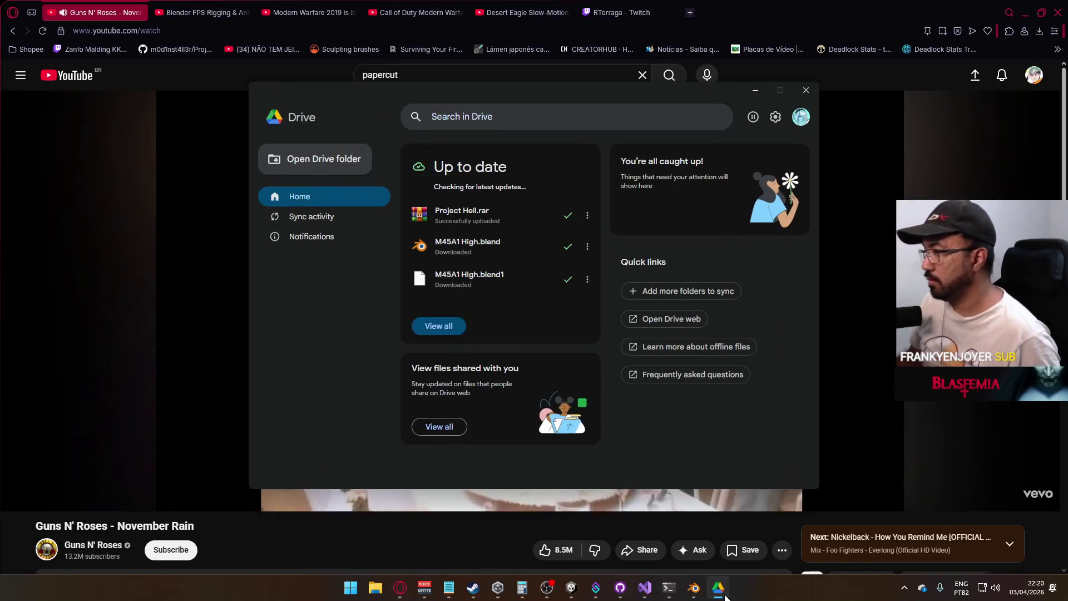
left_click(725, 596)
Browse to New SSD (F:) > Builds > Project Hell and launch Project Hell.exe
left_click(376, 589)
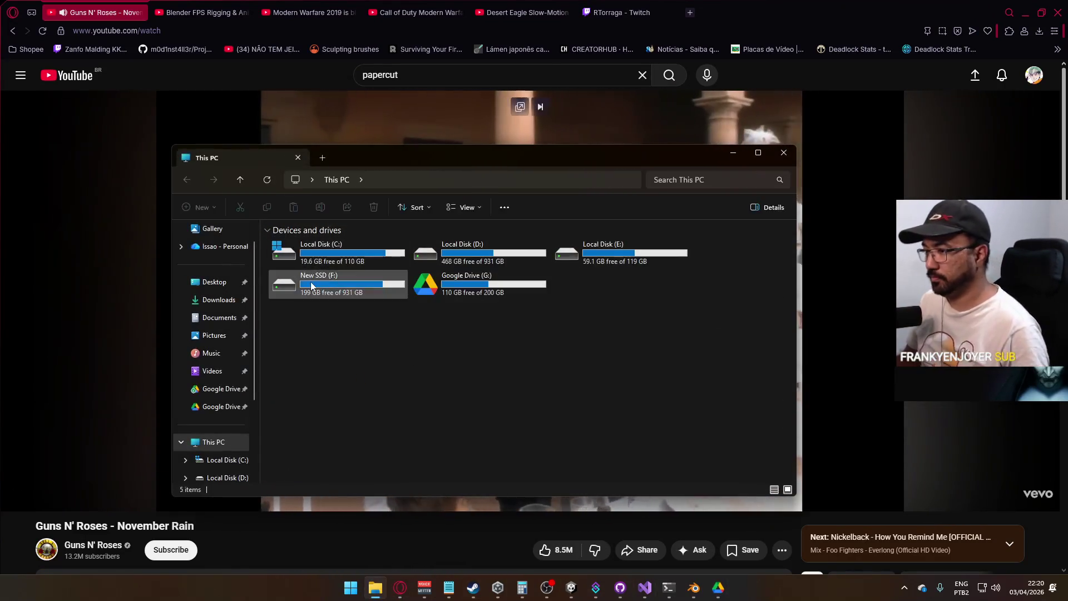
double_click(310, 285)
double_click(338, 243)
left_click(312, 261)
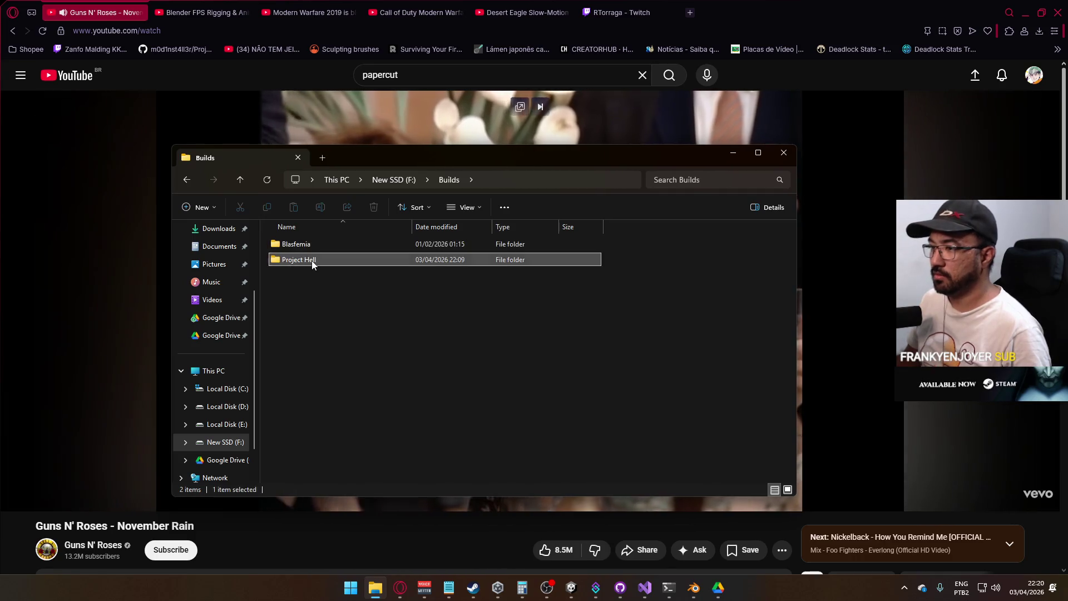
double_click(312, 262)
double_click(306, 290)
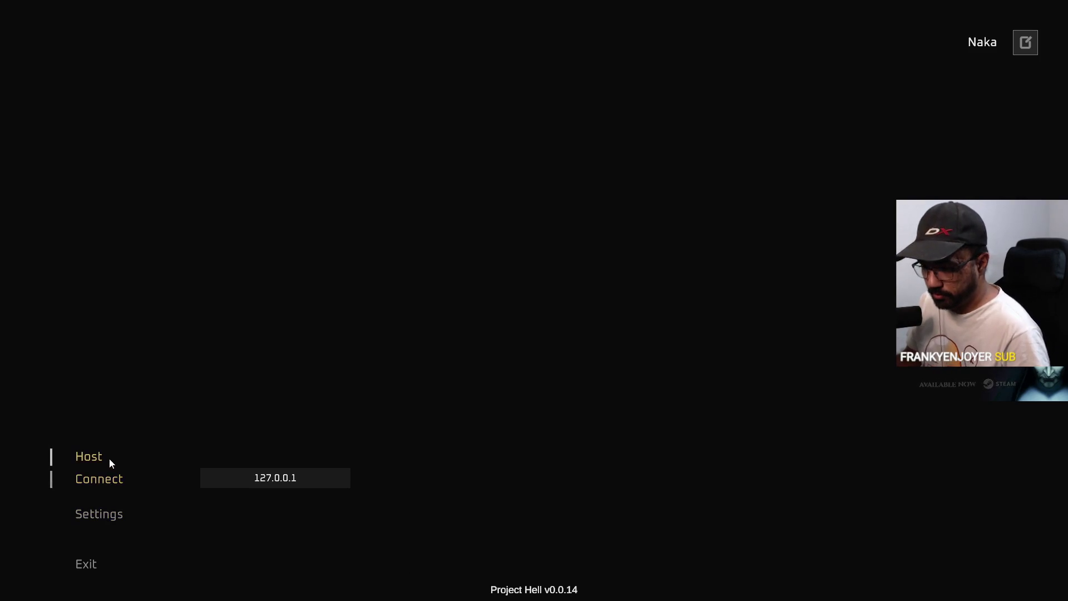
Host a new multiplayer match and walk into the container lanes
left_click(81, 462)
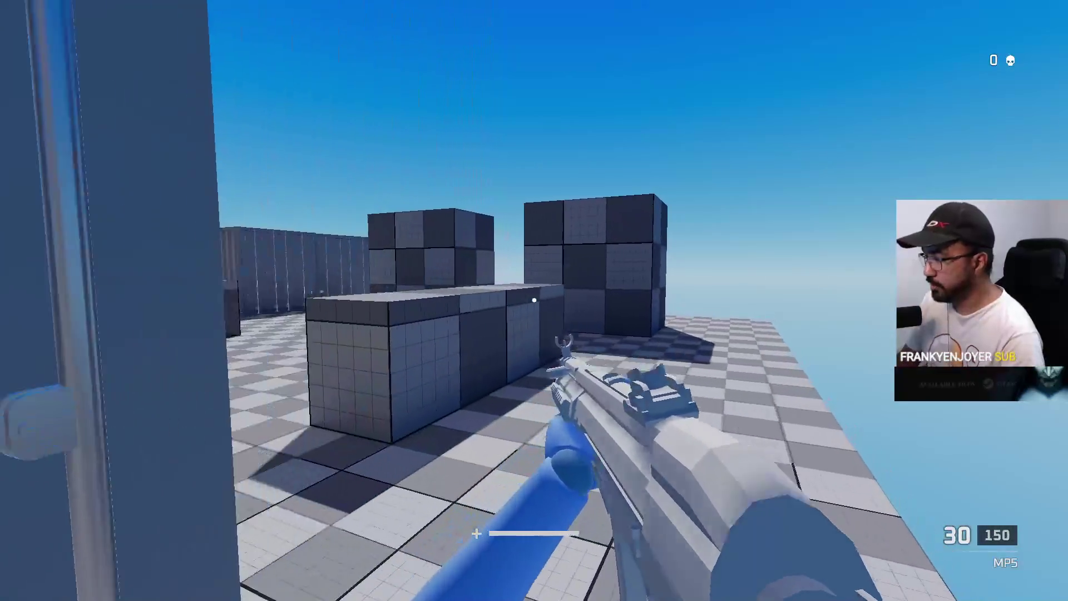
key("w")
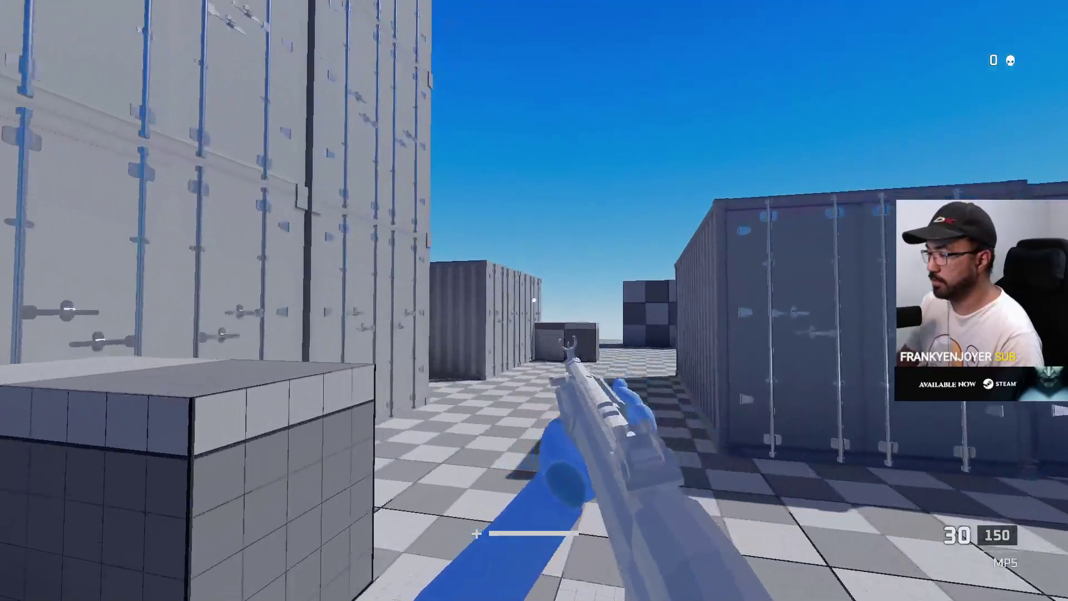
key("w")
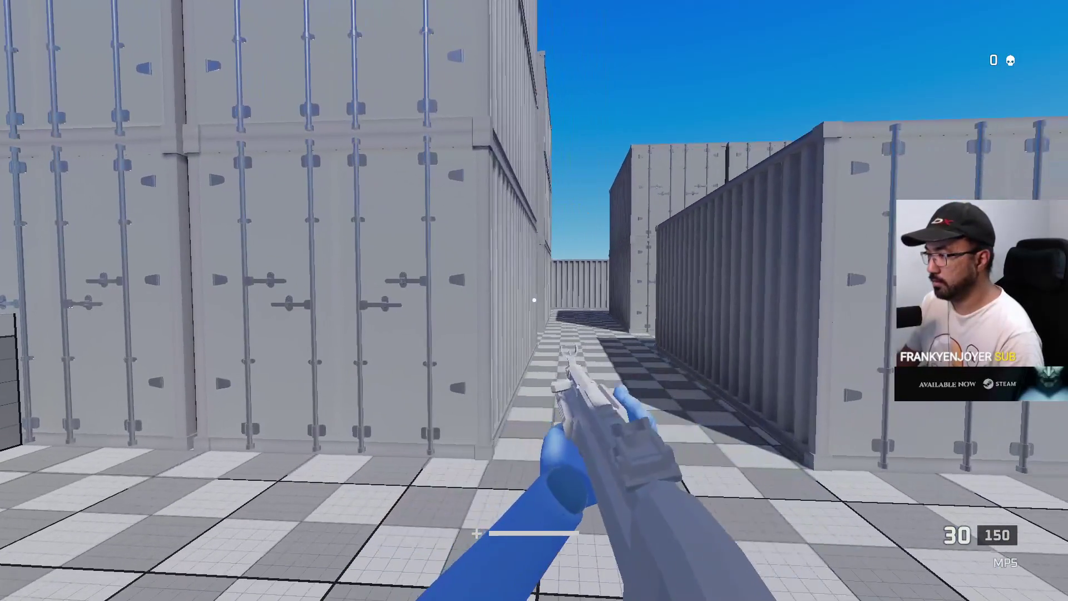
key("w")
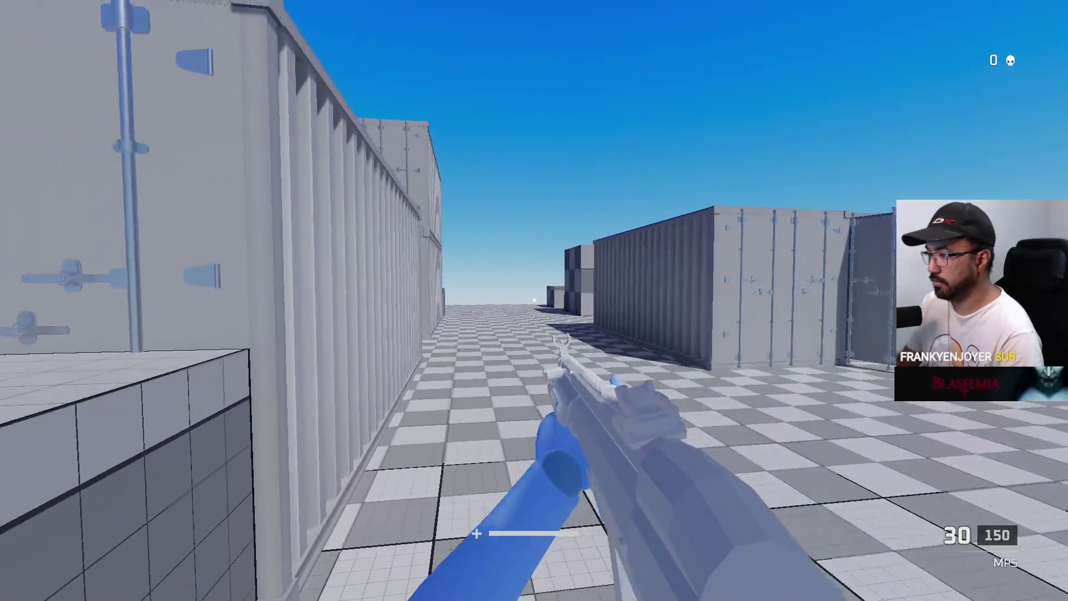
key("w")
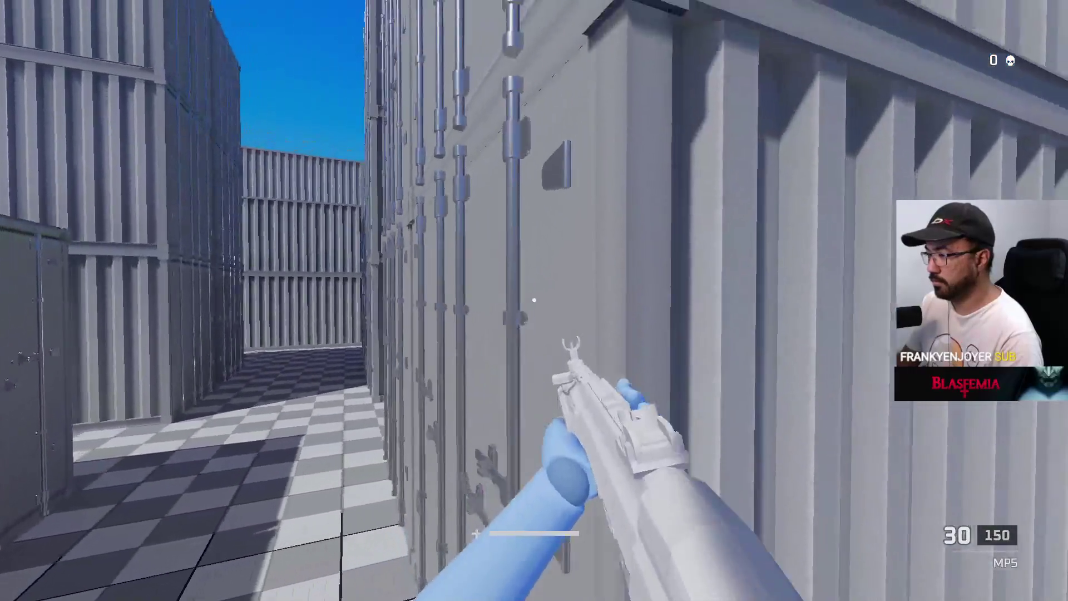
key("w")
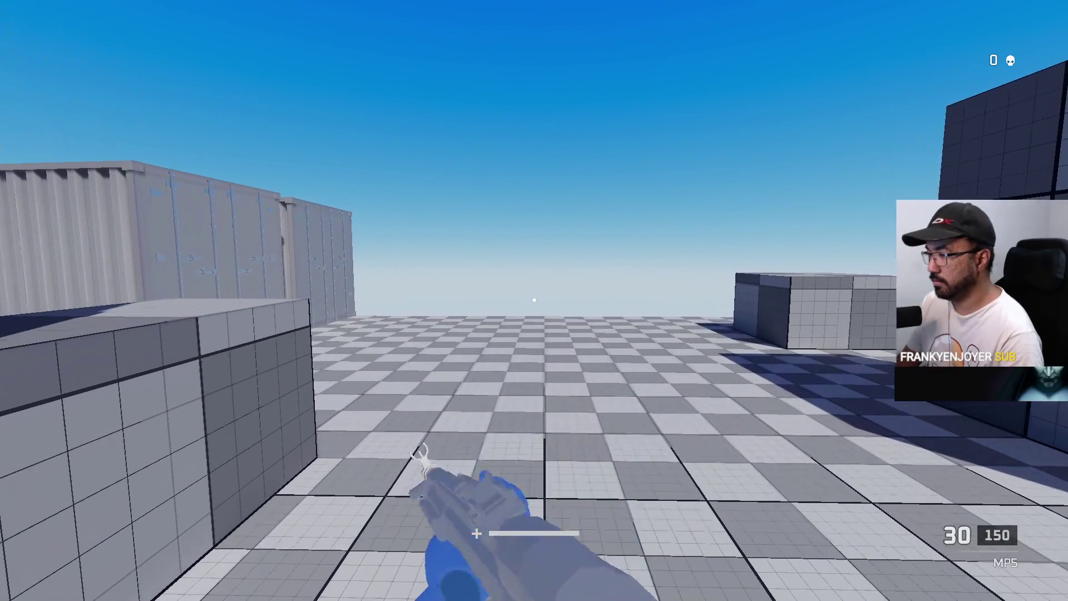
Walk through the corridors between stacked containers, then pause the match
key("w")
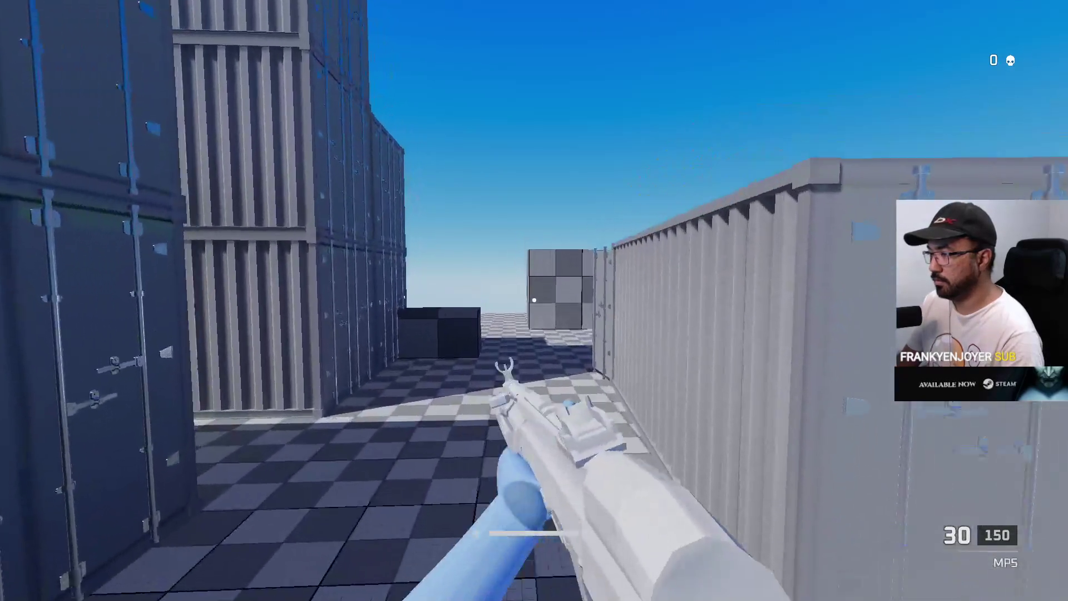
key("w")
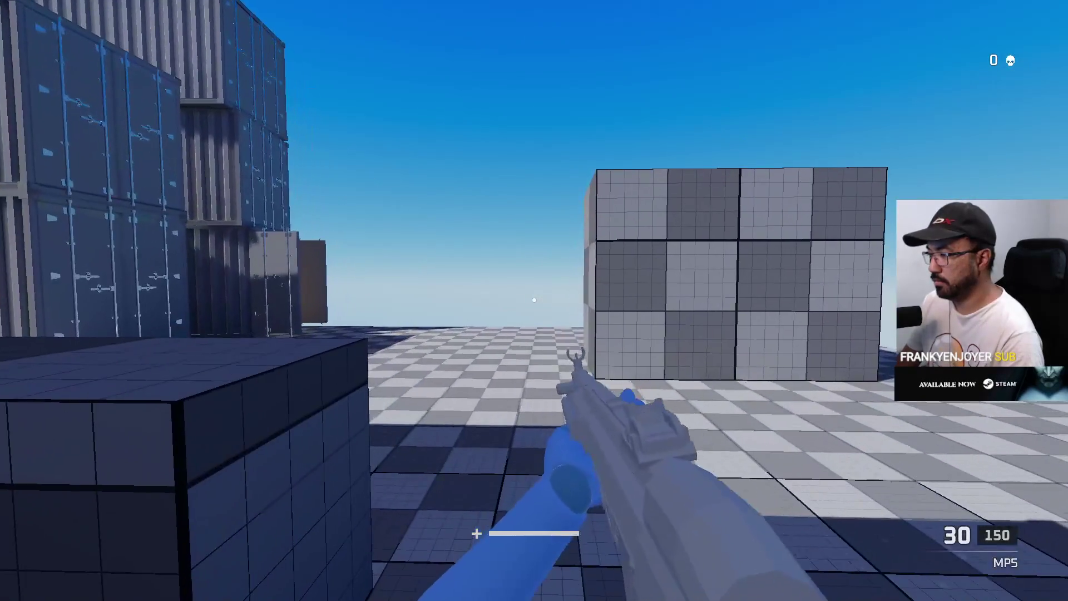
key("w")
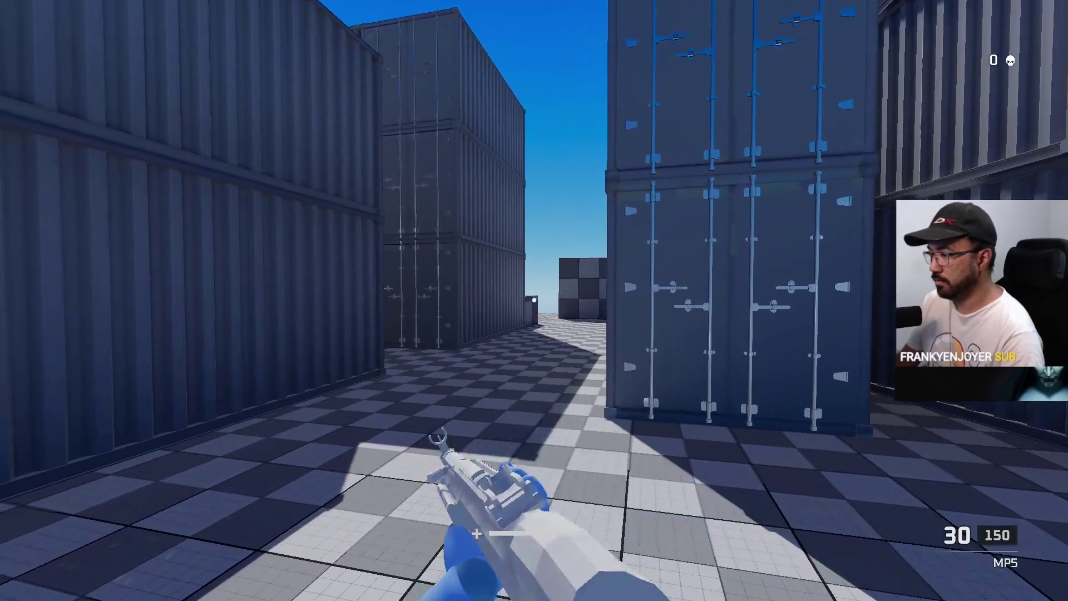
key("w")
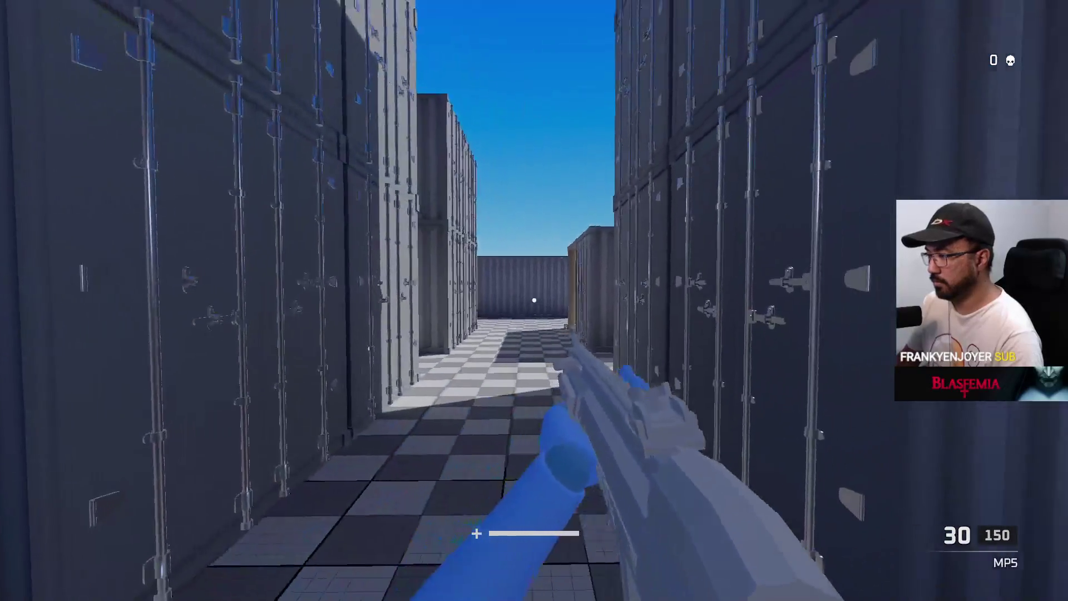
key("w")
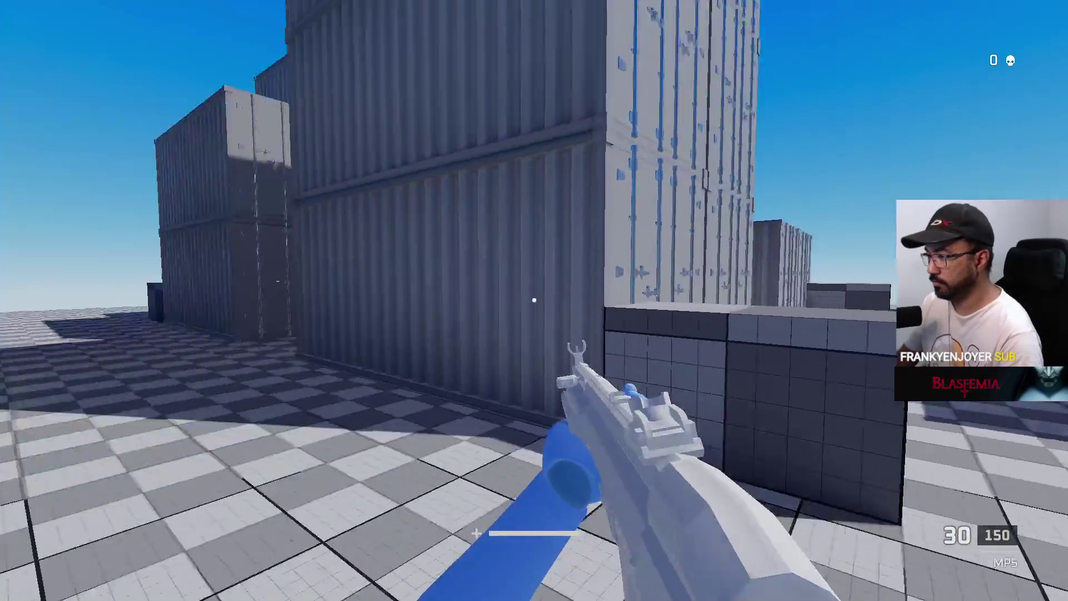
key("Escape")
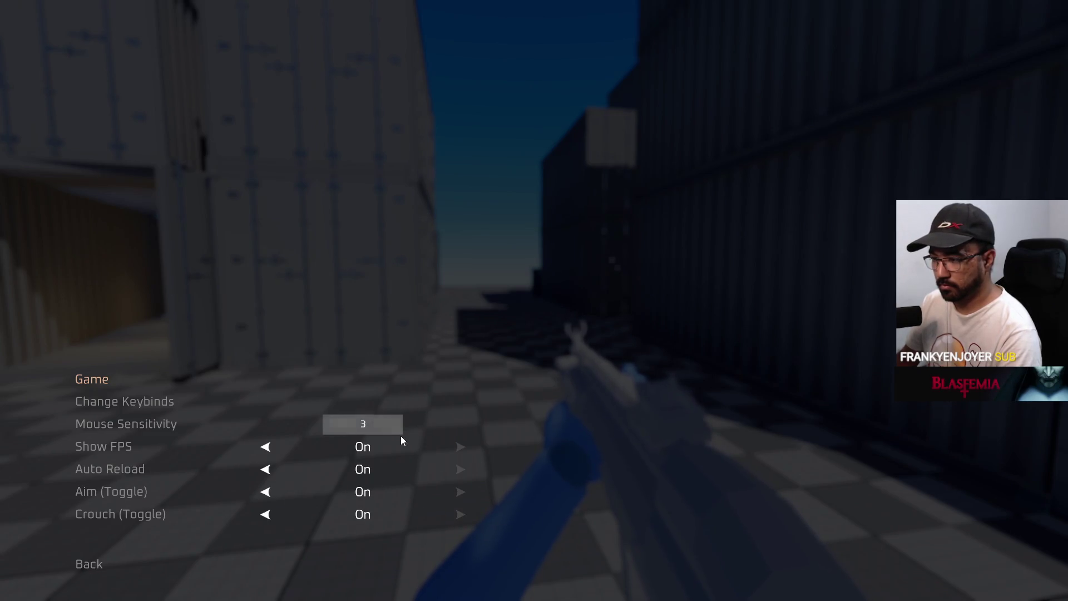
Resume and aim briefly, then pause and set mouse sensitivity to 1.4
key("Escape")
key("Escape")
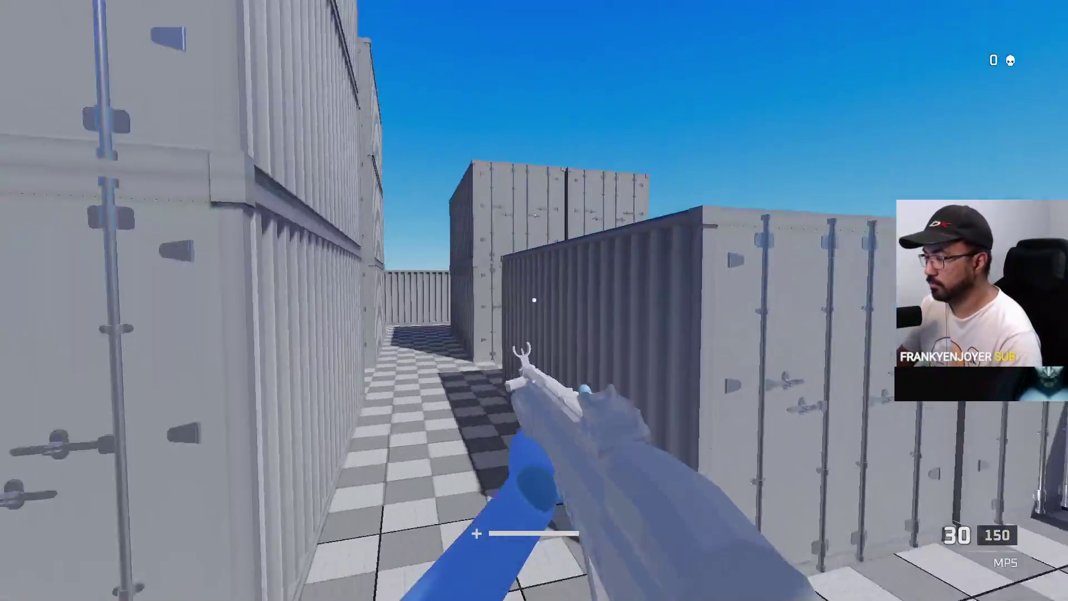
right_click(534, 301)
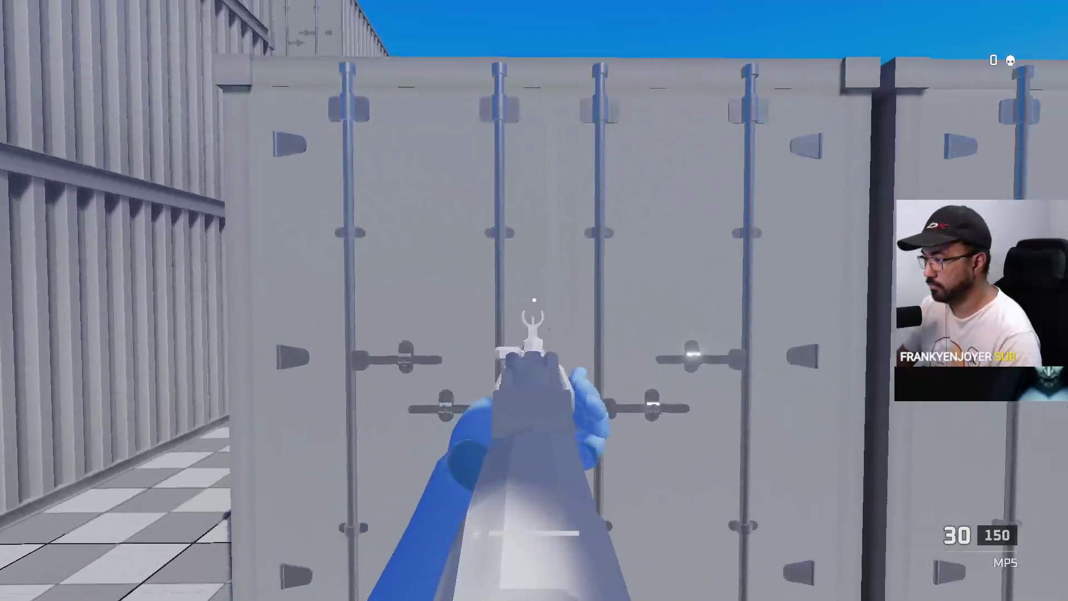
key("w")
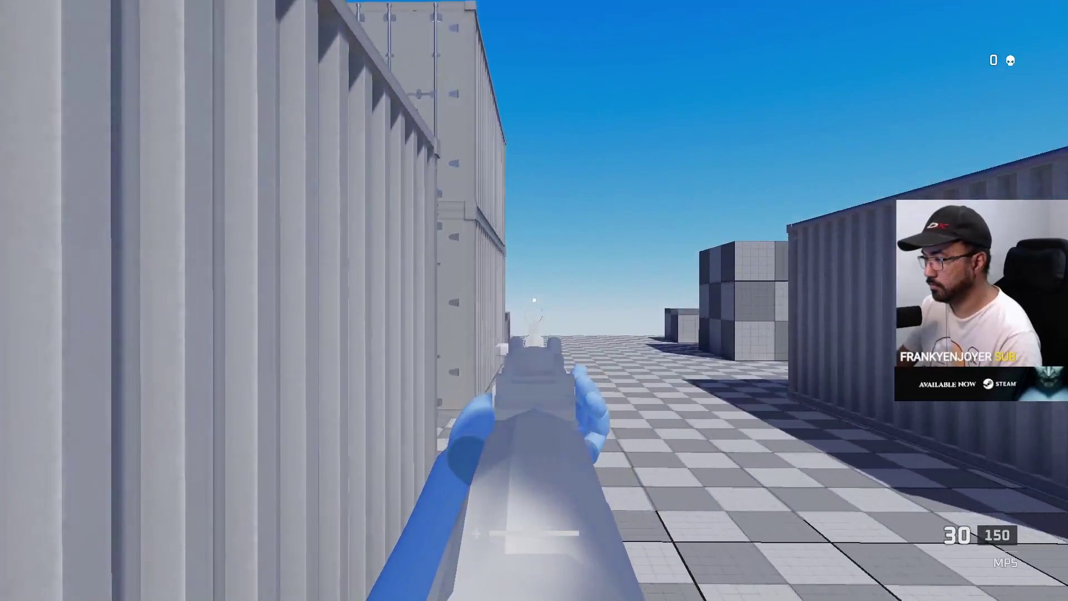
key("Escape")
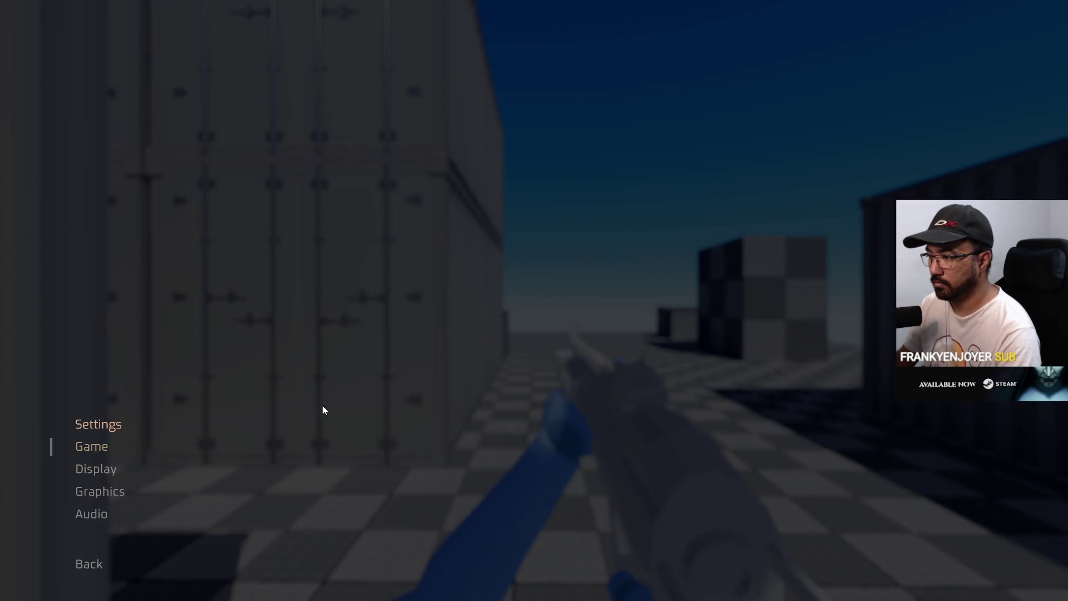
type("1.4")
key("Escape")
key("Escape")
Test the new sensitivity, check the Team Deathmatch scoreboard, and advance on the red opponent
key("w")
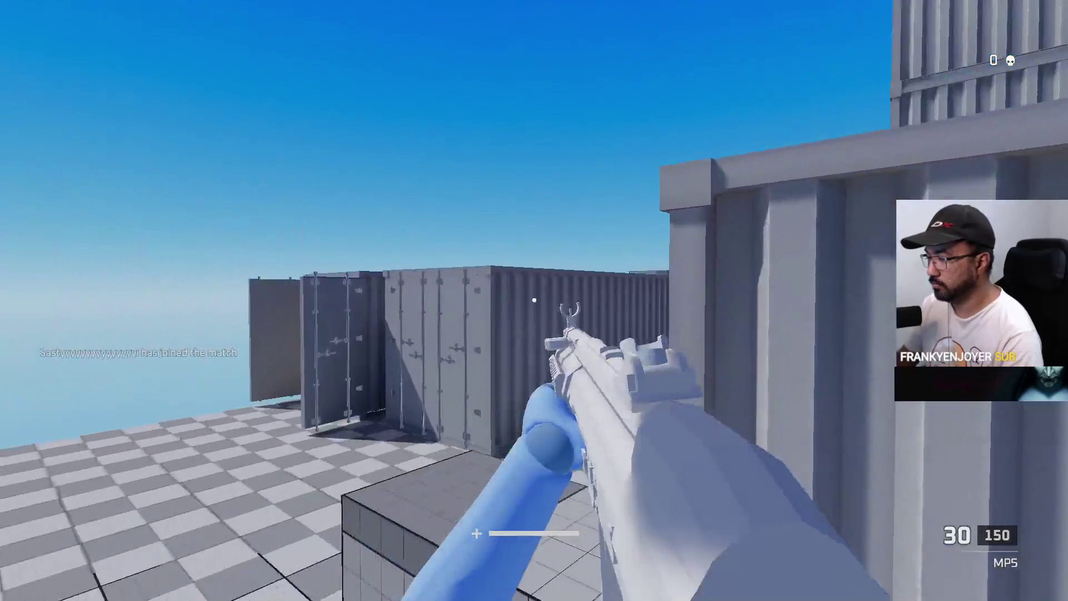
key("Tab")
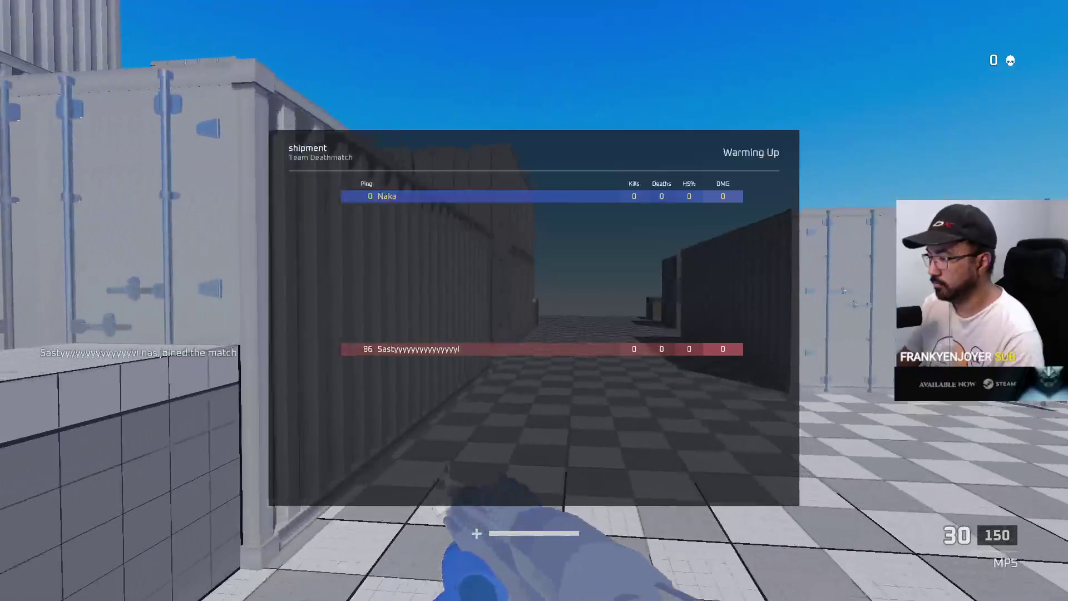
key("w")
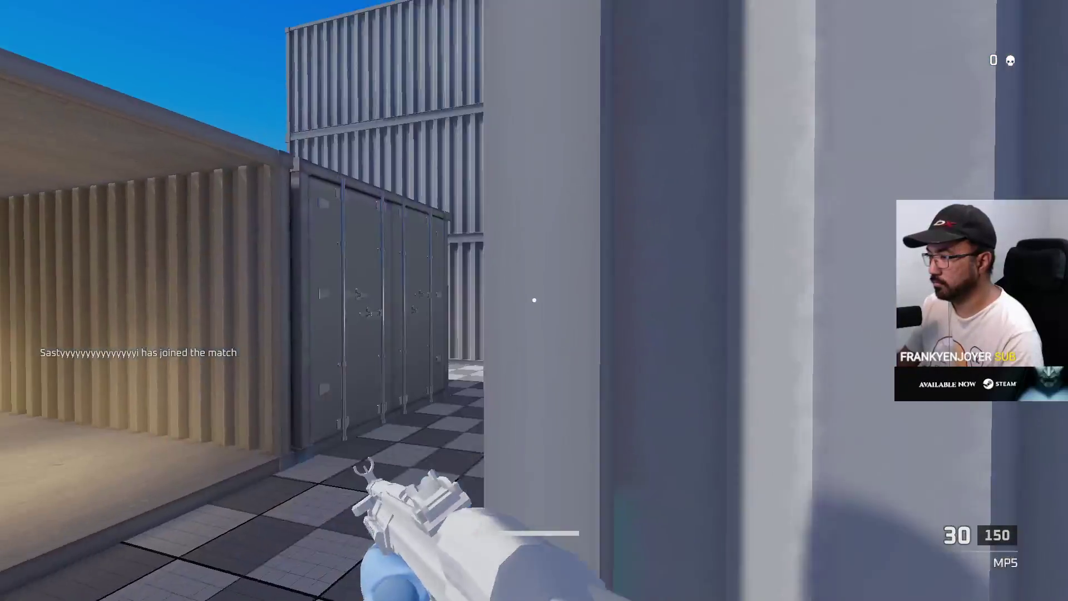
key("w")
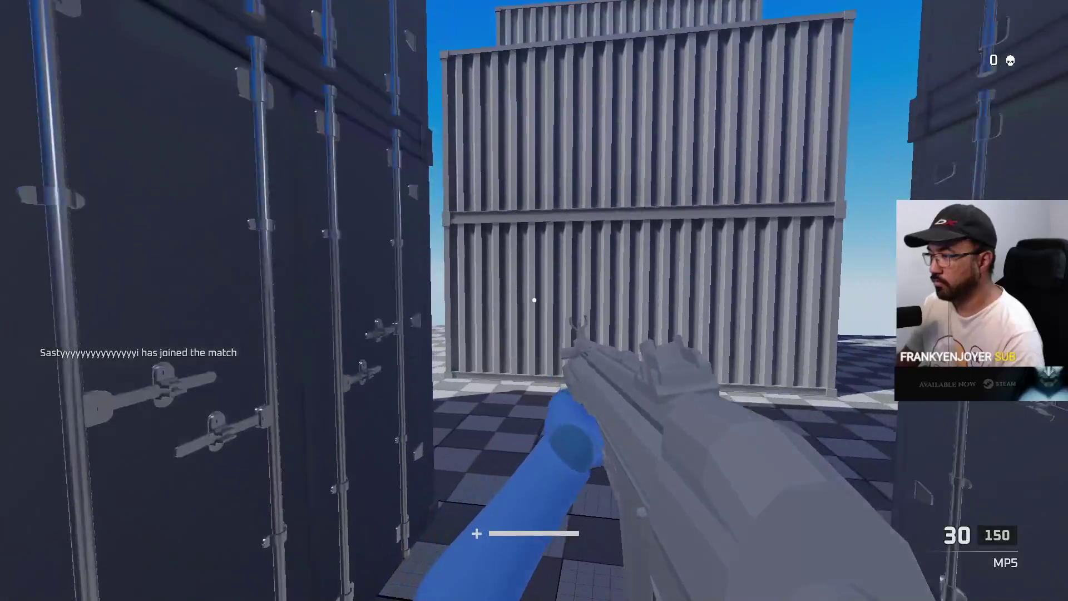
key("w")
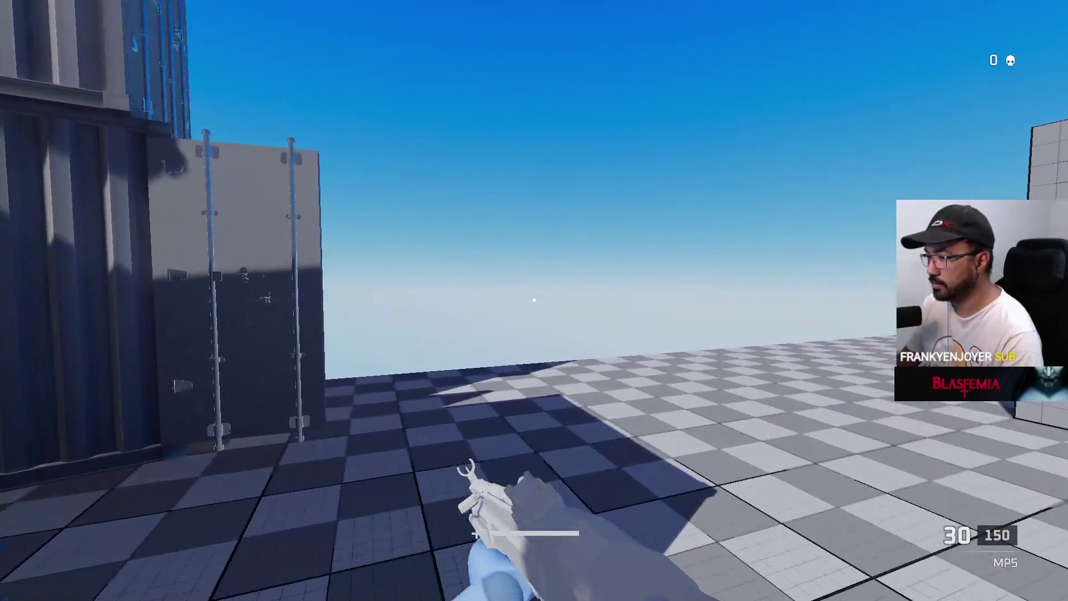
key("w")
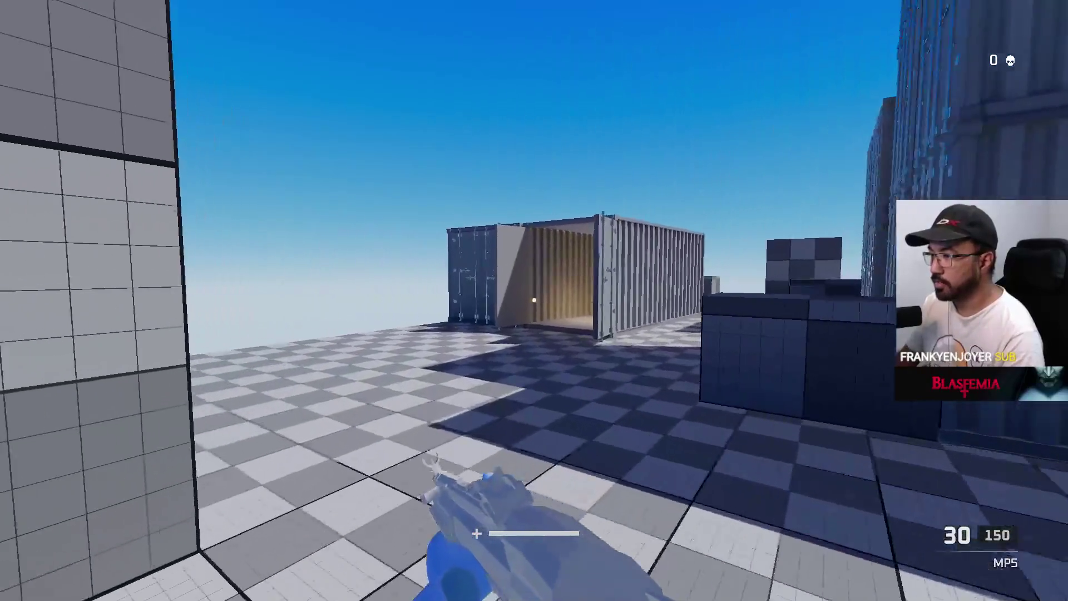
key("w")
key("w")
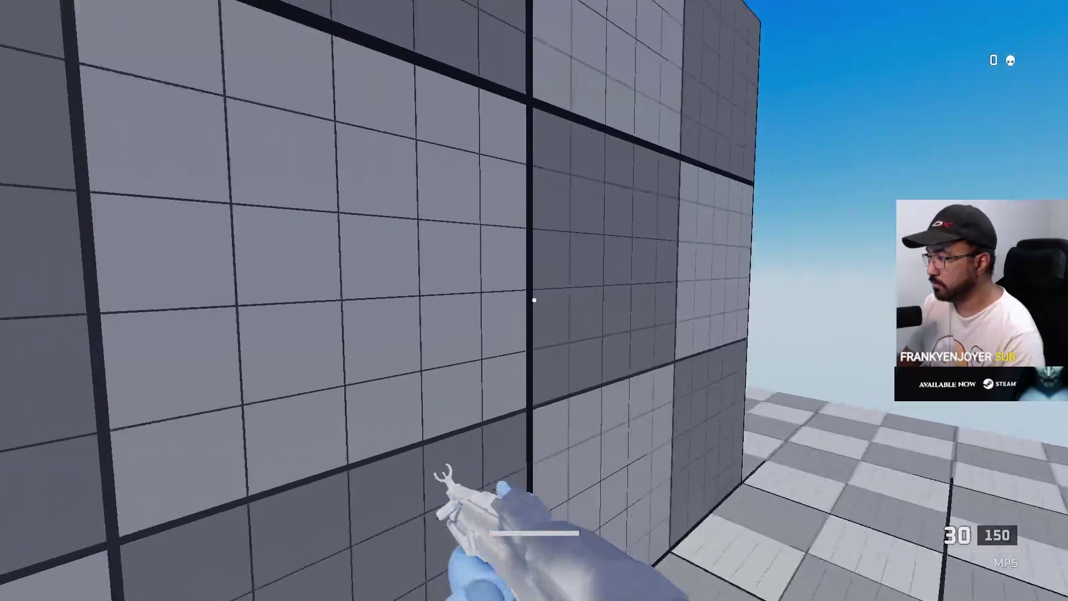
key("w")
key("w")
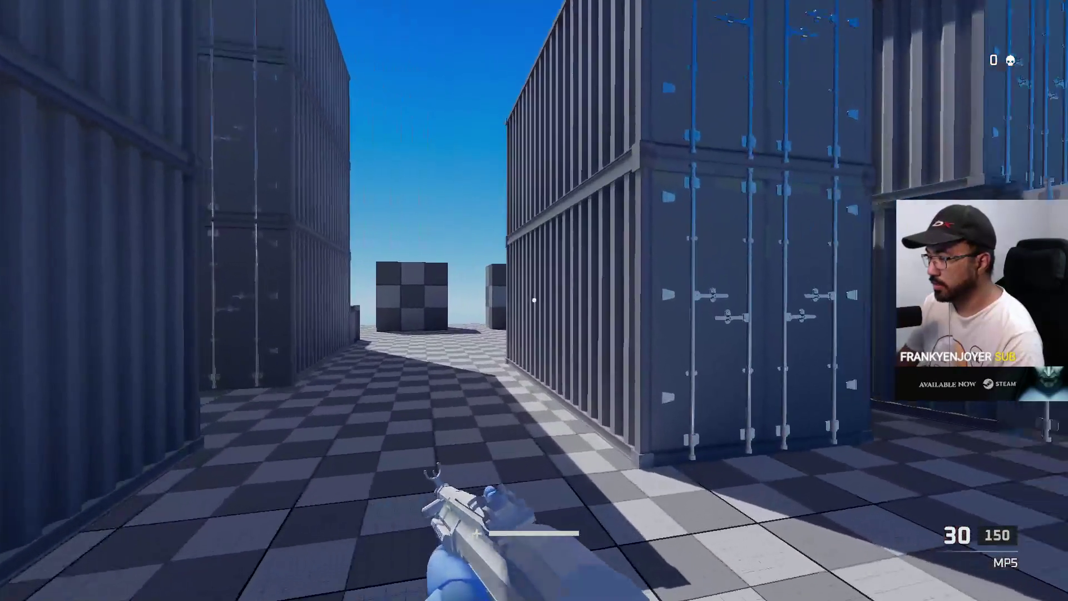
key("w")
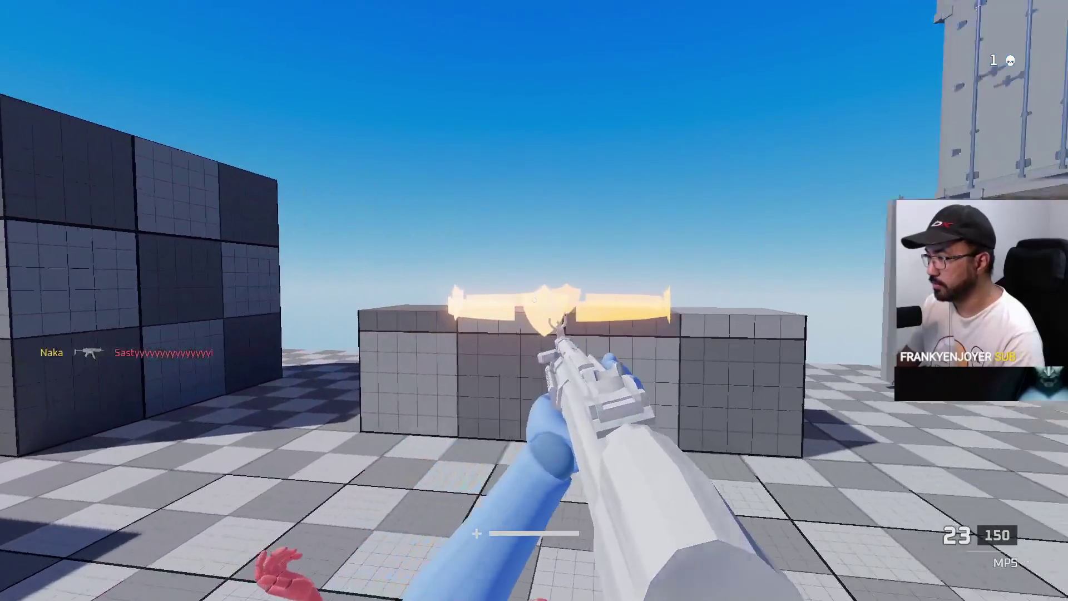
Shoot the red opponents down the corridor and reload the MP5
key("w")
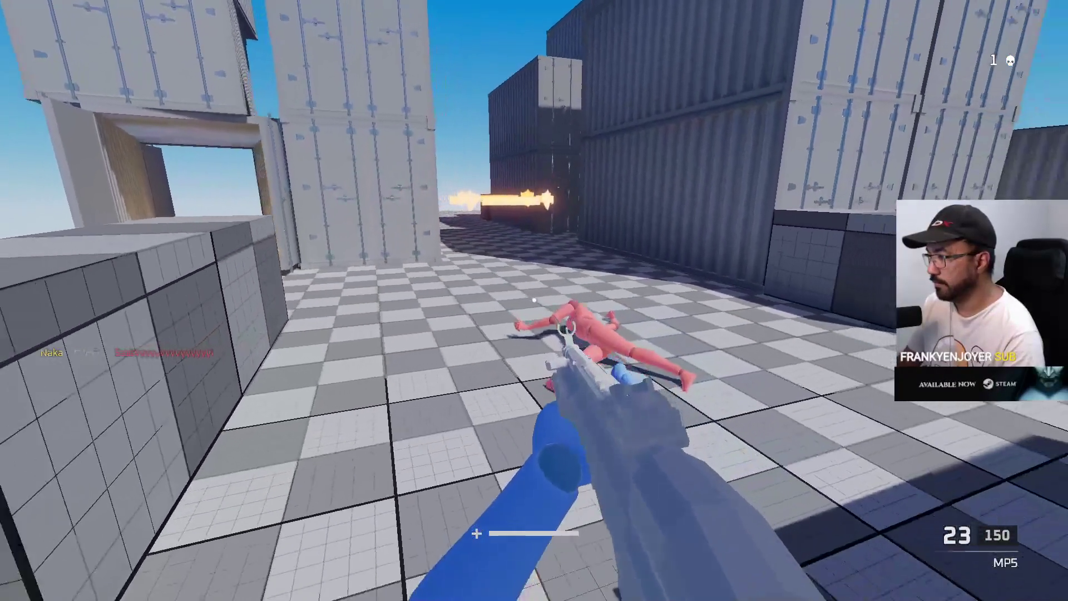
key("w")
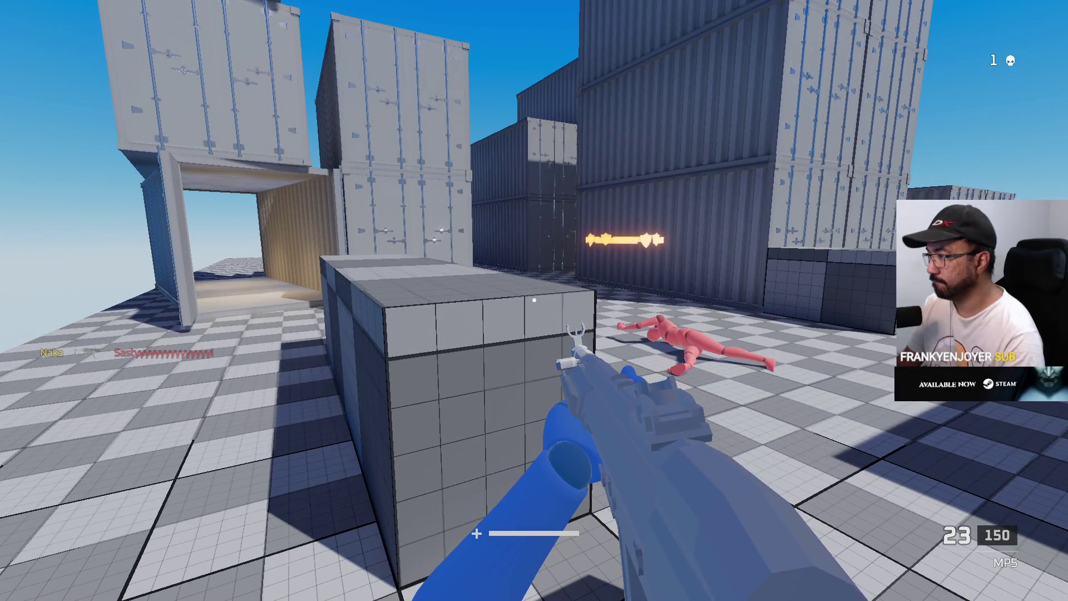
key("w")
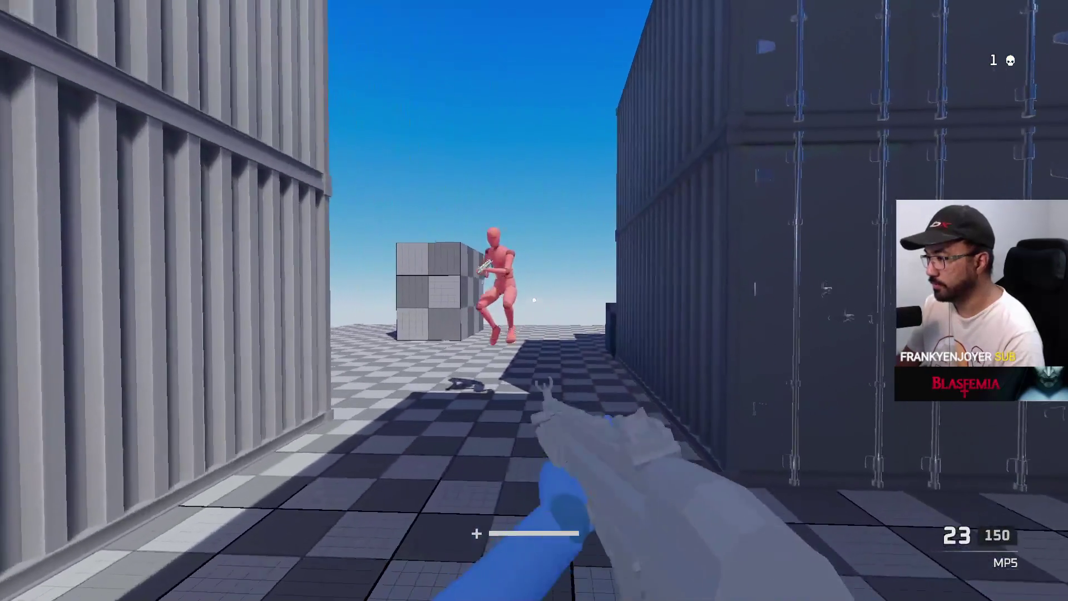
left_click(534, 300)
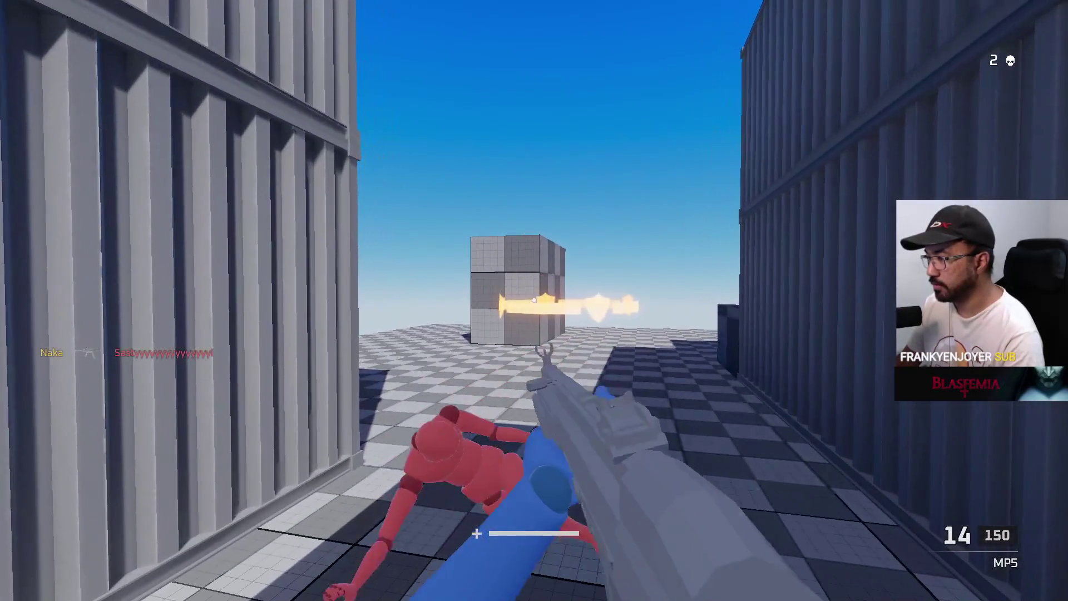
key("r")
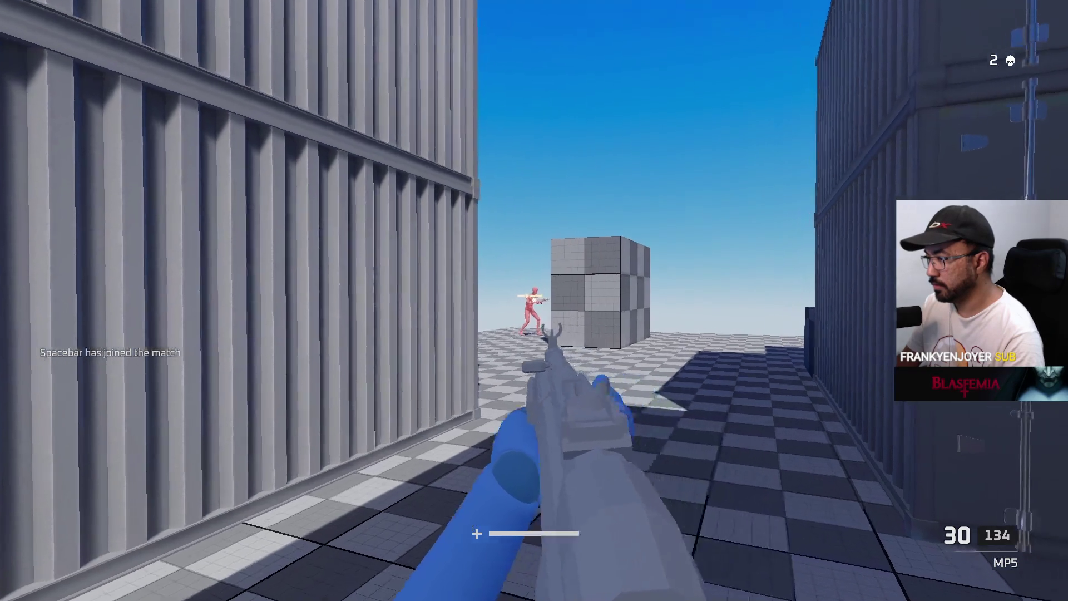
left_click(533, 300)
key("r")
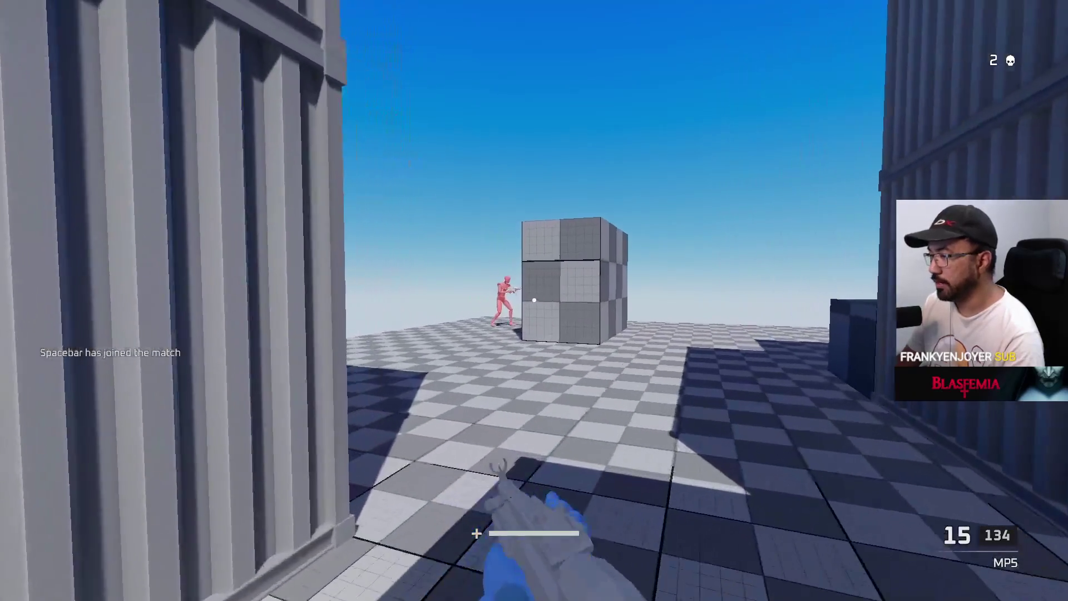
Close in past the downed red figure and move through the container lanes
key("s")
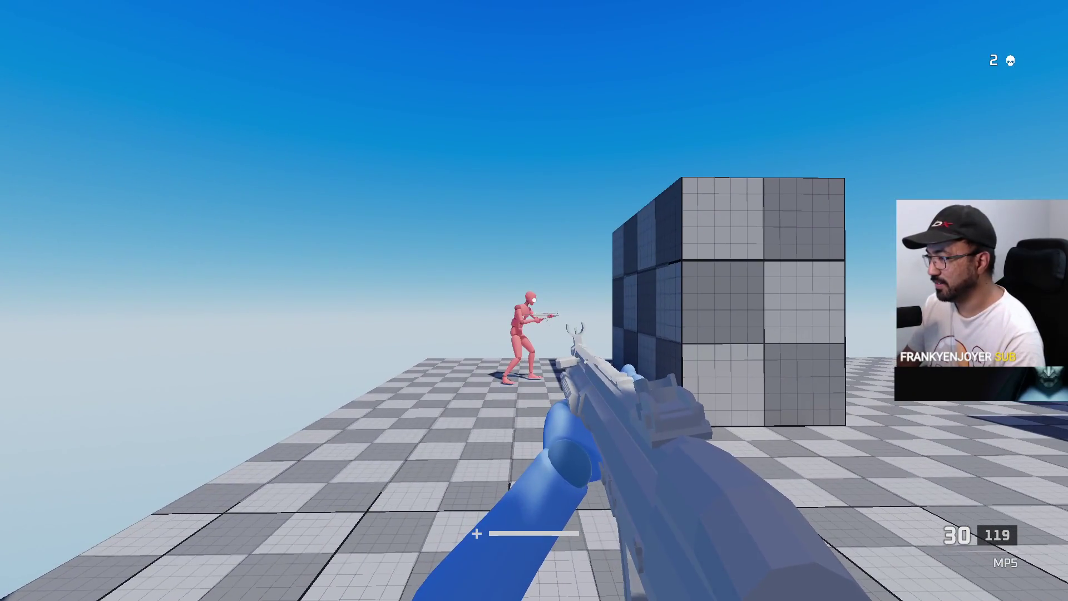
key("w")
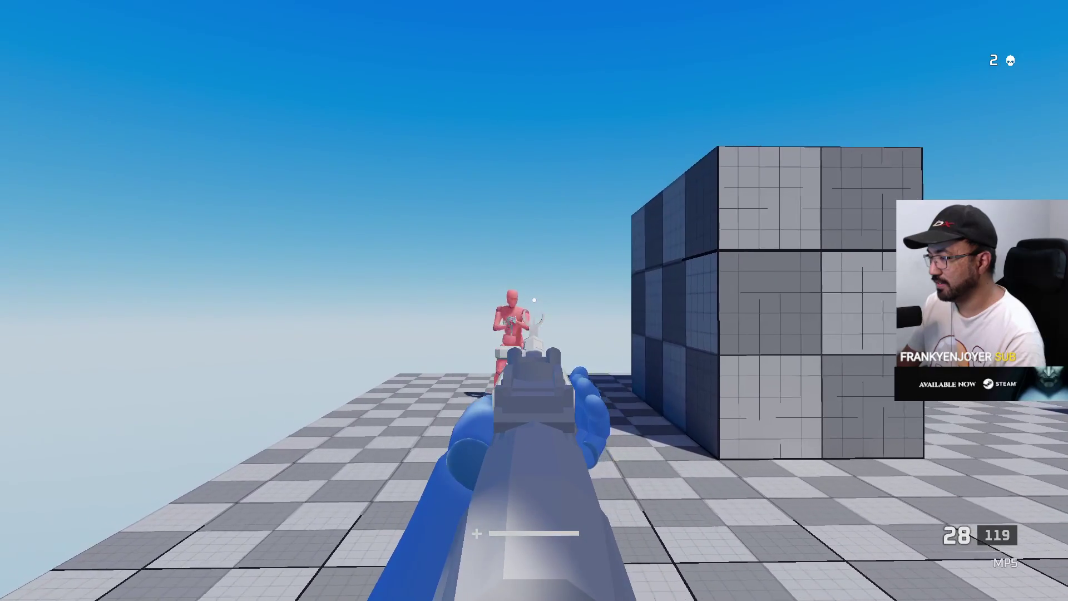
key("w")
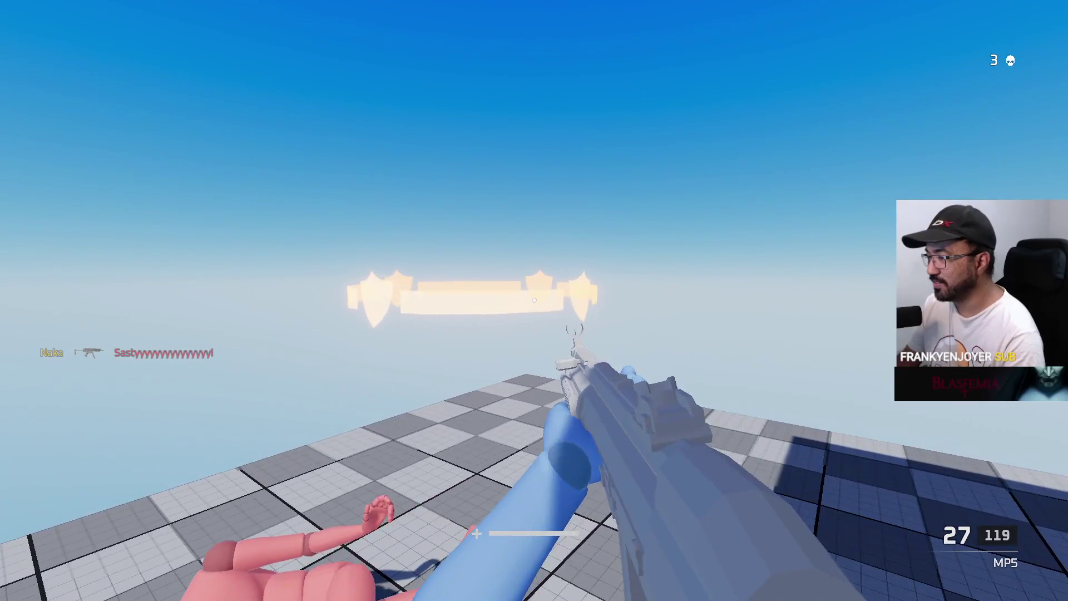
key("w")
key("w")
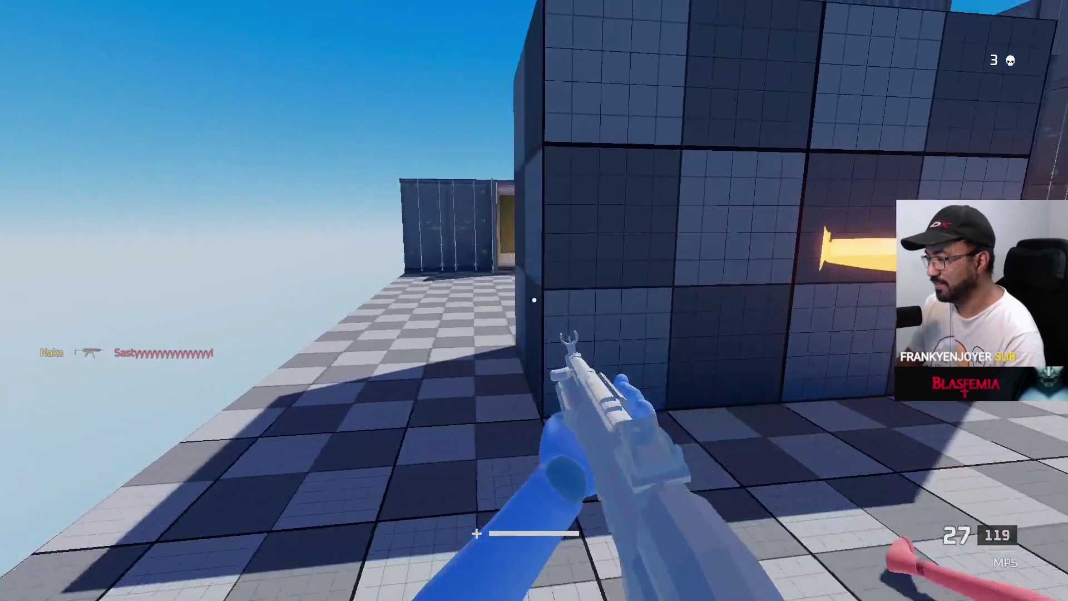
key("w")
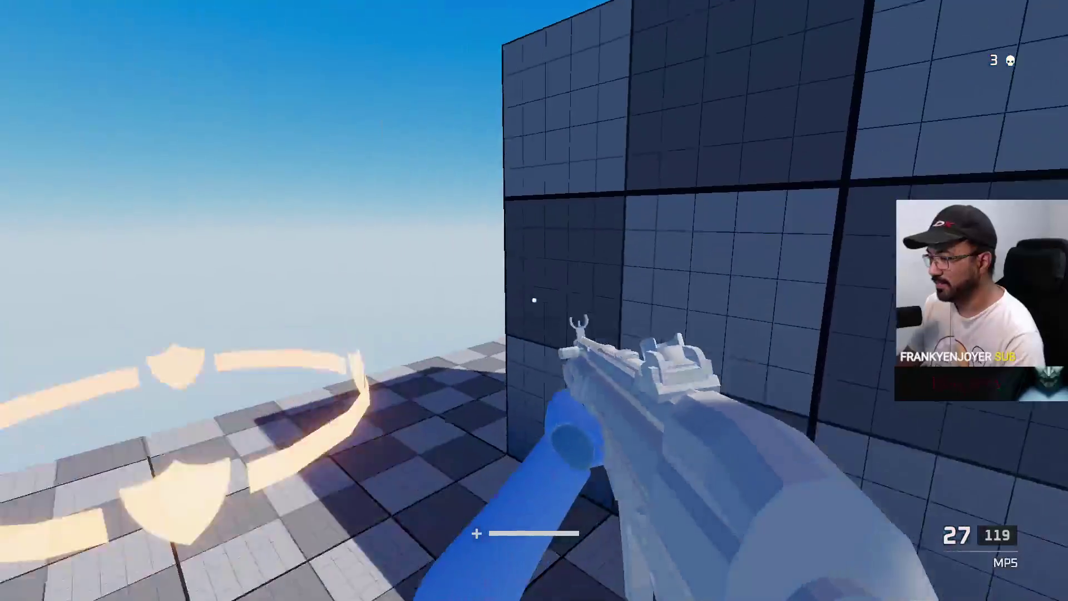
key("w")
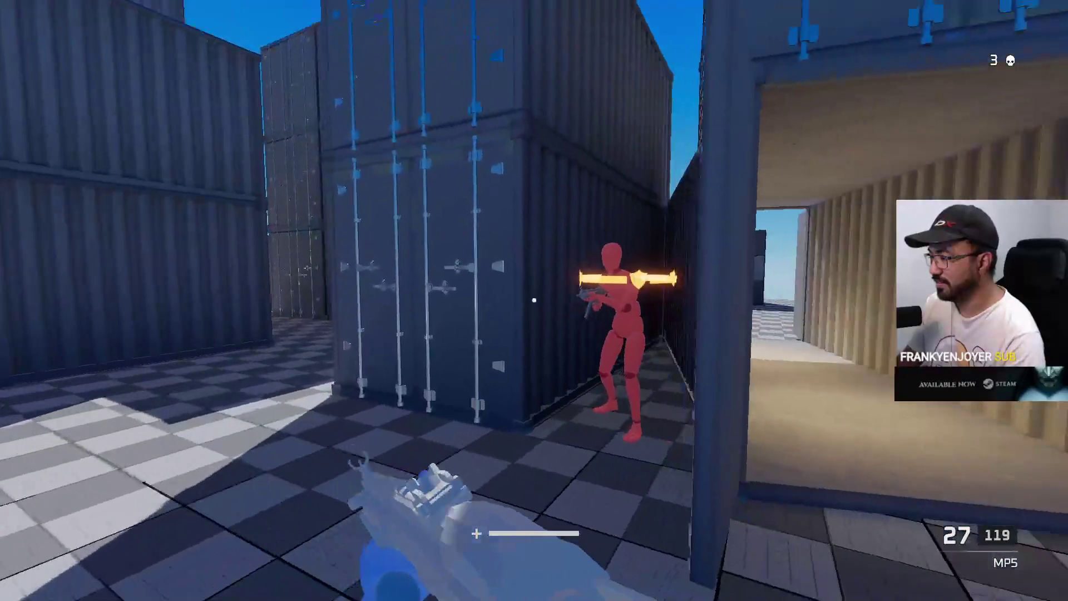
key("w")
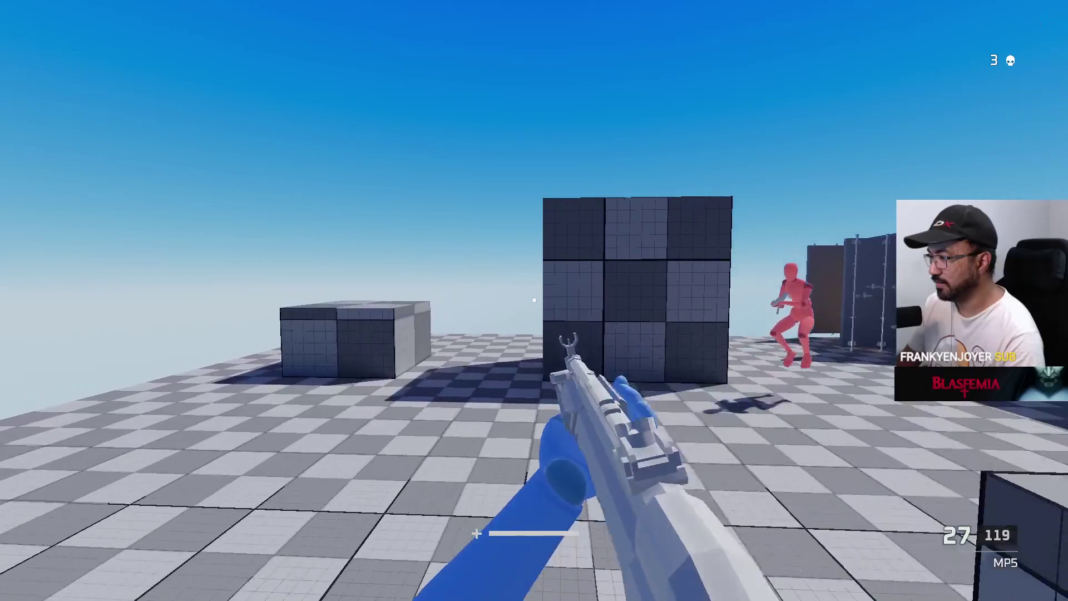
key("w")
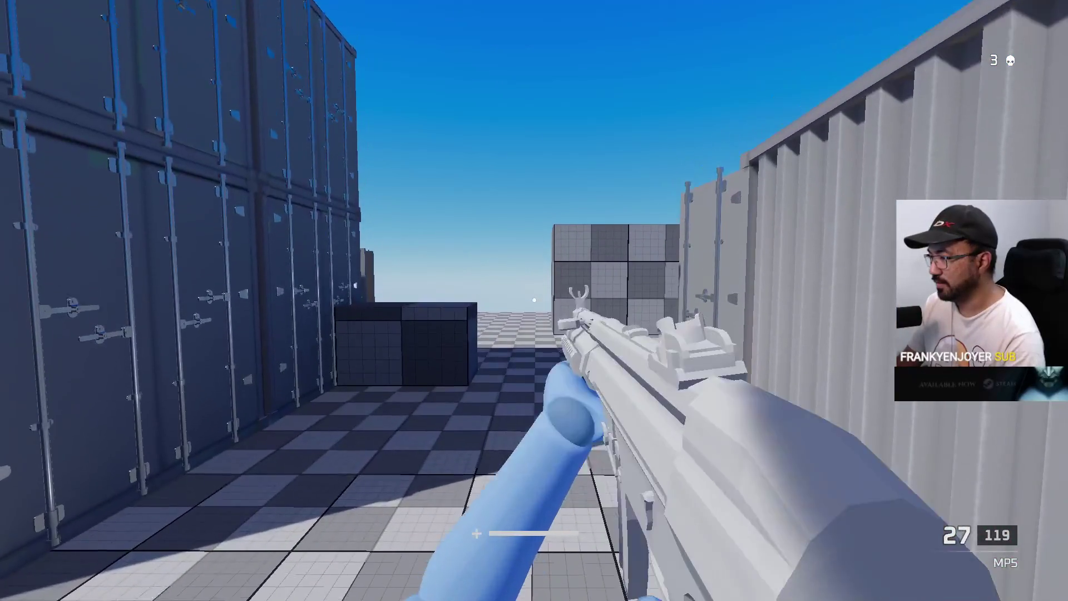
key("w")
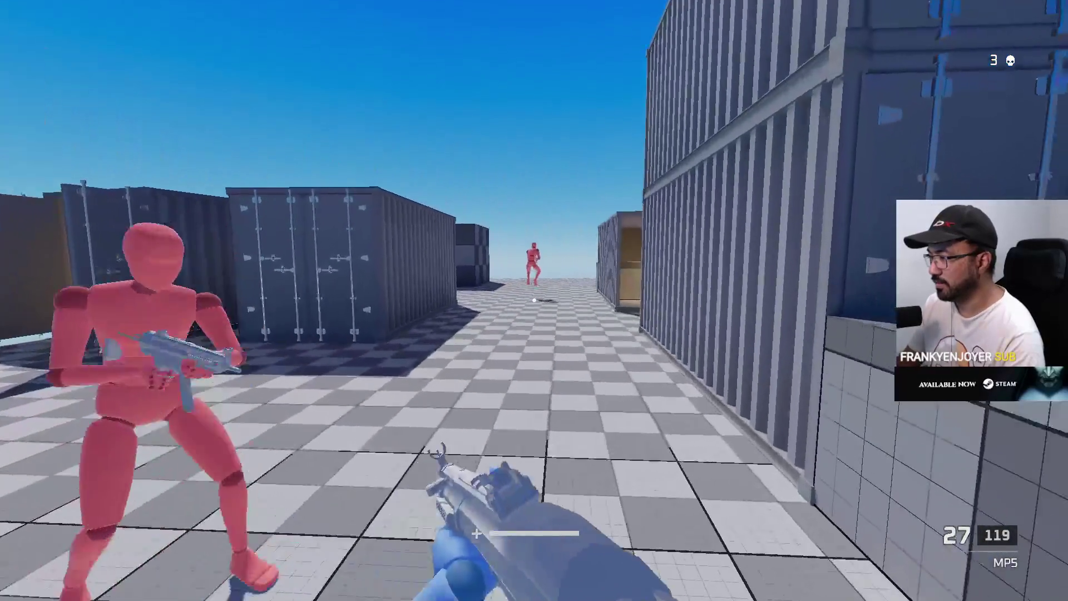
key("w")
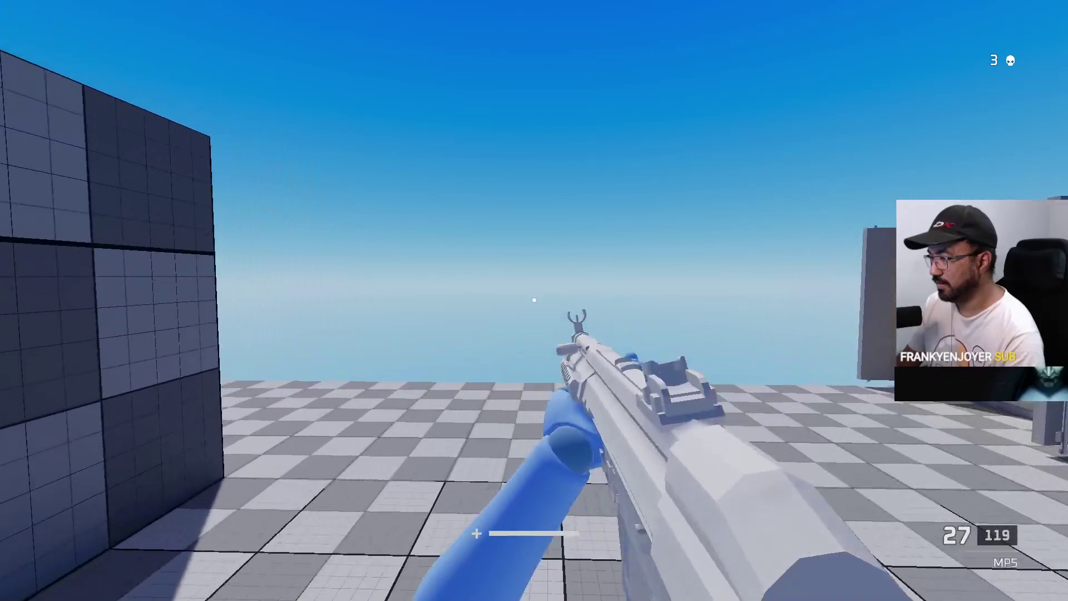
Advance through the container corridors toward the enemy, reloading the MP5
key("w")
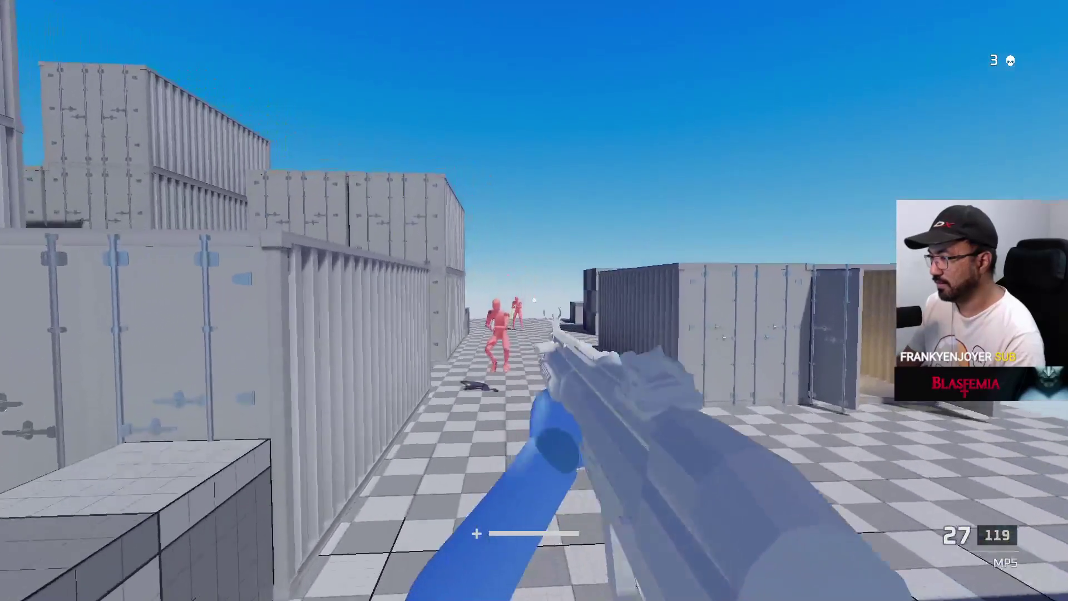
key("w")
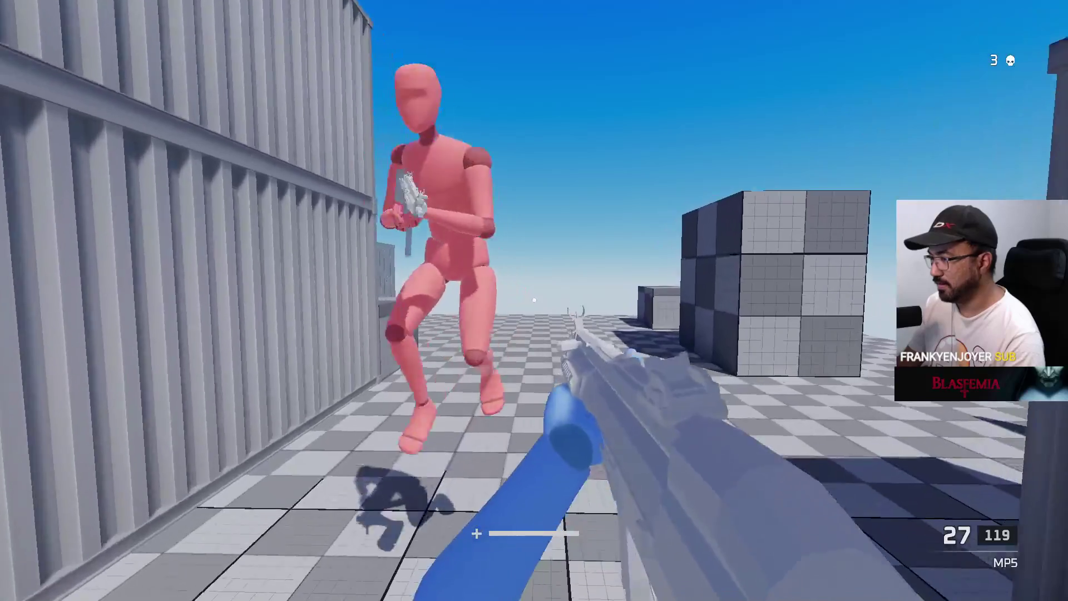
key("w")
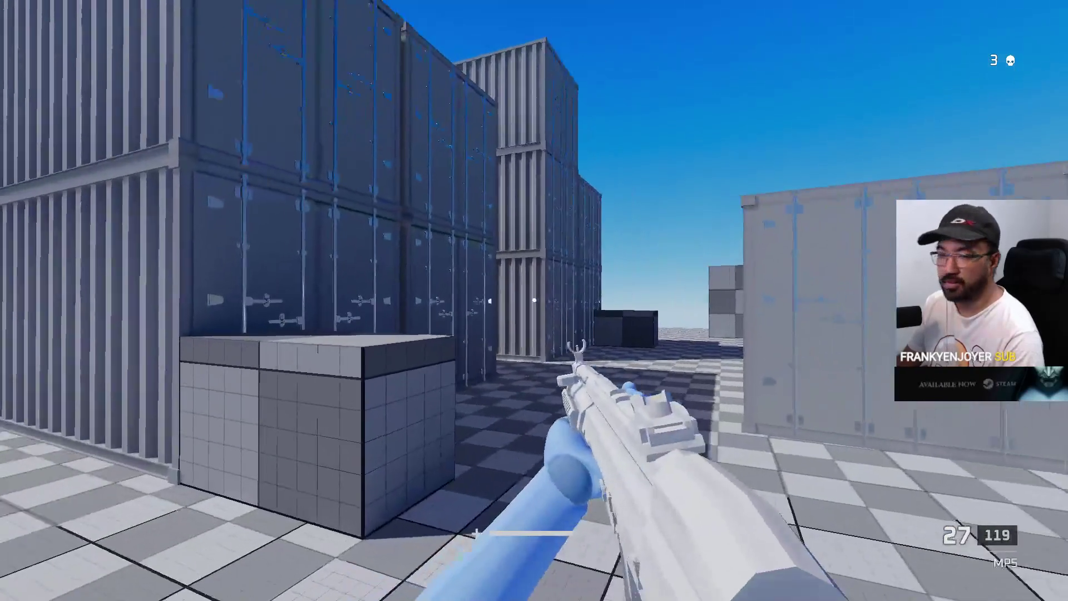
key("w")
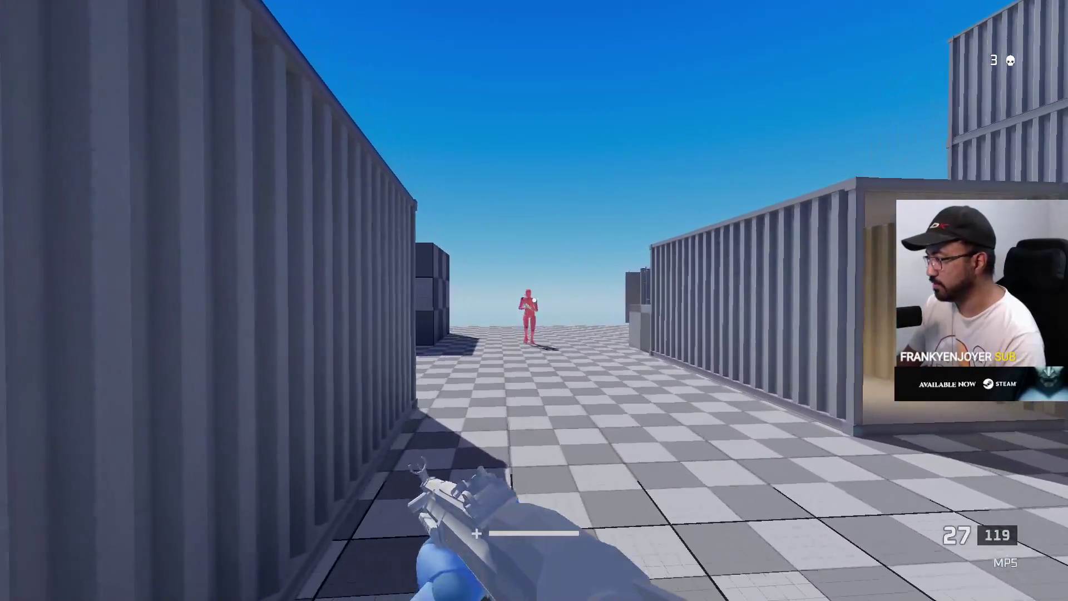
key("w")
key("r")
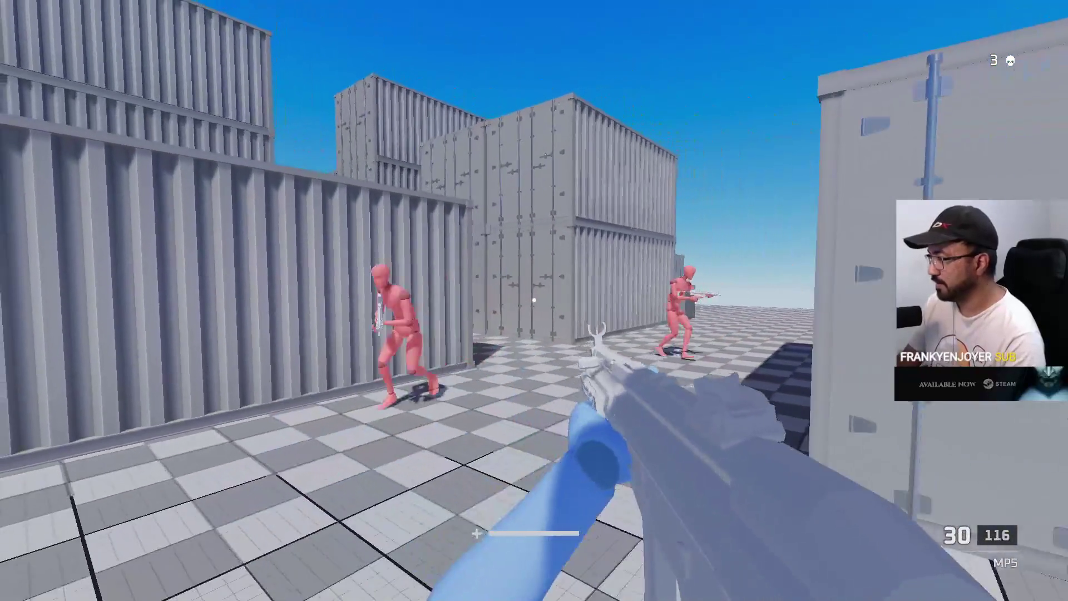
Fire at the attacking red figure, then swap the X17 sidearm for the EAGLE after dying
key("w")
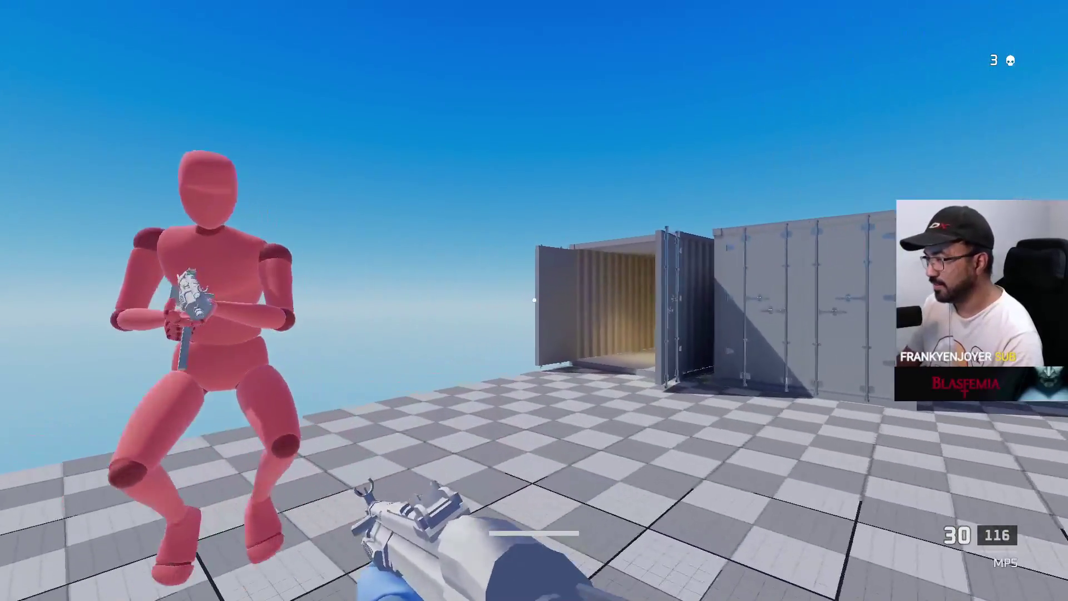
key("w")
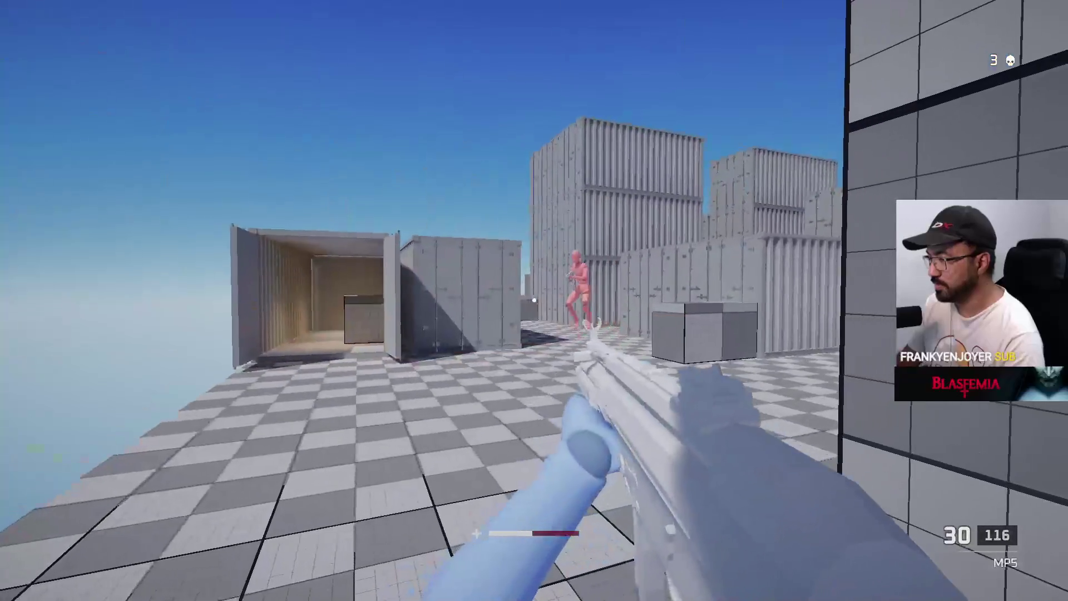
left_click_drag(534, 300, 534, 300)
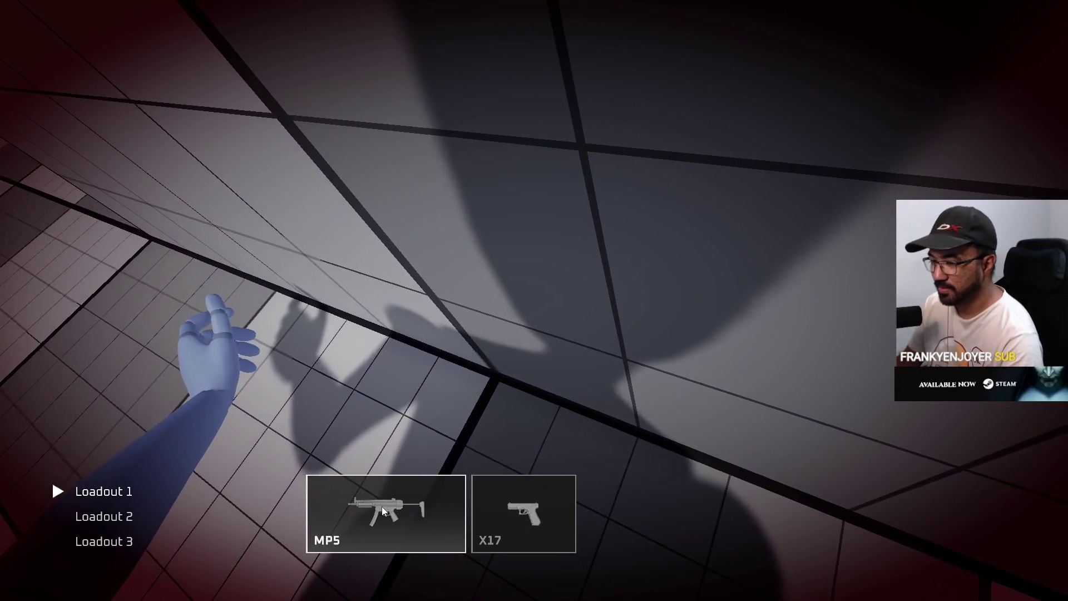
left_click(523, 512)
left_click(330, 442)
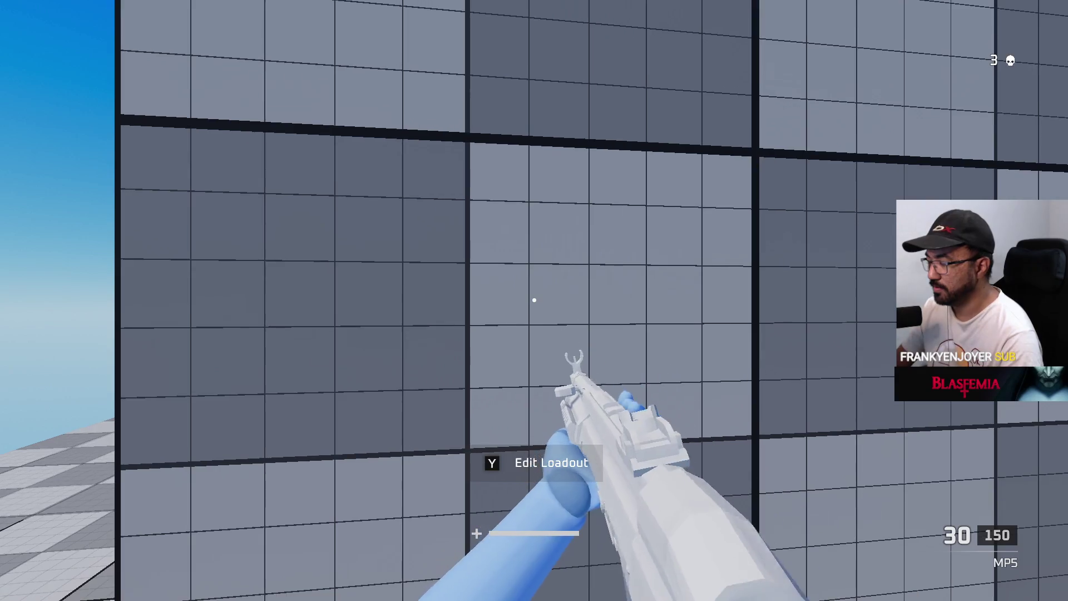
Move through the shipment container alleys and open area, chasing the red enemies
key("w")
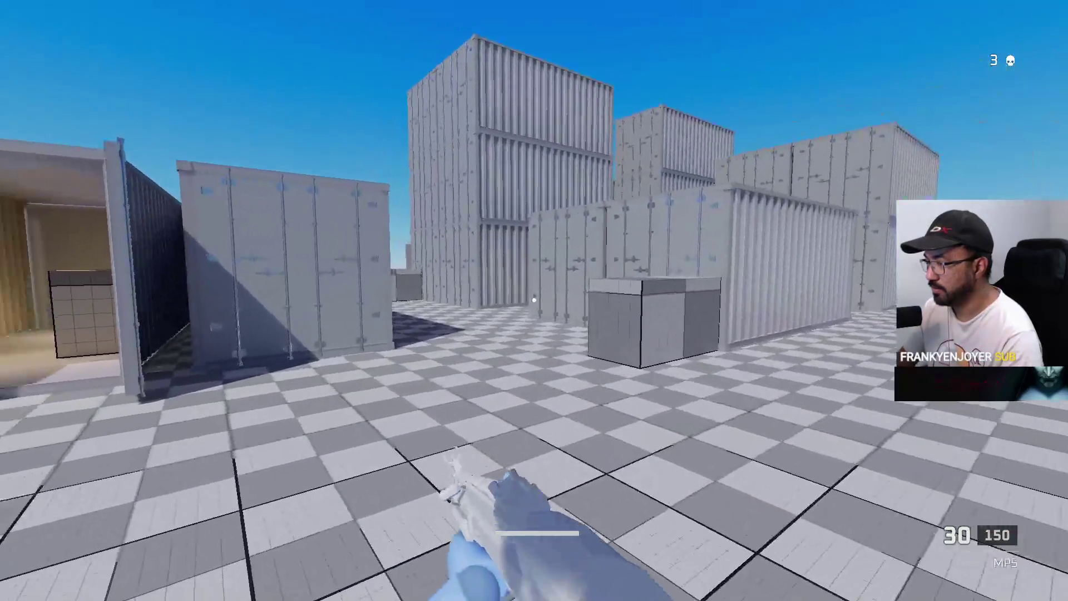
key("w")
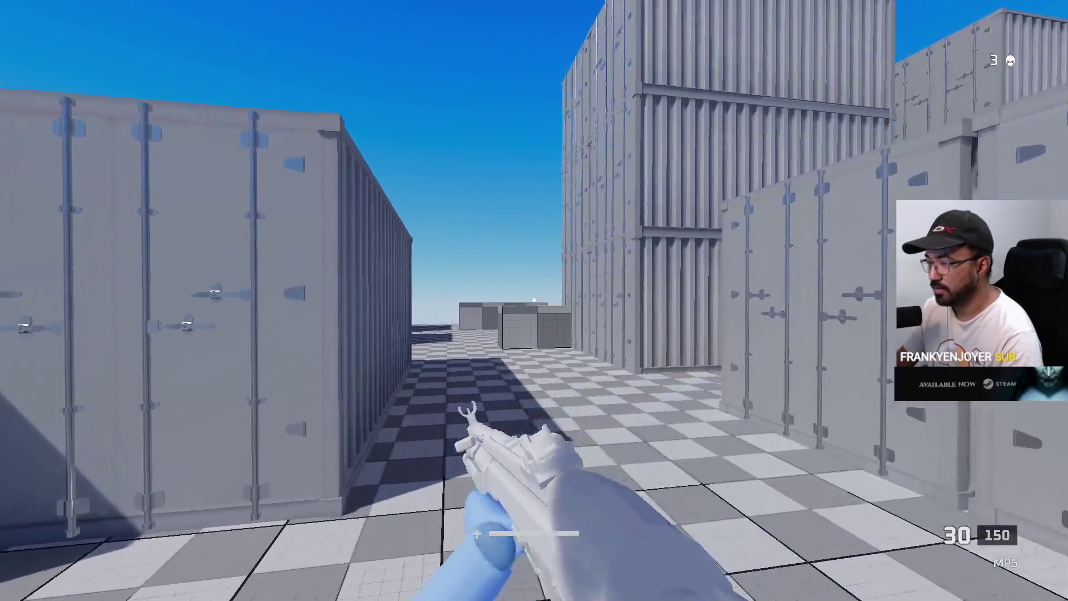
key("w")
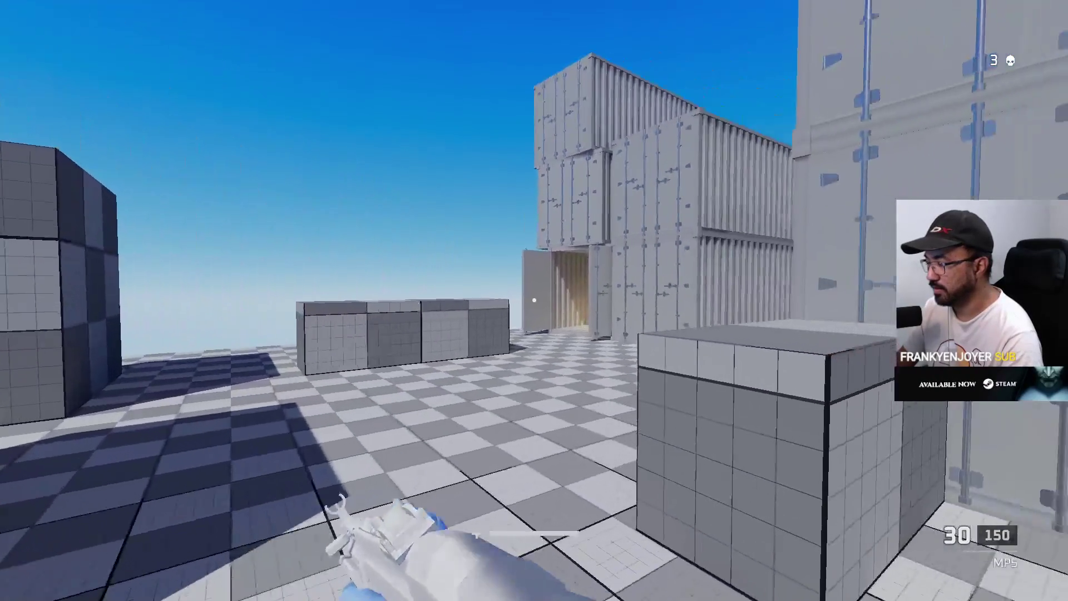
key("w")
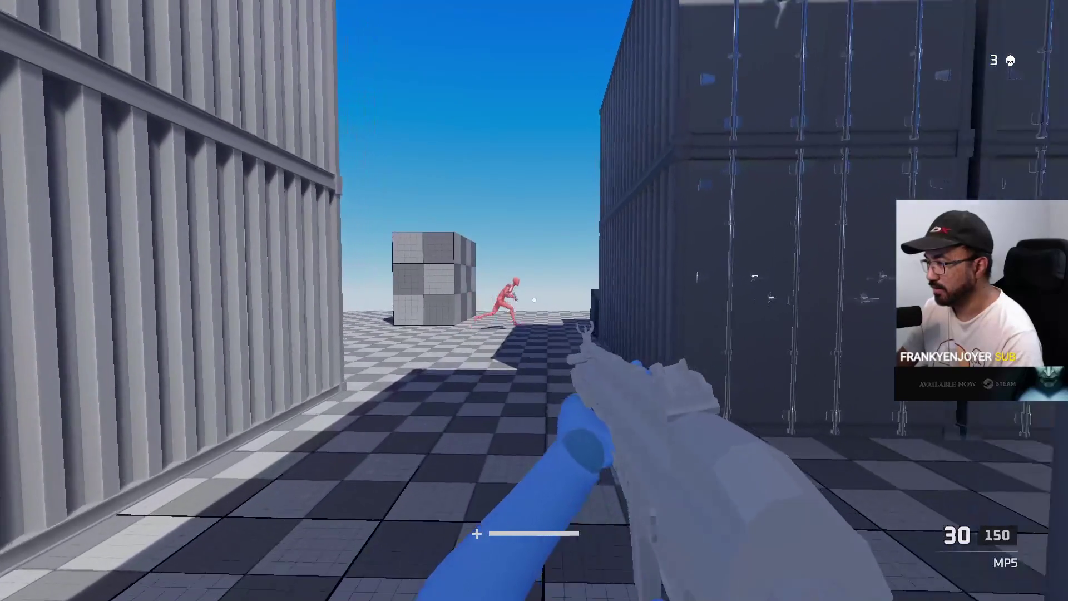
key("w")
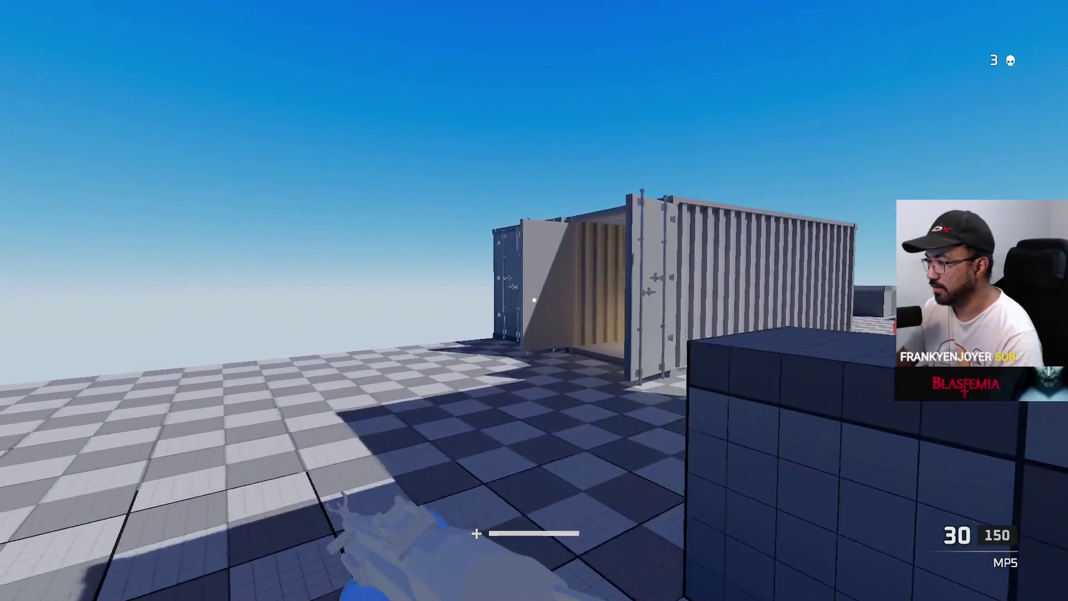
key("w")
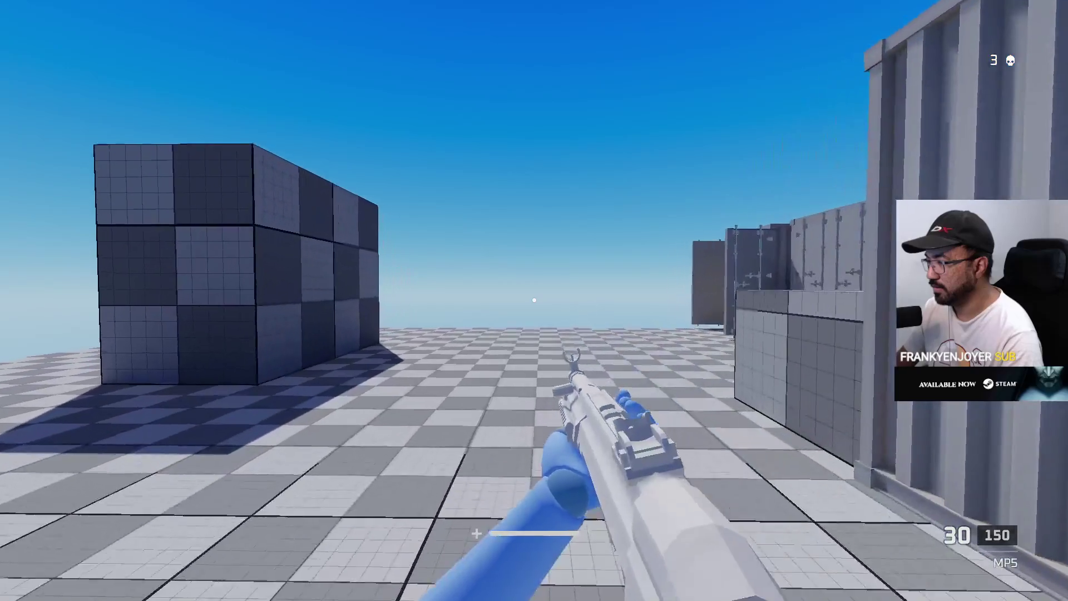
key("w")
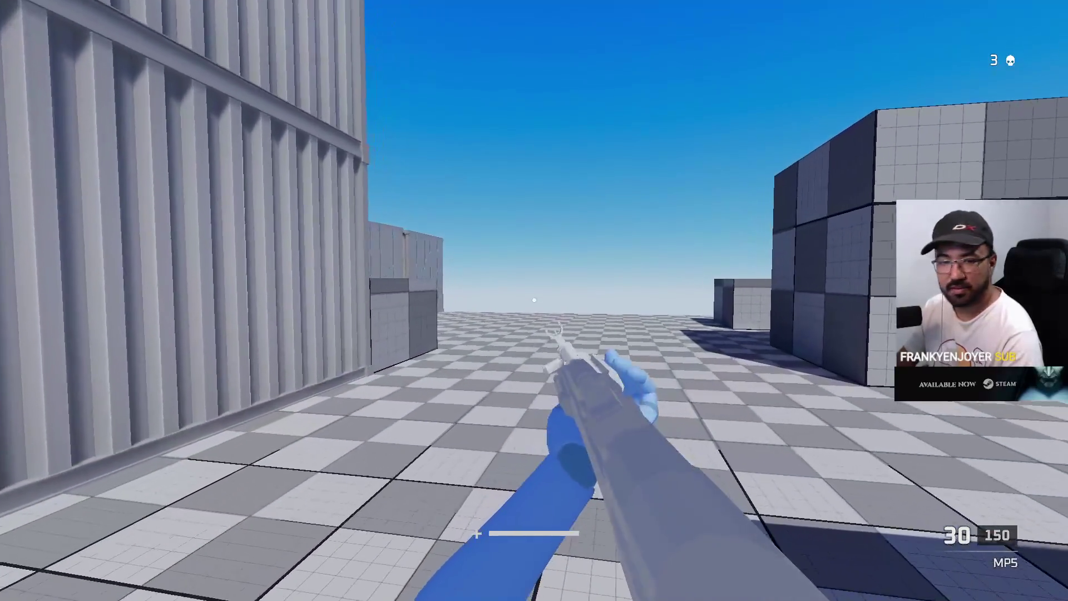
key("w")
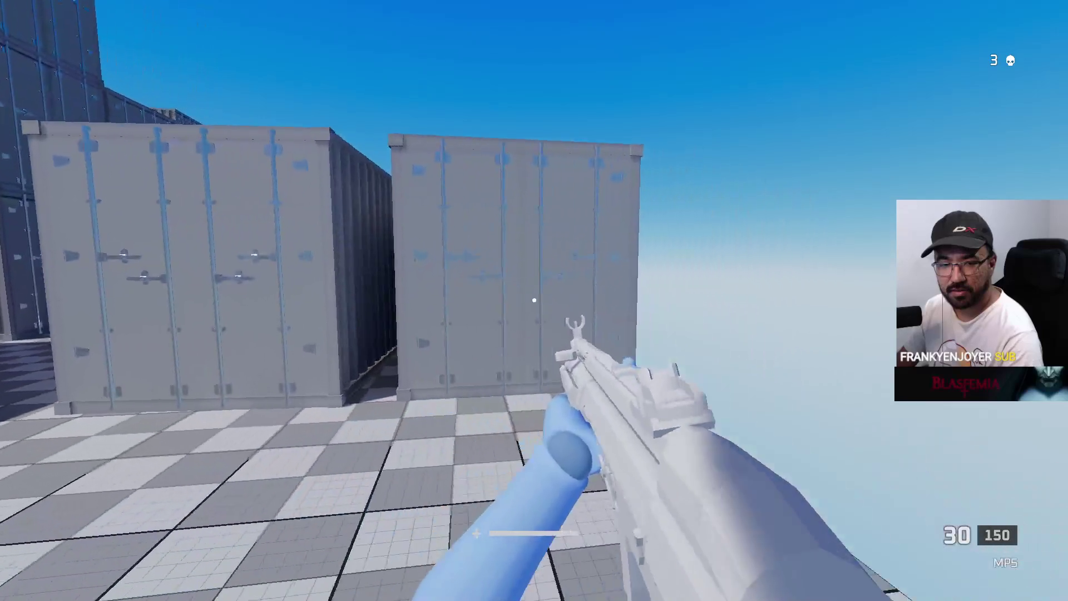
key("w")
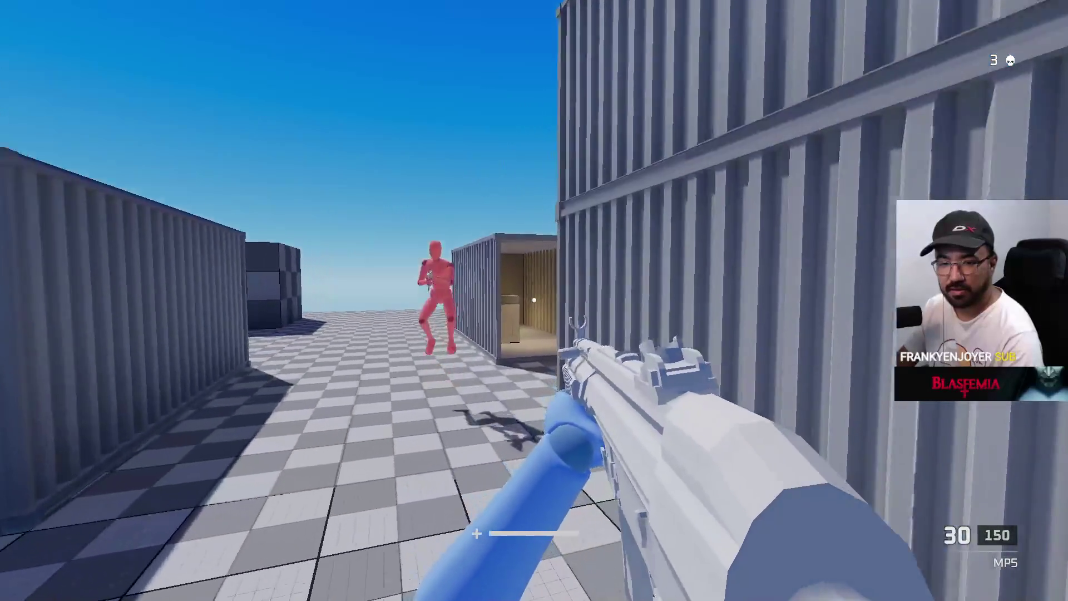
key("w")
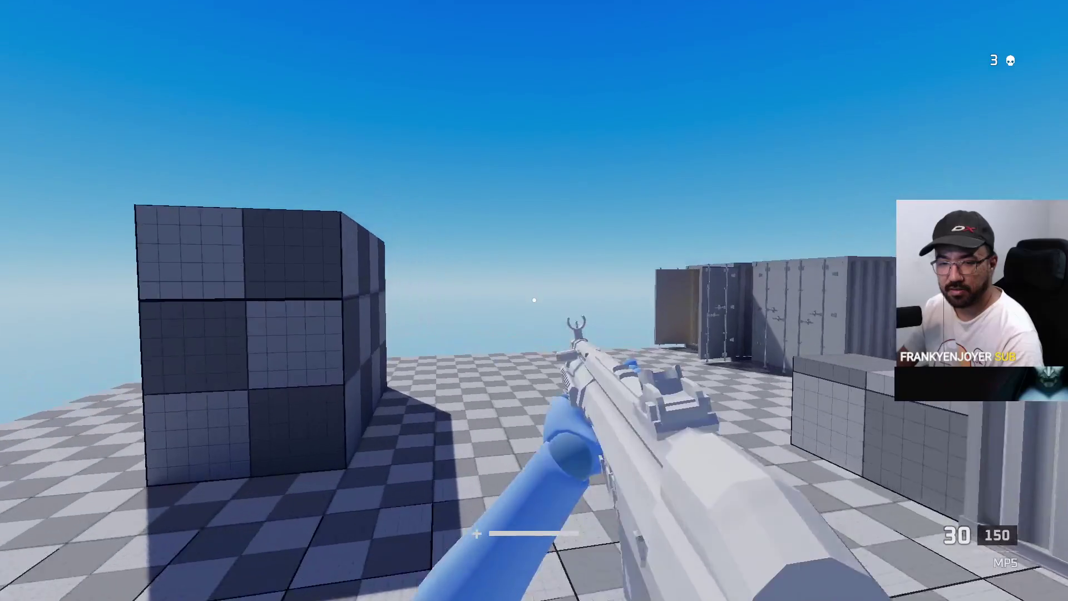
key("w")
key("w")
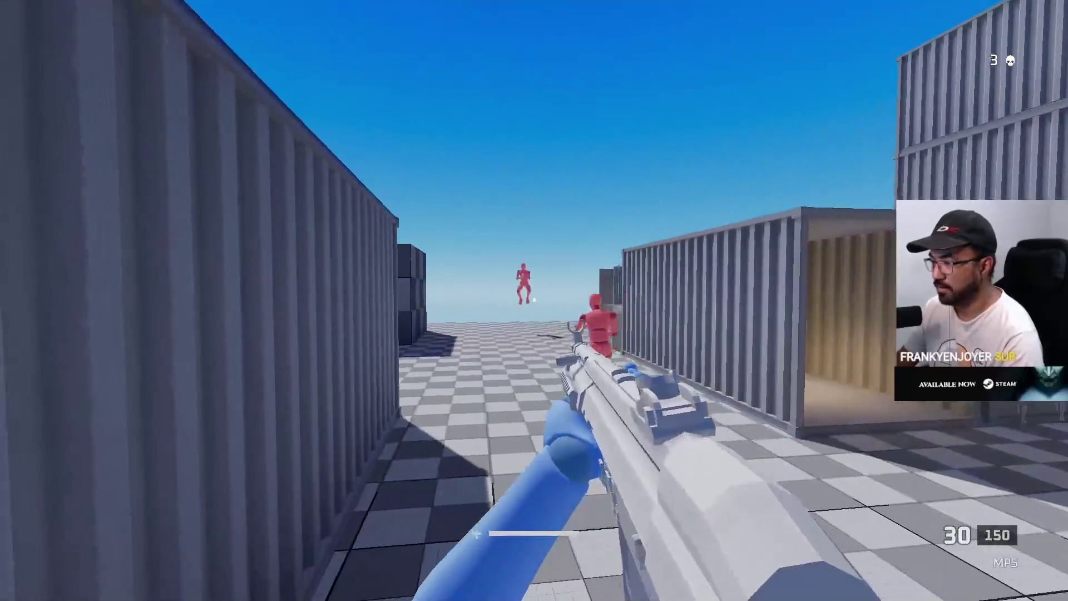
Aim down sights and push between the containers toward the red dummies
right_click(534, 301)
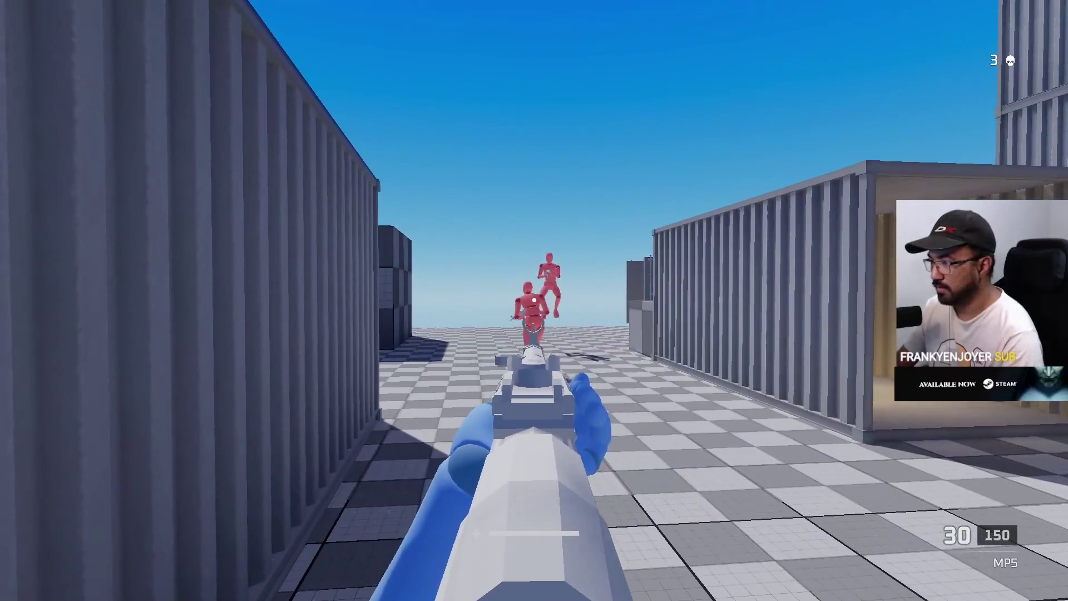
key("w")
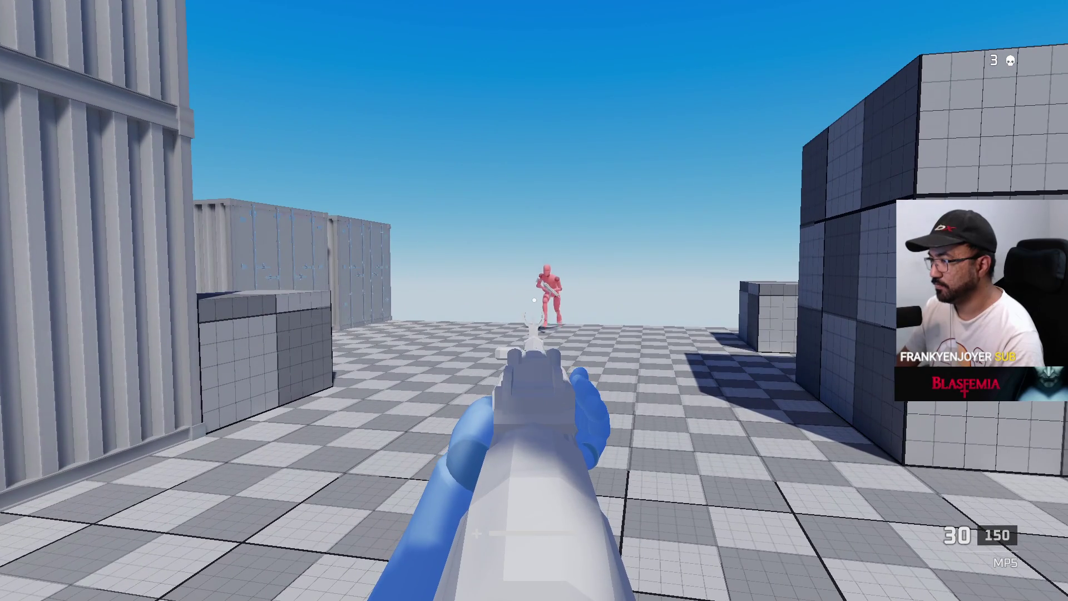
key("w")
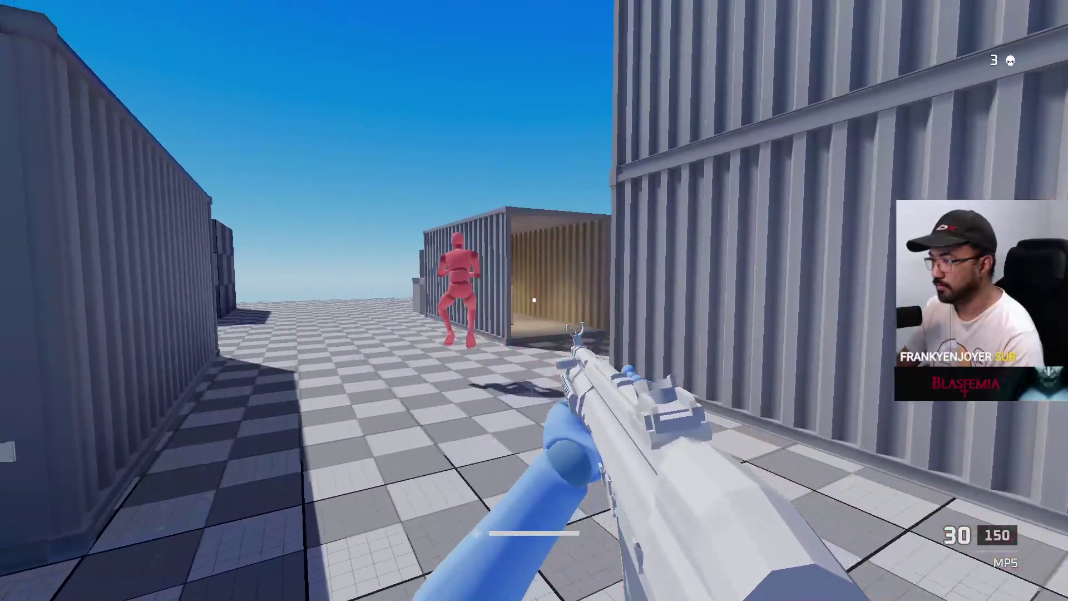
key("s")
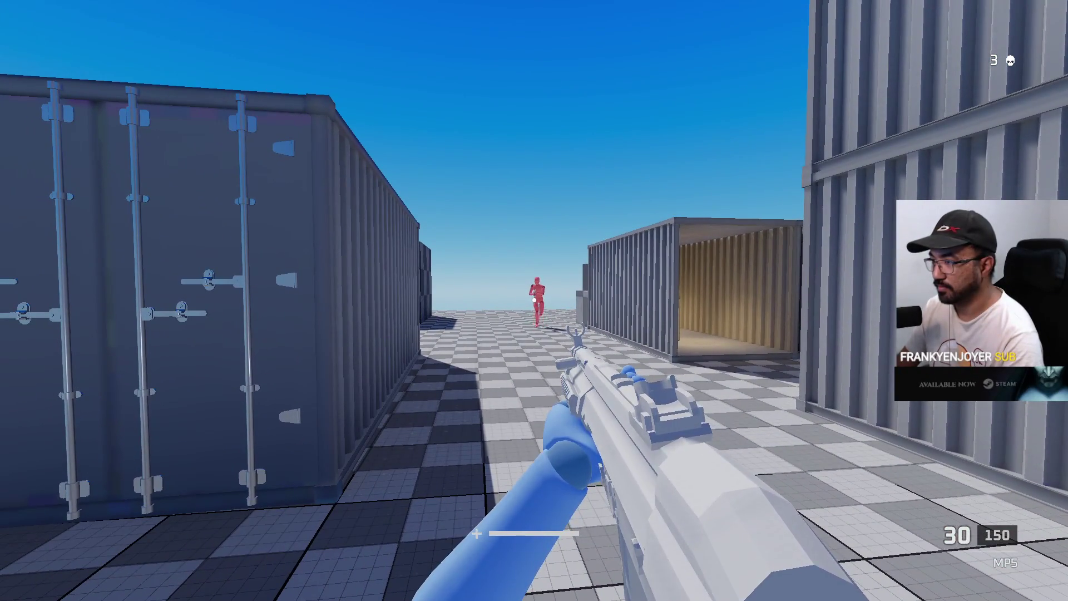
key("w")
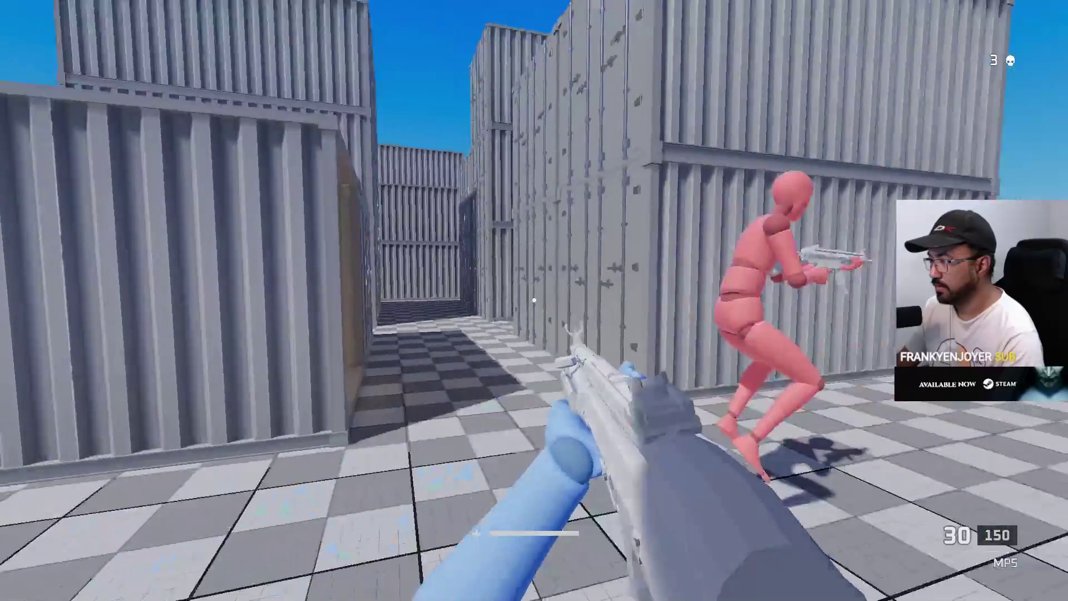
key("w")
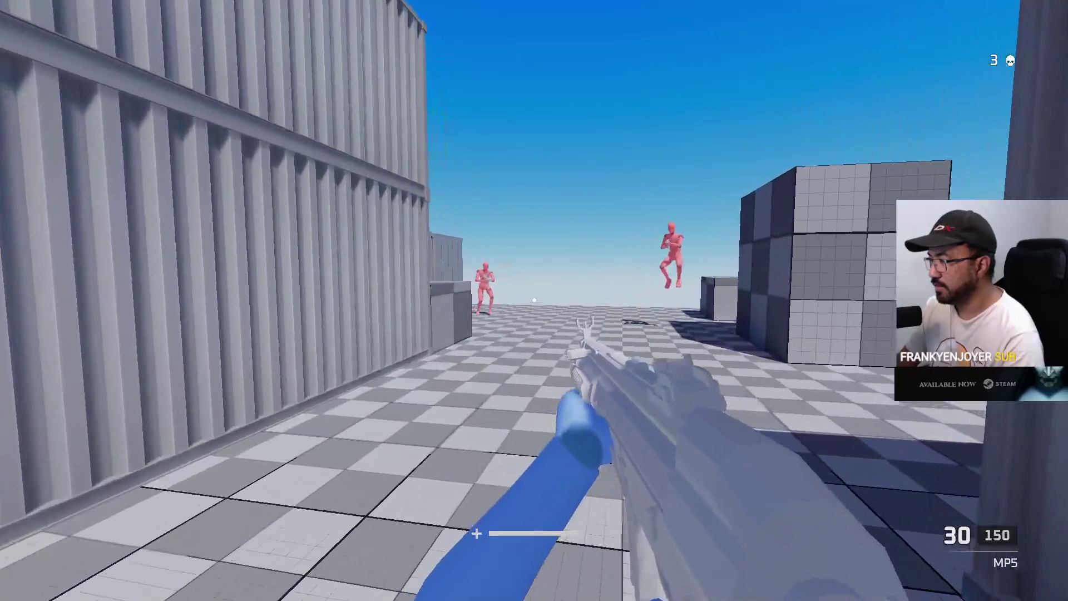
key("w")
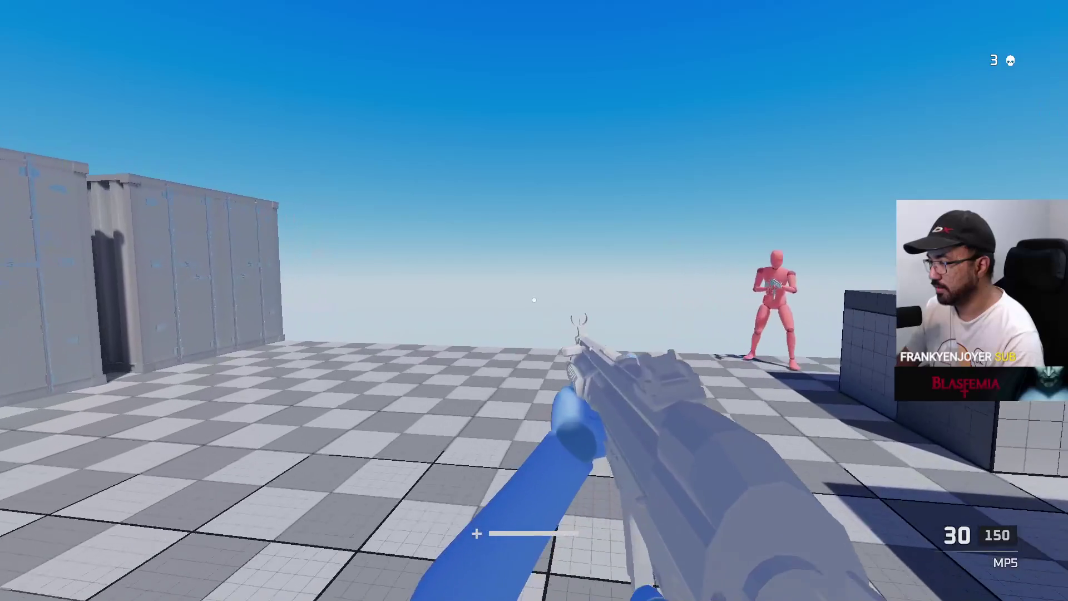
key("w")
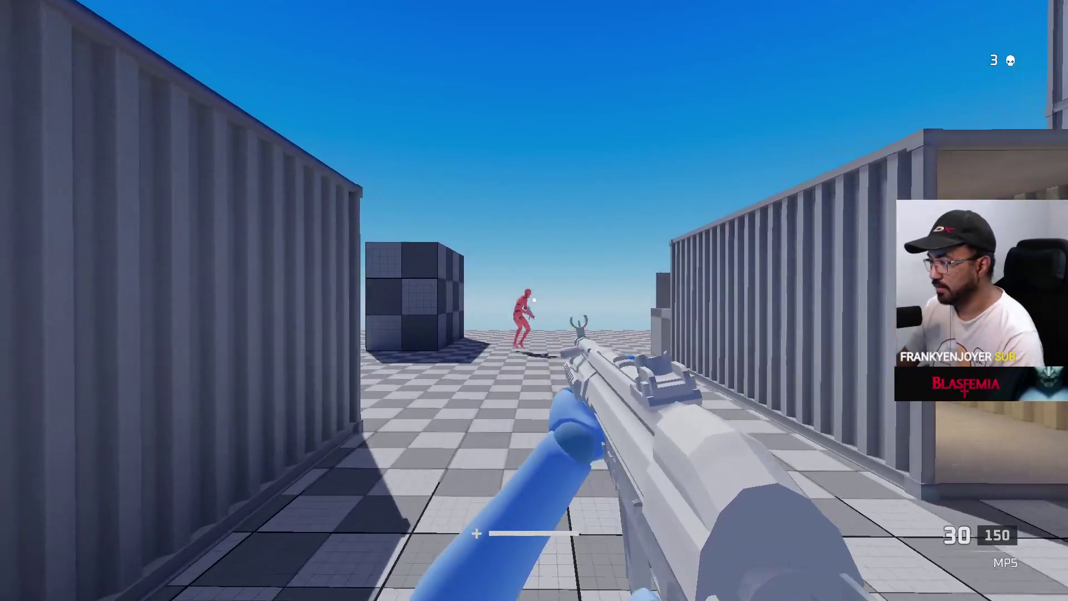
key("w")
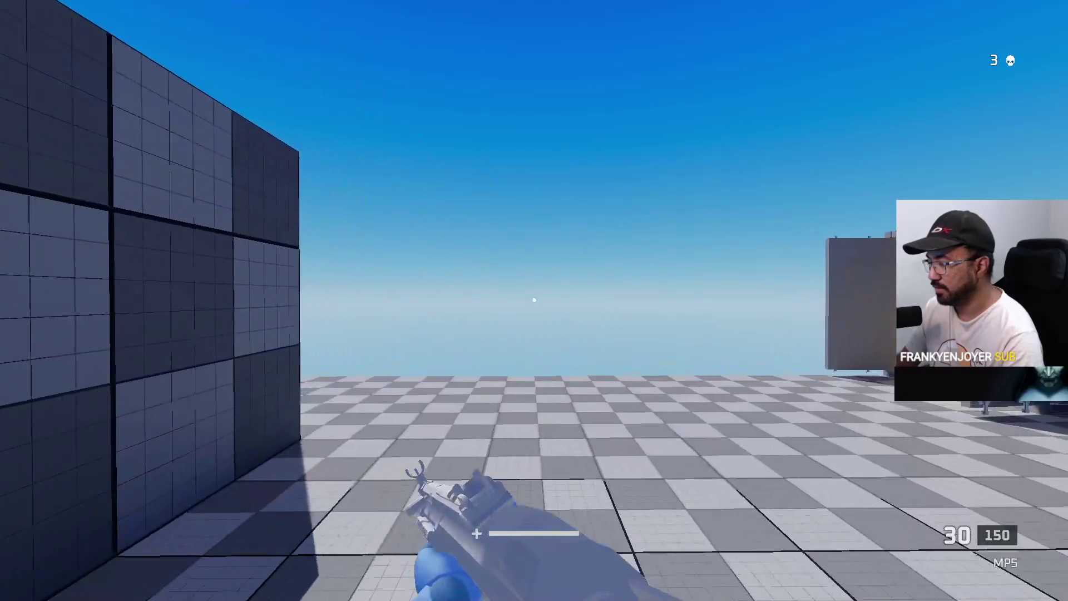
key("w")
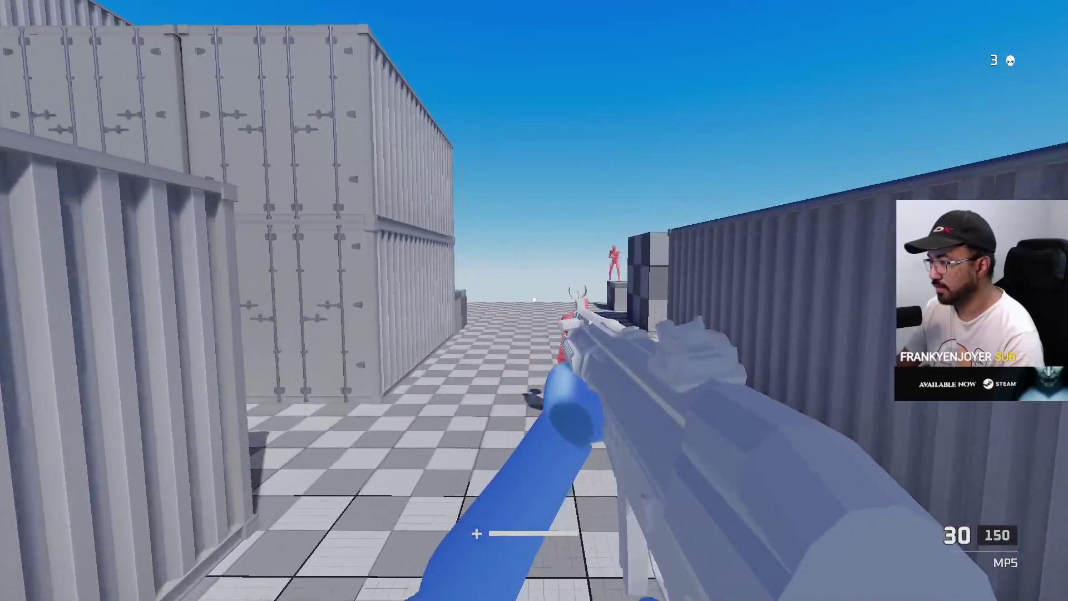
key("w")
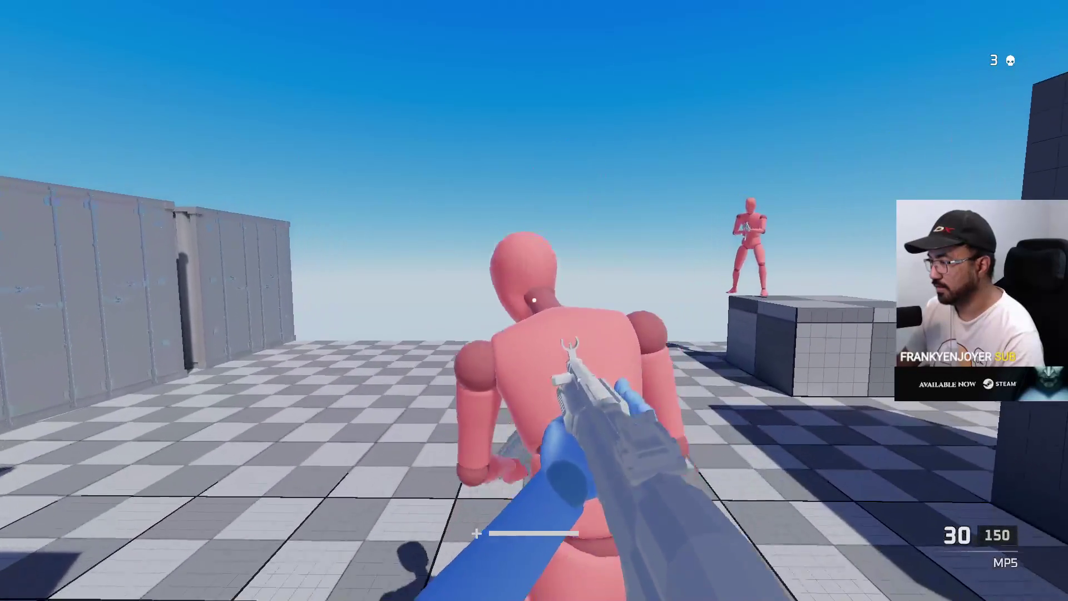
key("w")
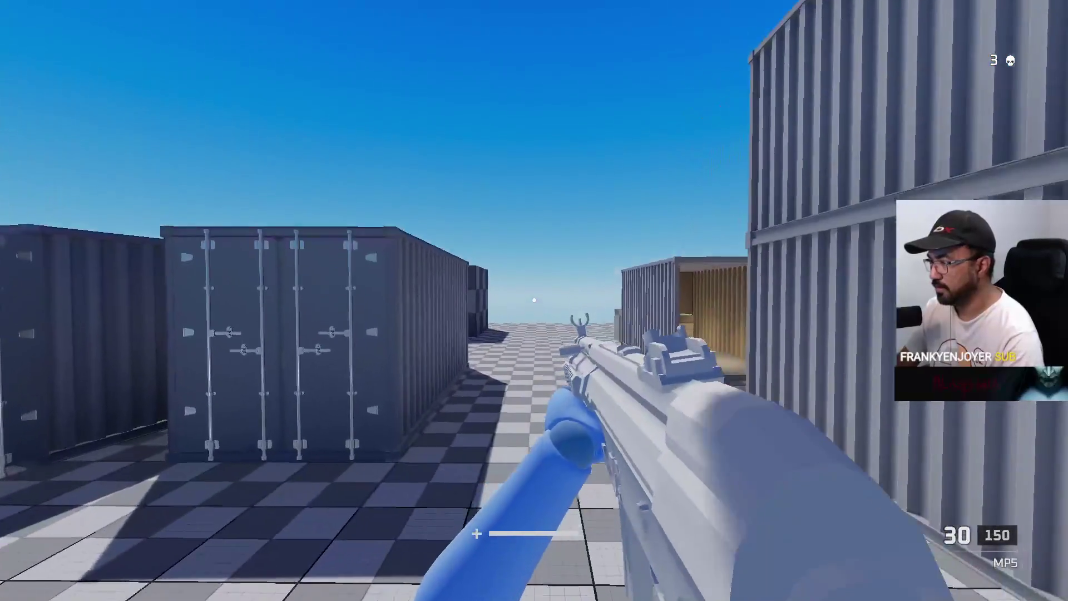
key("w")
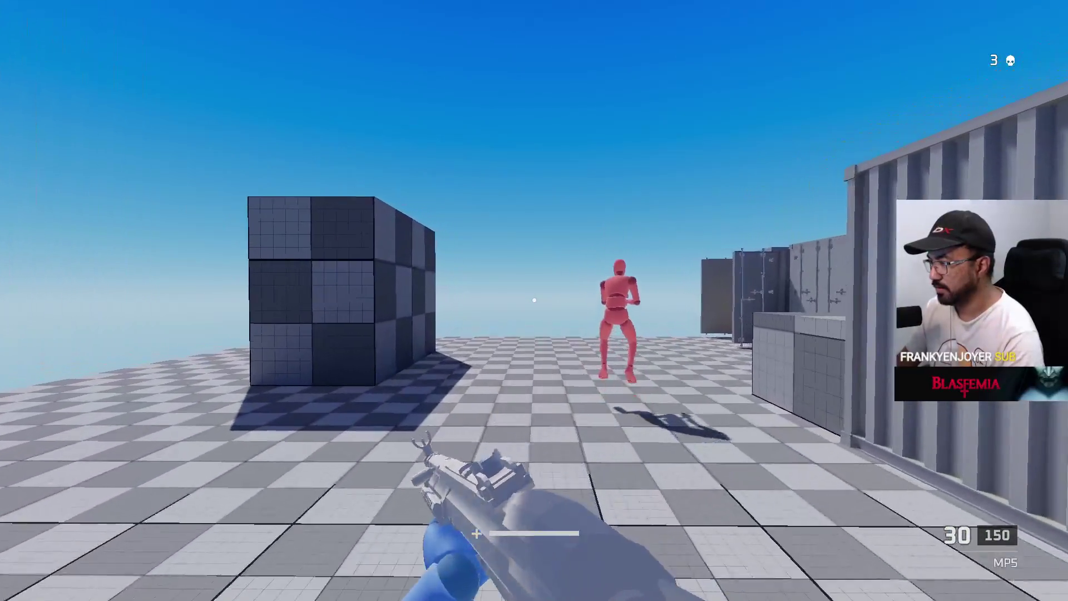
Glance at the match scoreboard, advance down the alley, then bring up the Windows Start menu
key("Tab")
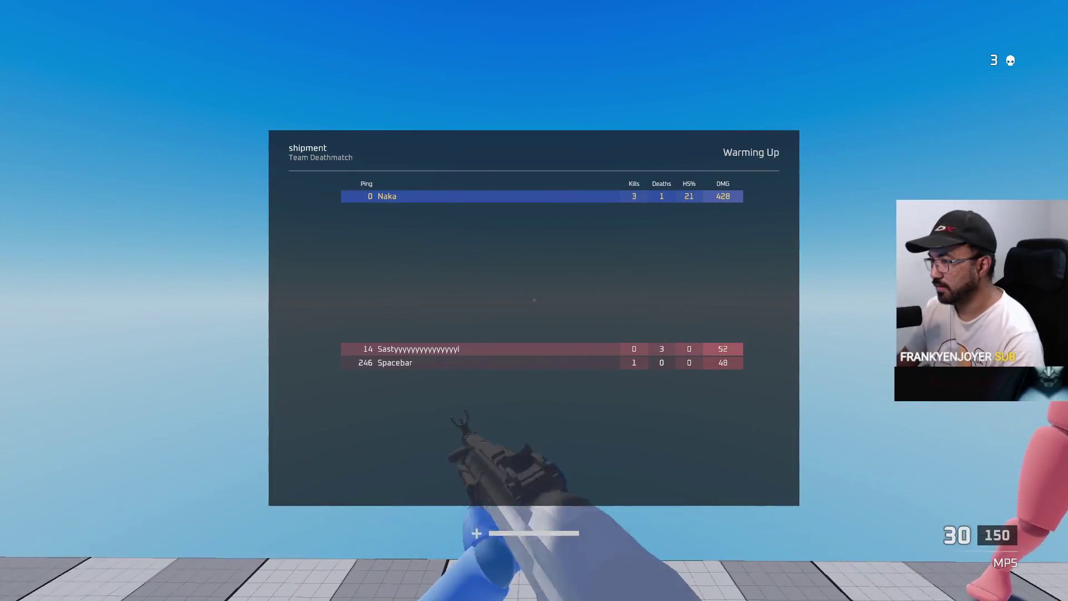
key("w")
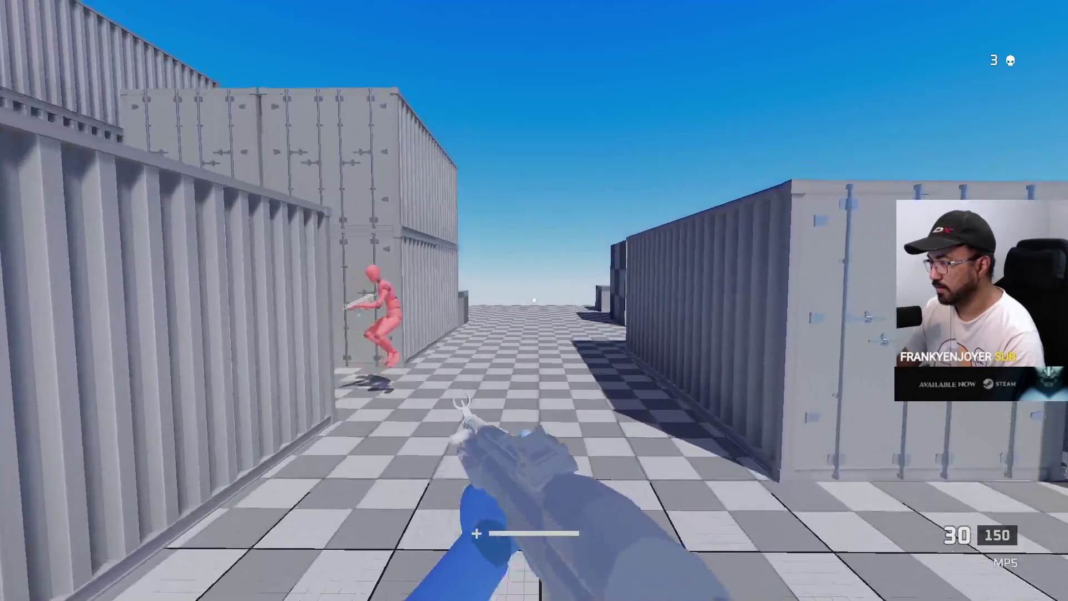
key("w")
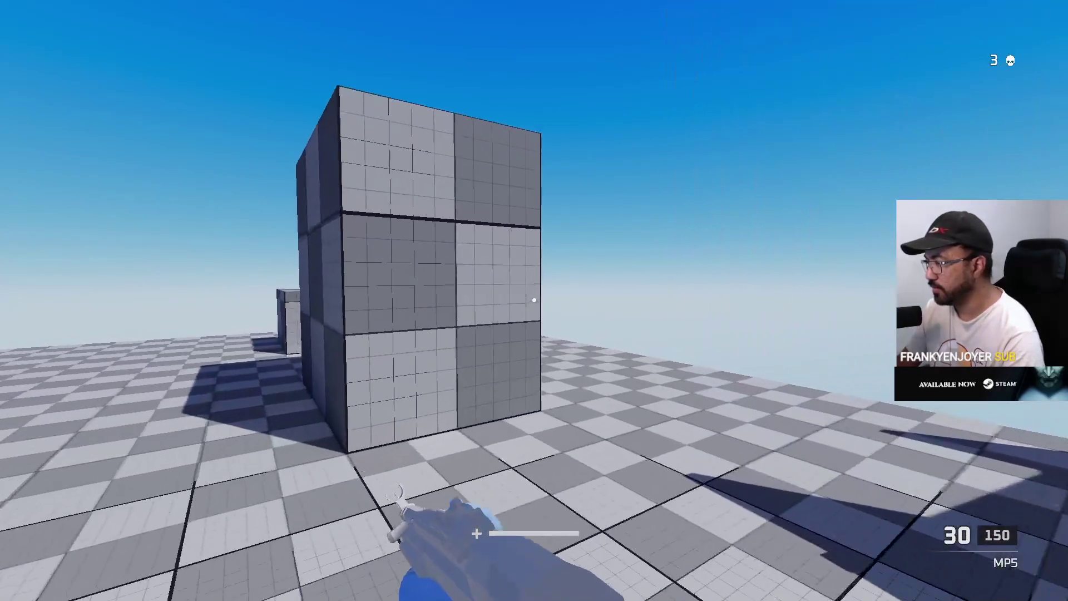
key("w")
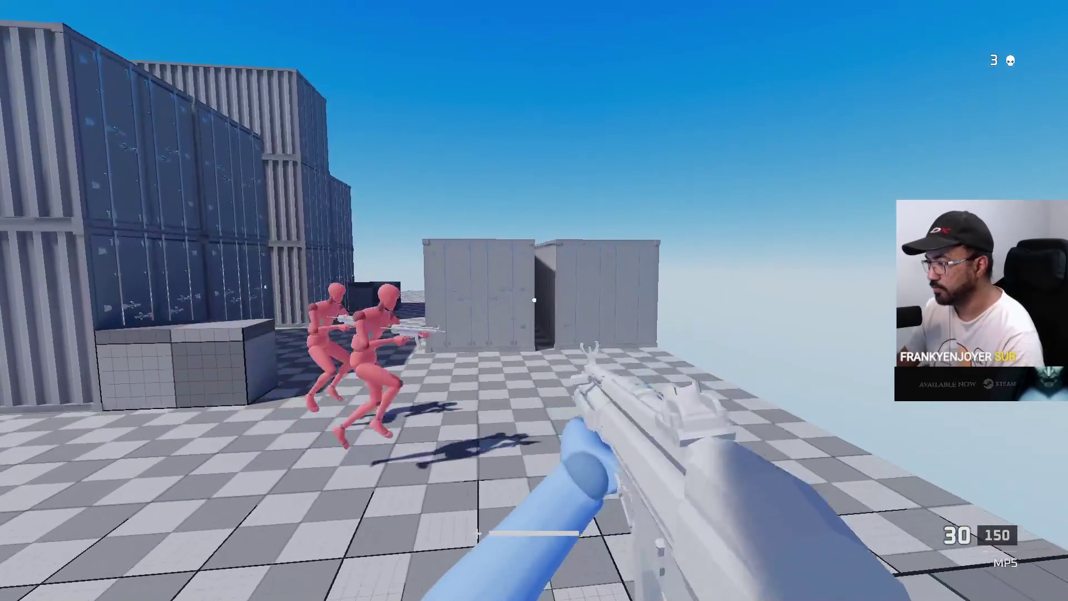
key("super")
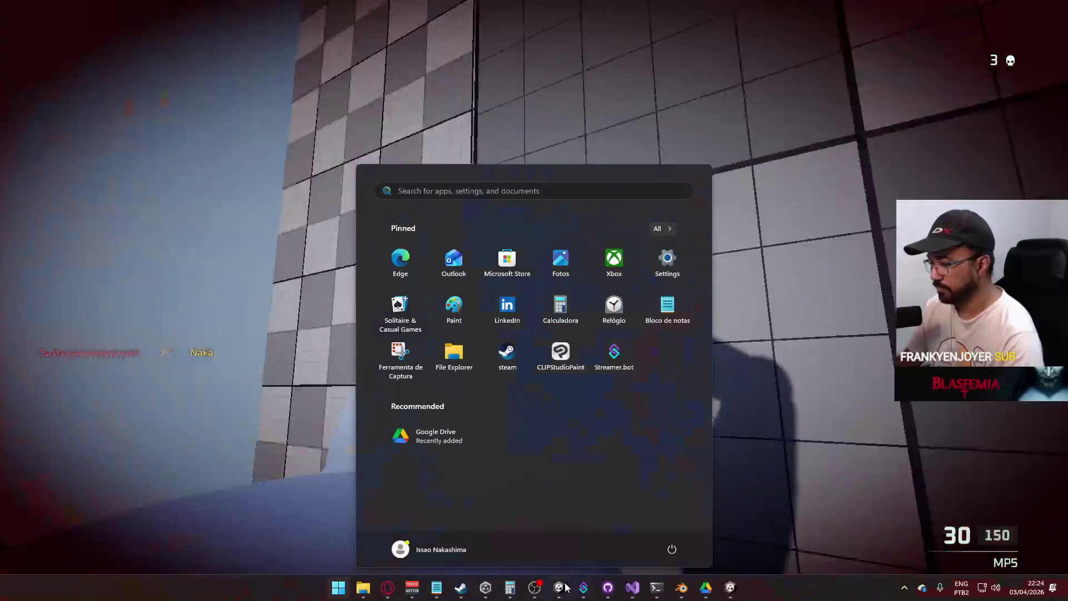
Switch through the Unity editor to Visual Studio and place the cursor on PlayerScript.cs line 491
mouse_move(560, 587)
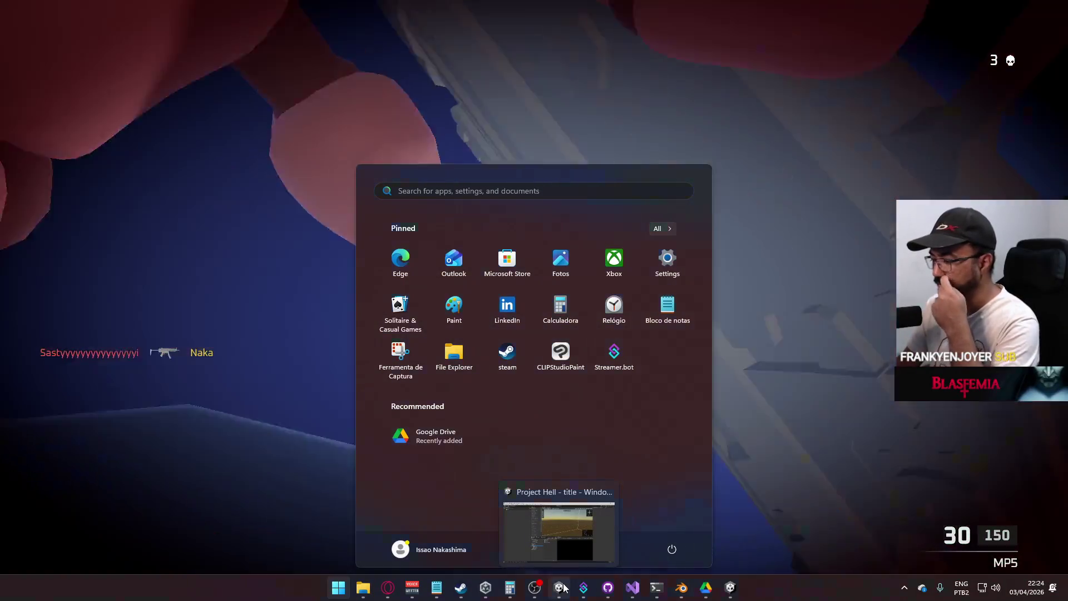
left_click(560, 587)
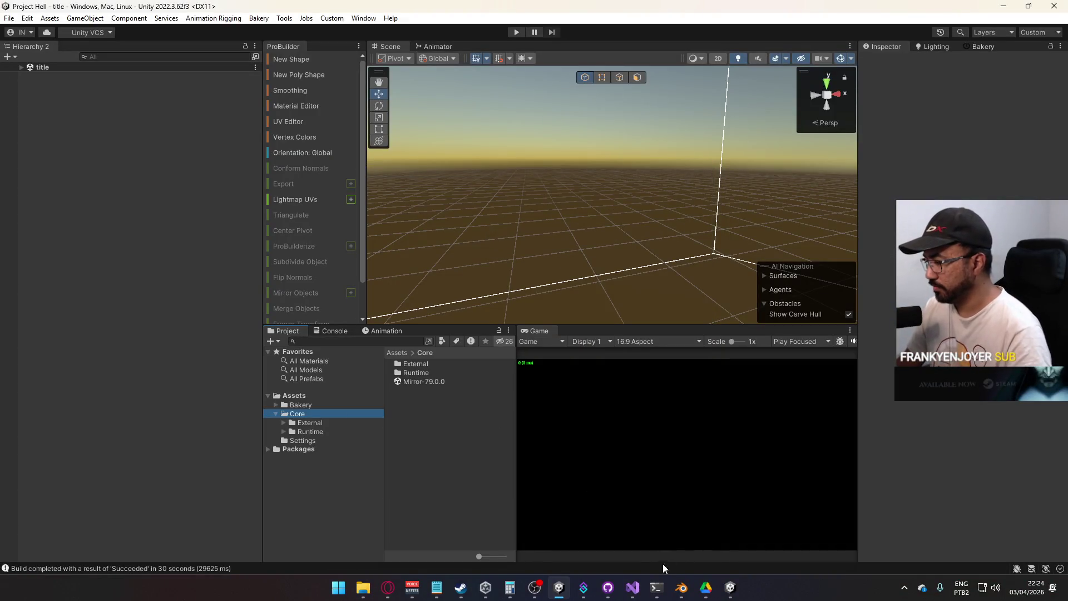
left_click(632, 587)
left_click(445, 323)
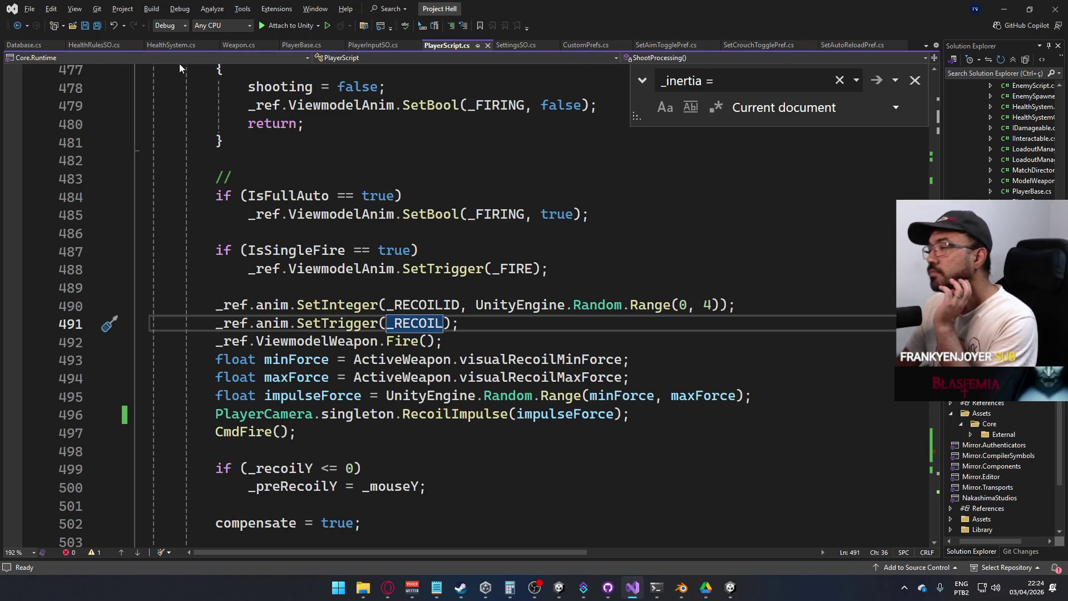
In Database.cs, add a Range(0, 10) public int playerMaxHops line below playerHopJumpCurve
left_click(31, 48)
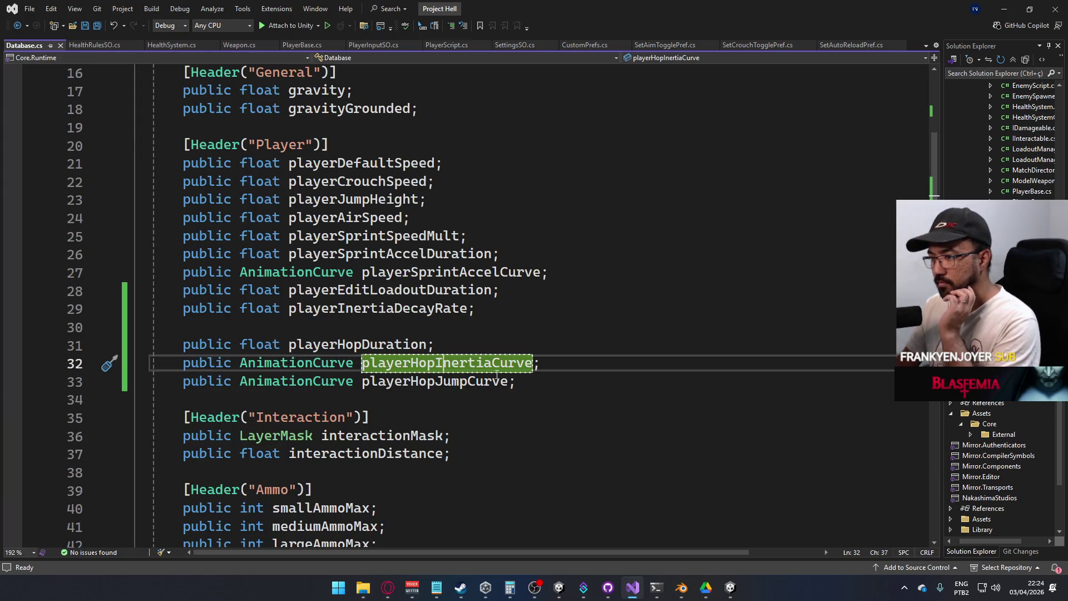
left_click(544, 379)
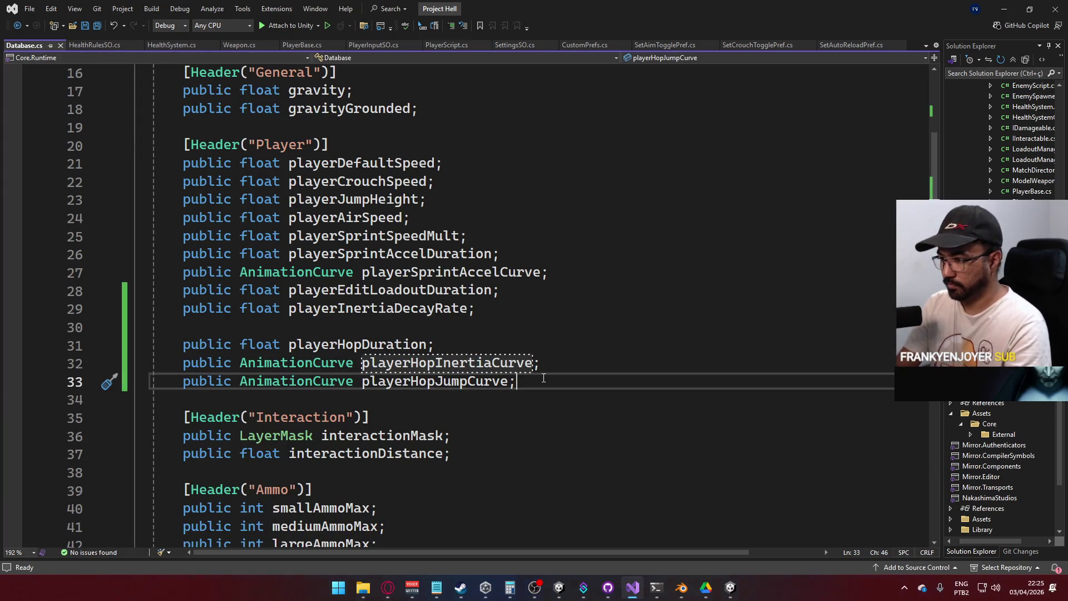
key("Return")
type("[Rnpublic int playerMaxHops")
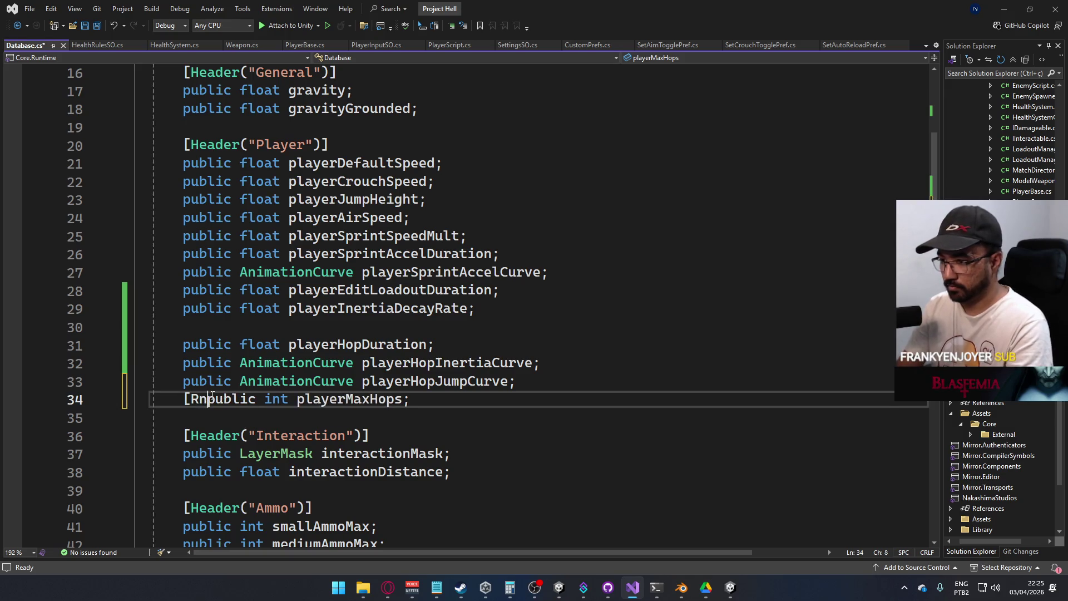
type("(")
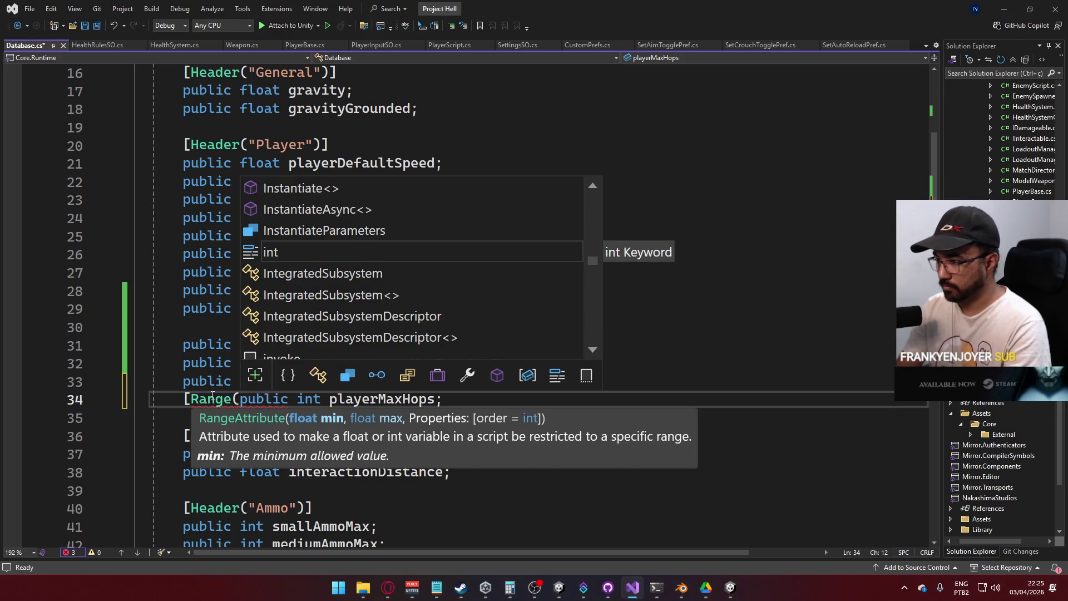
type("0, 10")
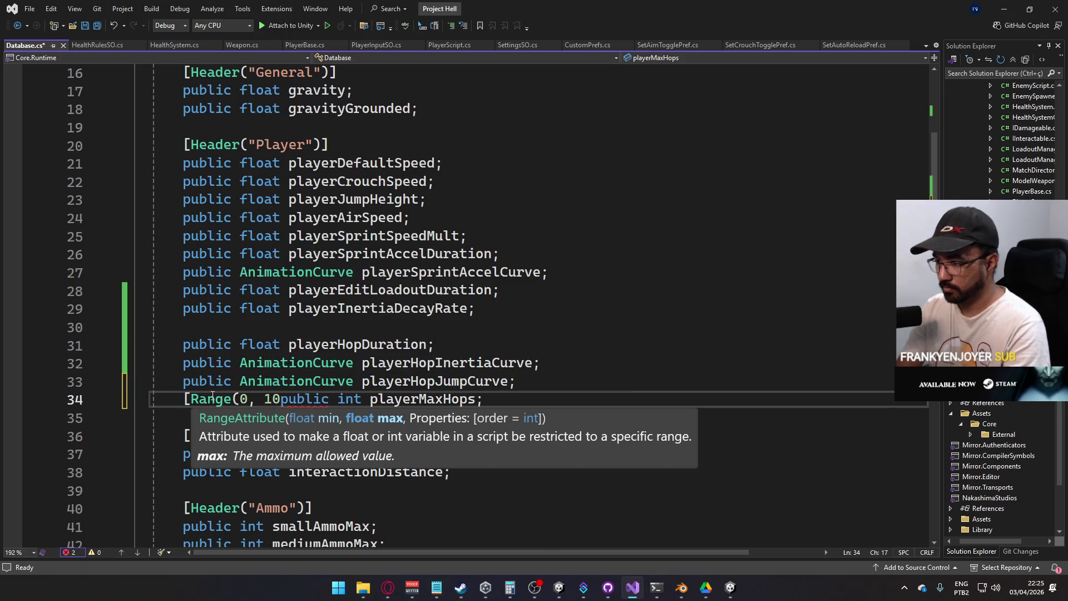
type(")")
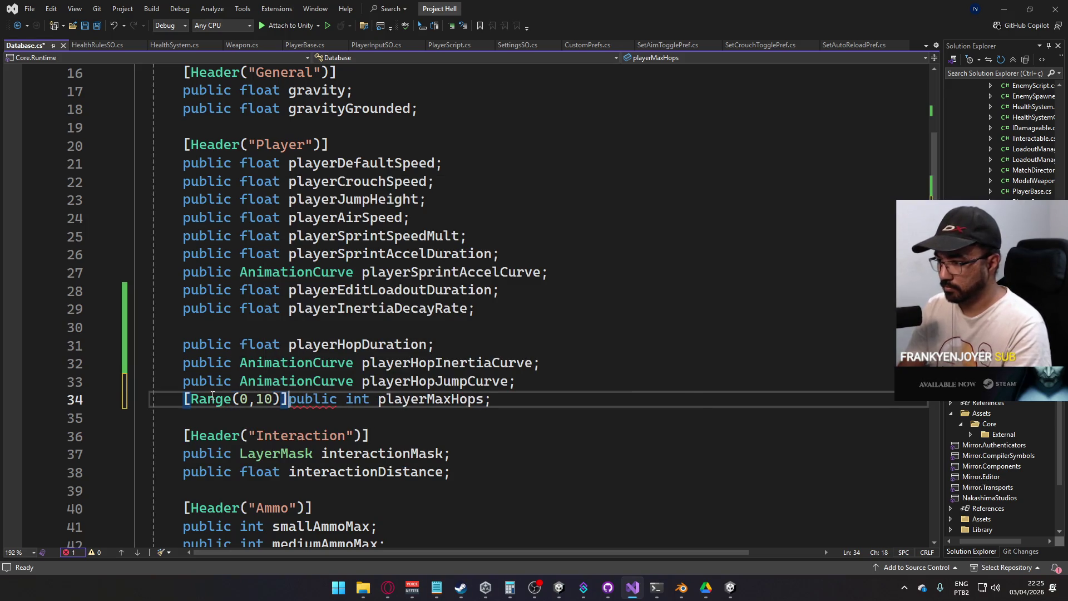
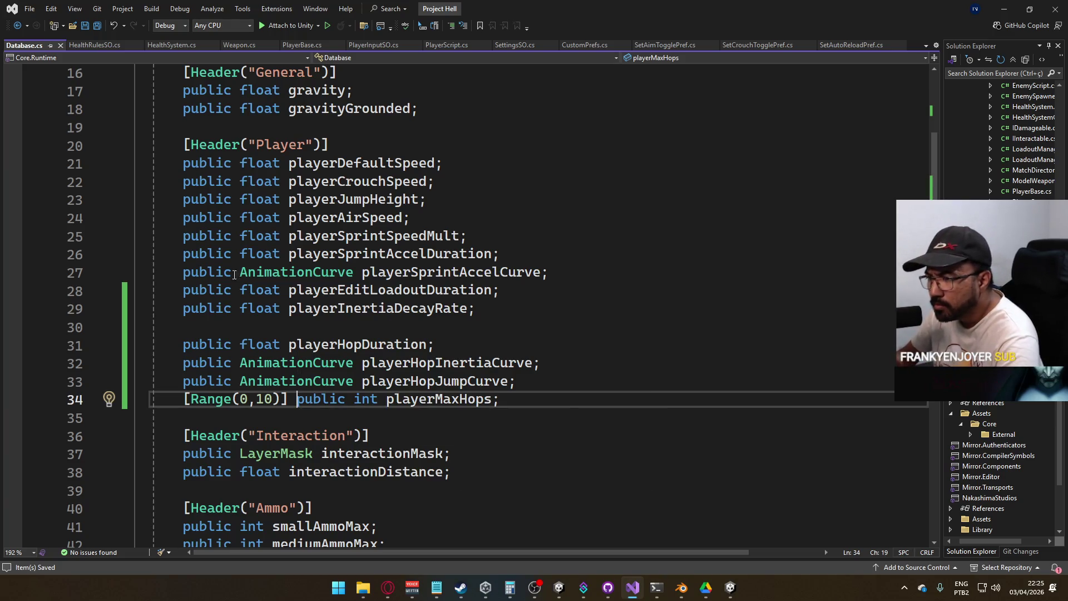
Open PlayerScript.cs and scroll down to the InternalJumpBuffer method
left_click(457, 48)
scroll(362, 277, "down", 10)
scroll(362, 277, "down", 18)
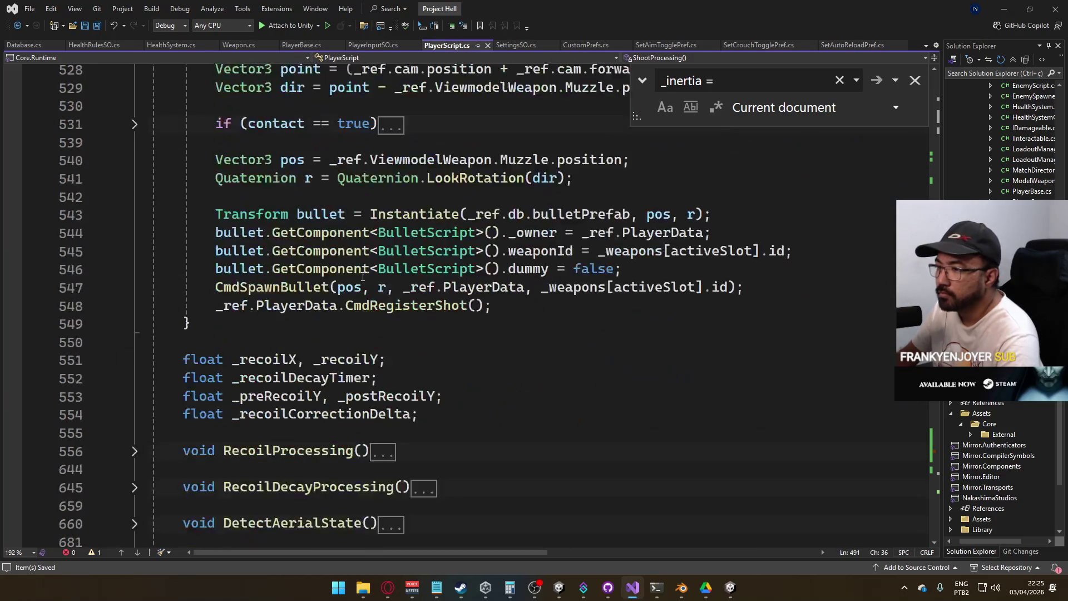
scroll(363, 276, "down", 14)
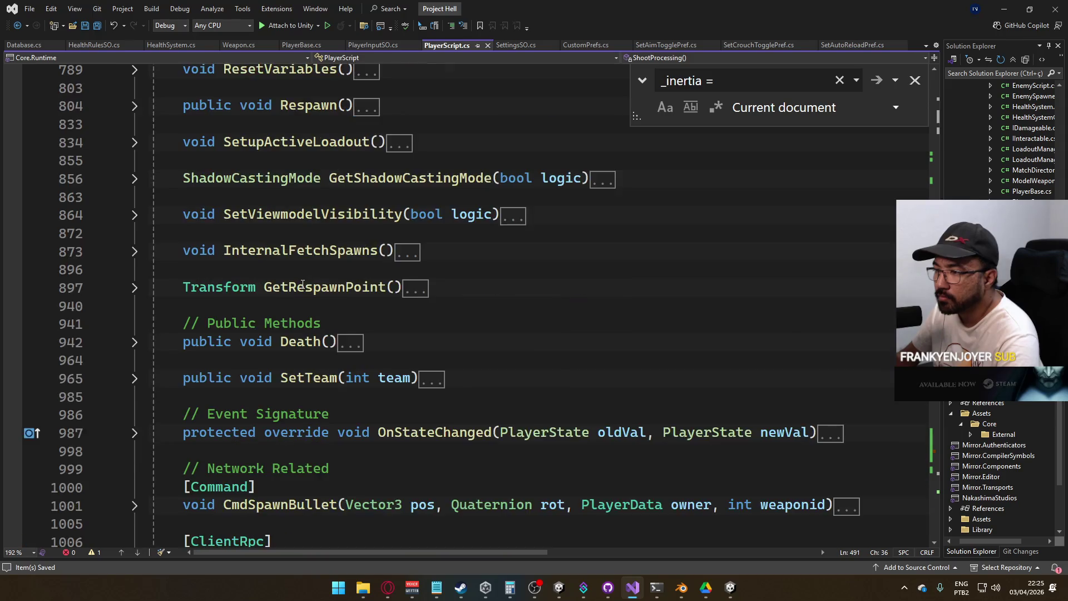
scroll(313, 280, "down", 10)
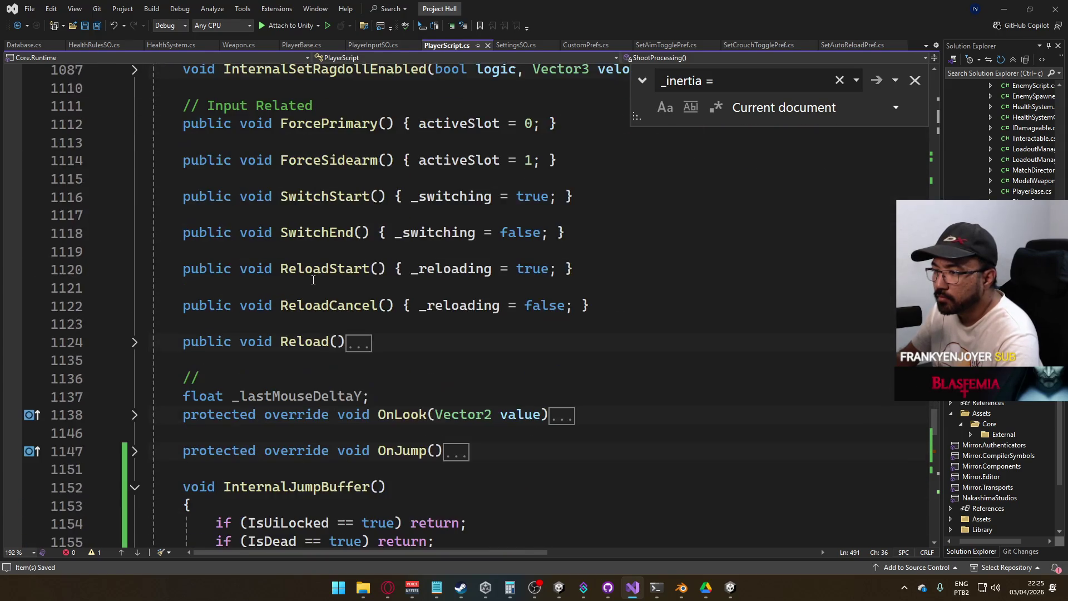
scroll(246, 287, "down", 2)
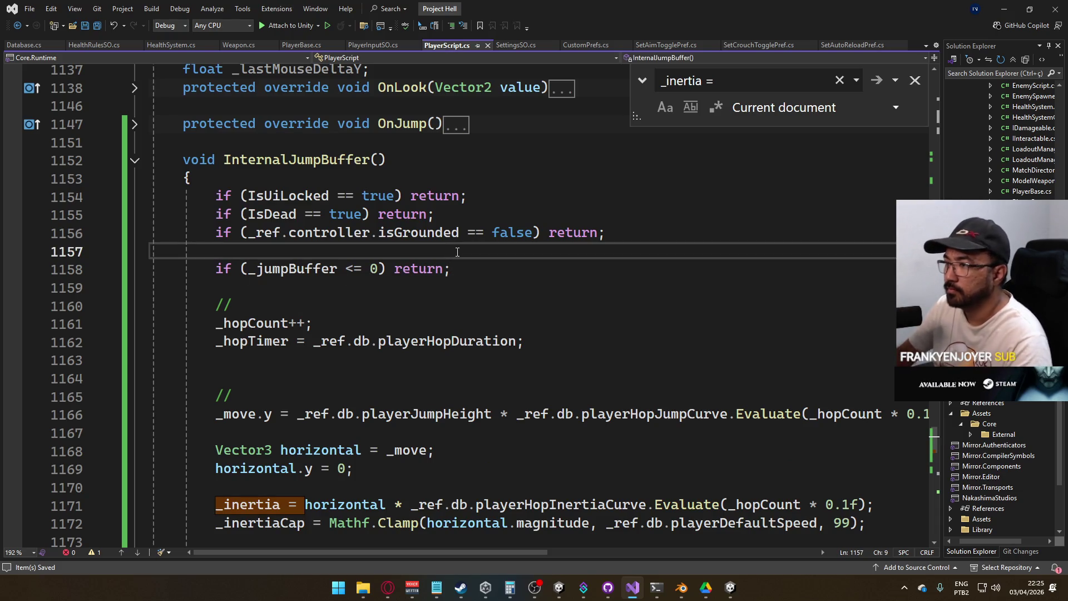
Add 'if (_hopCount >= _ref.db.playerMaxHops) return;' at the start of InternalJumpBuffer
type("if (_hopCount >")
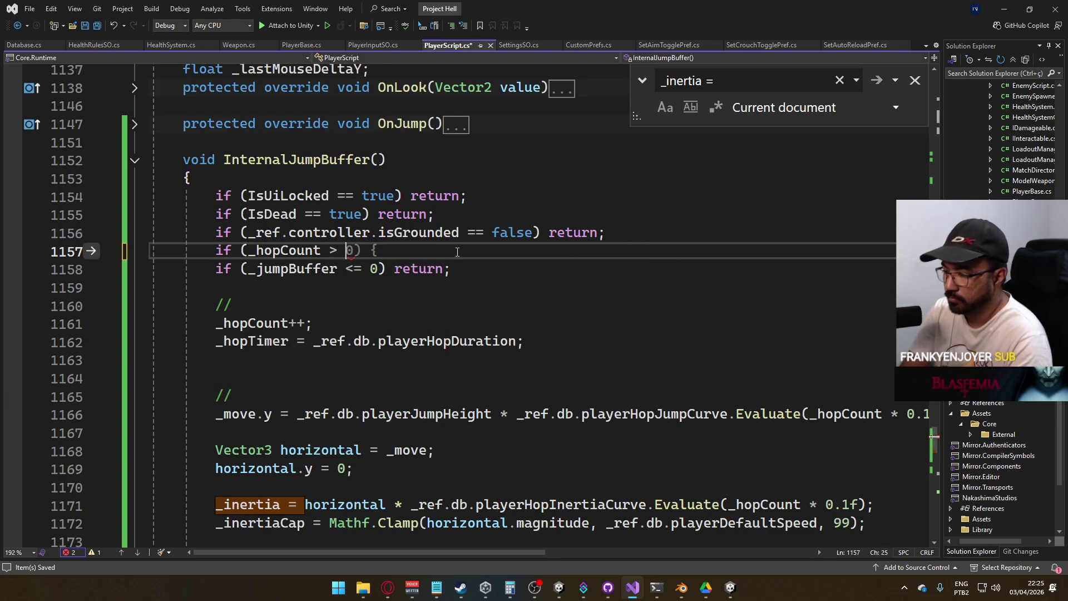
type("= _ref.")
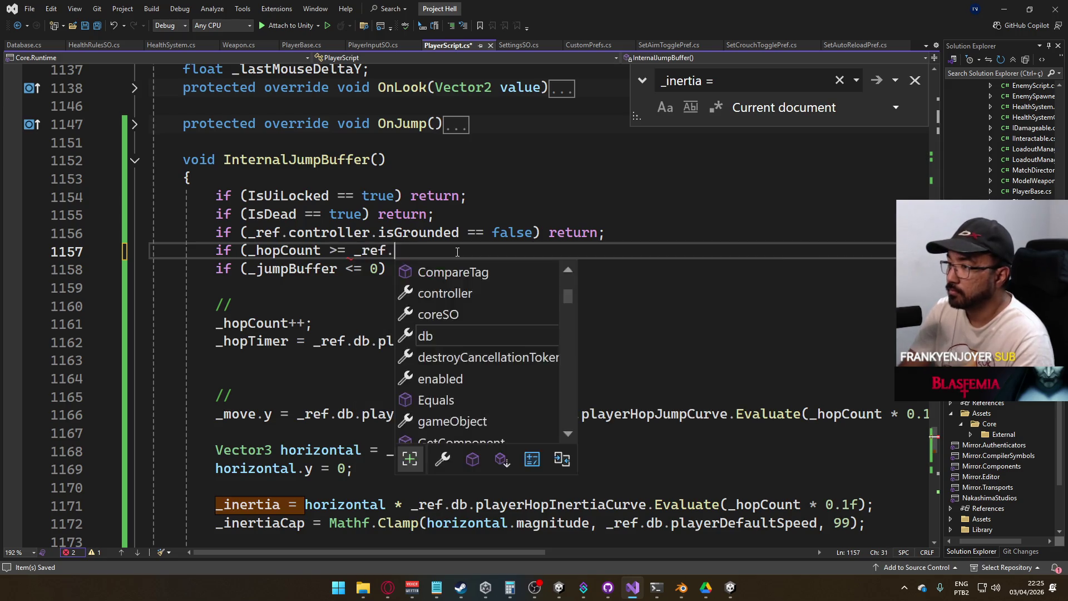
type("db.hop")
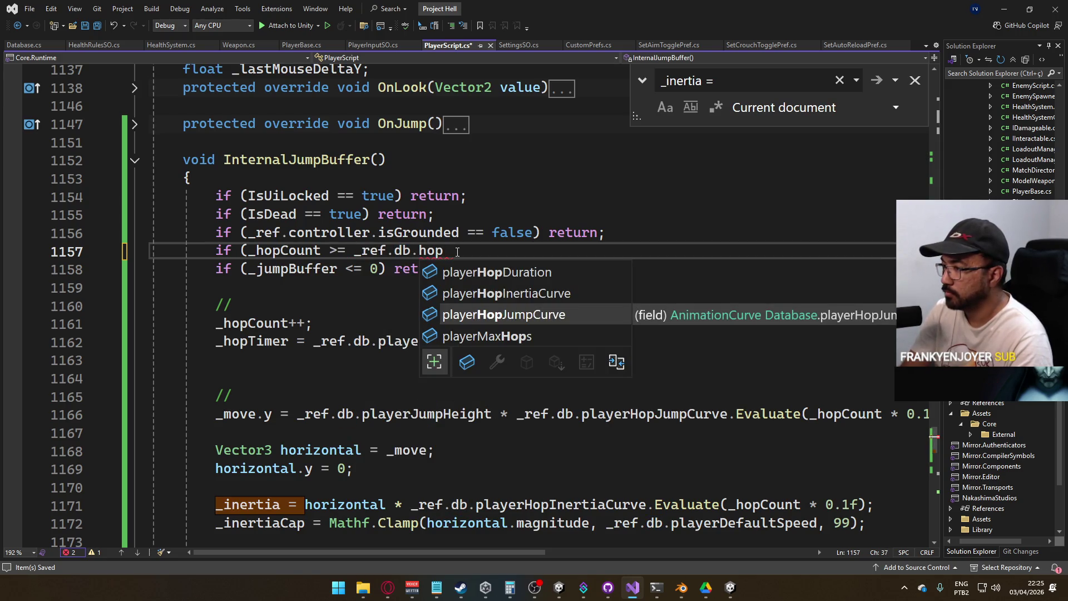
key("Down")
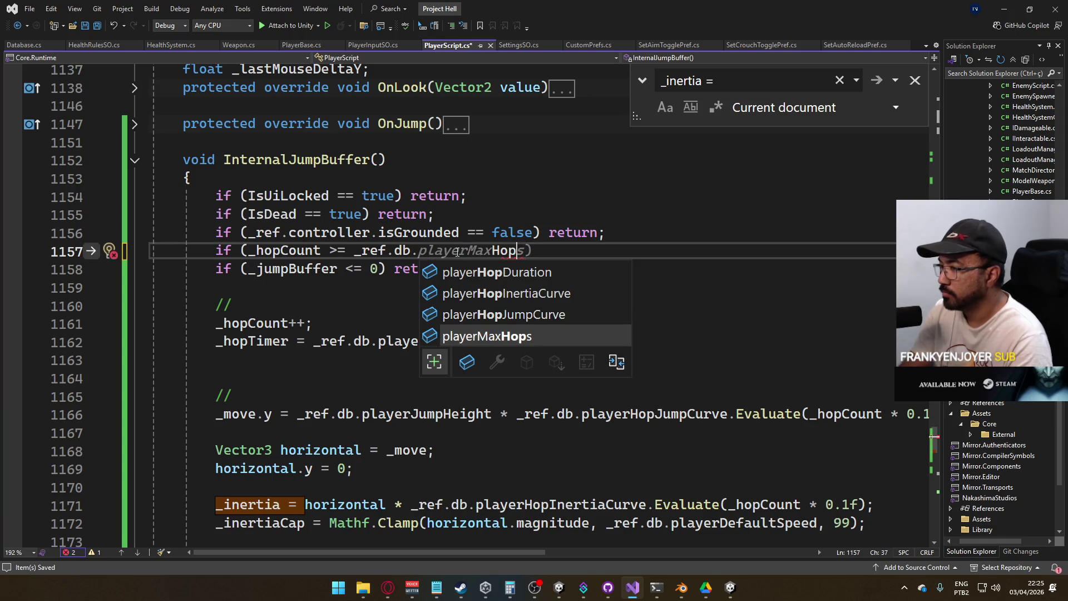
key("Tab")
type(") return")
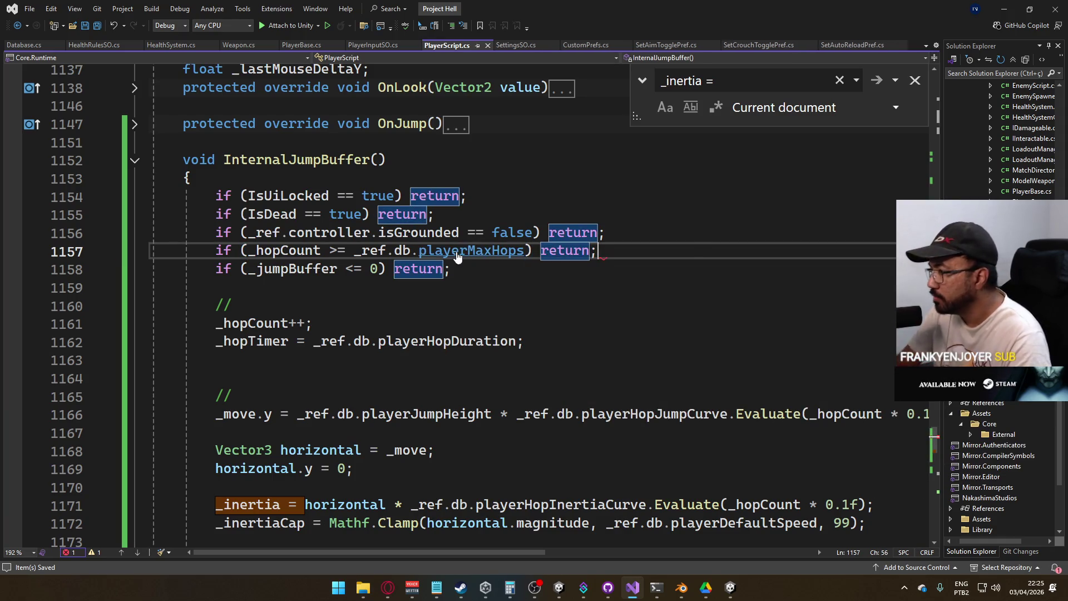
left_click(384, 596)
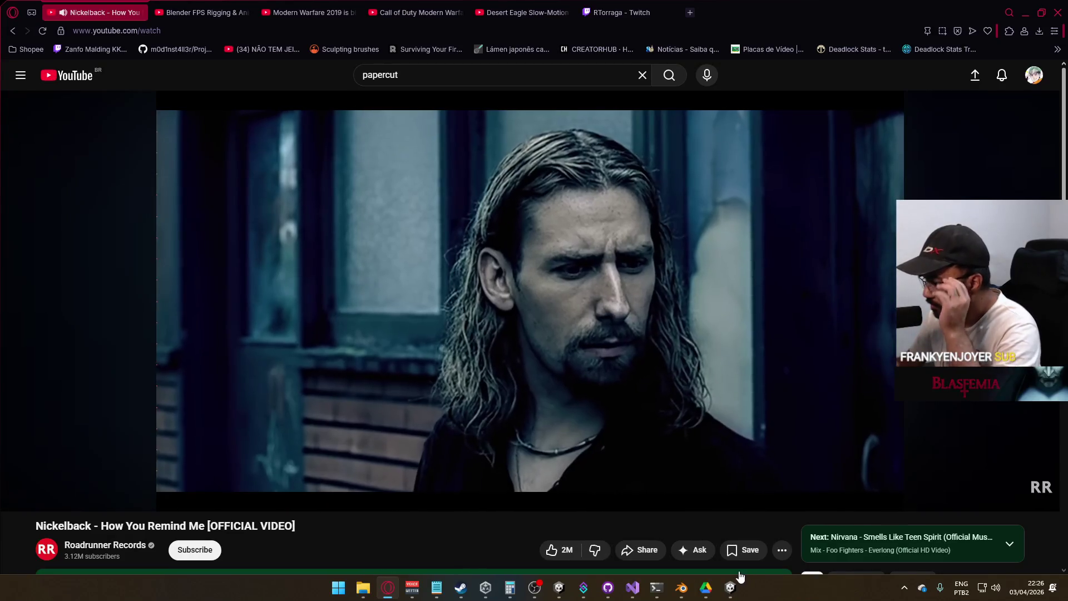
Walk through the containers toward the red dummies, then back away and circle the grid cube
left_click(730, 587)
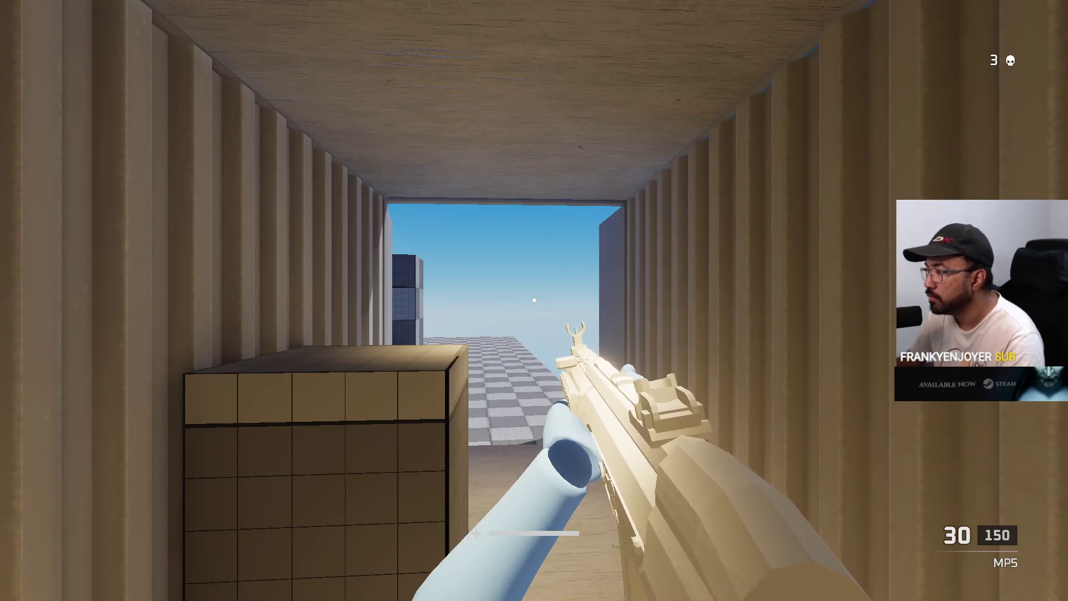
key("w")
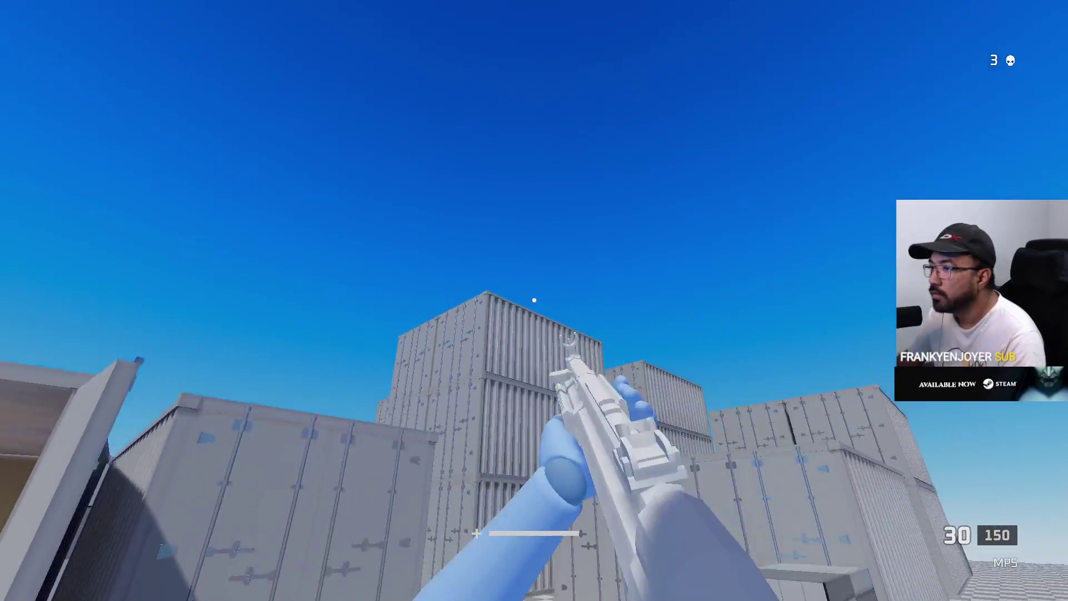
key("w")
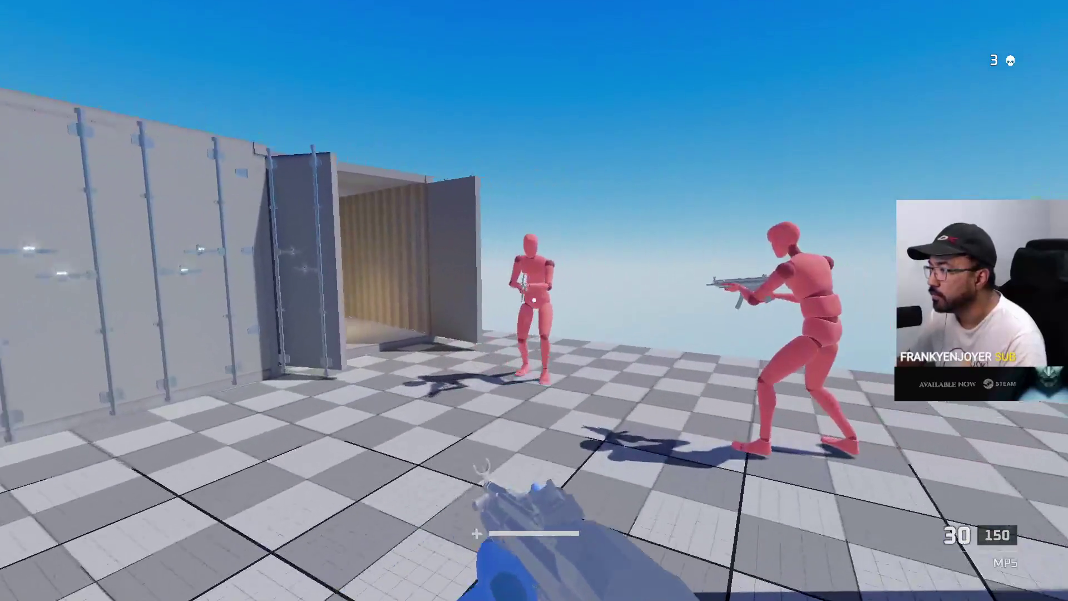
key("w")
key("w")
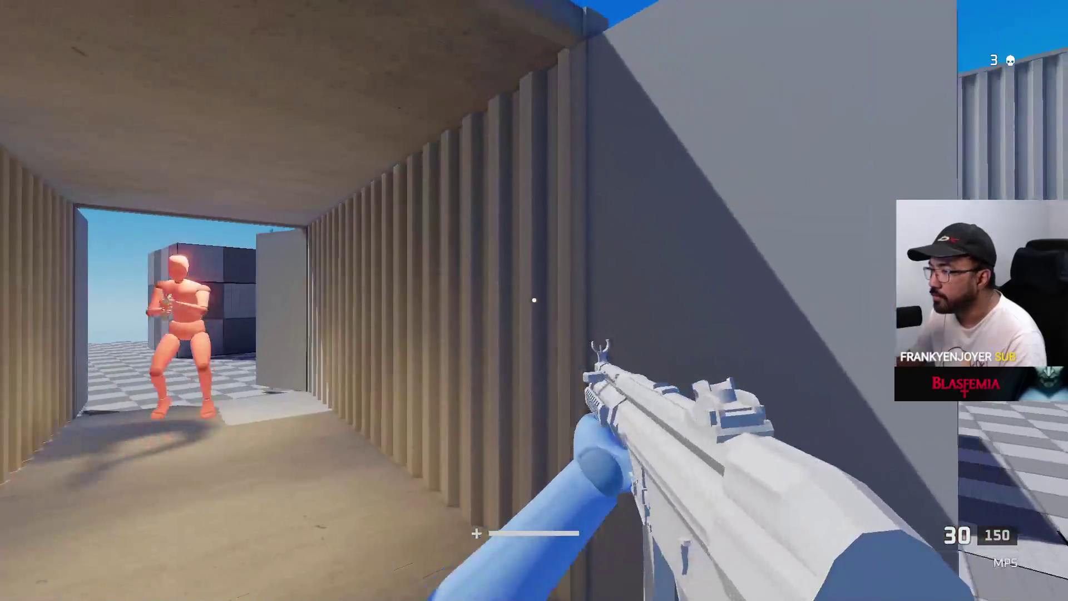
key("w")
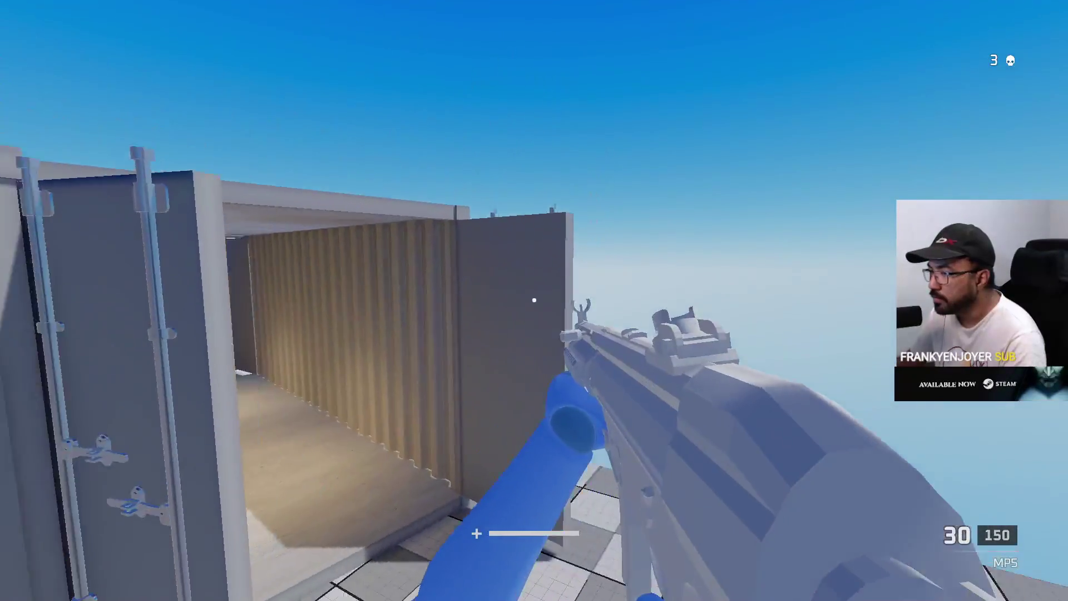
key("s")
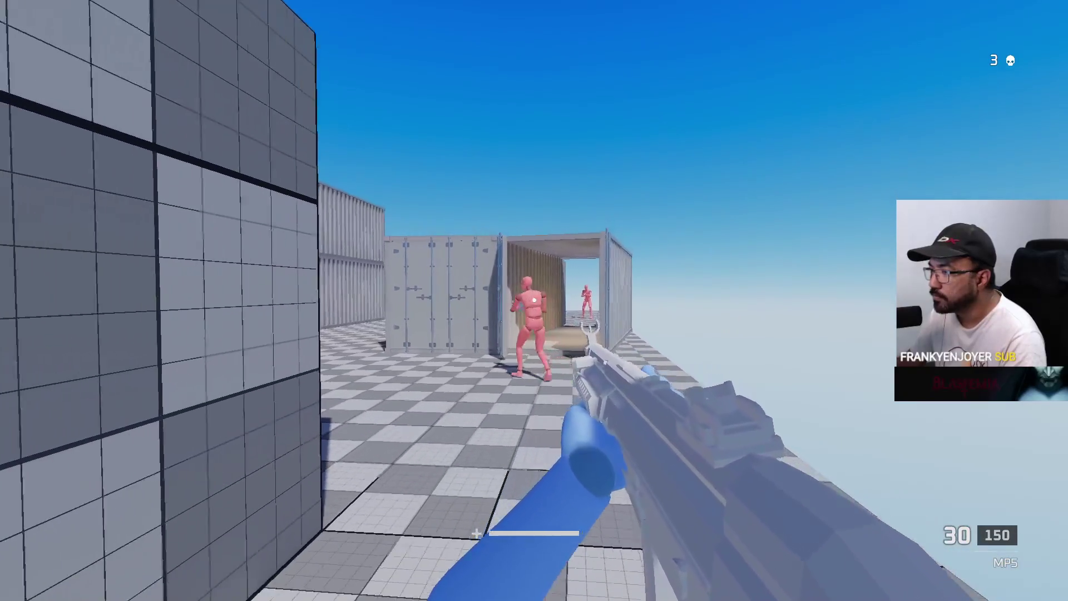
key("s")
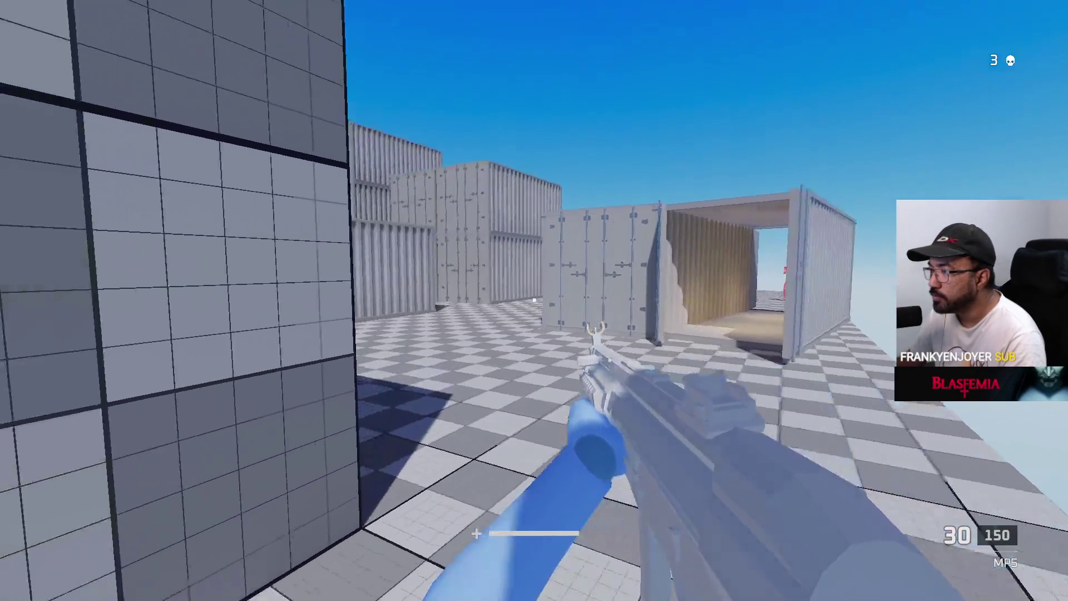
key("w")
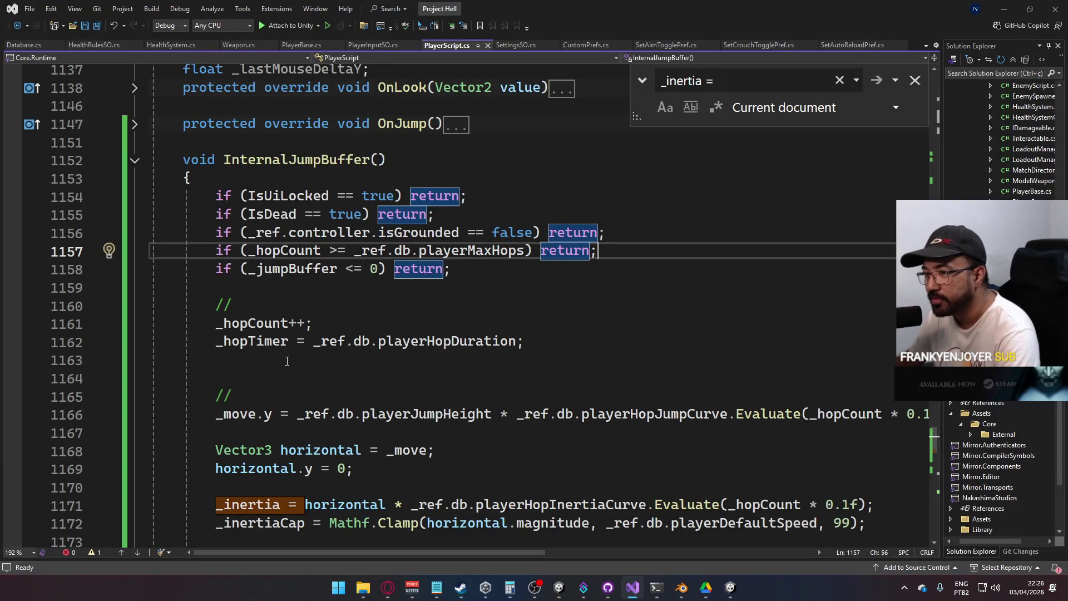
Delete the blank line after the _hopTimer assignment on line 1162
left_click(587, 342)
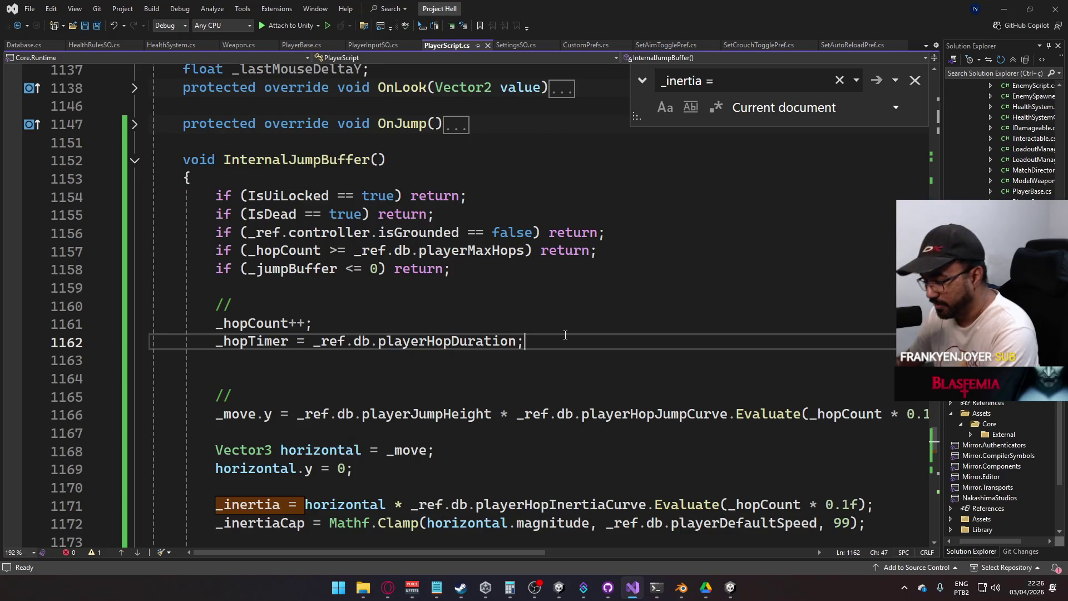
key("Delete")
scroll(540, 397, "down", 3)
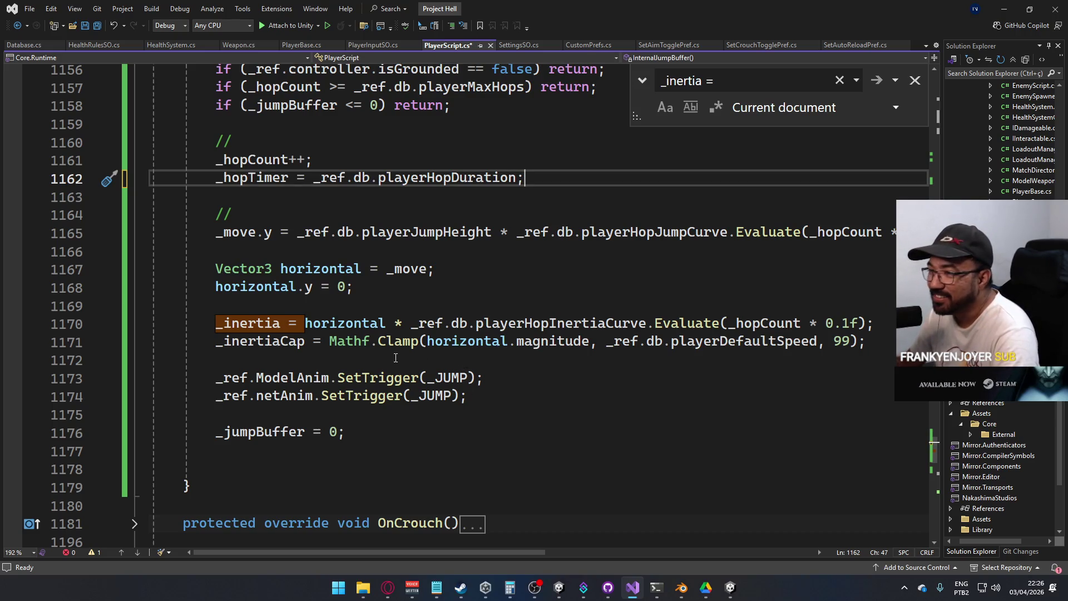
Review the OnJump and InternalJumpBuffer code around the edit
scroll(365, 356, "up", 2)
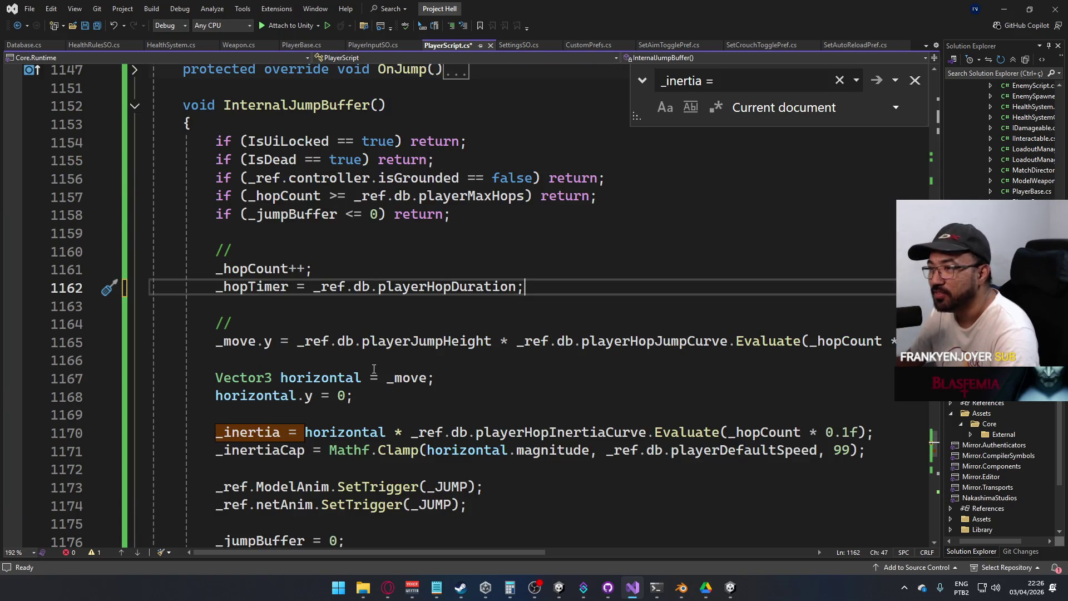
scroll(374, 368, "up", 5)
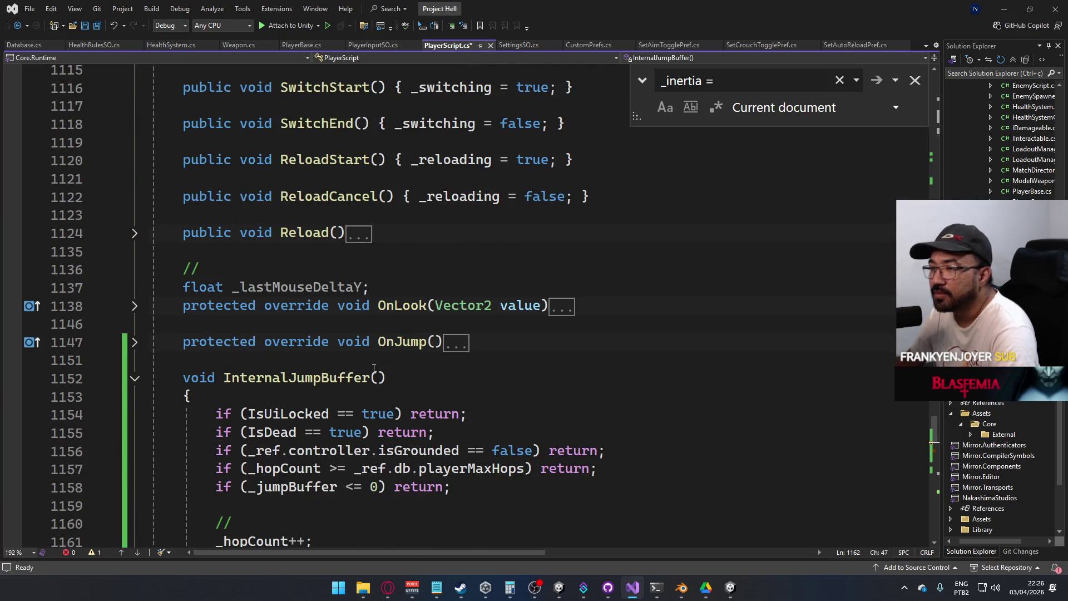
scroll(374, 369, "up", 5)
scroll(374, 369, "down", 2)
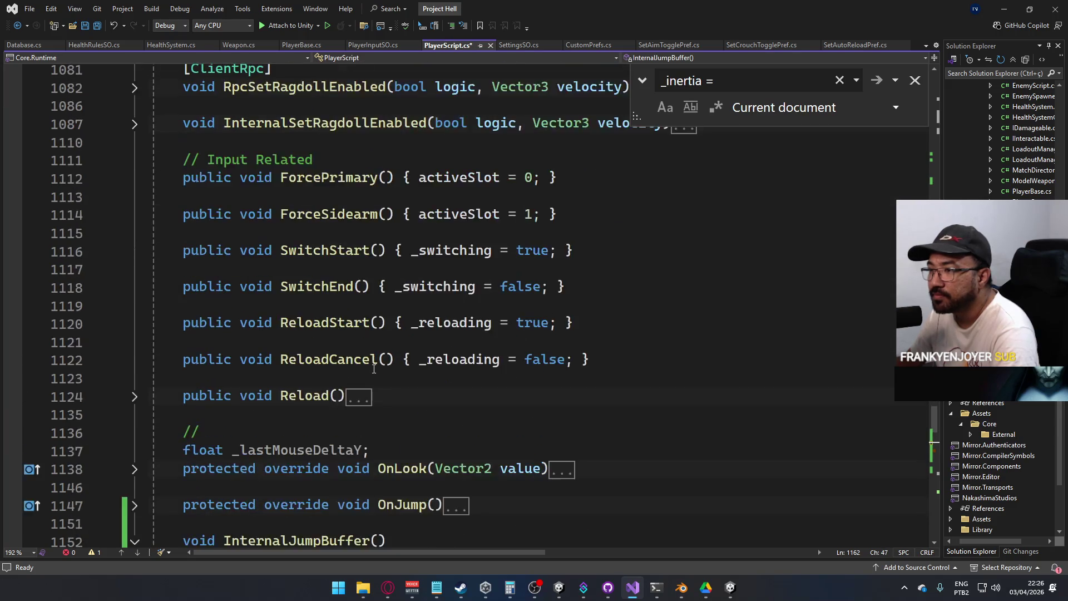
scroll(374, 369, "down", 4)
scroll(374, 369, "down", 2)
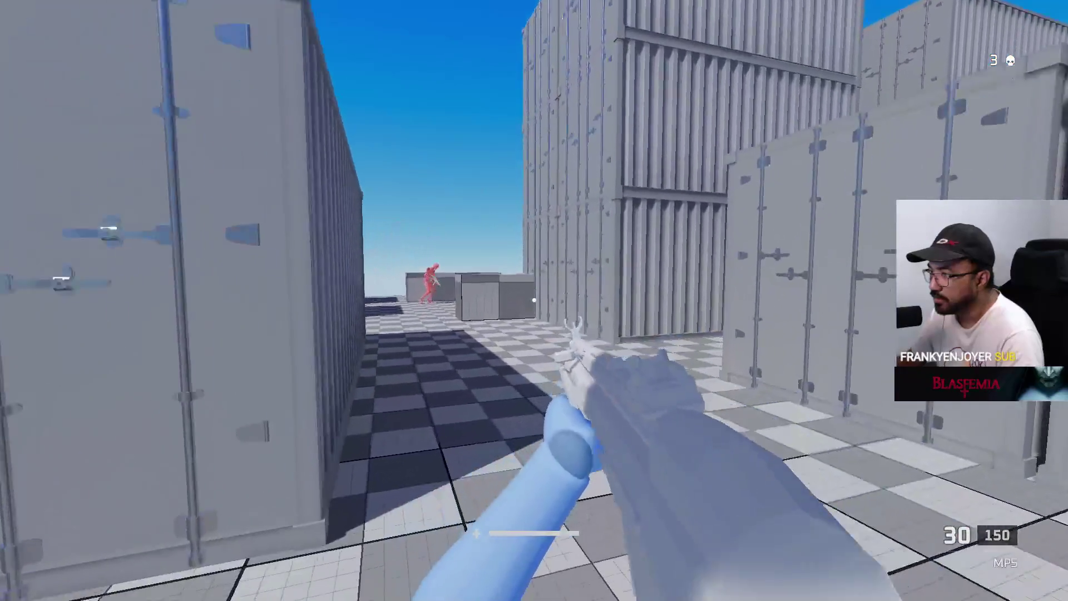
Pause and resume the game, then run through the container alleys past the red dummy
key("Escape")
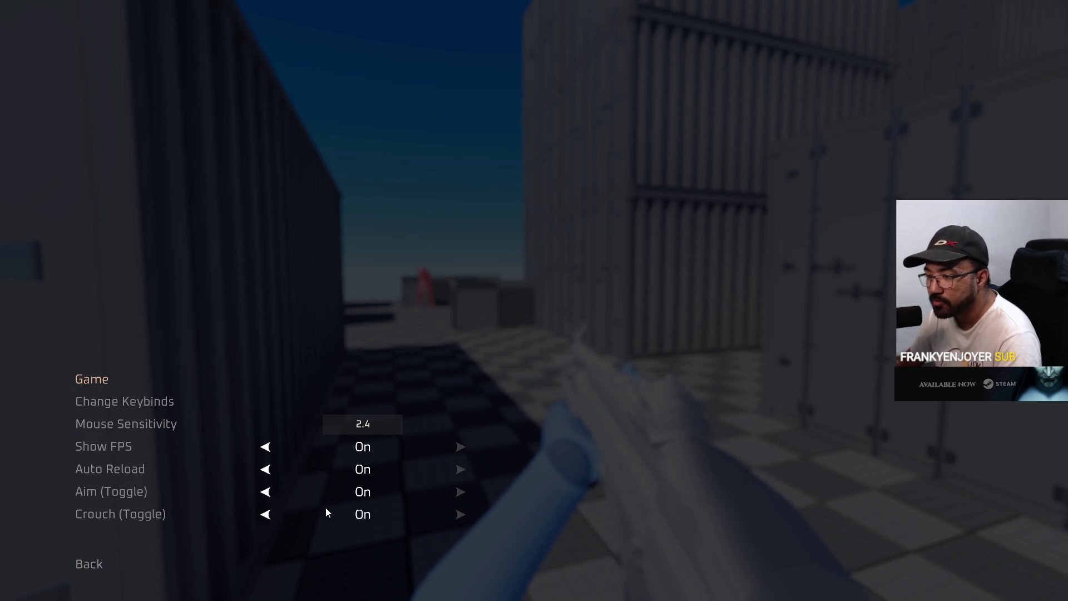
key("Escape")
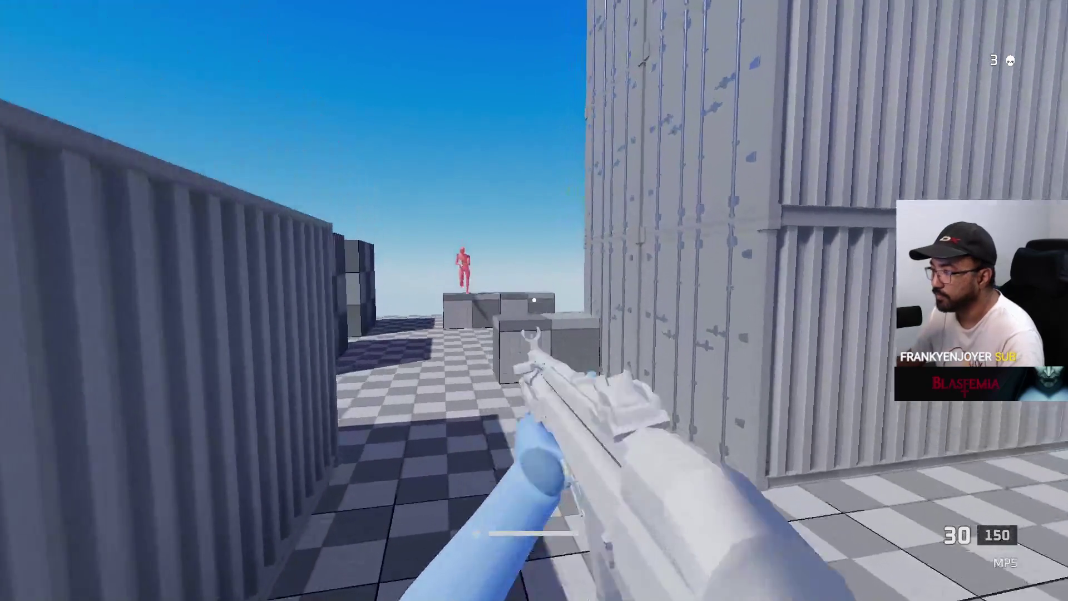
key("w")
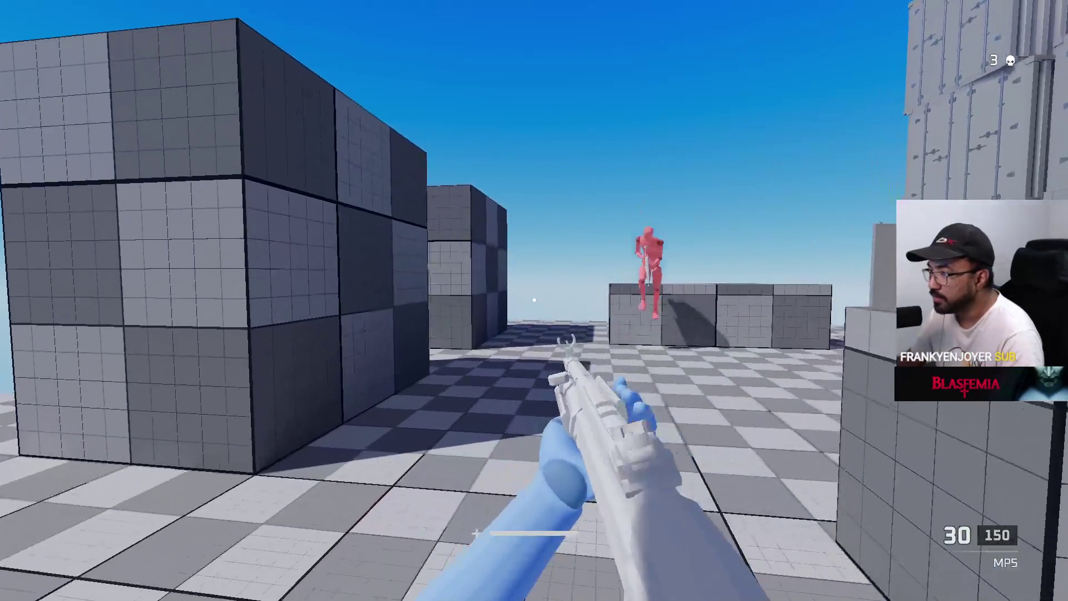
key("w")
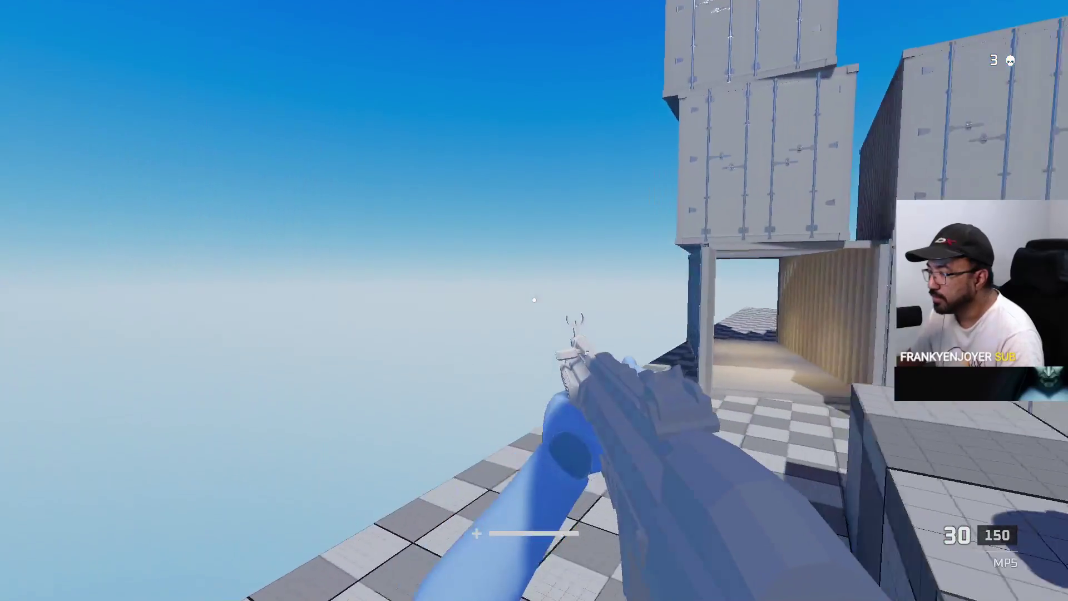
key("w")
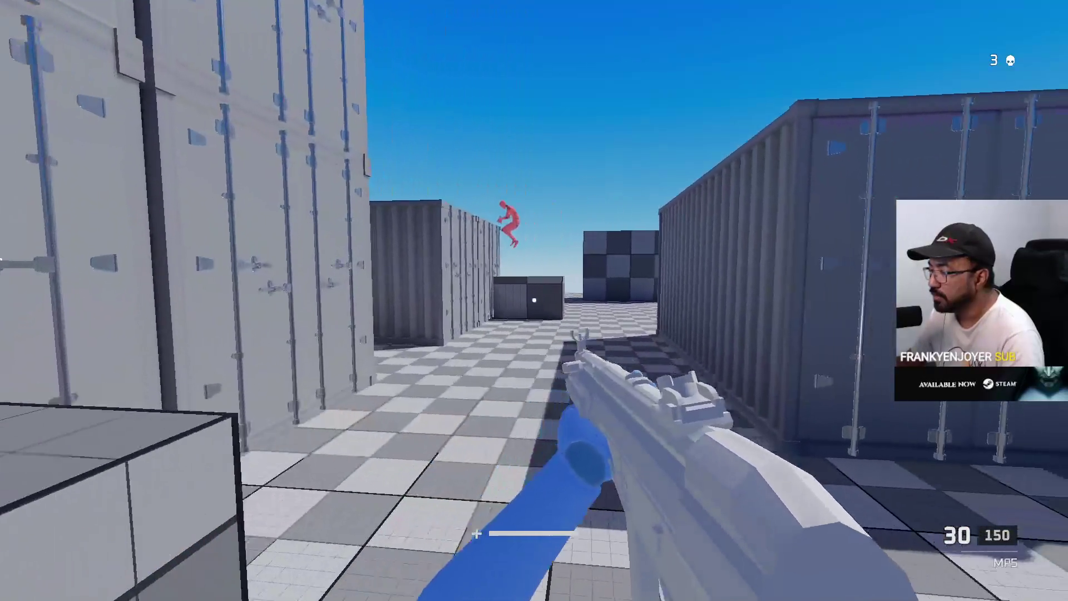
key("w")
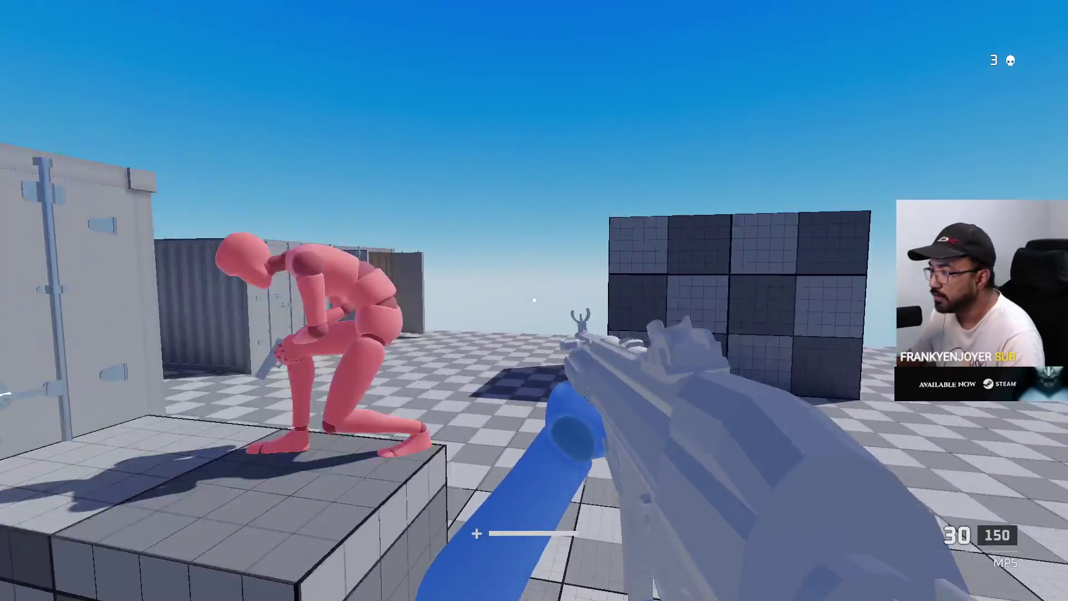
key("w")
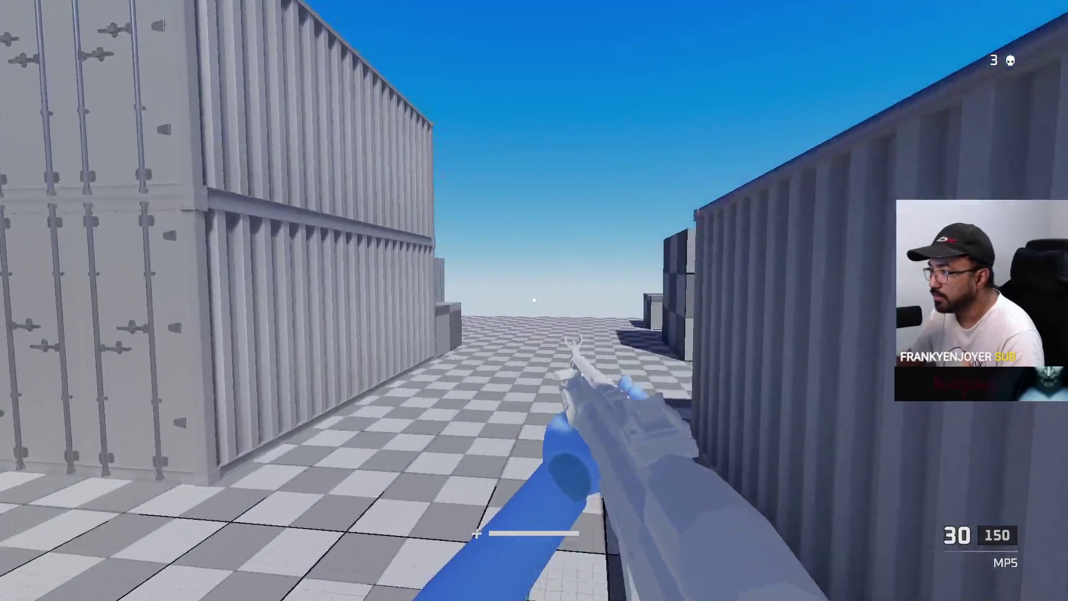
key("w")
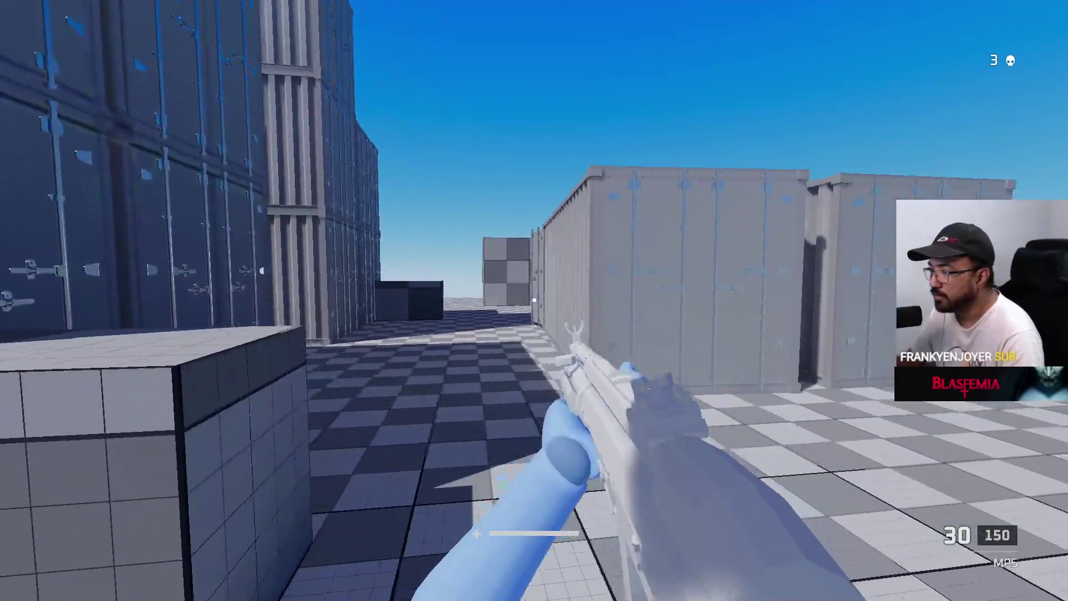
key("w")
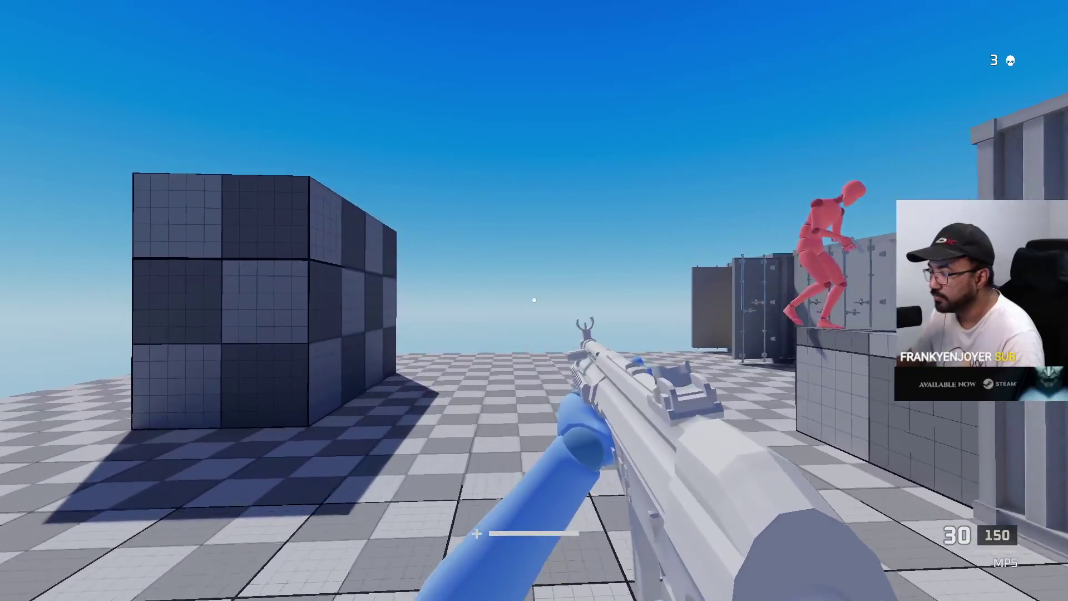
key("w")
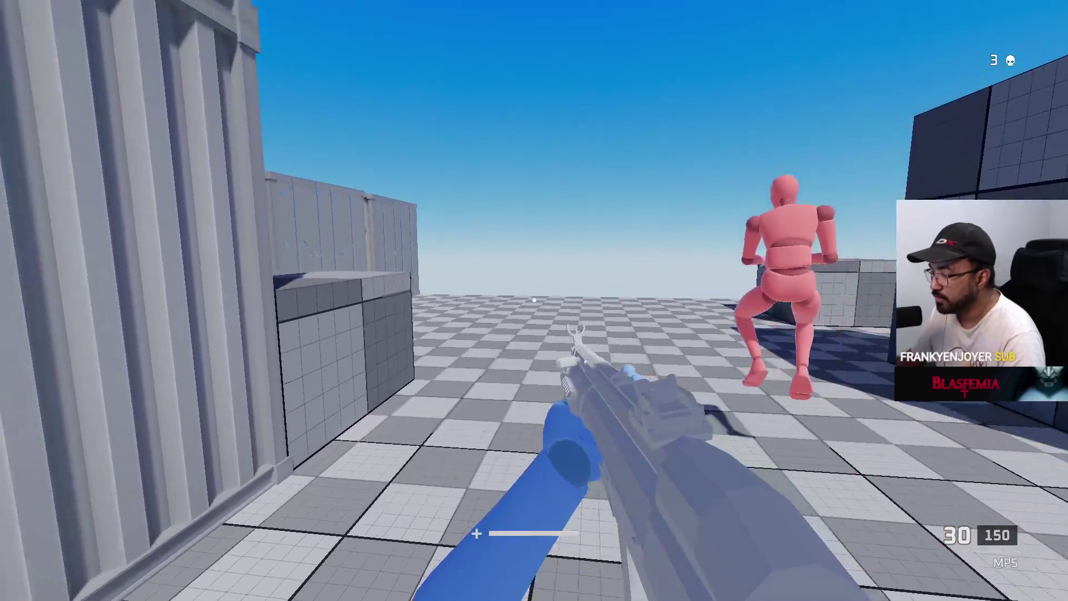
key("super")
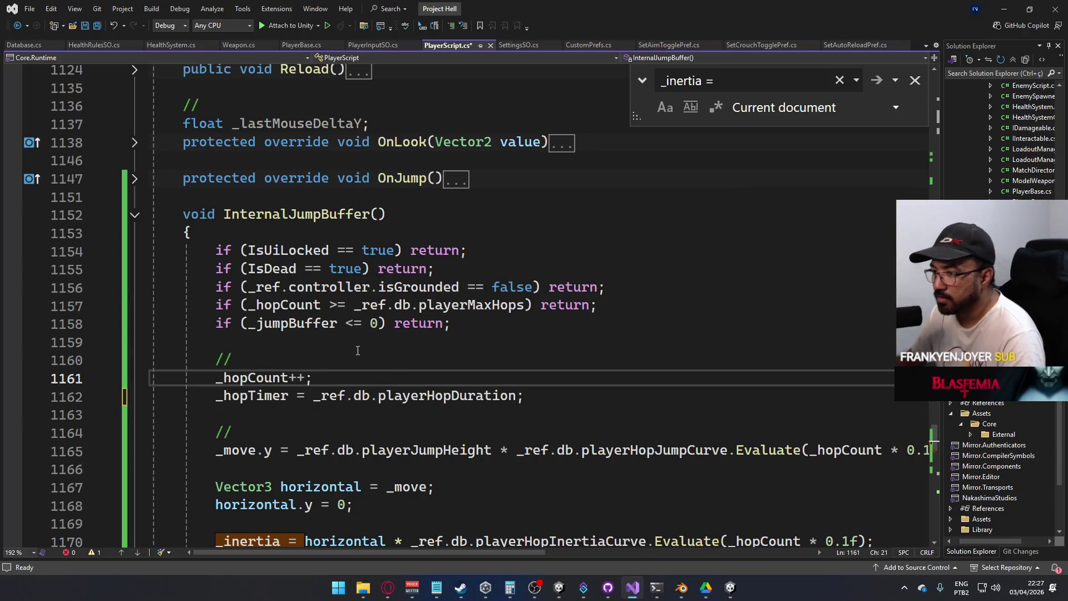
Delete the extra blank line at the end of InternalJumpBuffer
scroll(357, 350, "down", 4)
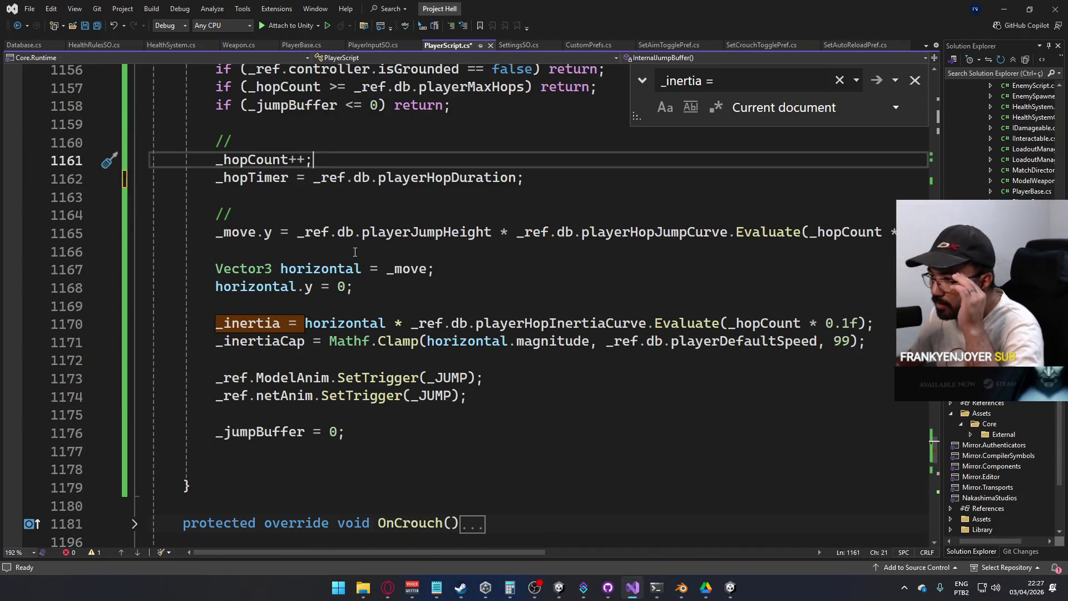
left_click_drag(360, 439, 370, 449)
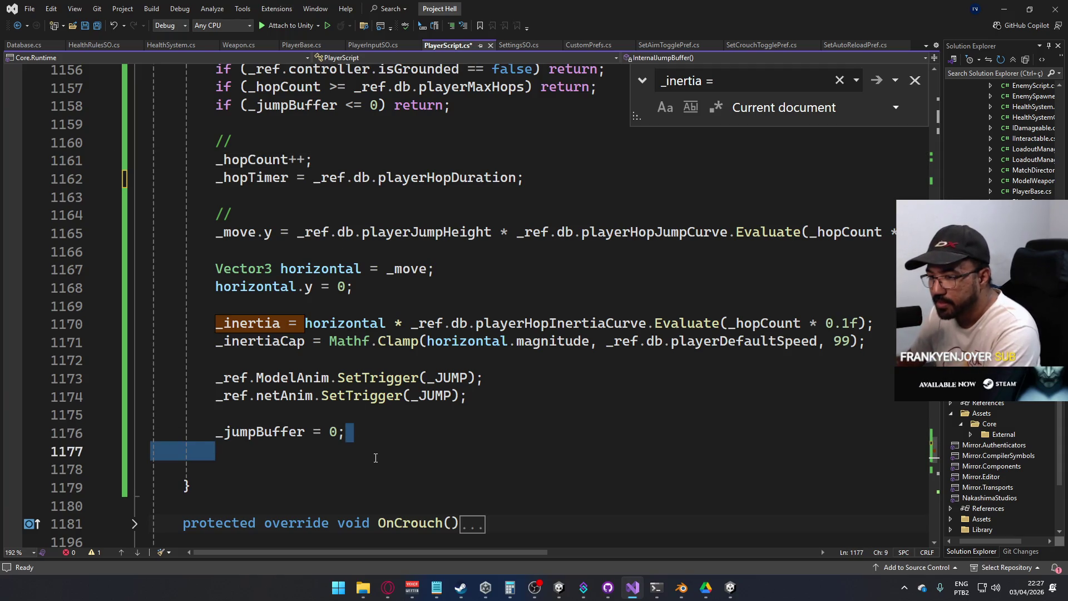
key("BackSpace")
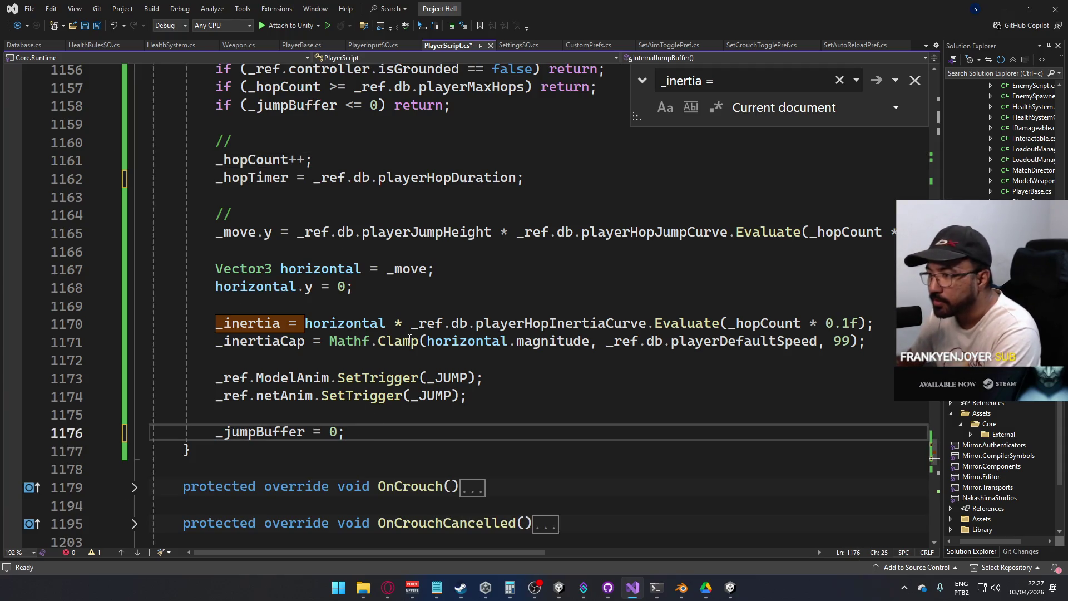
left_click(298, 307)
scroll(331, 295, "up", 2)
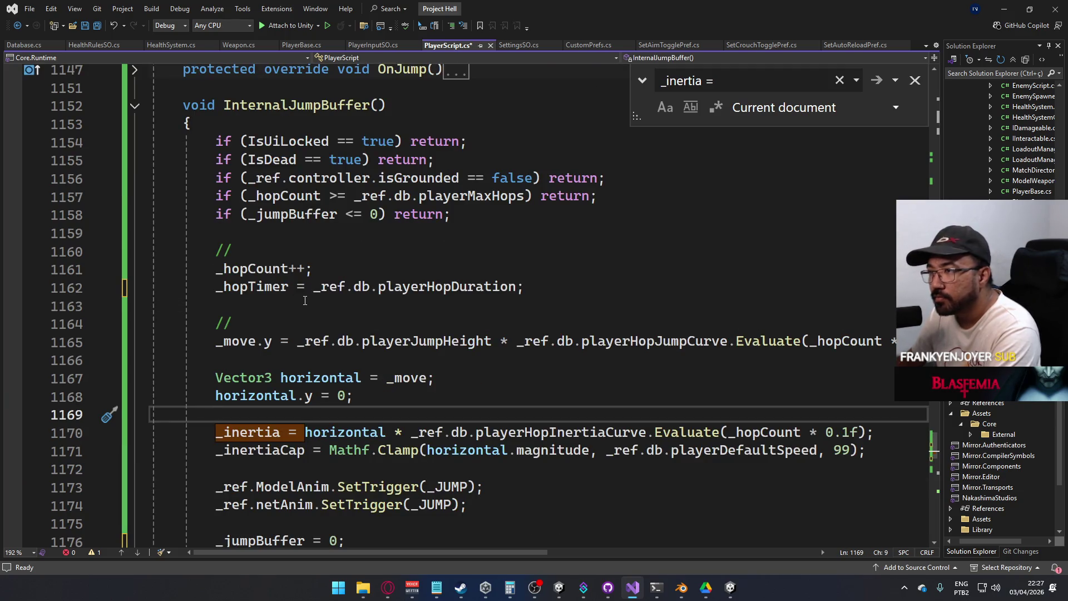
scroll(305, 301, "down", 9)
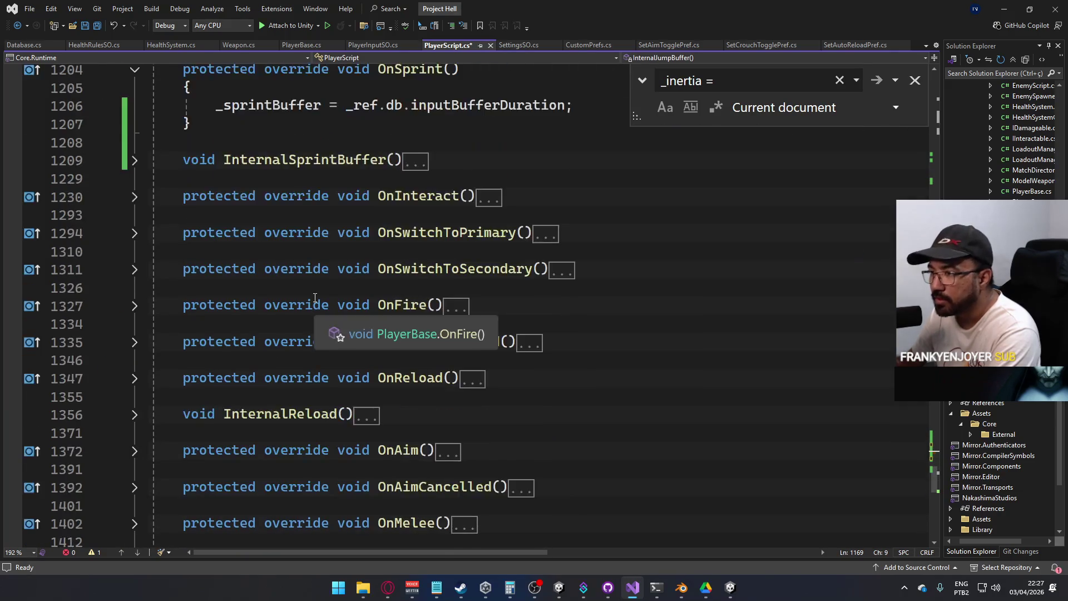
Collapse the OnSprint method and review the surrounding movement code
left_click(135, 178)
scroll(330, 253, "down", 11)
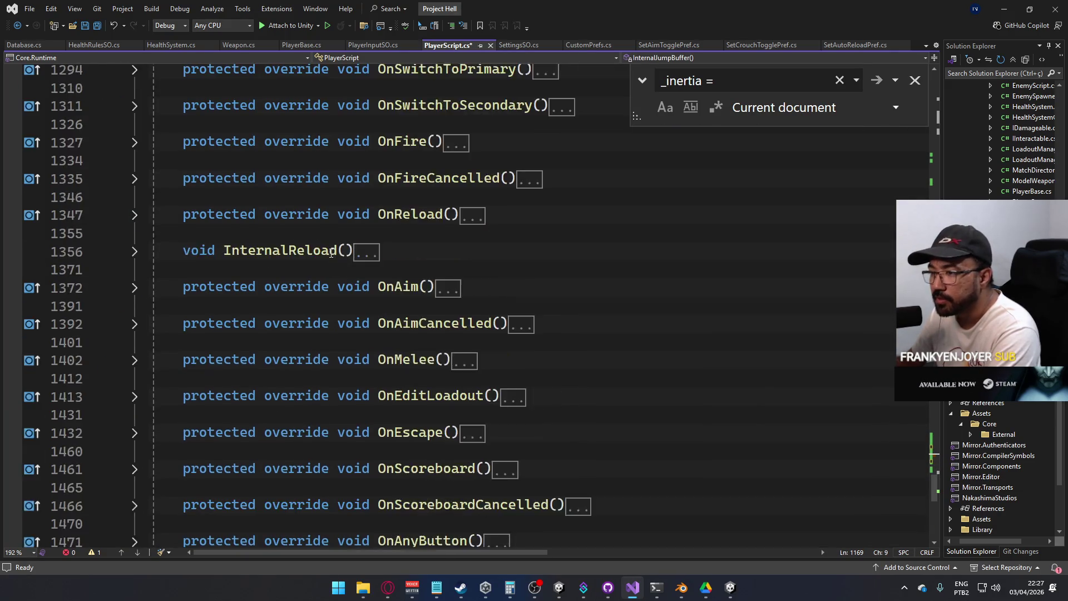
scroll(330, 253, "up", 3)
mouse_move(330, 253)
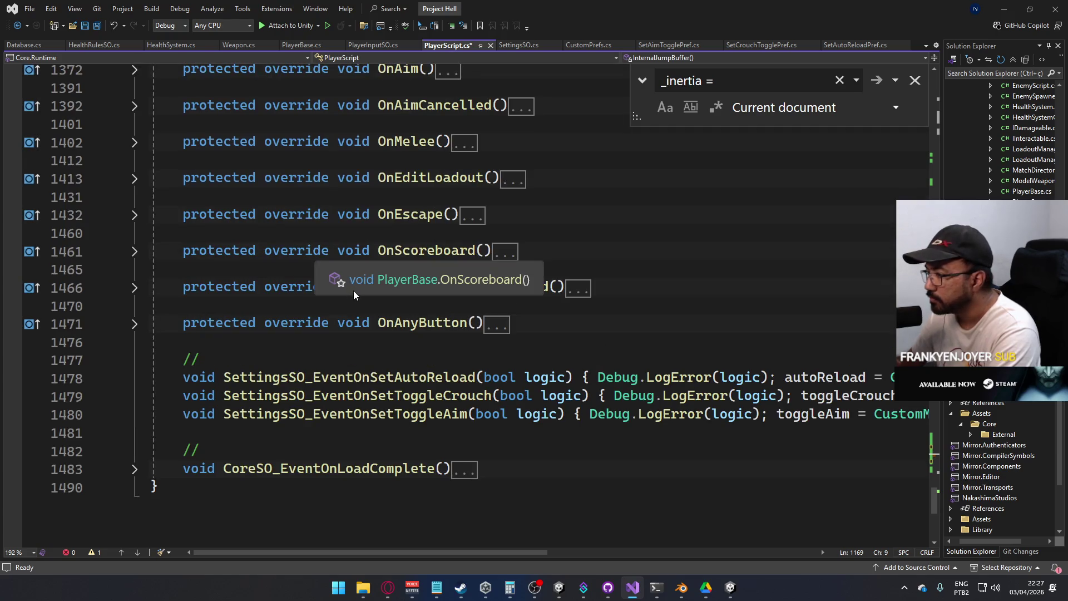
left_click(381, 215)
scroll(270, 228, "up", 12)
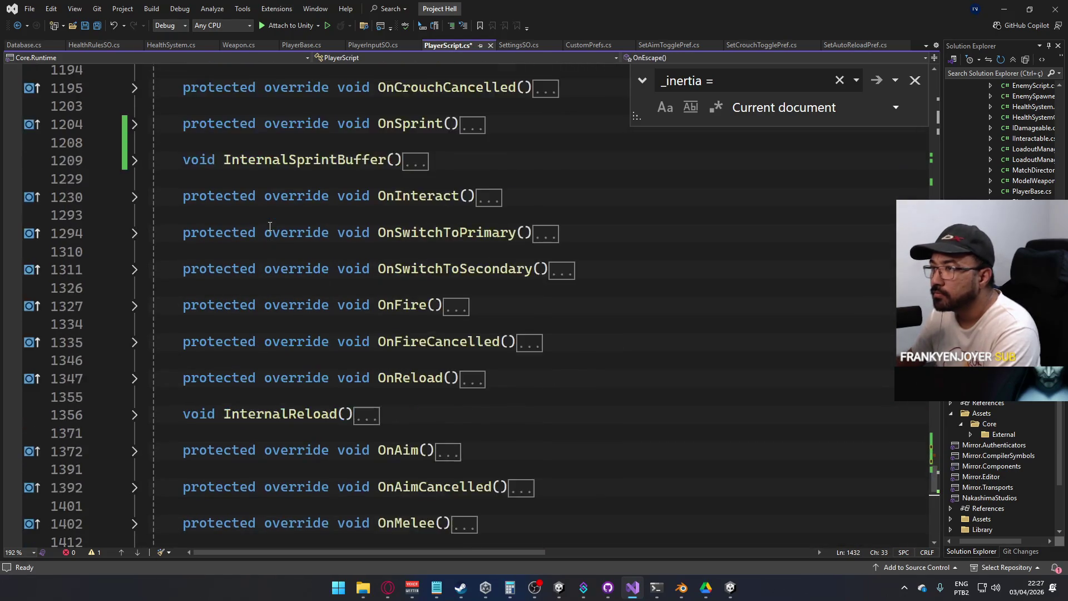
scroll(324, 232, "up", 1)
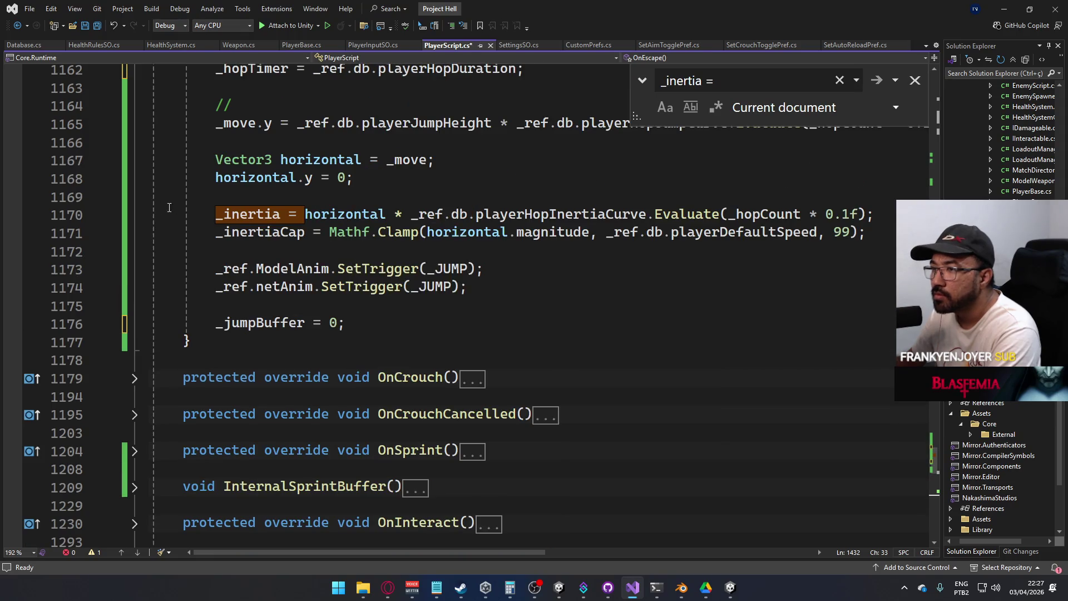
scroll(216, 203, "up", 8)
Collapse InternalJumpBuffer and expand OnCrouch to review it
left_click(135, 161)
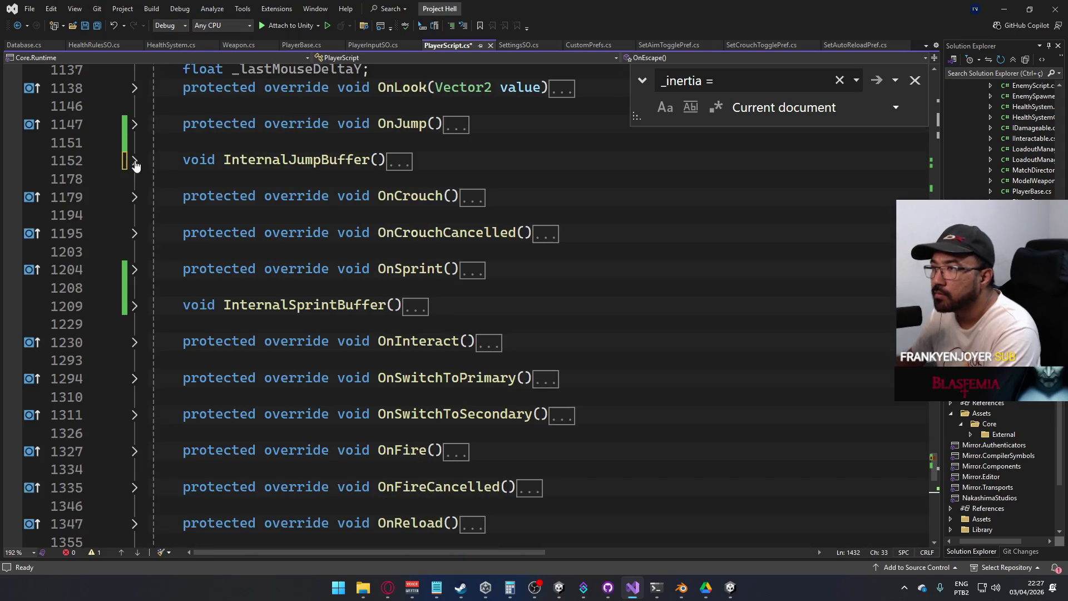
left_click(135, 199)
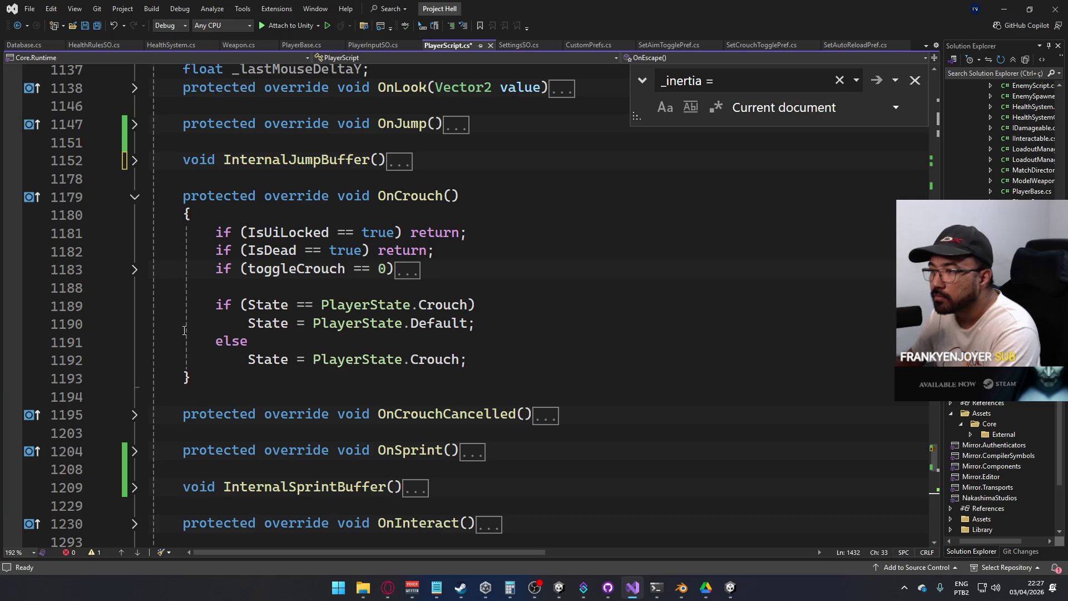
left_click(730, 587)
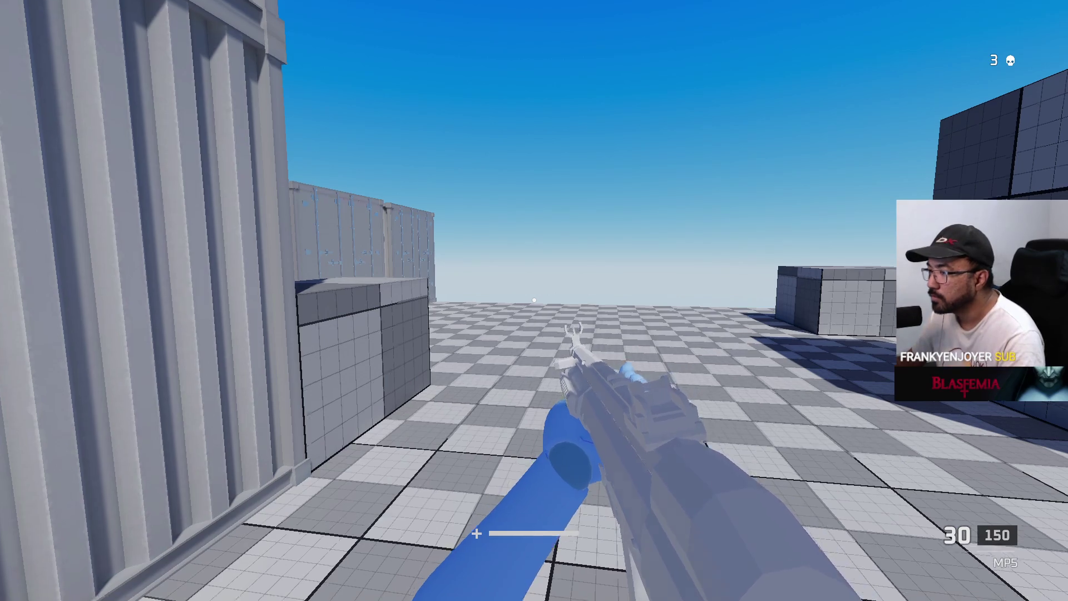
Crouch beside the box, then jump onto the container roofs, drop off and climb back up
key("w")
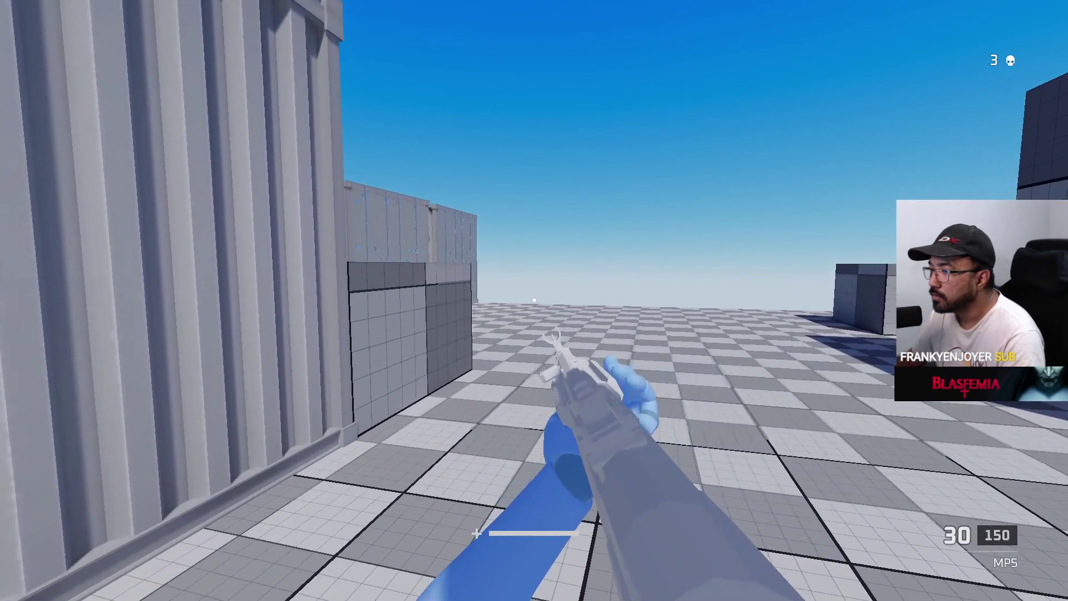
key("c")
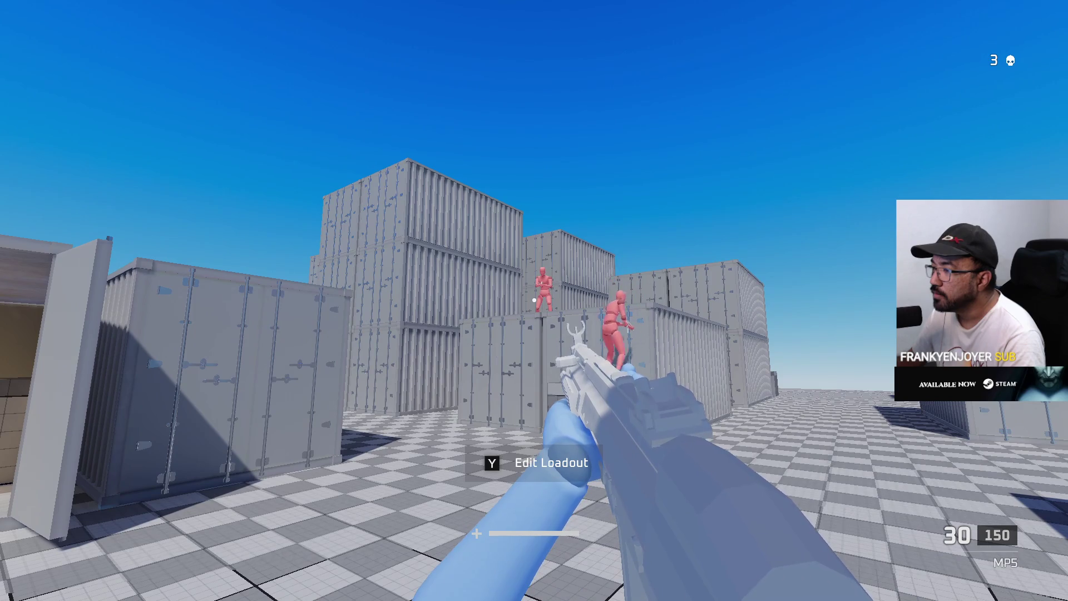
key("w")
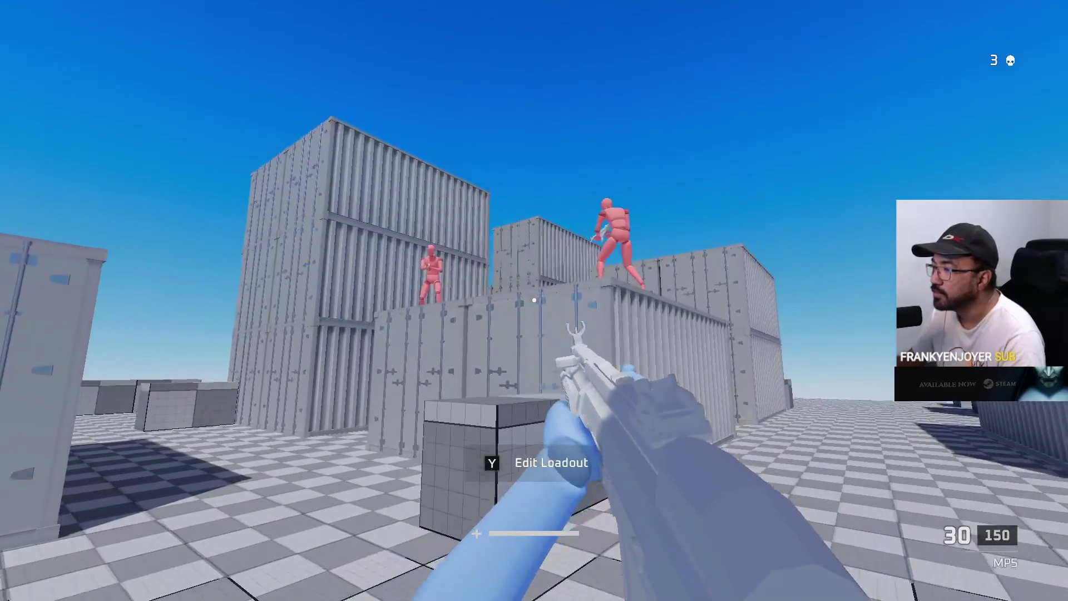
key("space")
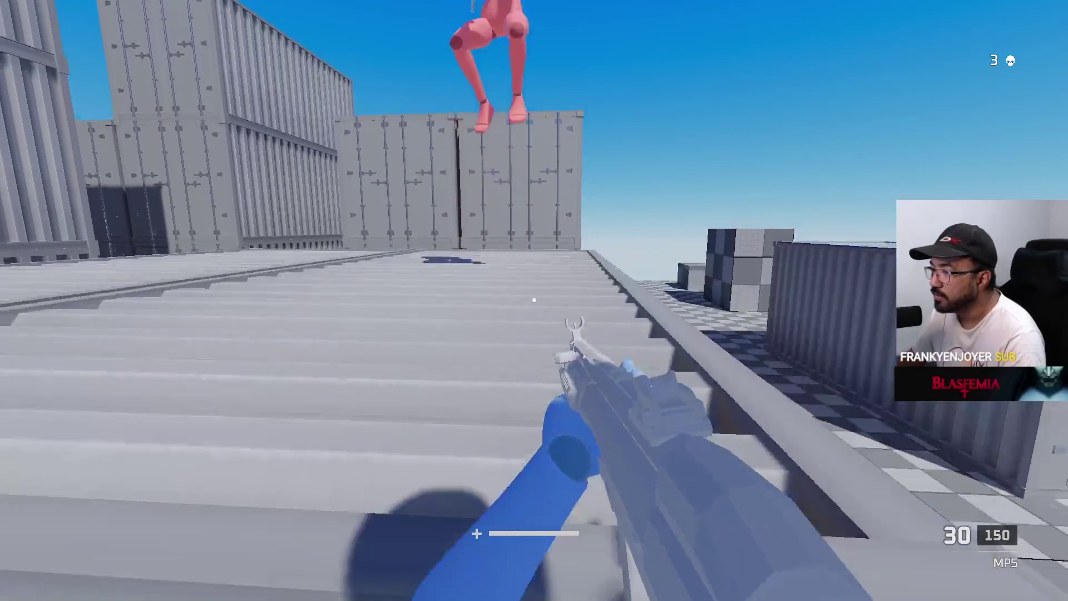
key("w")
key("space")
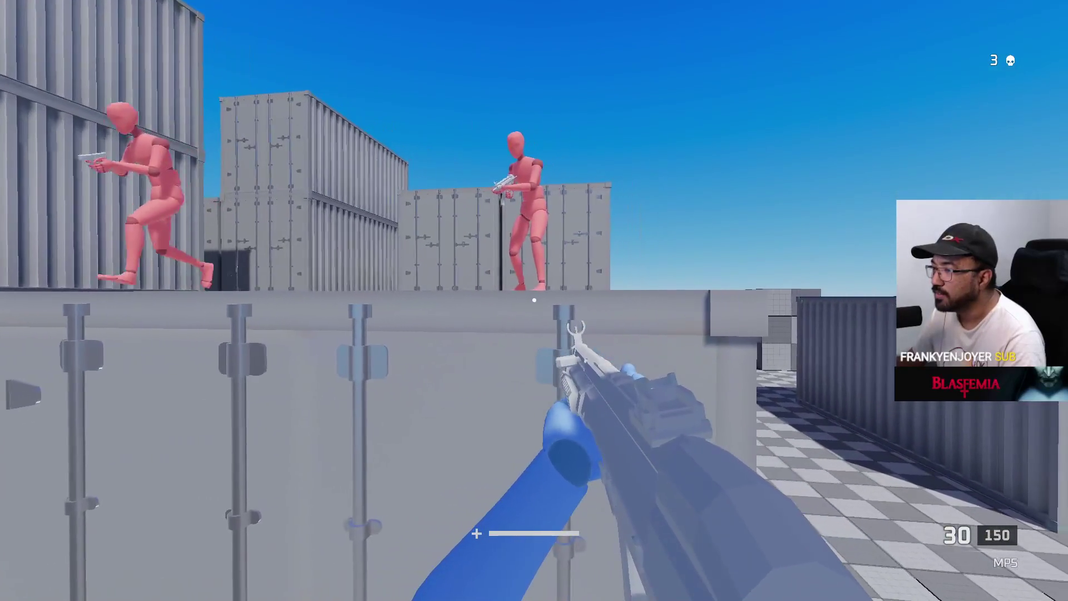
key("w")
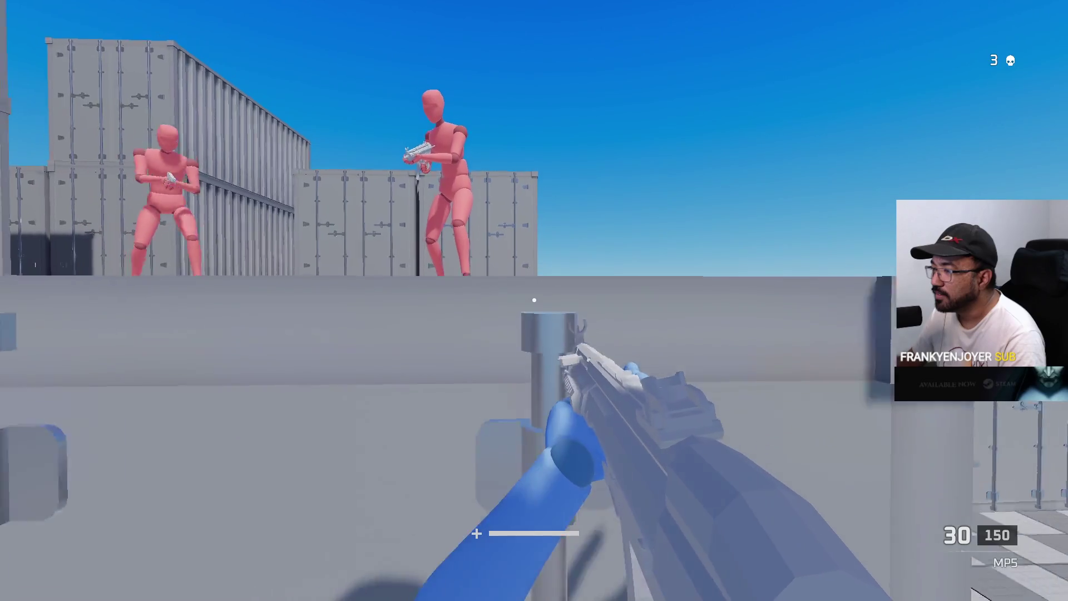
key("space")
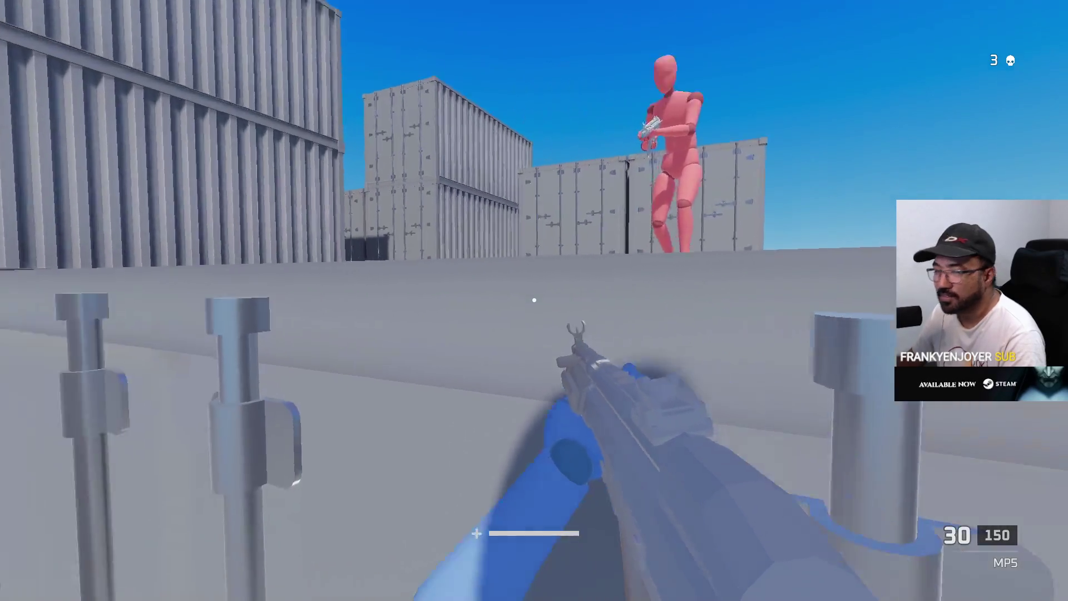
Walk past the tiled wall to the open container and fire one shot at a dummy
key("w")
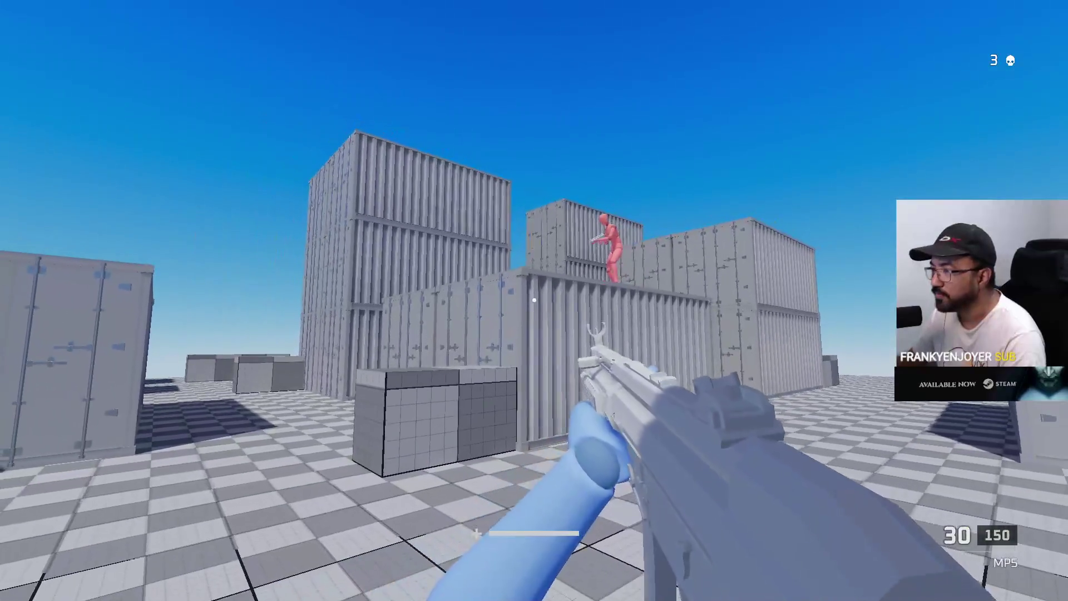
key("w")
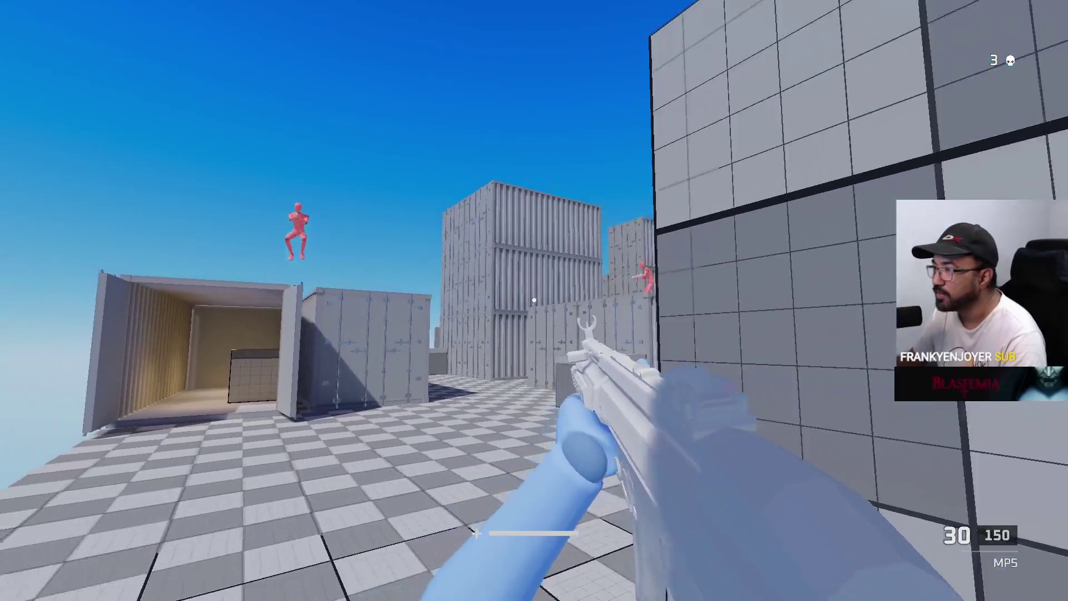
key("w")
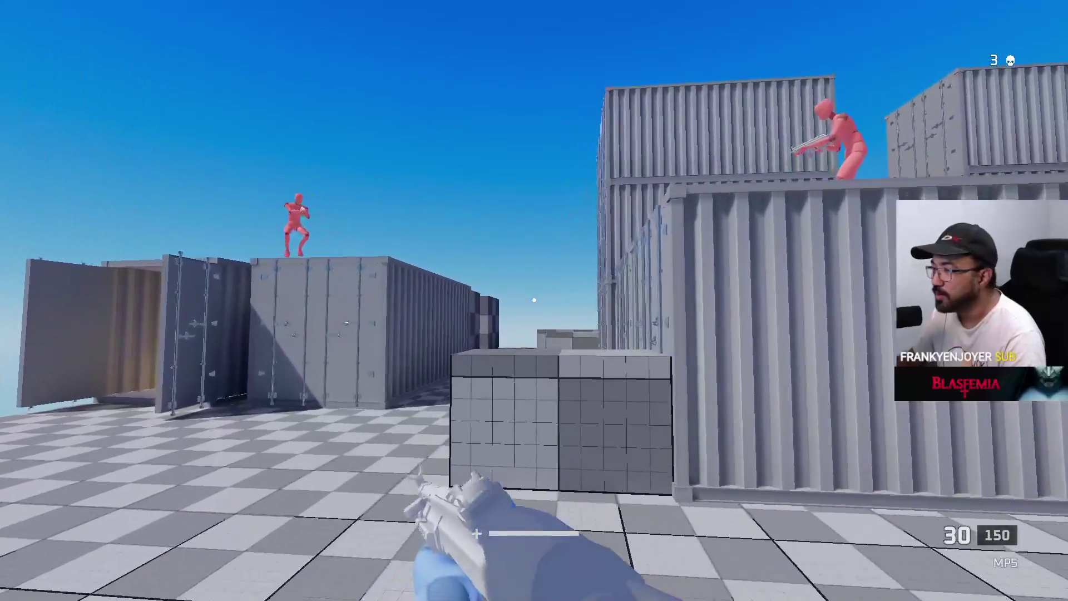
key("w")
left_click(534, 299)
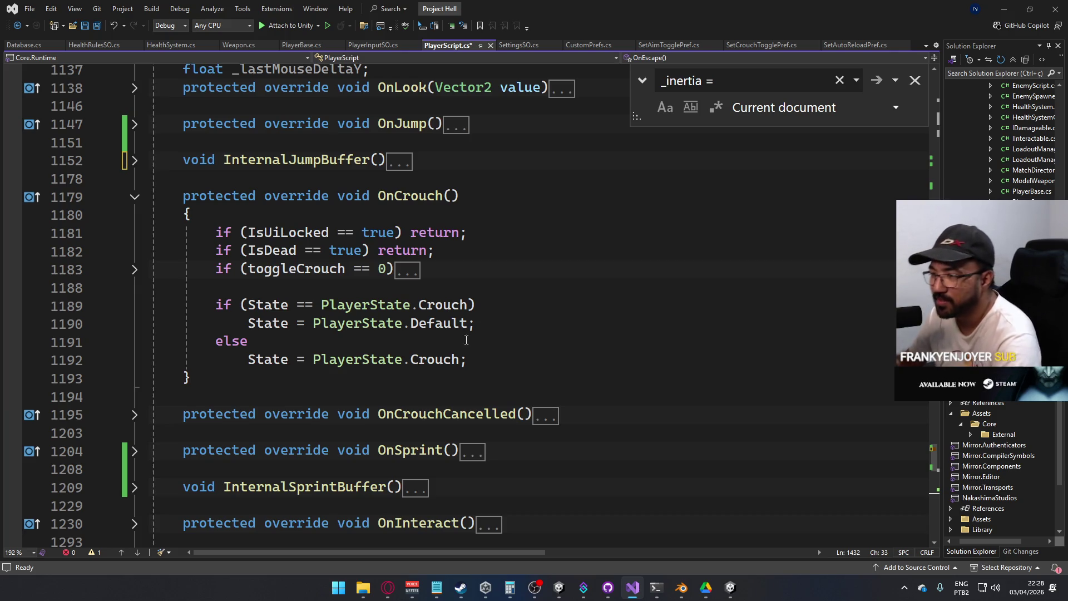
Expand OnCrouchCancelled to review it, then open the Core folder in Unity's Project panel
left_click(135, 415)
scroll(296, 414, "down", 2)
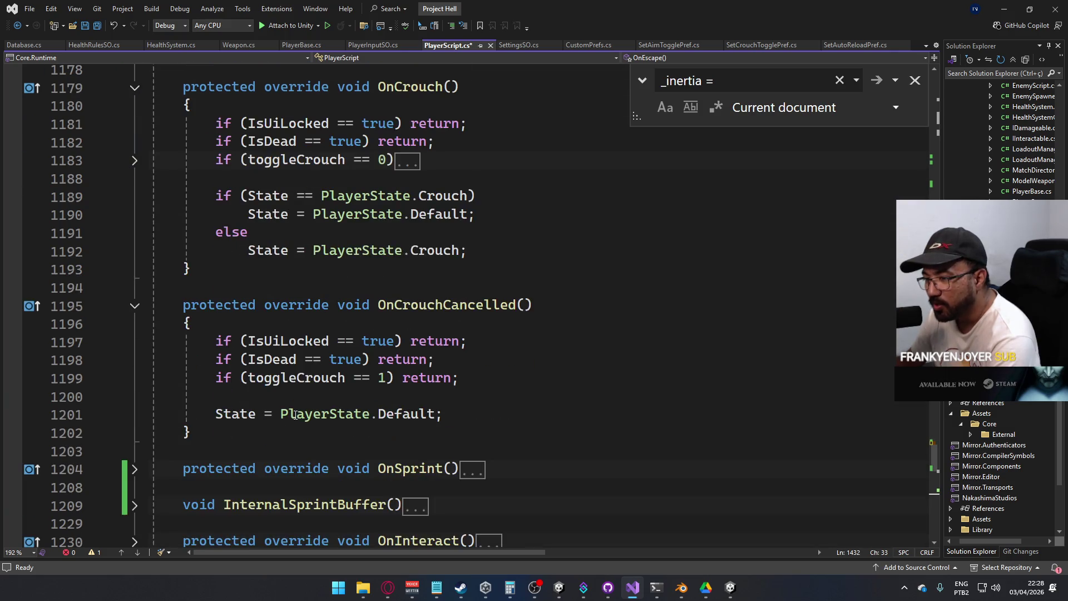
scroll(193, 384, "up", 2)
key("alt+Tab")
left_click(312, 416)
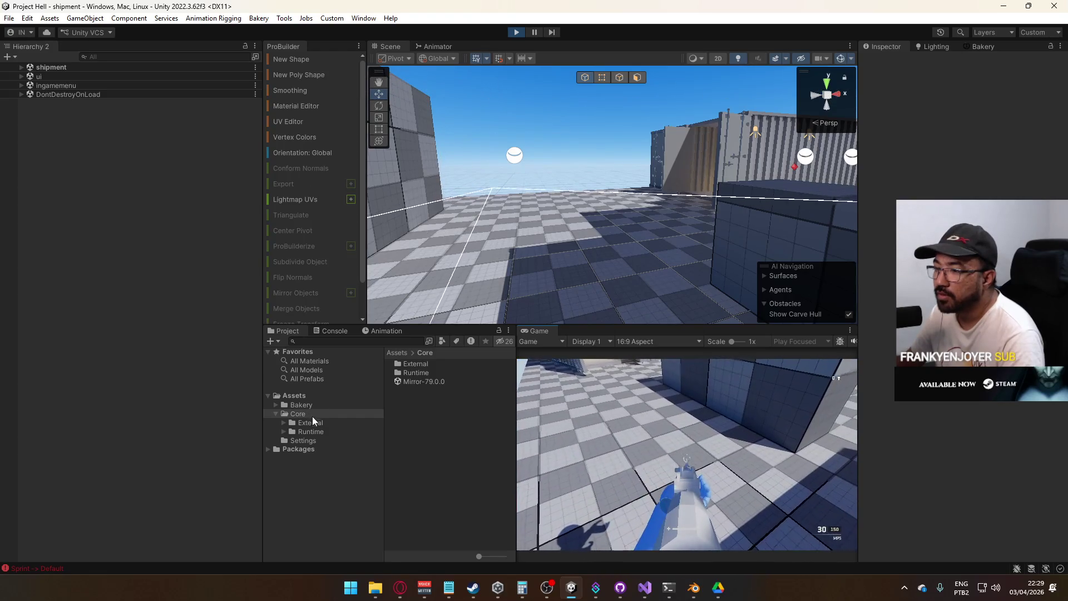
Select the Database asset in Assets/Core/Runtime/ScriptableObjects and inspect its player movement values
double_click(419, 372)
double_click(432, 452)
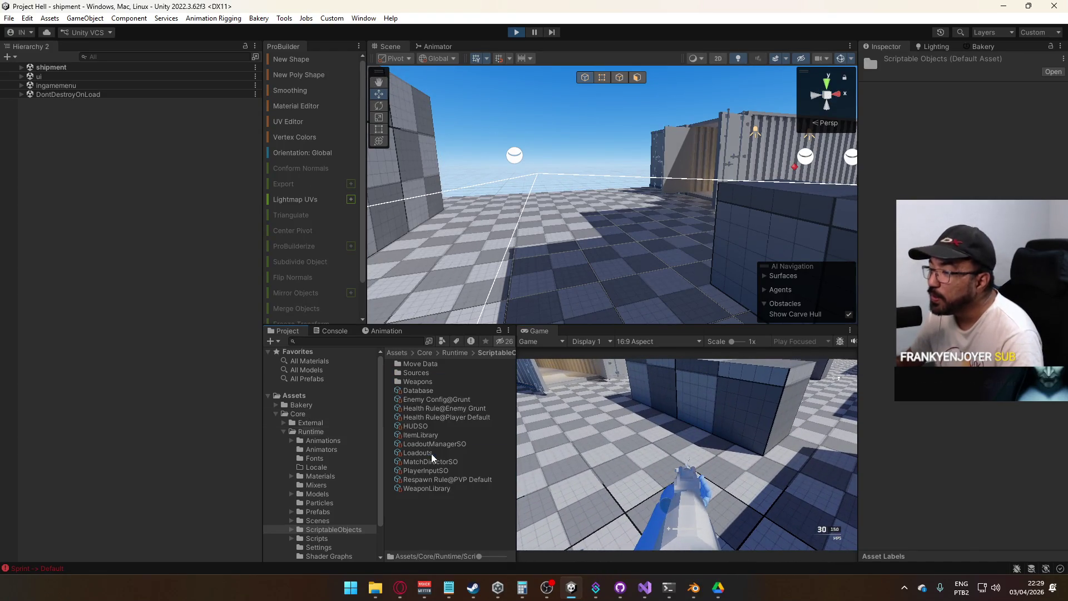
left_click(420, 389)
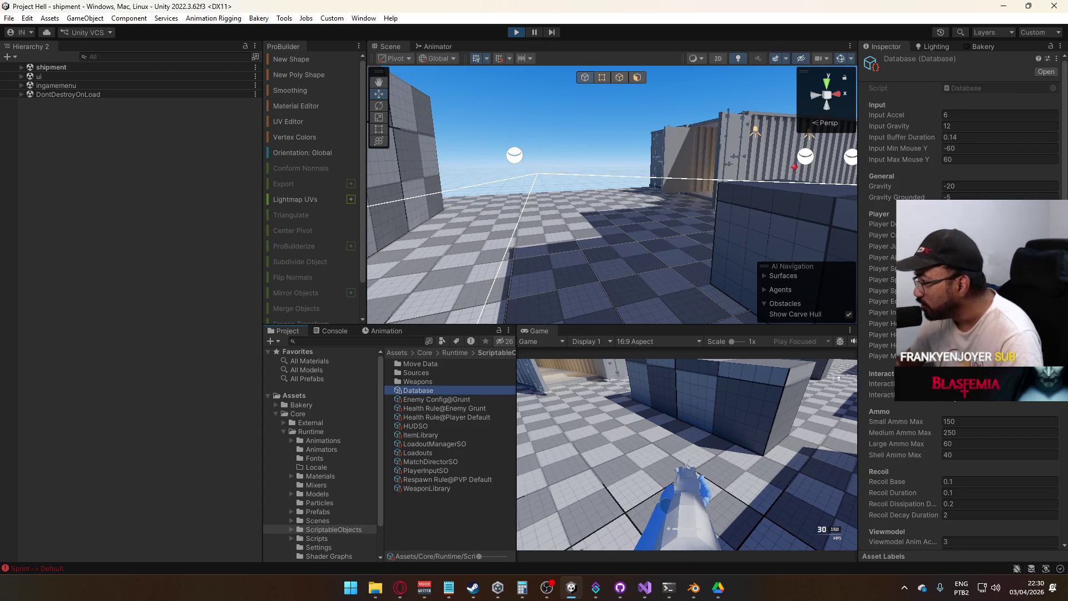
left_click(973, 356)
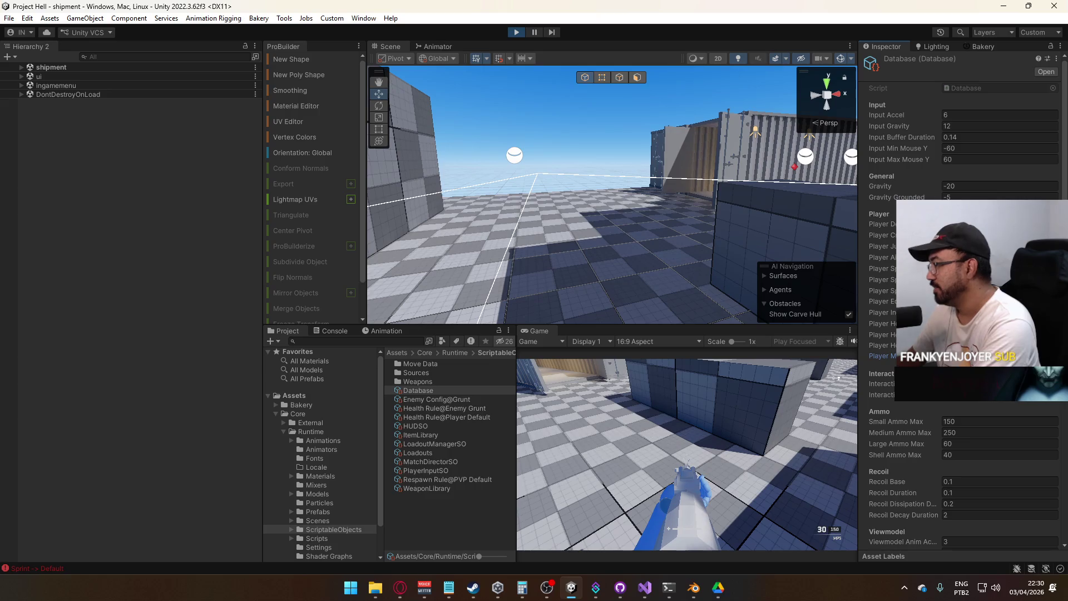
Maximize the Game view and playtest sprinting, jumping and crouching through the container corridor
right_click(552, 333)
left_click(559, 363)
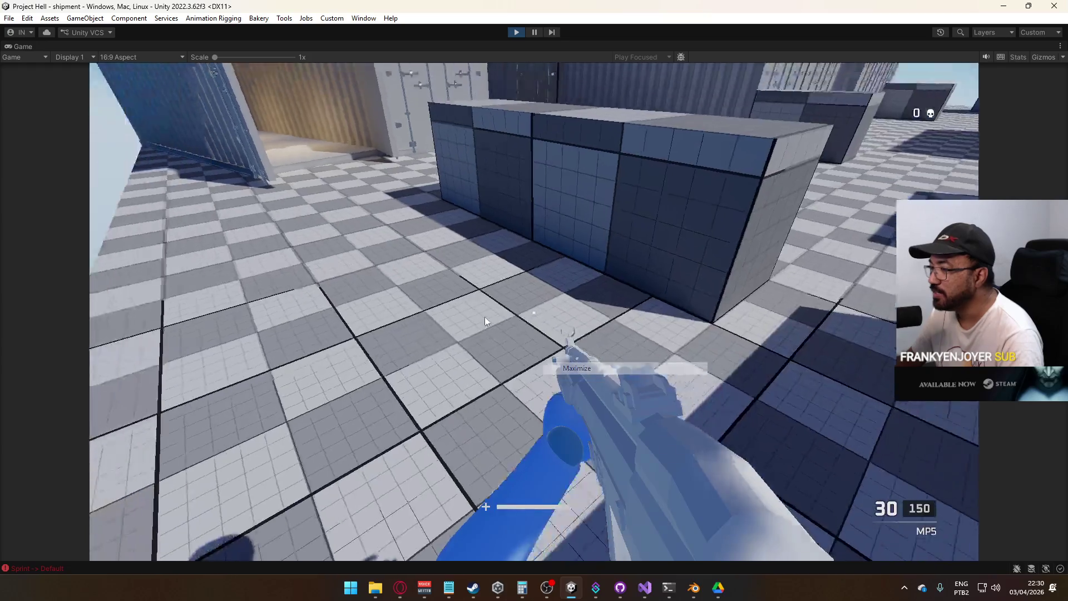
key("w")
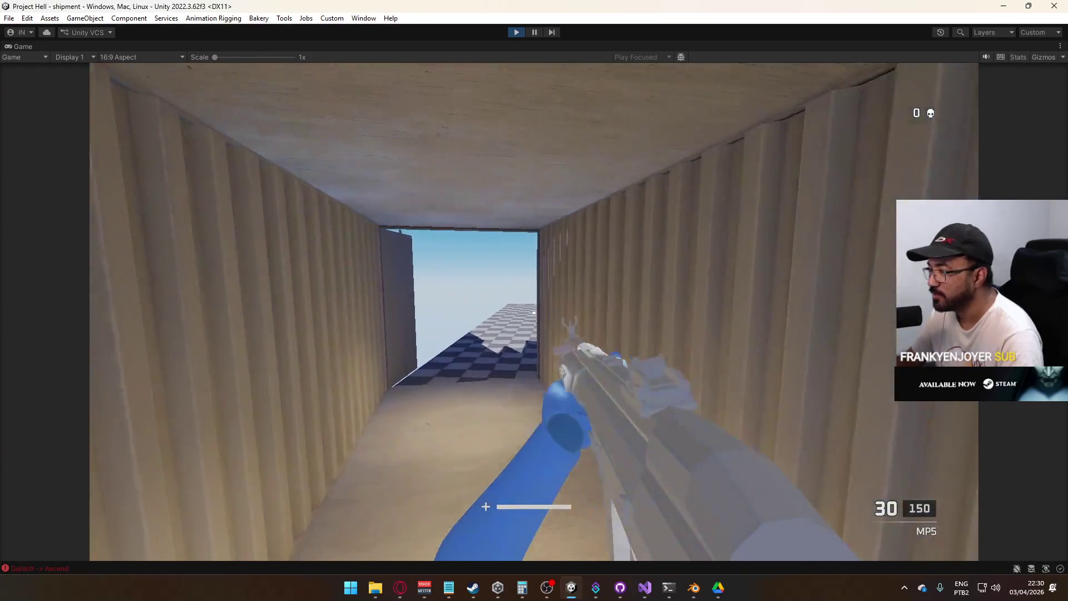
key("w")
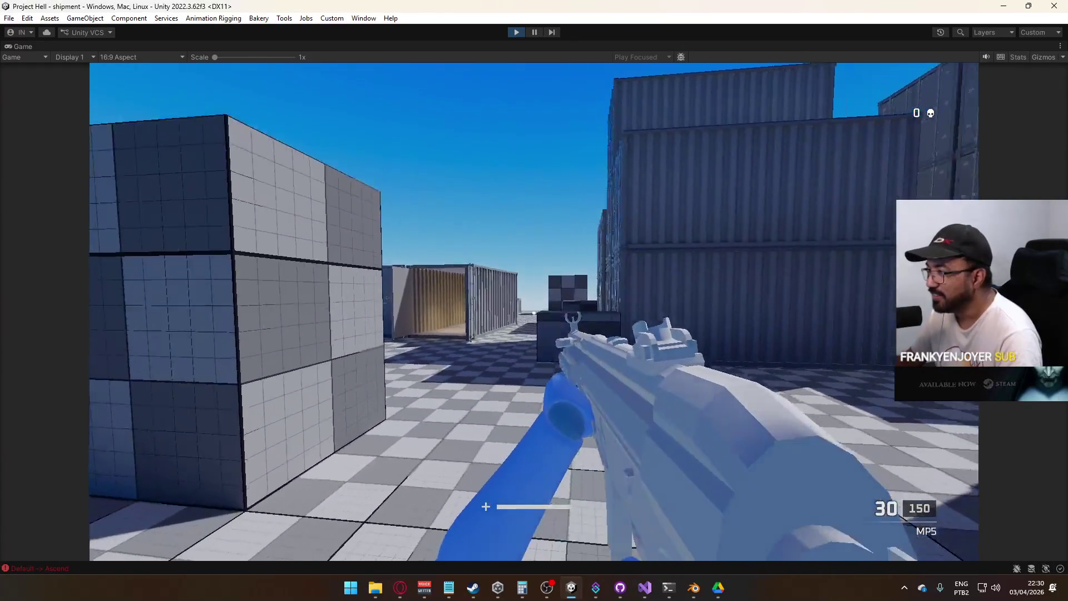
key("w")
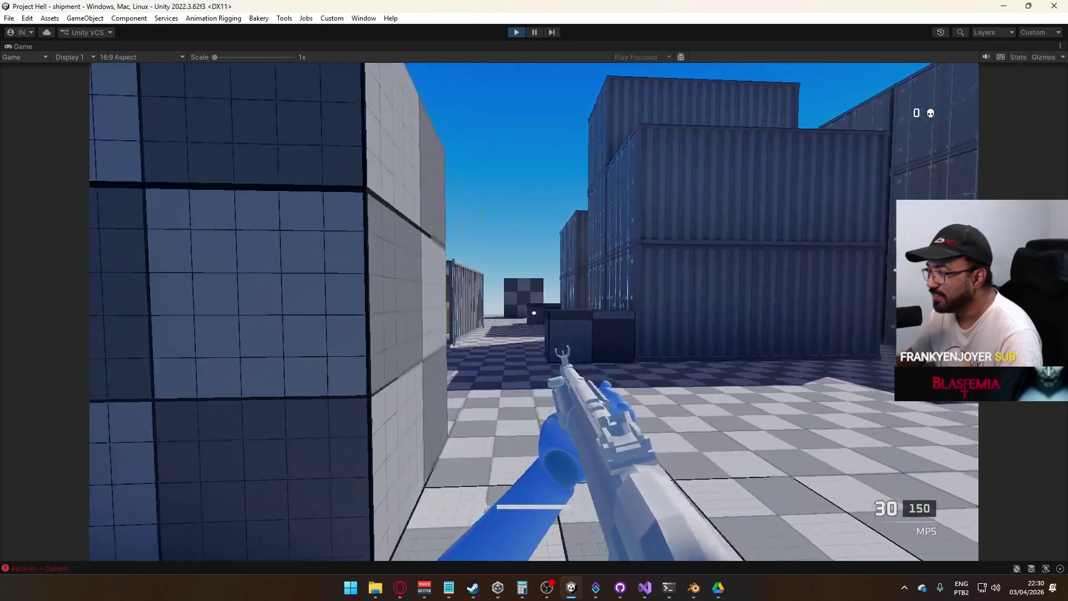
key("space")
key("w")
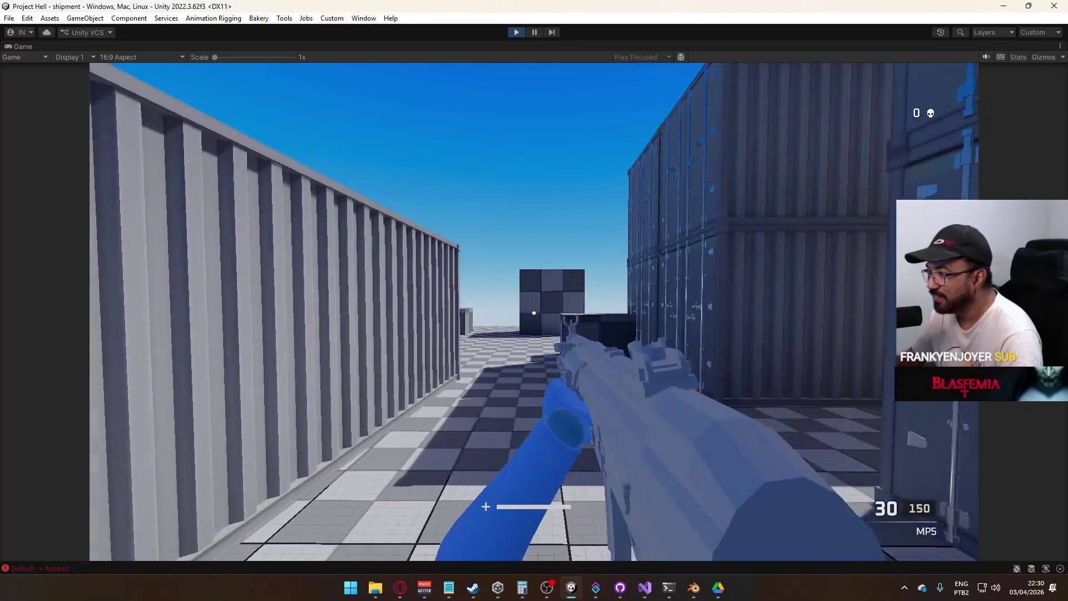
key("c")
key("w")
key("shift")
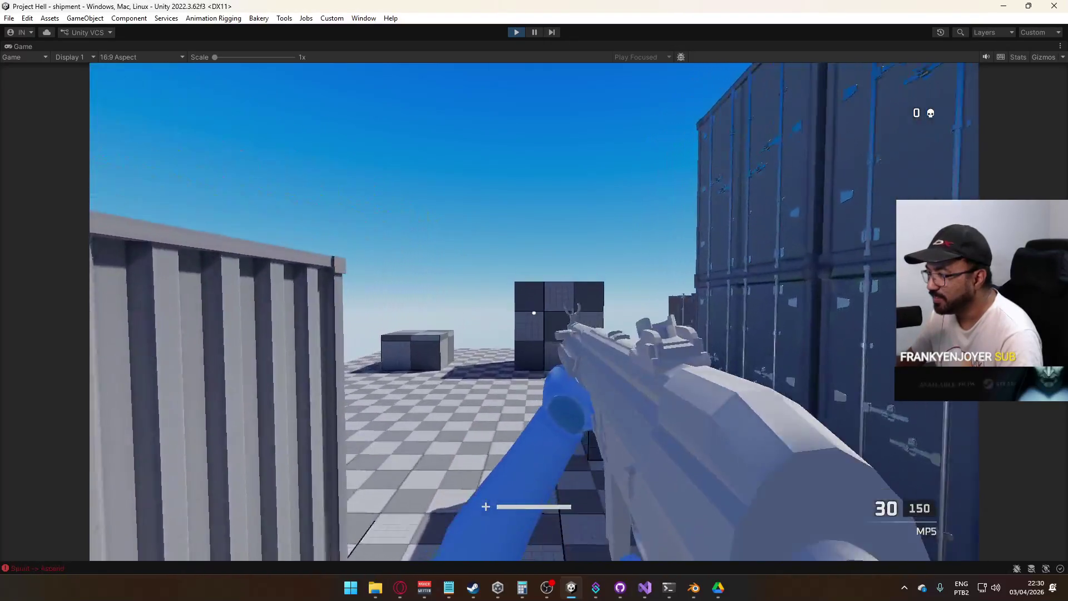
key("w")
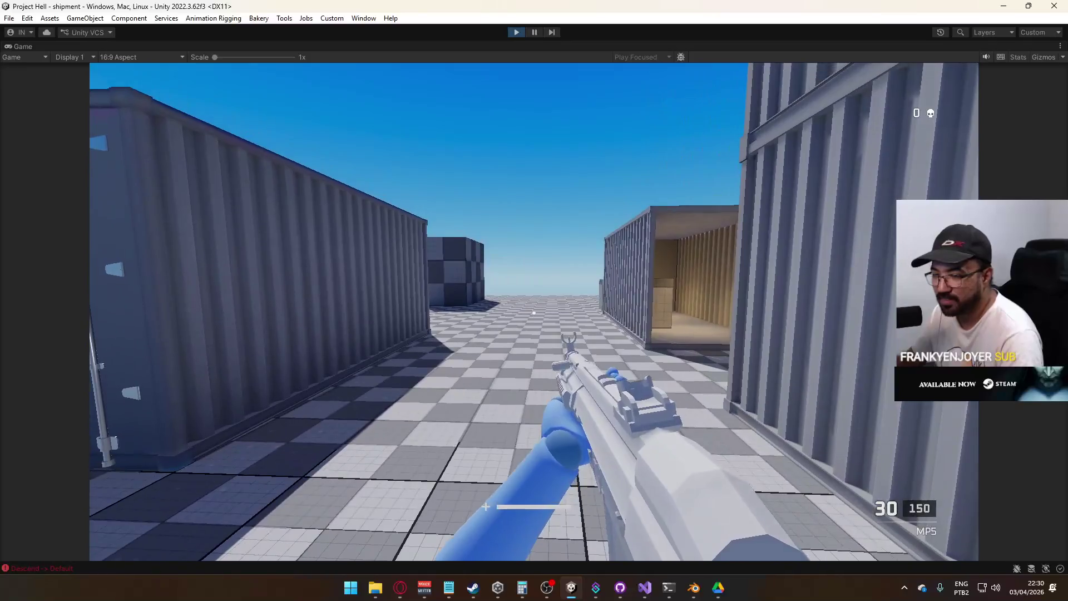
Open the Console to see the logged player state changes
key("super")
left_click(57, 566)
left_click(57, 566)
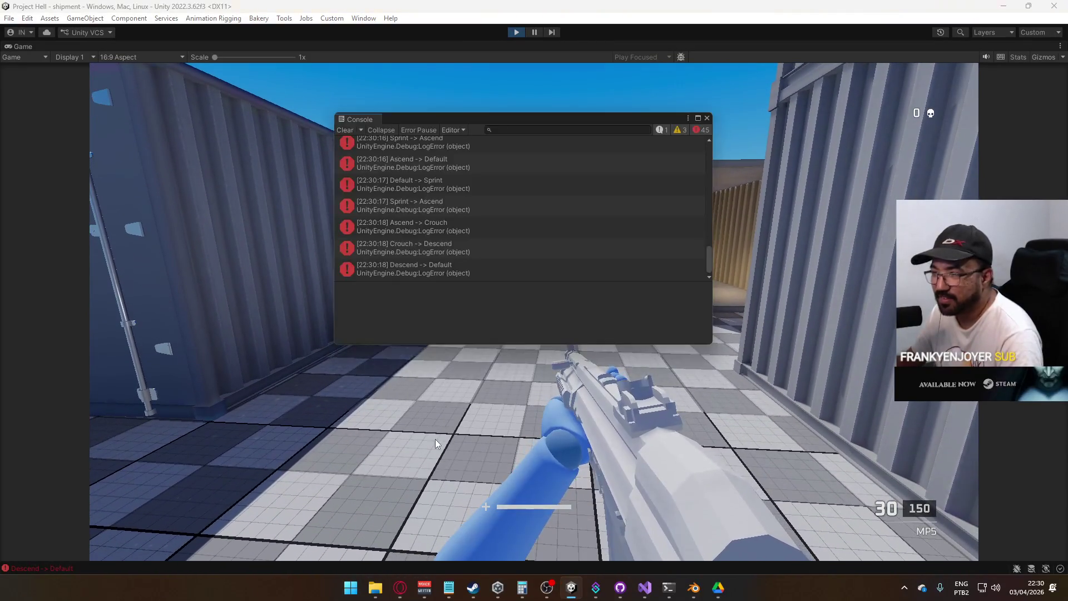
Follow the Crouch -> Descend log's stack trace to DetectAerialState at PlayerScript.cs:679
left_click(465, 251)
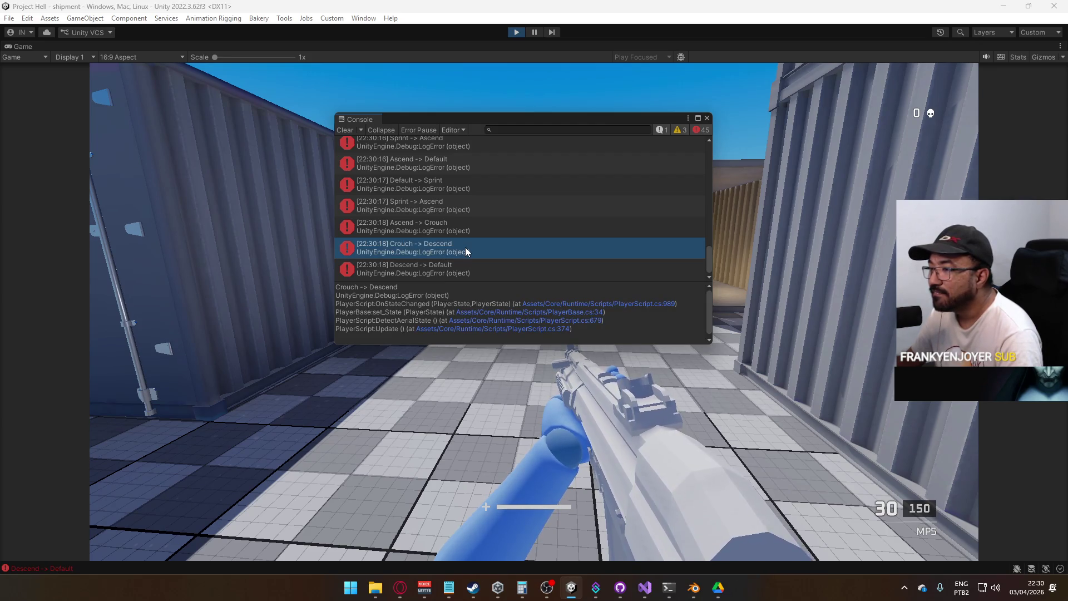
double_click(465, 247)
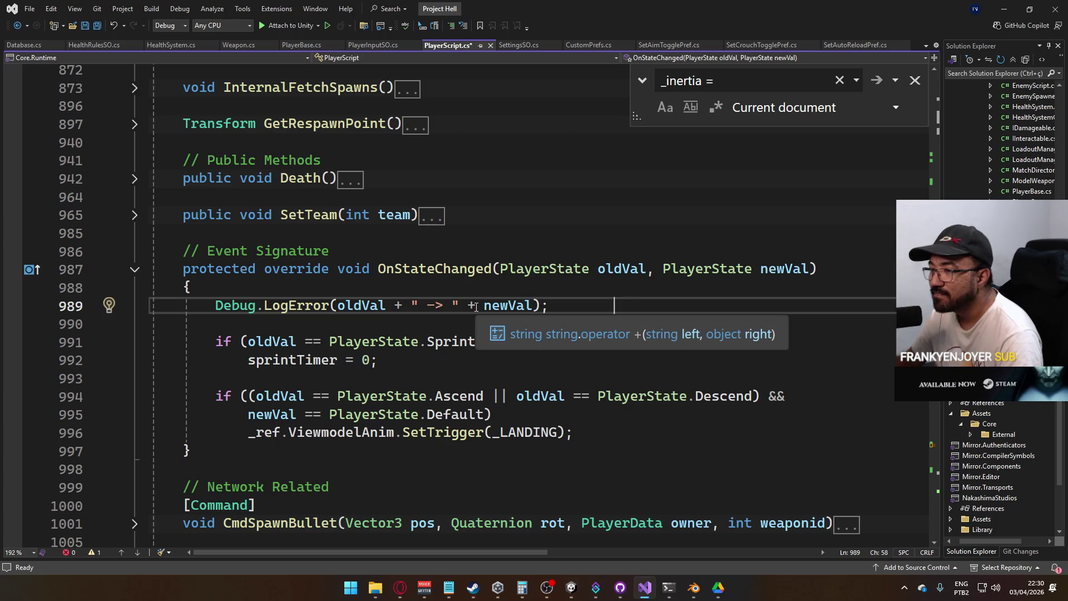
key("alt+Tab")
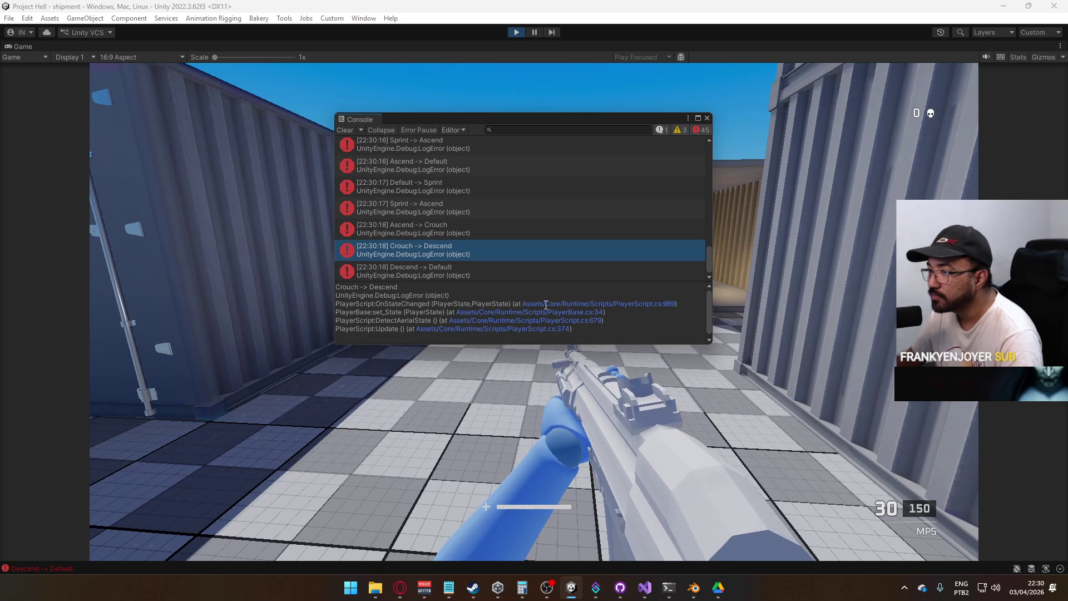
left_click(493, 321)
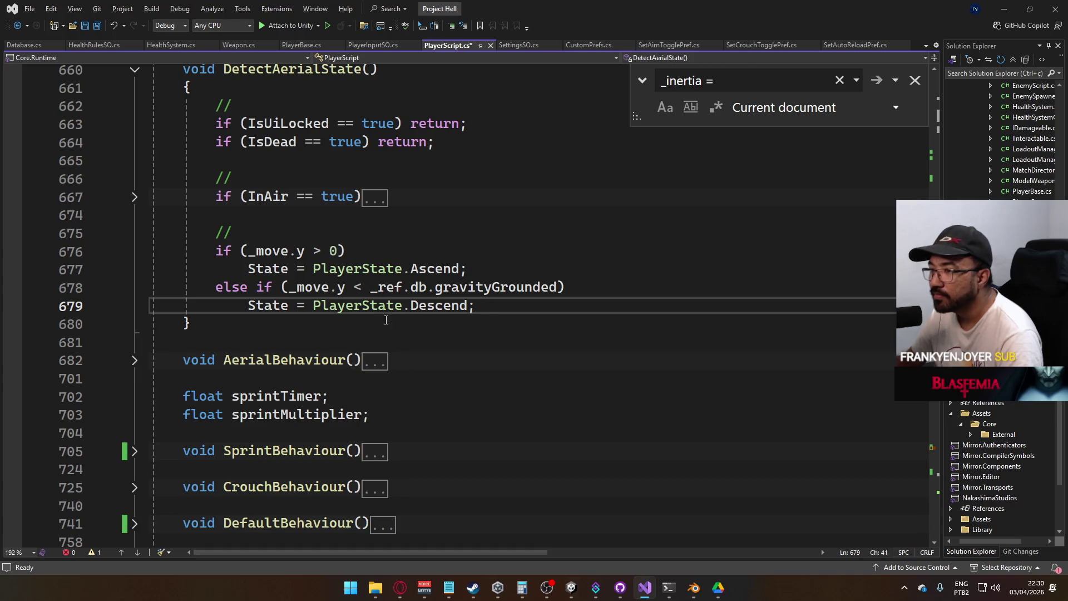
scroll(350, 310, "up", 1)
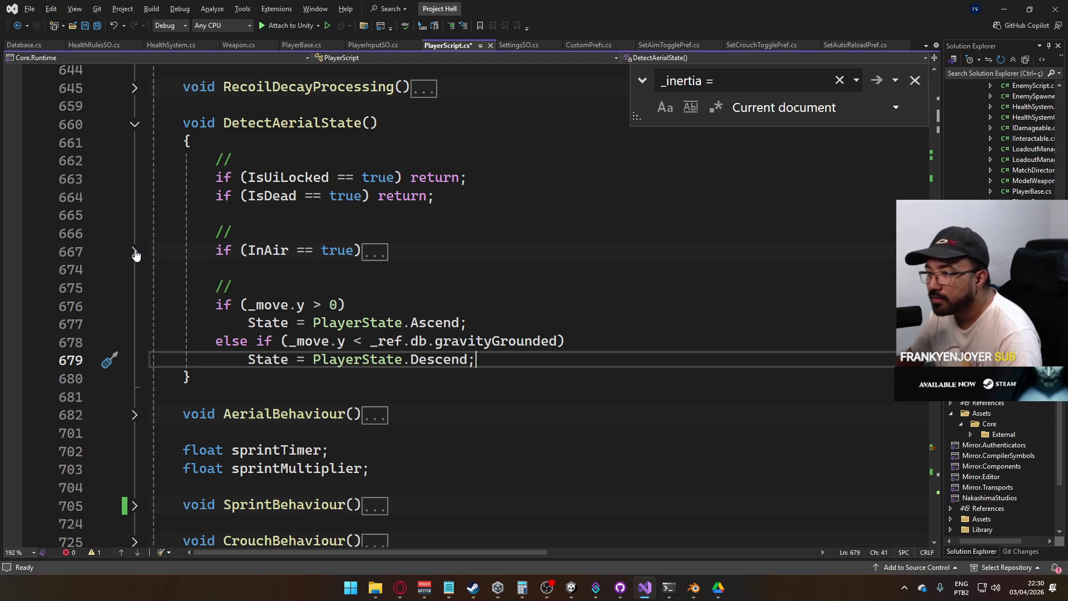
Expand the InAir block and insert a new line after it in DetectAerialState
left_click(134, 253)
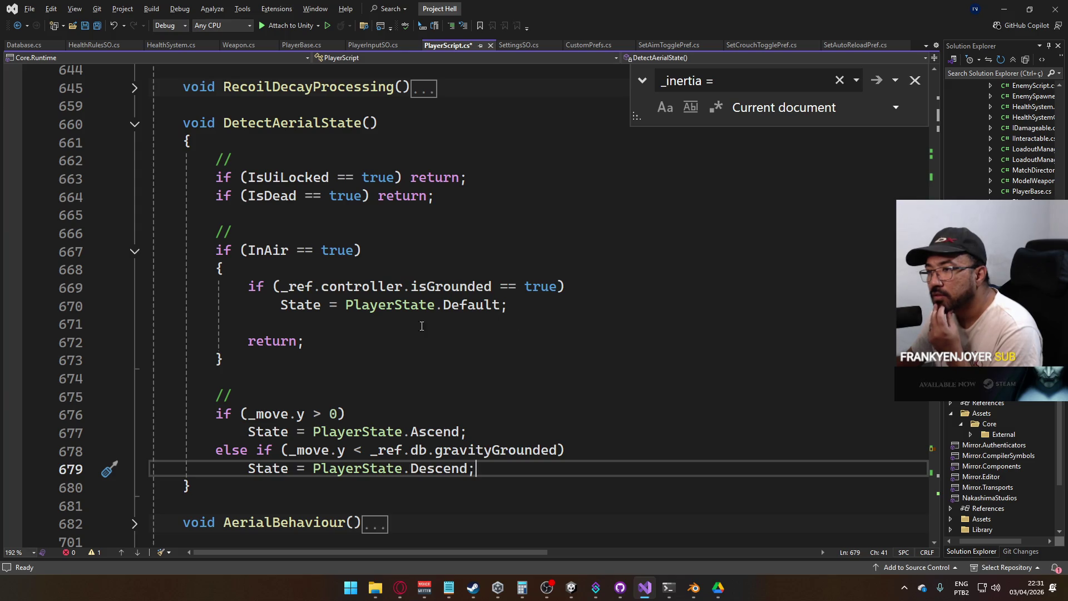
left_click(339, 359)
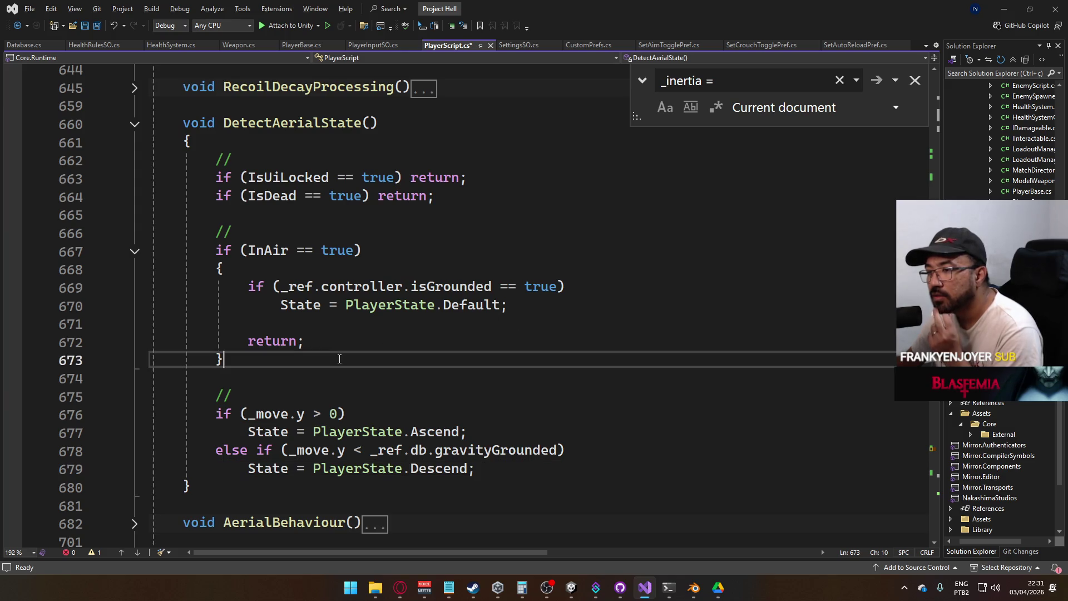
key("Return")
key("Return")
Add 'if (_ref.controller.isGrounded == true) return;' before the Ascend/Descend logic
type("if (_ref.ch")
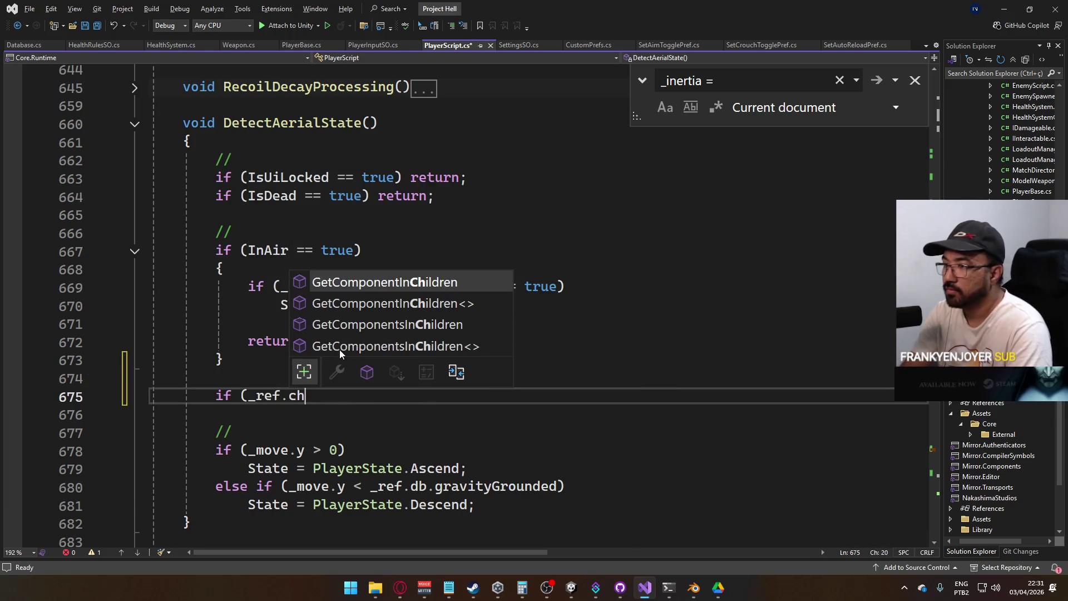
key("BackSpace")
key("BackSpace")
type("ch")
key("BackSpace")
key("BackSpace")
type("controller")
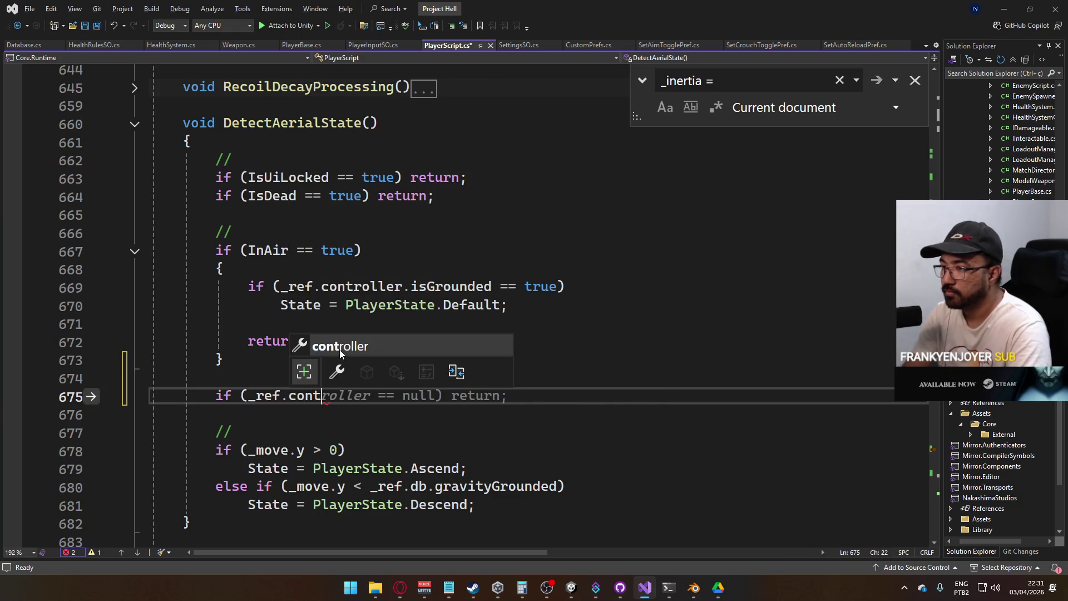
type(".is")
key("Tab")
type("== false")
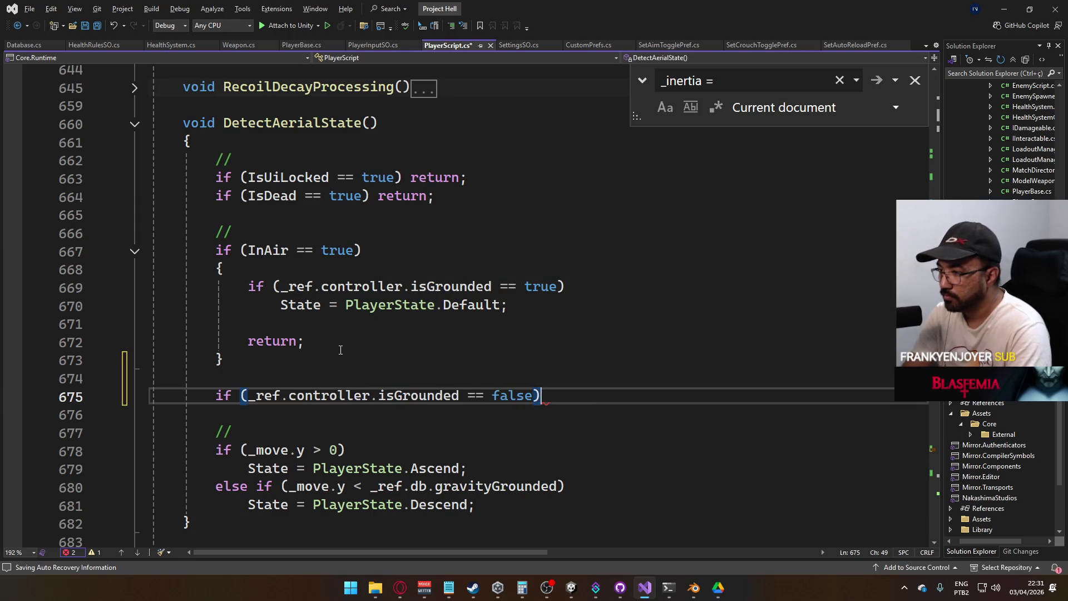
key("BackSpace")
key("BackSpace")
key("BackSpace")
key("BackSpace")
type("true) return;")
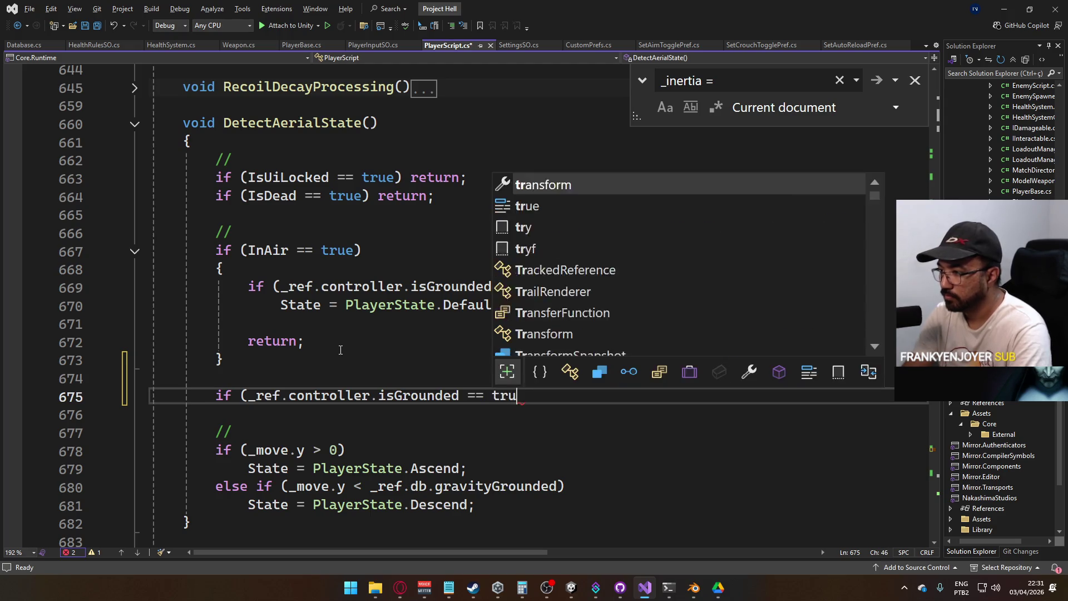
key("alt+Tab")
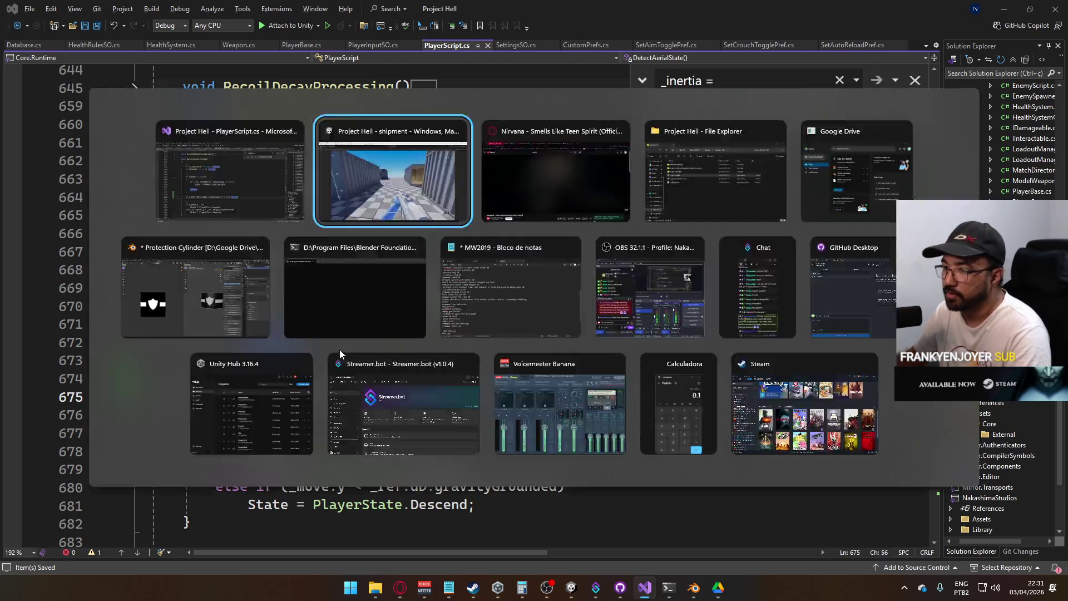
left_click(517, 33)
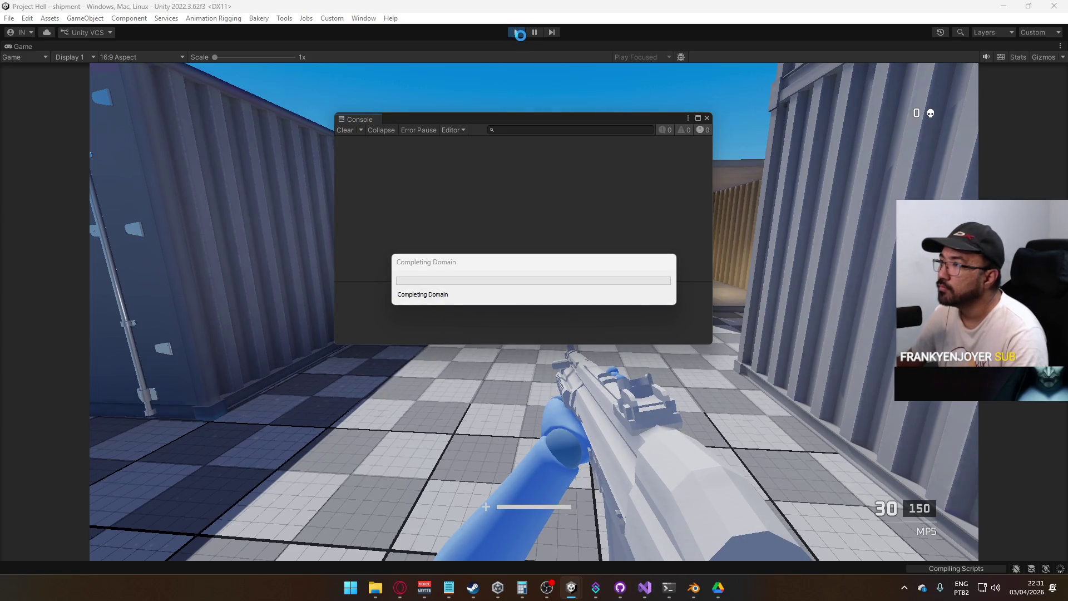
Stop the game, maximize the Game view, clear the Console errors and host a new match
left_click(706, 119)
left_click(523, 33)
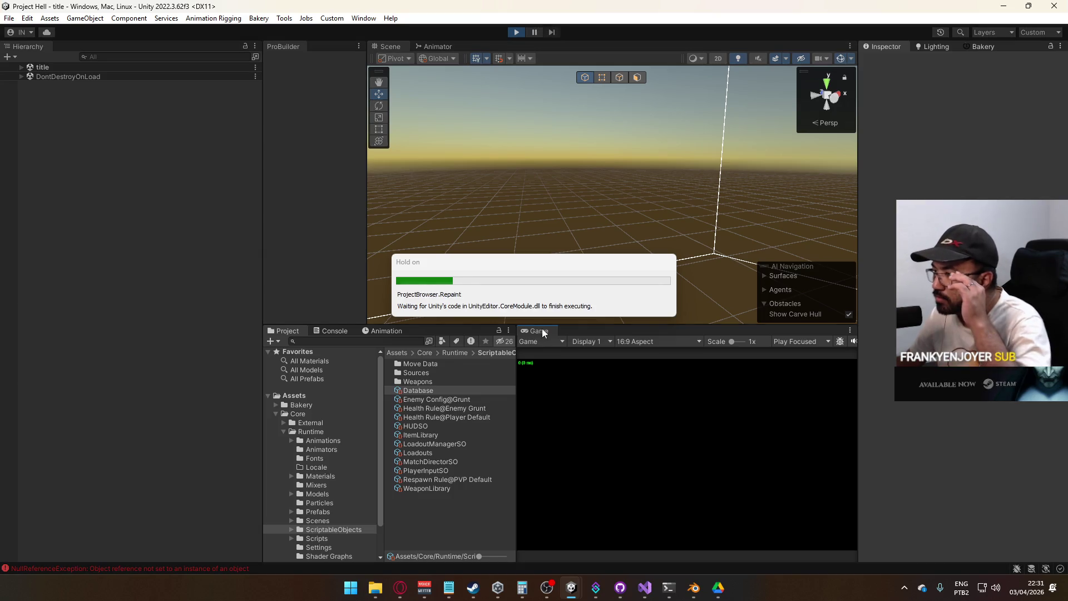
right_click(546, 329)
left_click(597, 368)
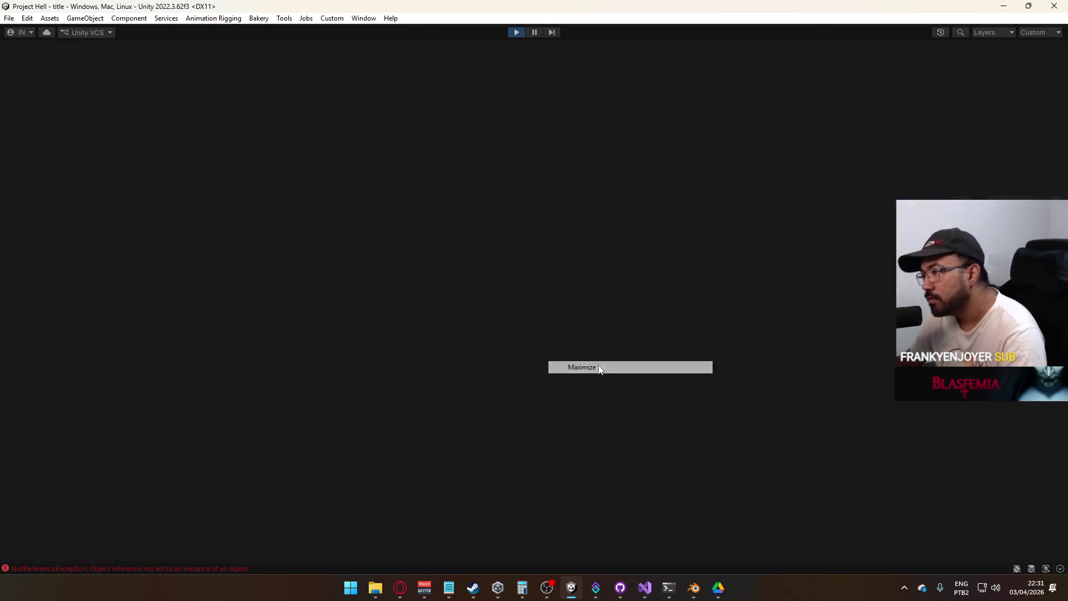
left_click(202, 571)
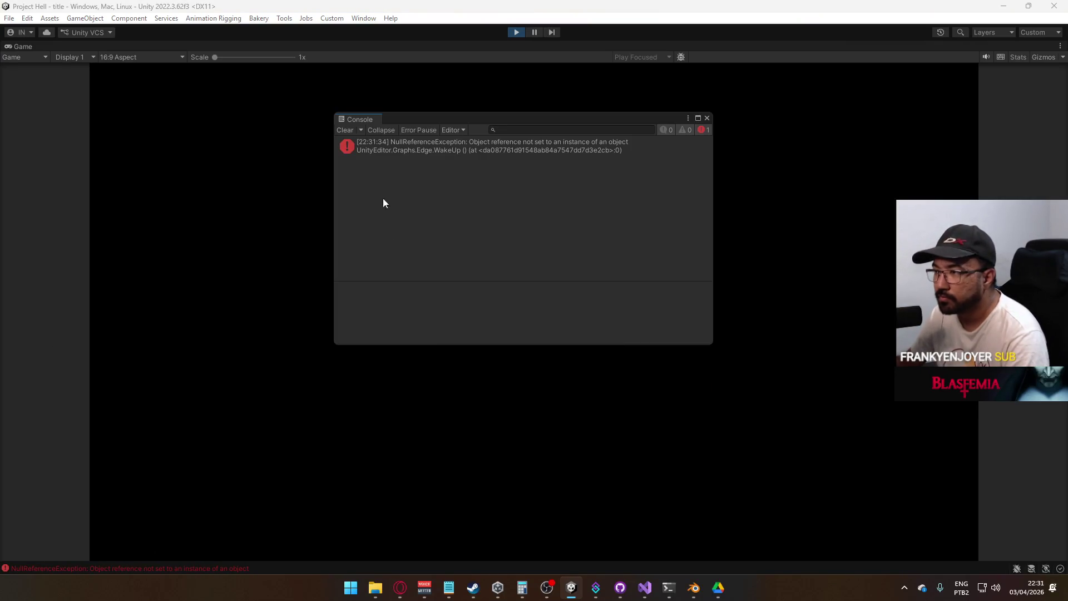
left_click(348, 132)
left_click(707, 118)
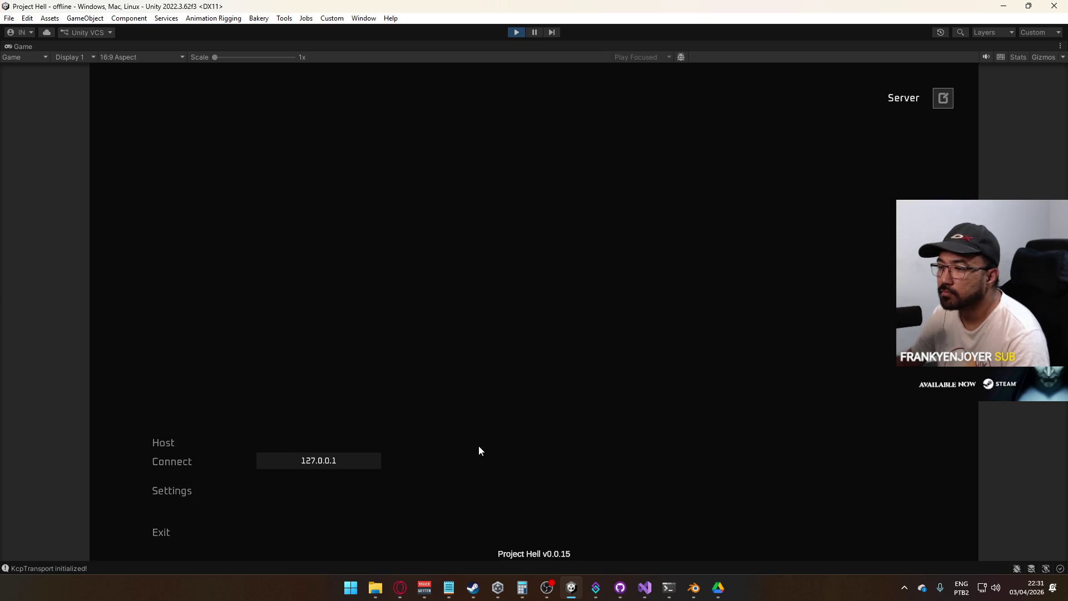
left_click(179, 443)
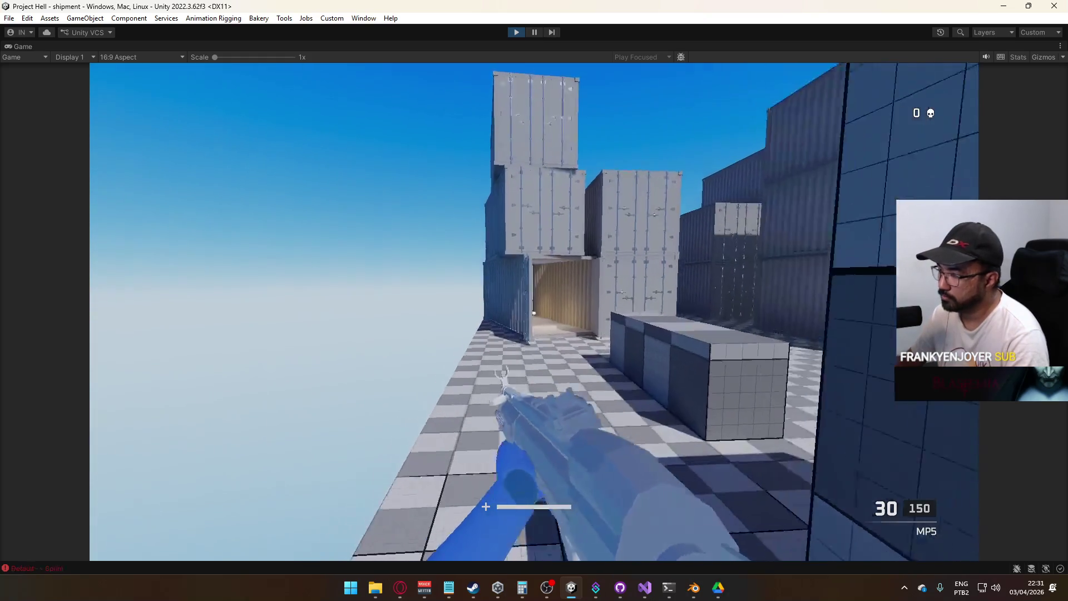
Sprint and jump through the shipment map, pressing crouch mid-air, then bring up the Console
key("w")
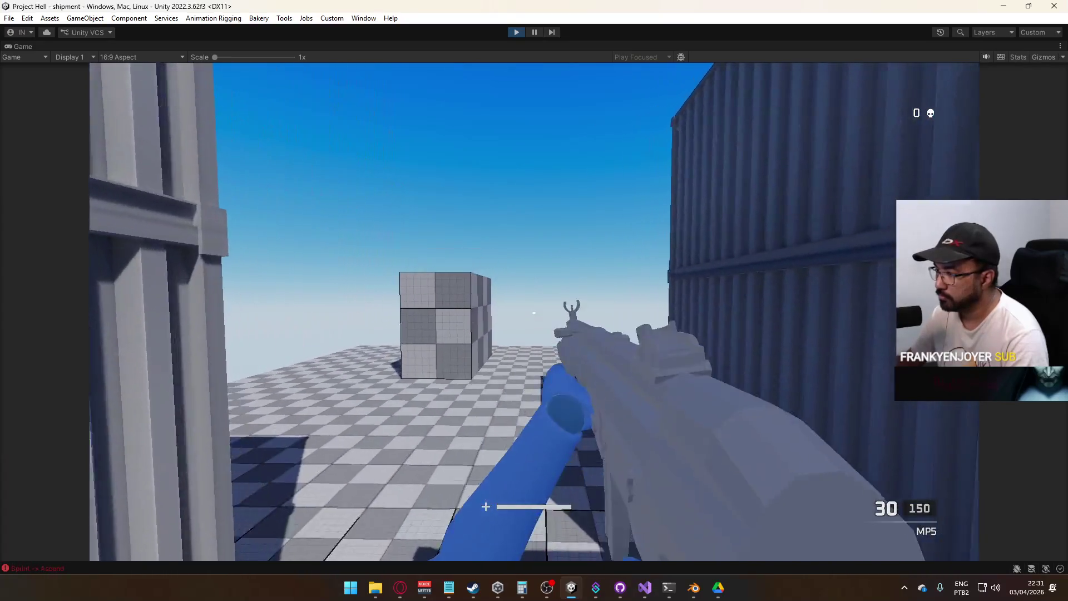
key("shift")
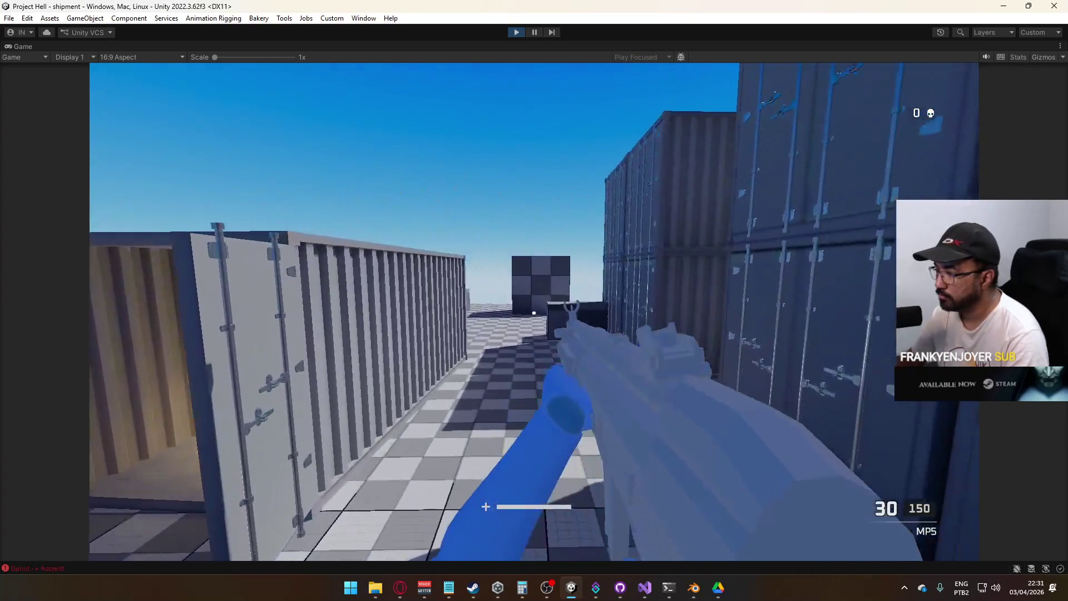
key("space")
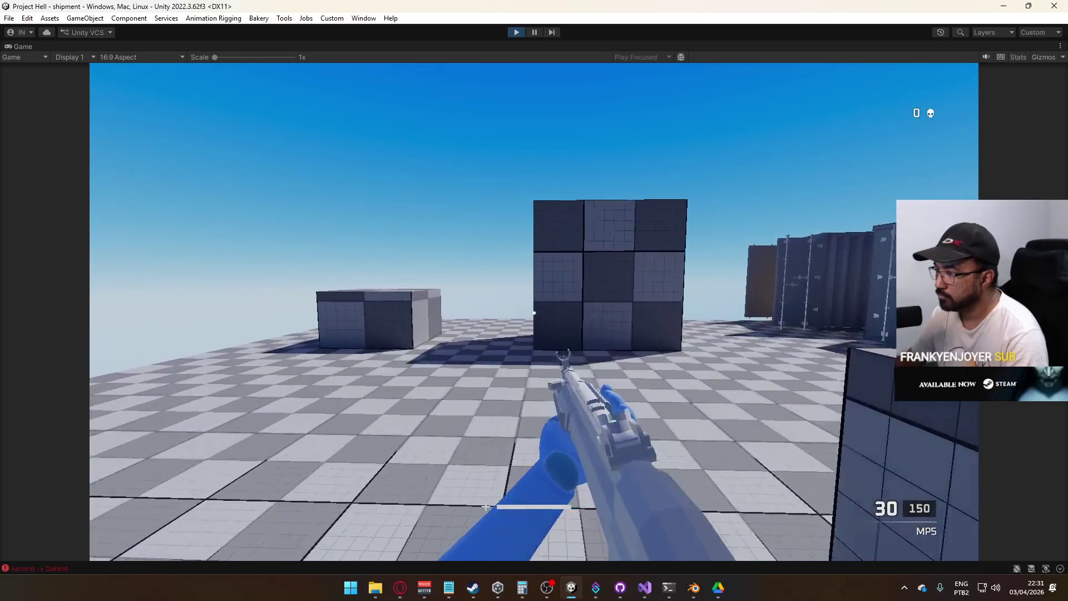
key("c")
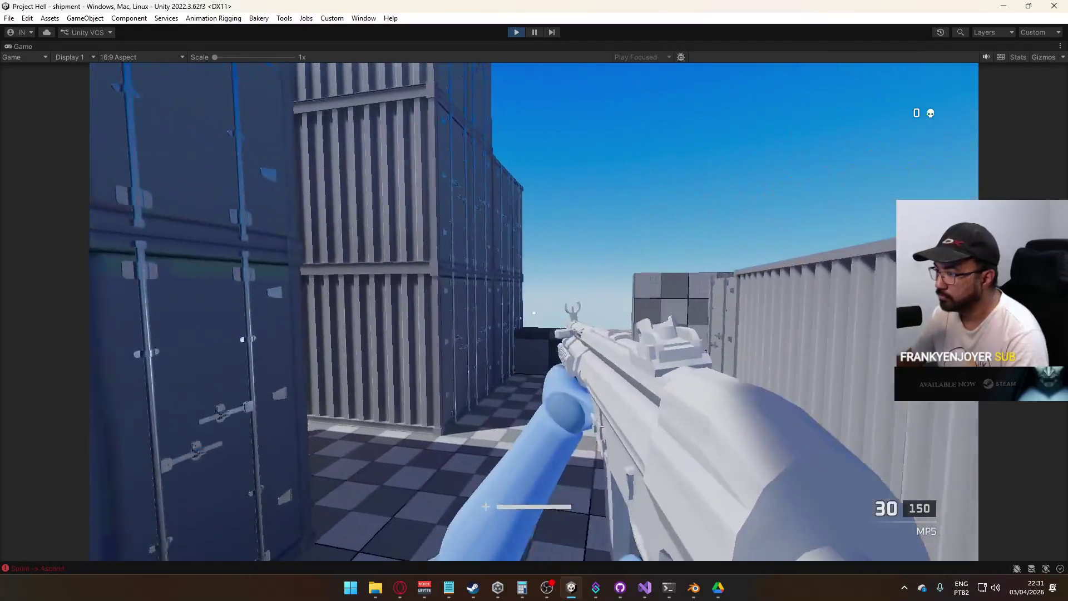
key("space")
key("w")
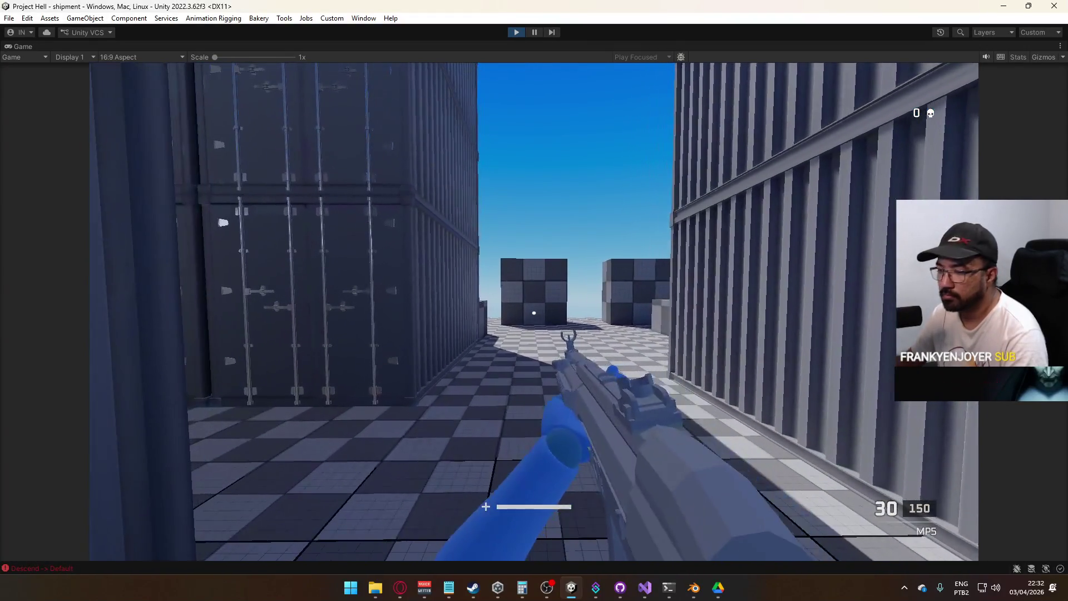
key("super")
left_click(54, 570)
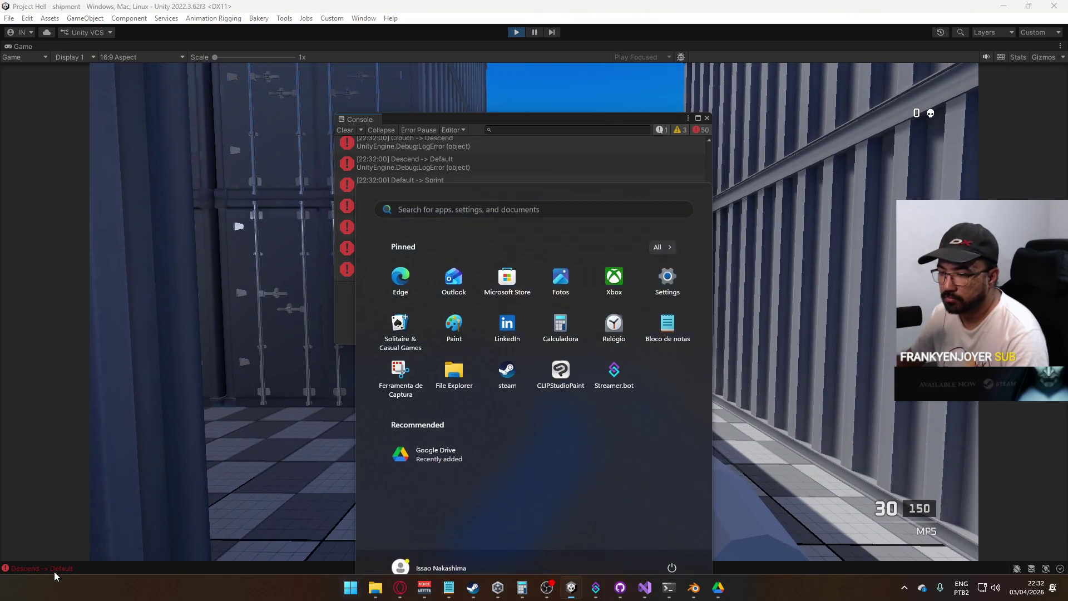
Follow the Ascend -> Crouch log entry's stack trace to OnCrouch at PlayerScript.cs:1194
left_click(473, 250)
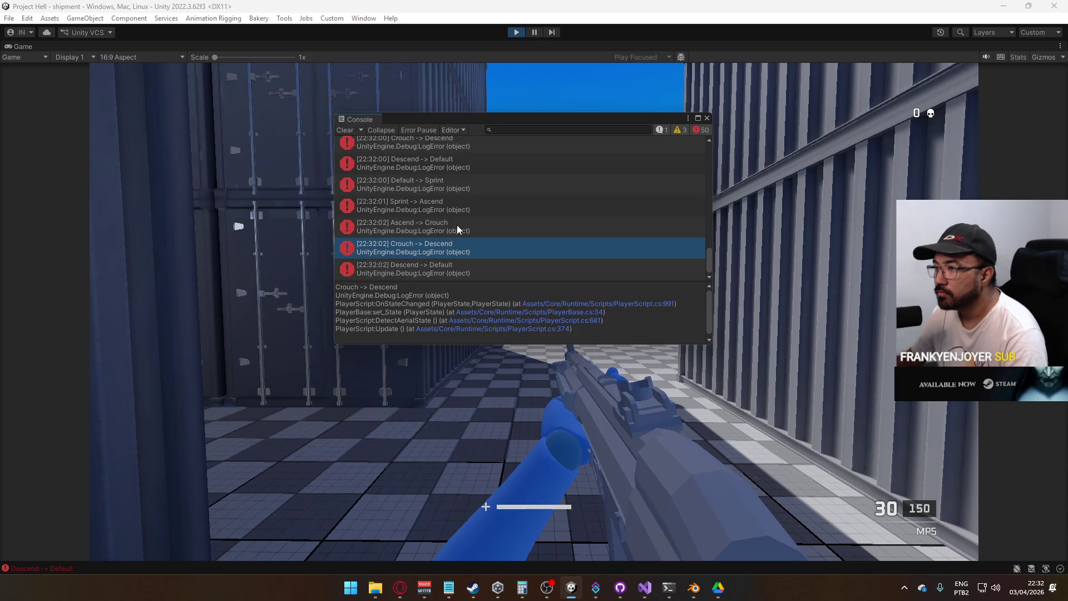
left_click(456, 225)
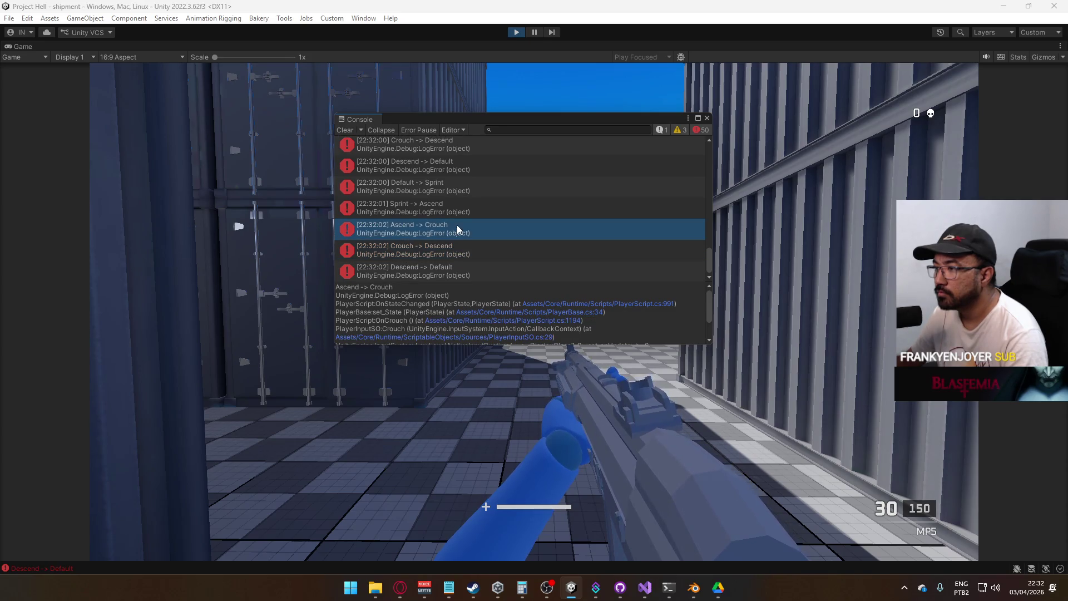
double_click(456, 224)
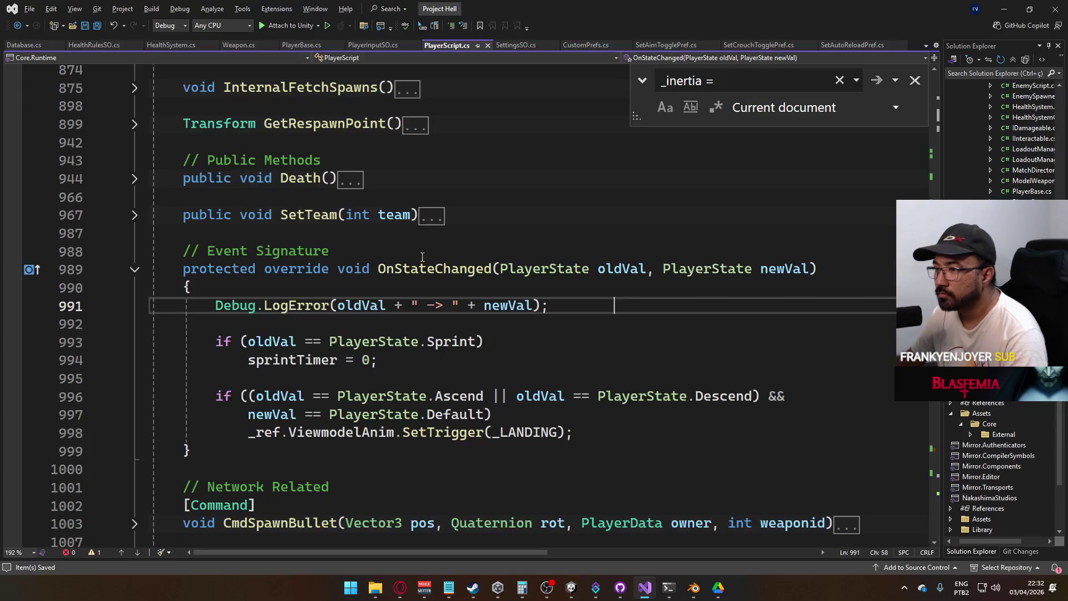
key("alt+Tab")
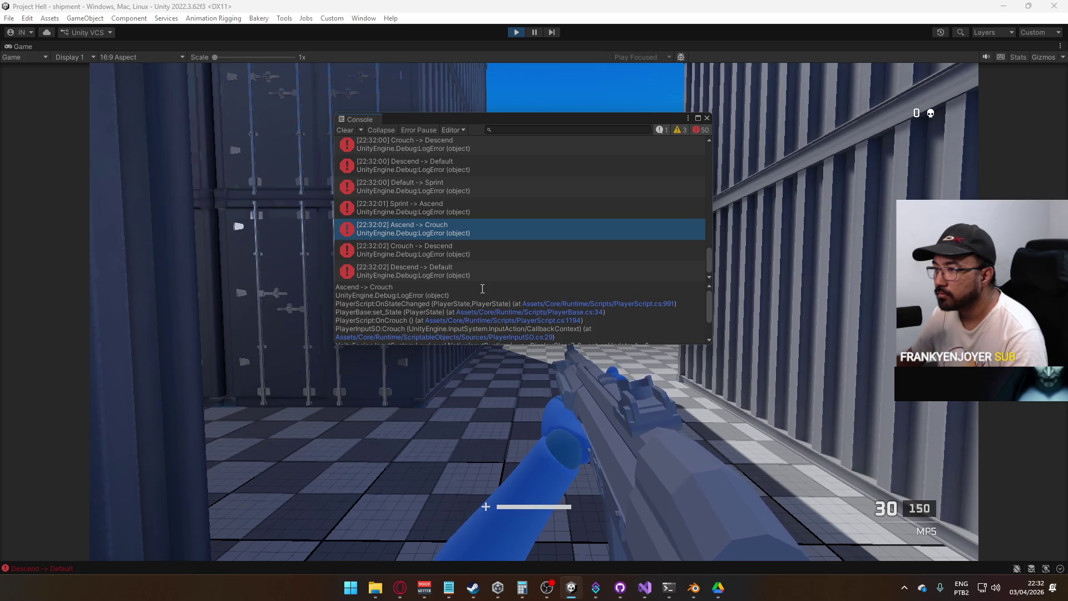
scroll(590, 304, "down", 2)
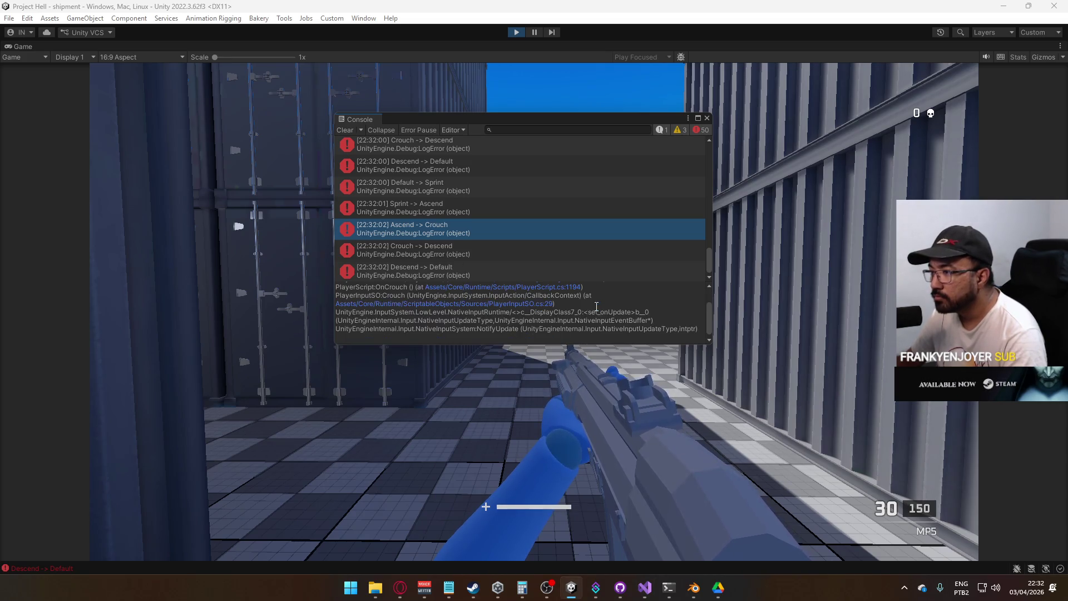
scroll(576, 314, "up", 2)
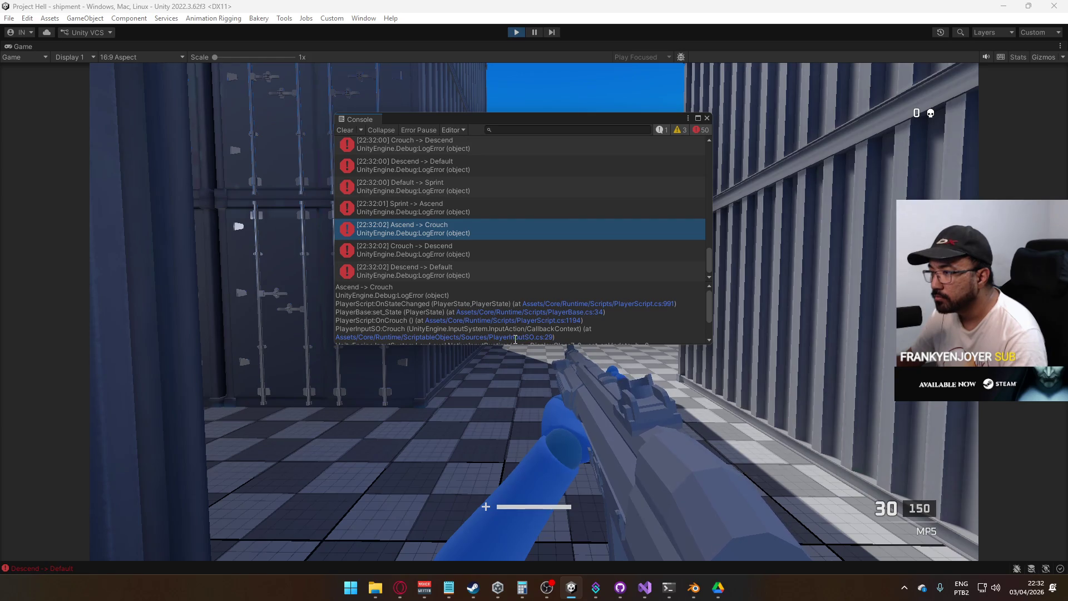
left_click(540, 322)
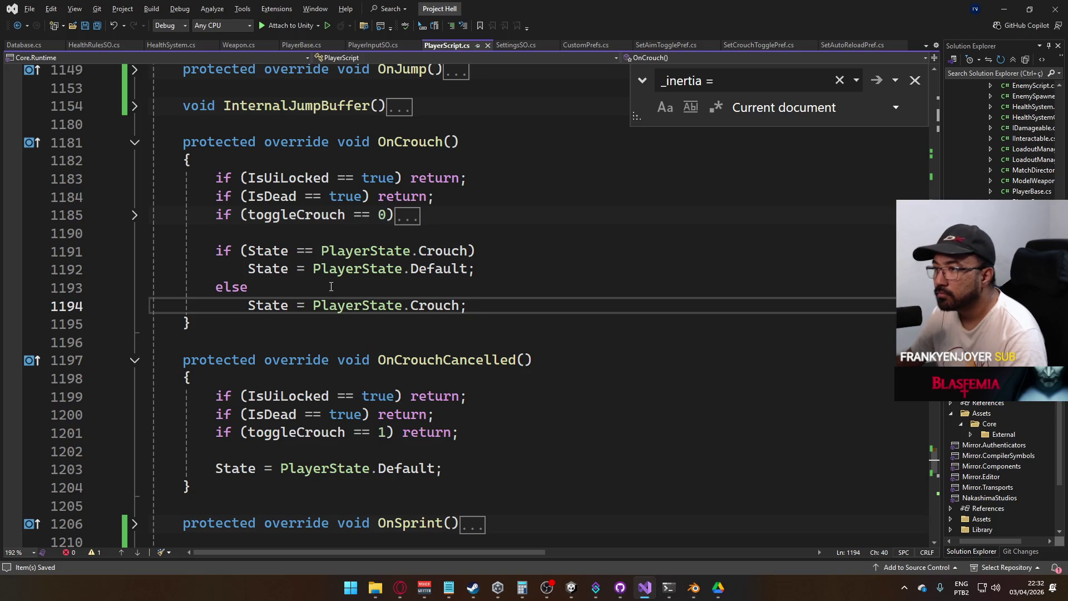
Add 'if (InAir == true) return' after the IsDead check in OnCrouch
left_click(474, 192)
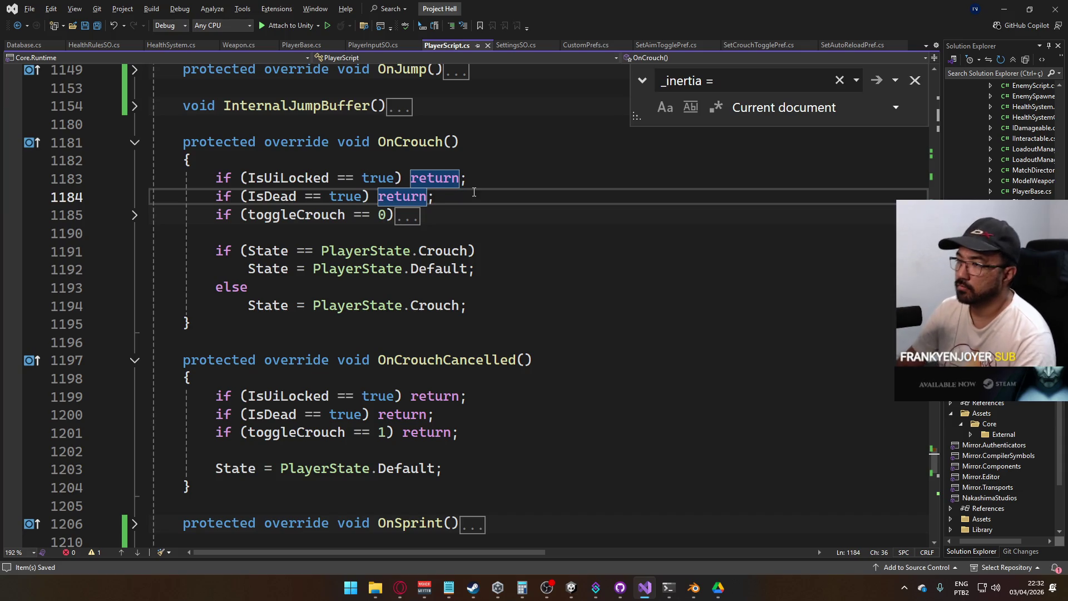
key("Return")
type("GPUFence")
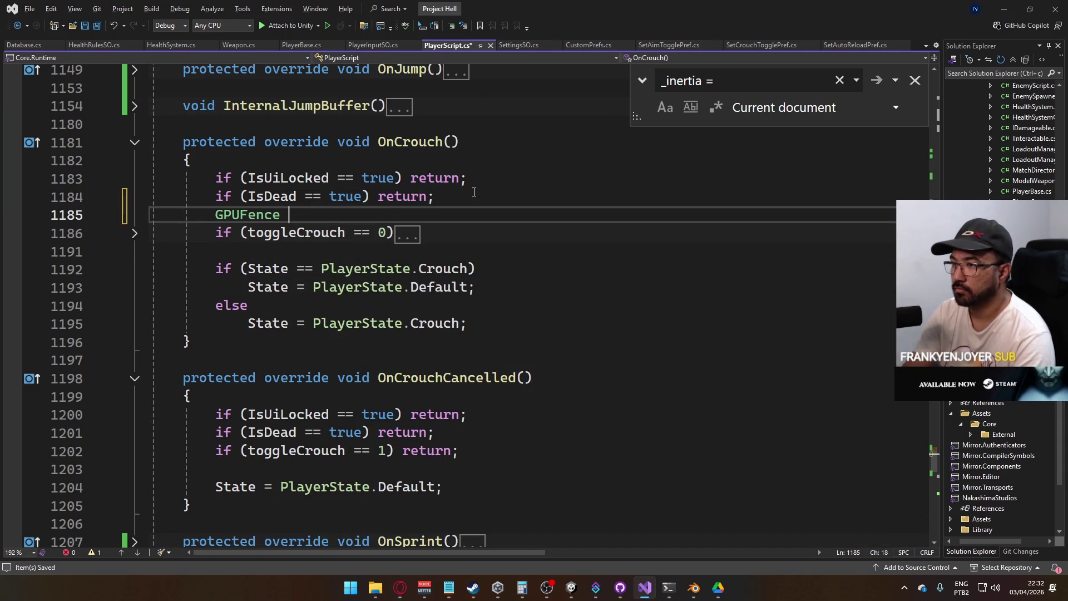
key("BackSpace")
type("if (I")
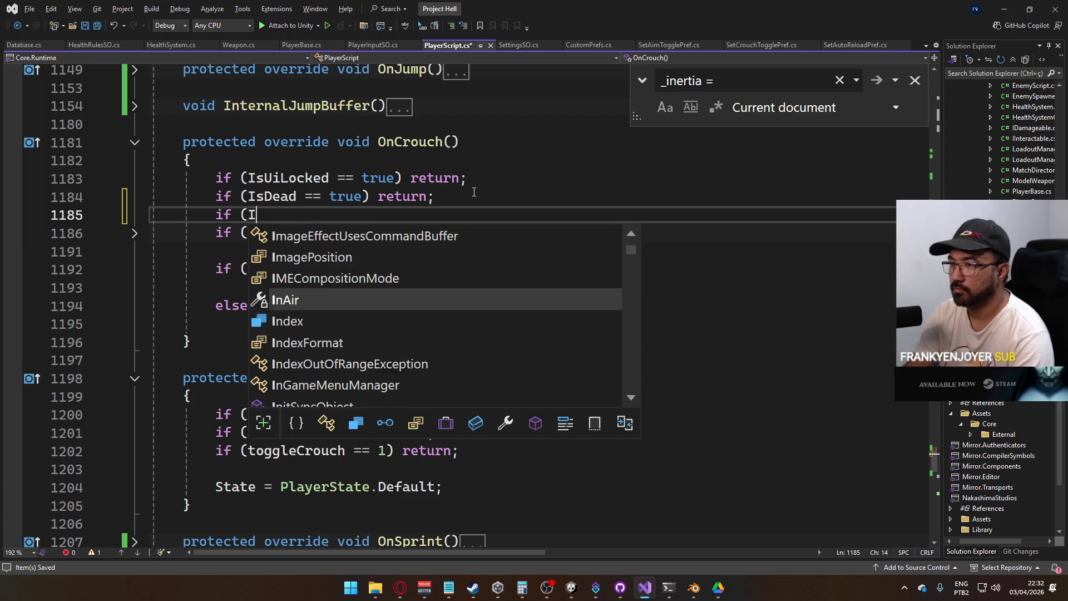
type("nAir == true) return;")
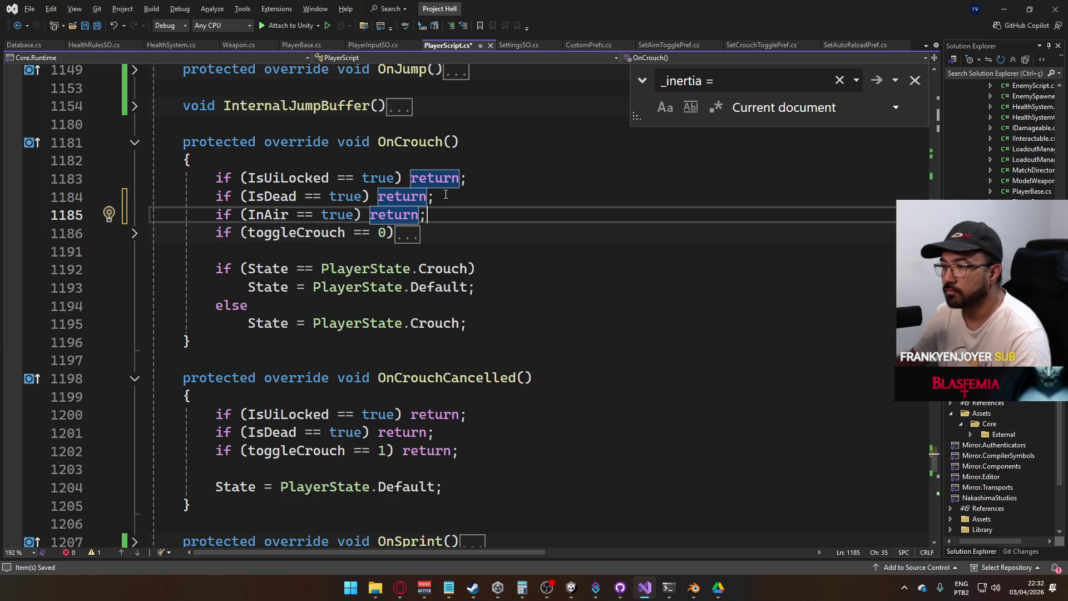
Copy the InAir guard into OnCrouchCancelled after its IsDead check, then return to Unity
left_click_drag(437, 211, 231, 217)
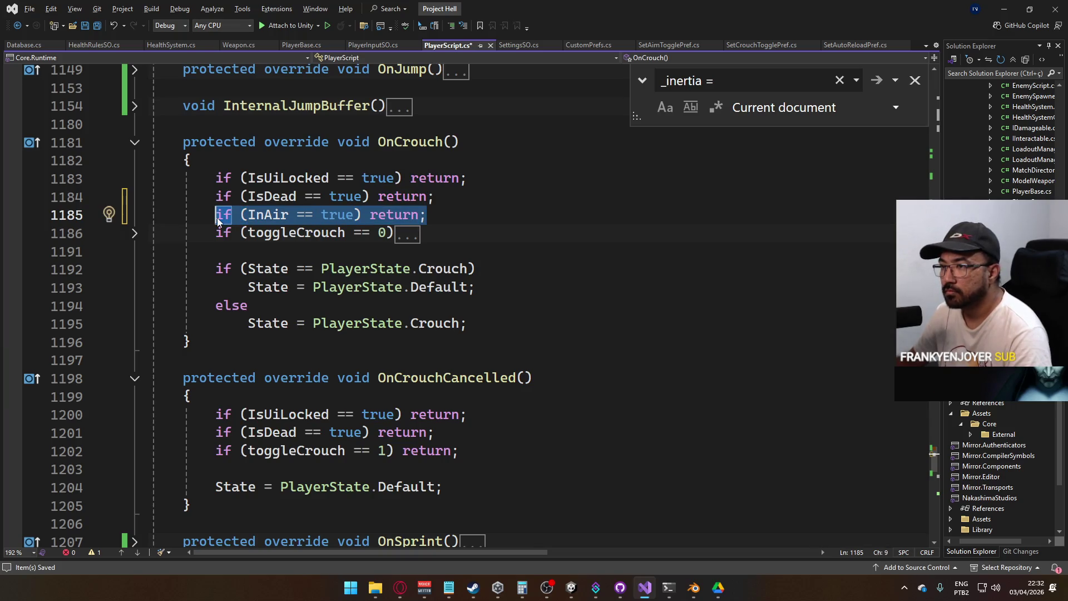
left_click(540, 437)
key("Return")
type("if (InAir == true) return;")
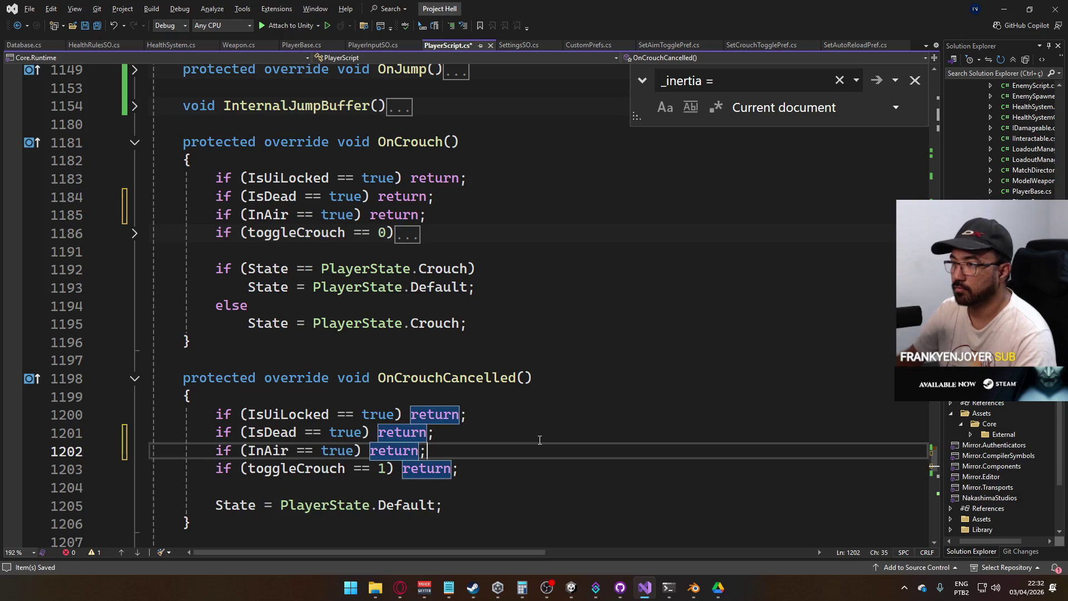
key("alt+Tab")
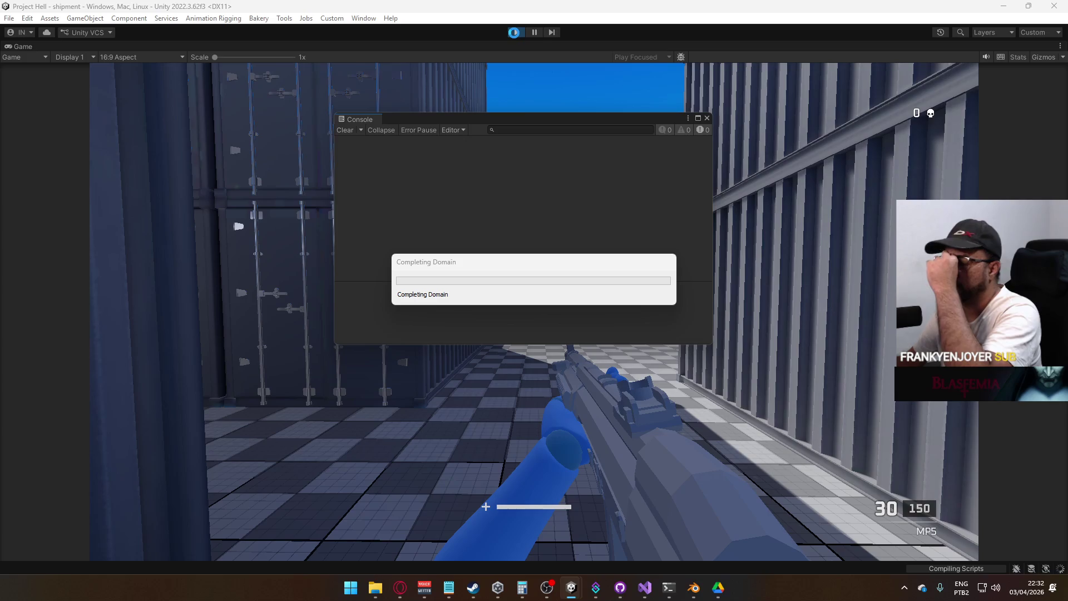
Close the Console, stop the old playtest, maximize the Game view and host a fresh match
left_click(707, 119)
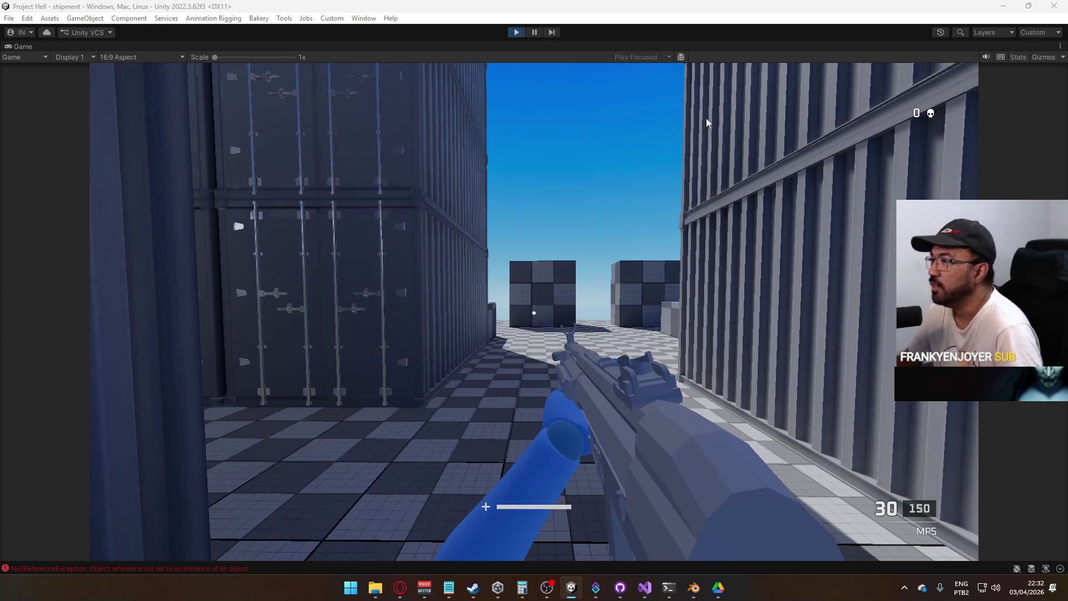
left_click(515, 32)
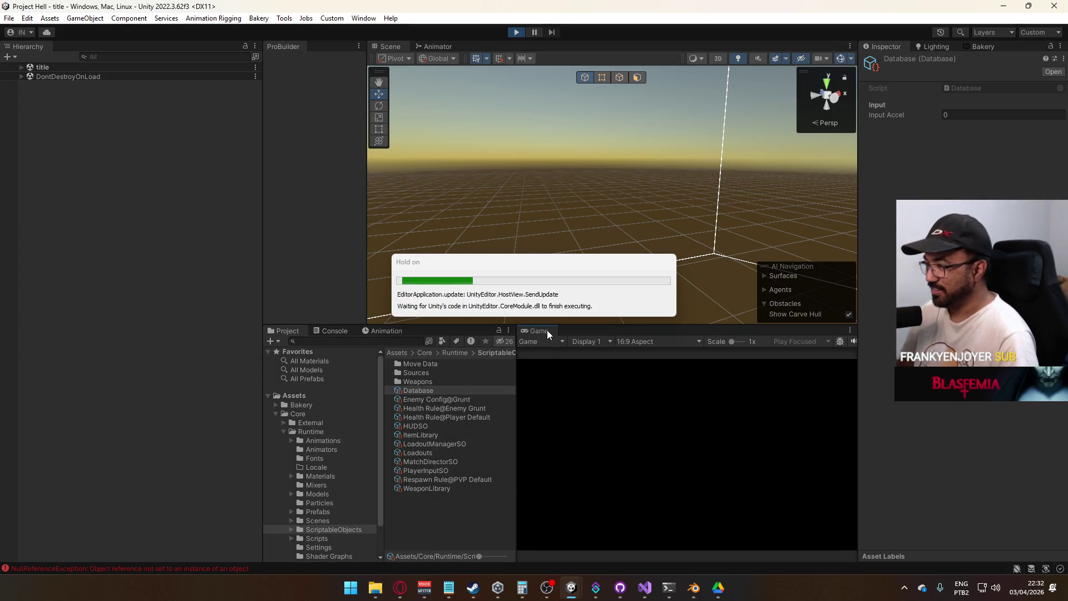
right_click(548, 330)
left_click(597, 371)
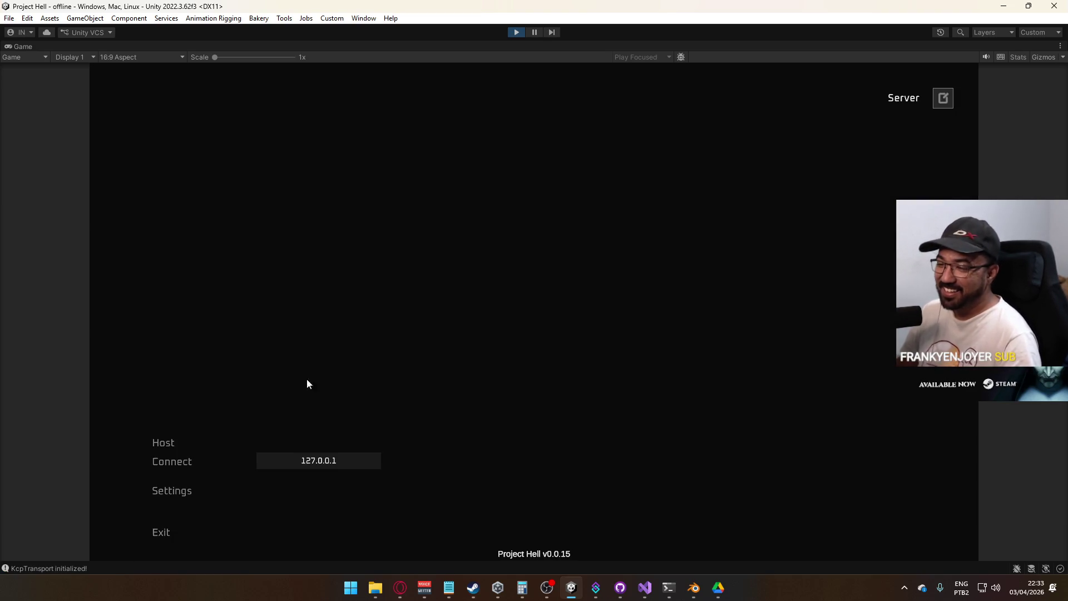
left_click(170, 442)
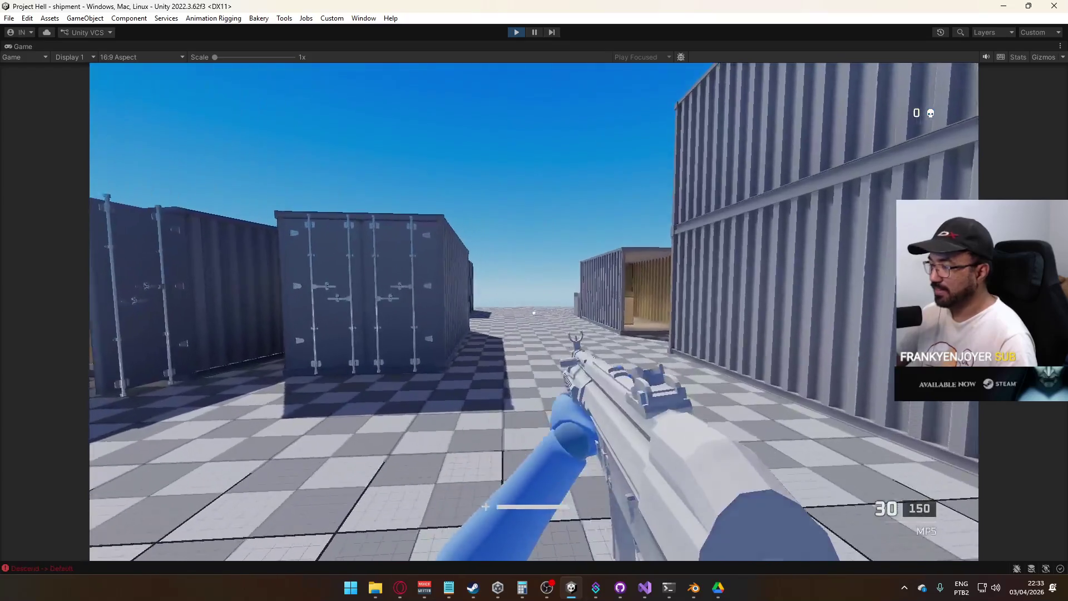
key("super")
left_click(541, 168)
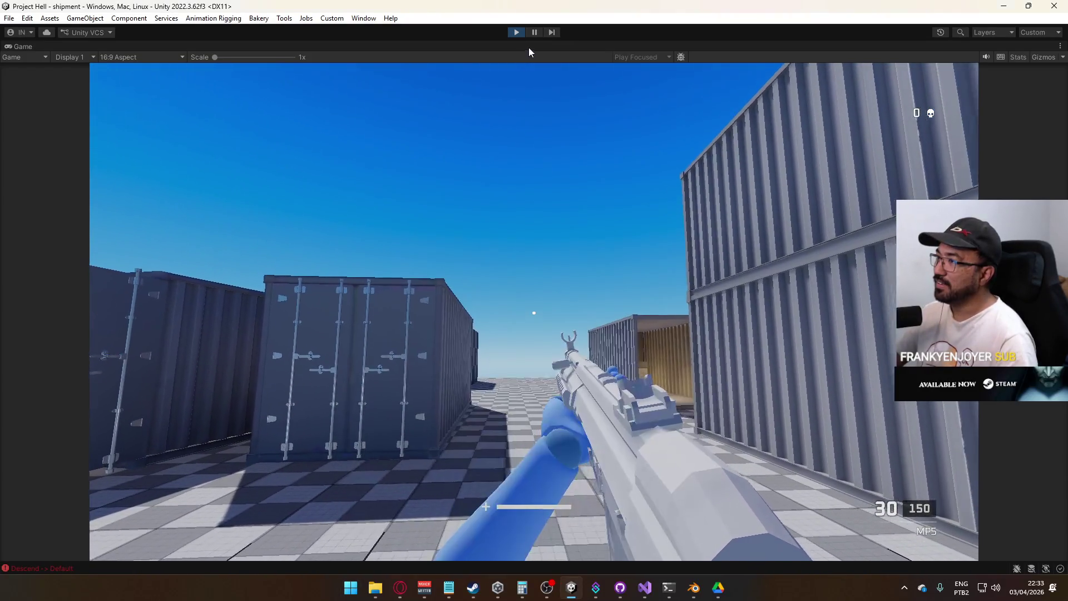
Restore the full editor layout and inspect the Player Sprint Accel curve
right_click(529, 47)
left_click(556, 83)
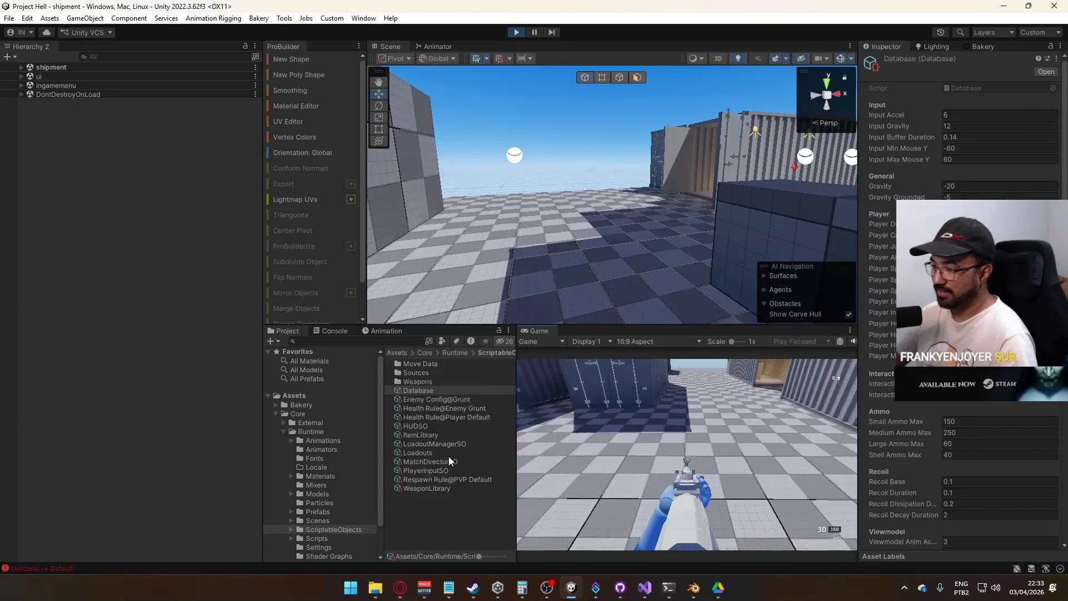
scroll(956, 300, "down", 4)
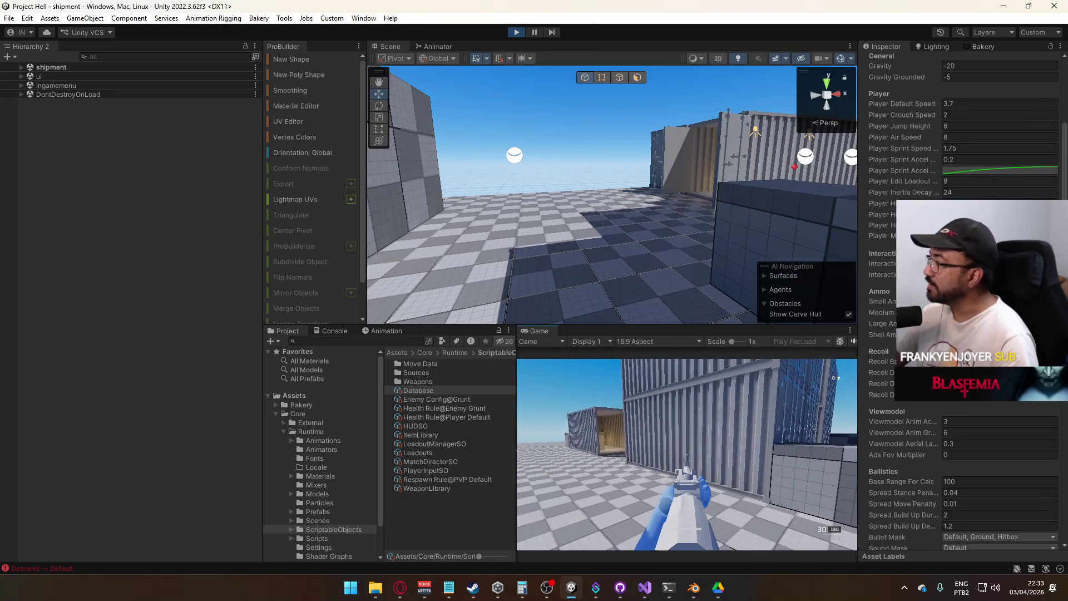
left_click(999, 170)
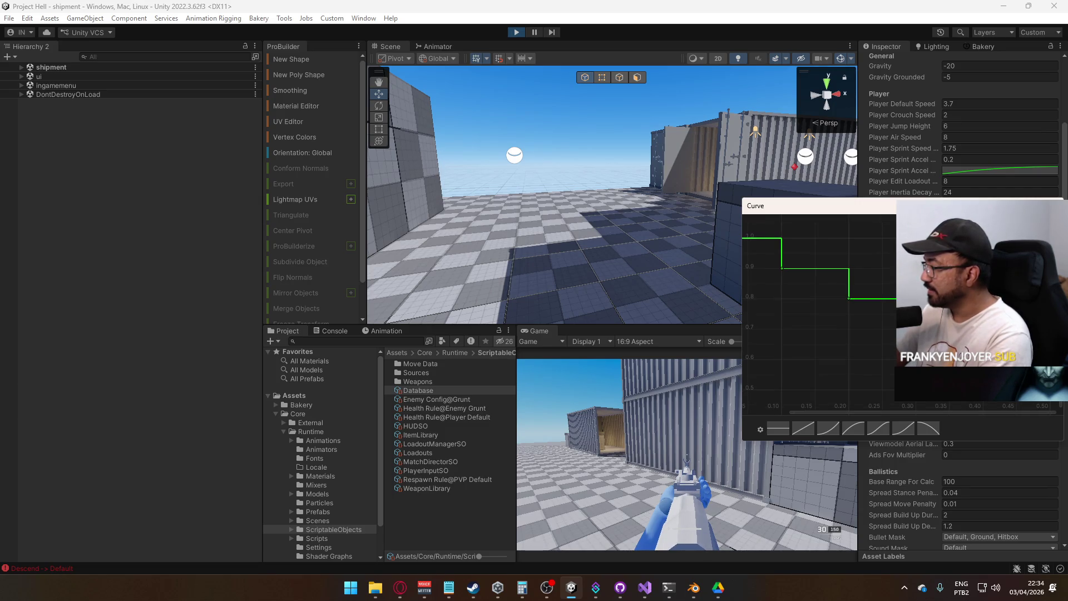
key("Escape")
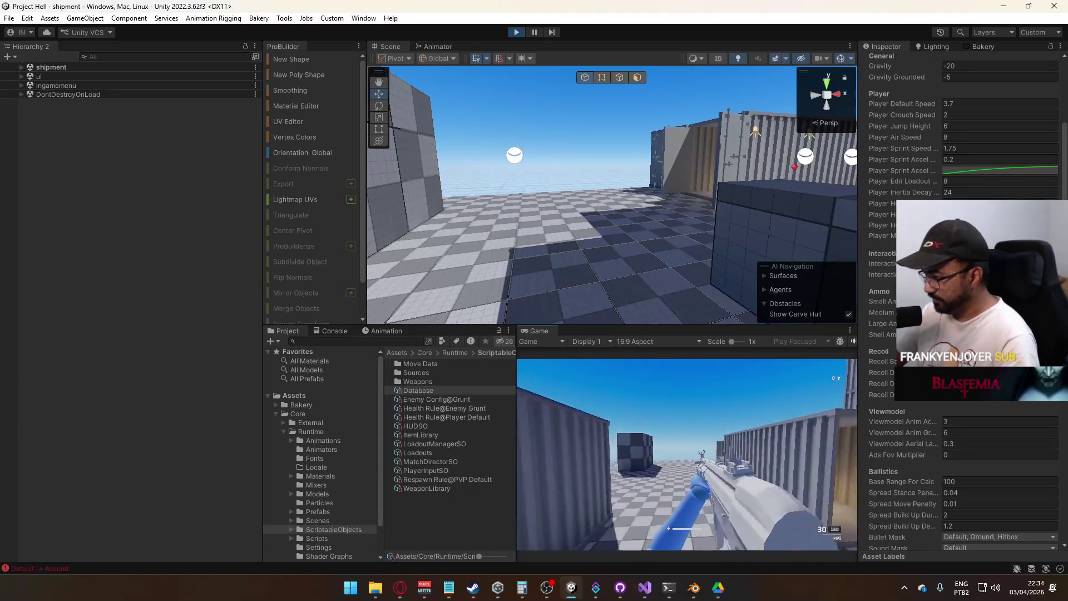
Jump repeatedly through the container alley and move up to a container wall
key("space")
key("space")
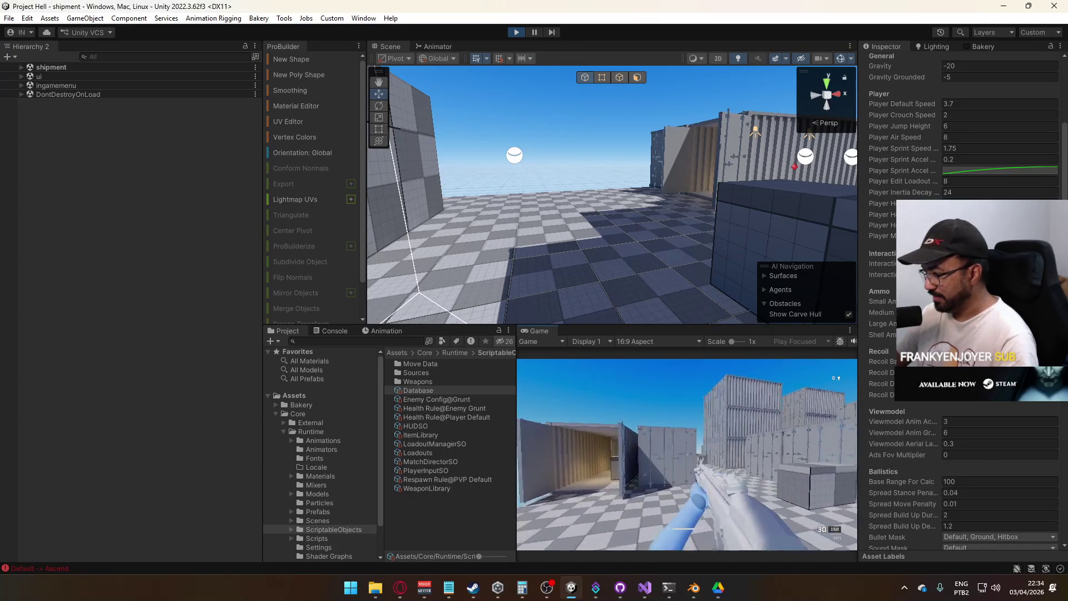
key("space")
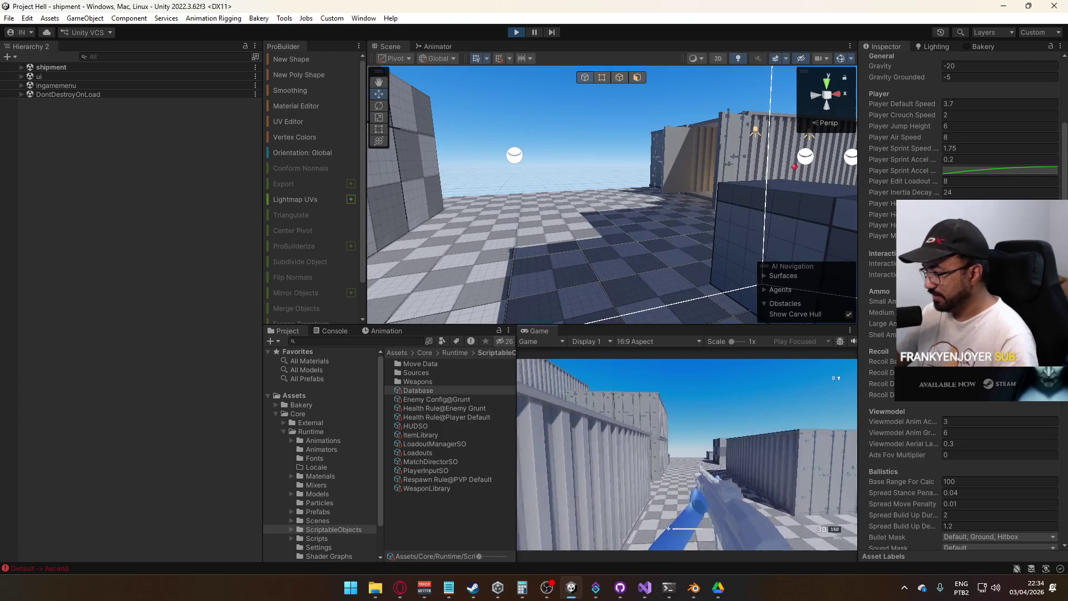
key("space")
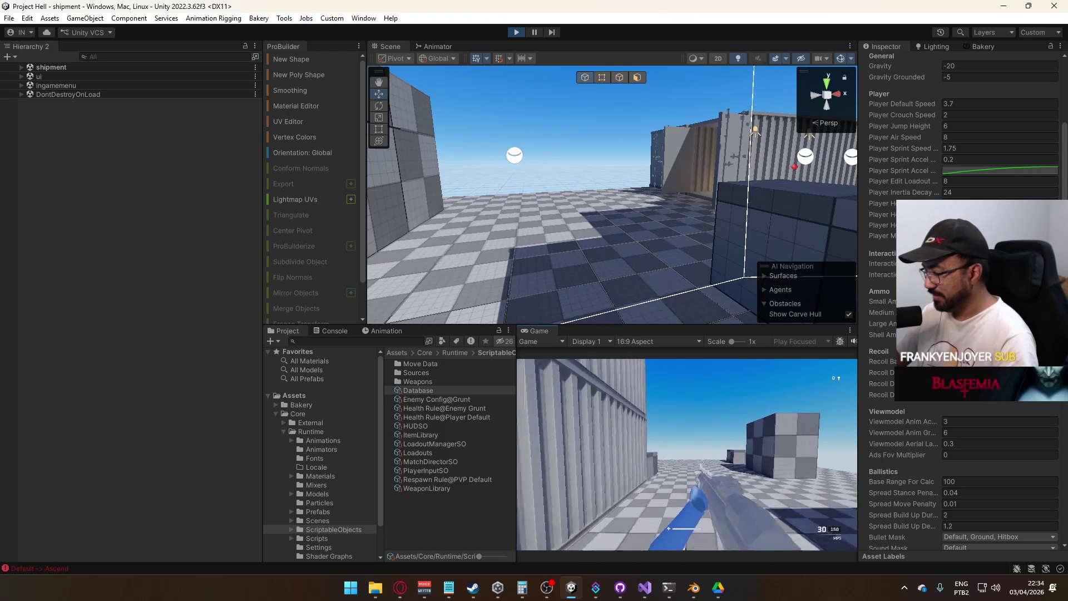
key("space")
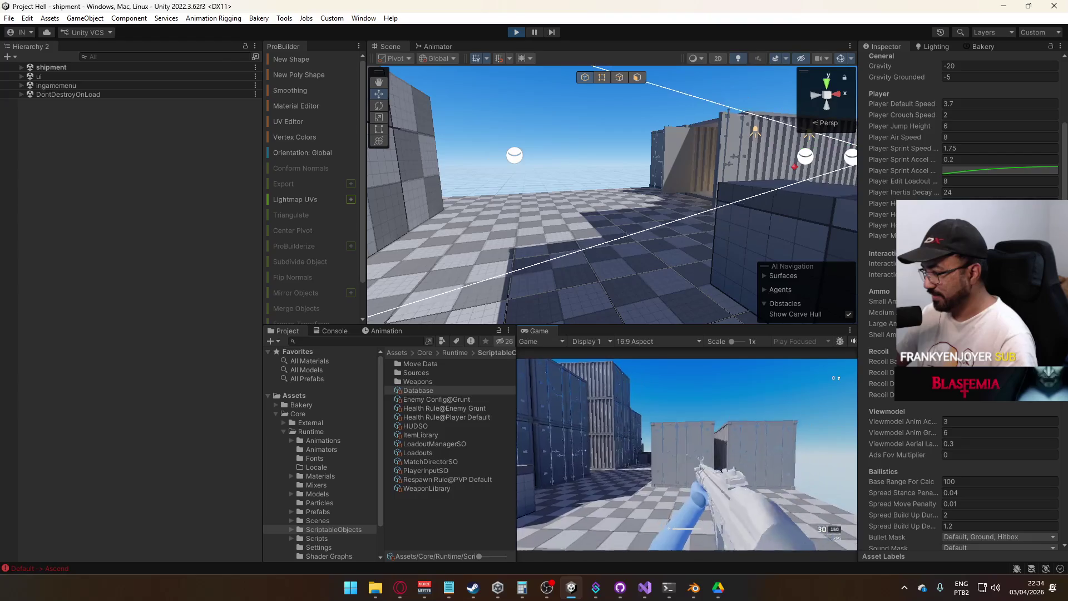
key("w")
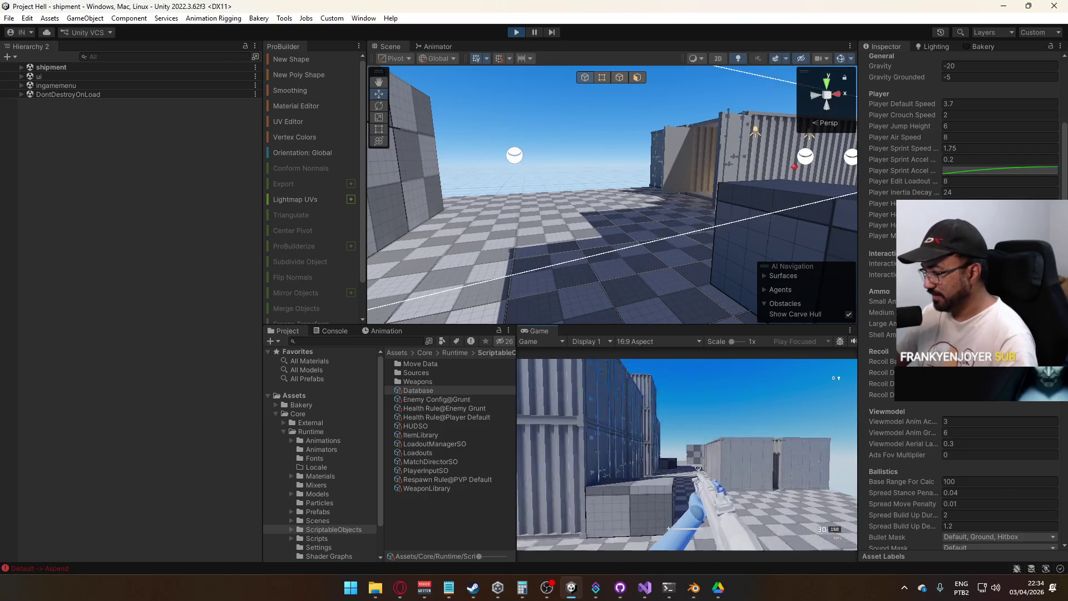
key("super")
key("super")
Review the sprint acceleration and player hop curves in the Curve editor
left_click(999, 170)
left_click(1056, 201)
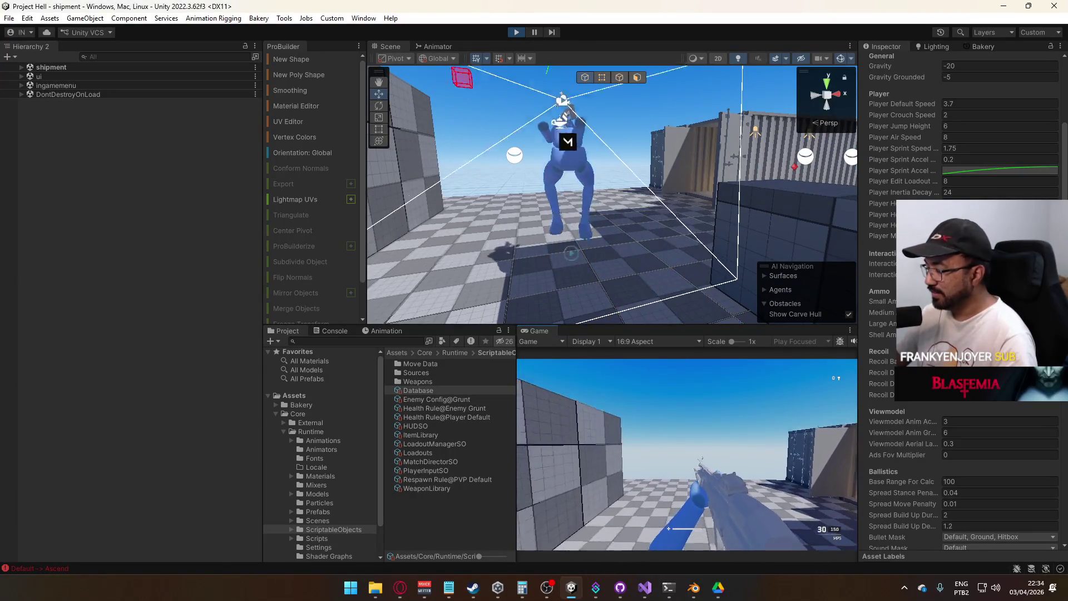
key("super")
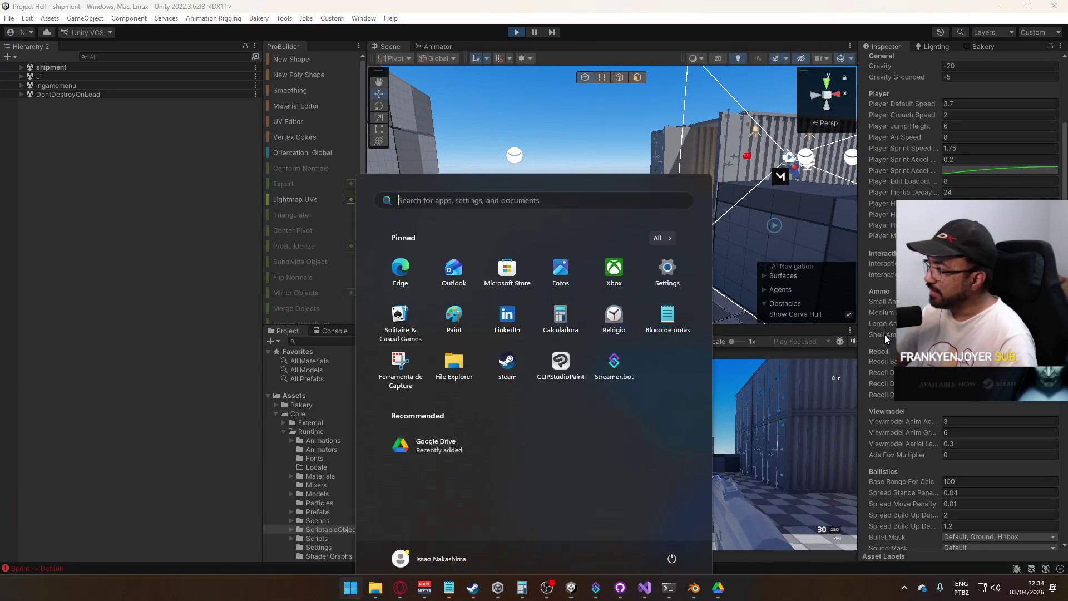
key("super")
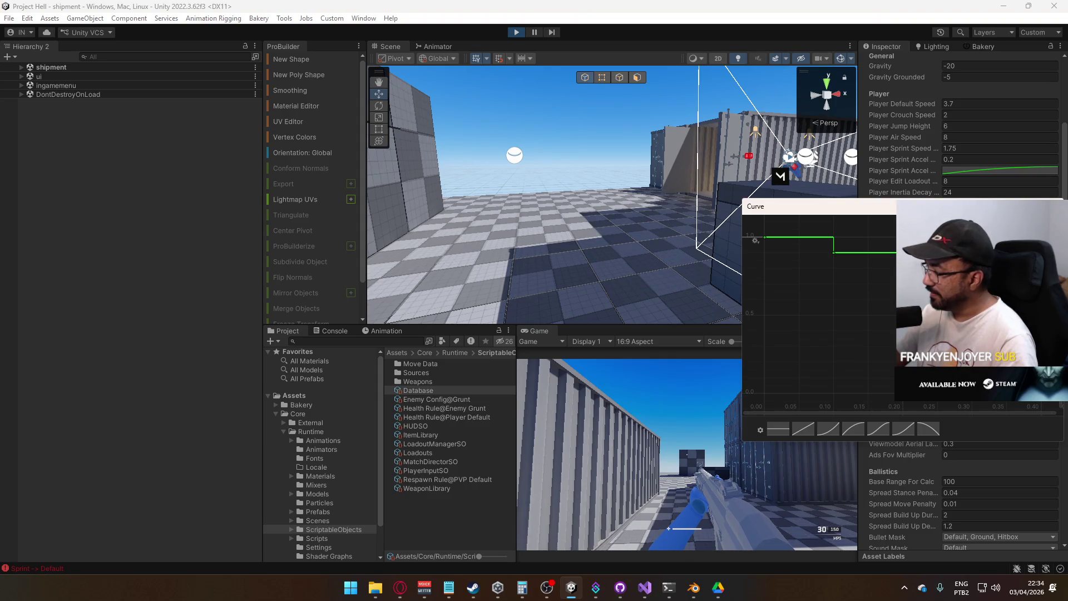
key("Escape")
left_click(1000, 214)
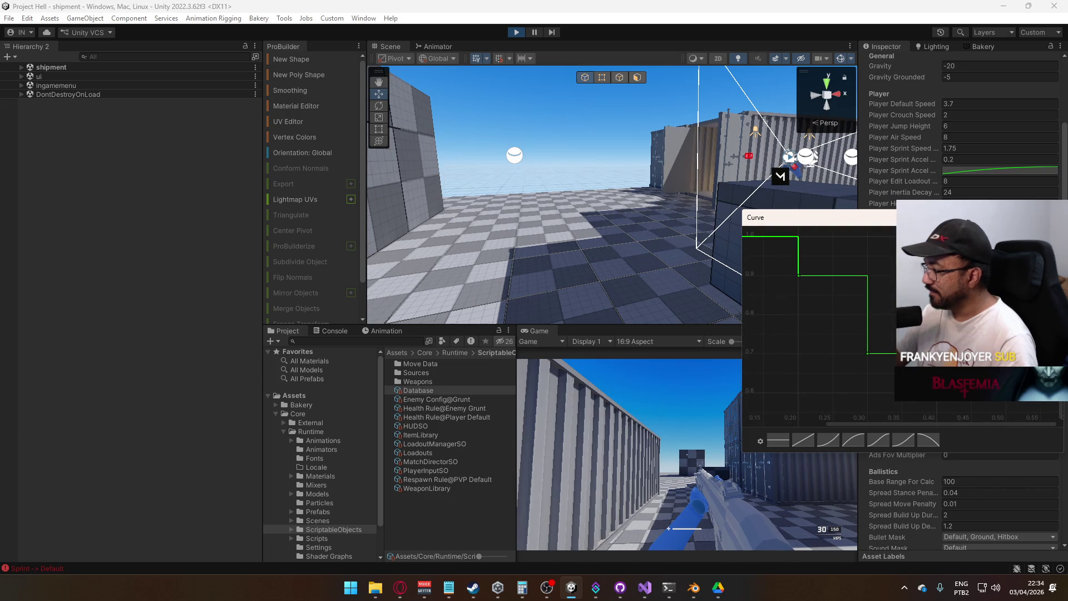
key("Escape")
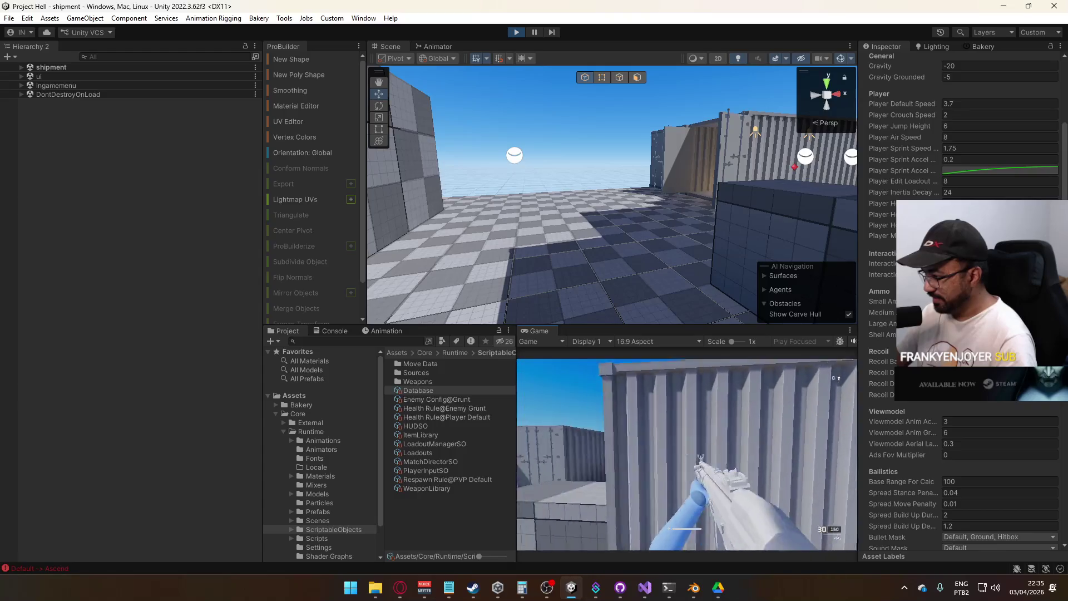
Sprint and jump toward the containers again, then stop the running game
key("space")
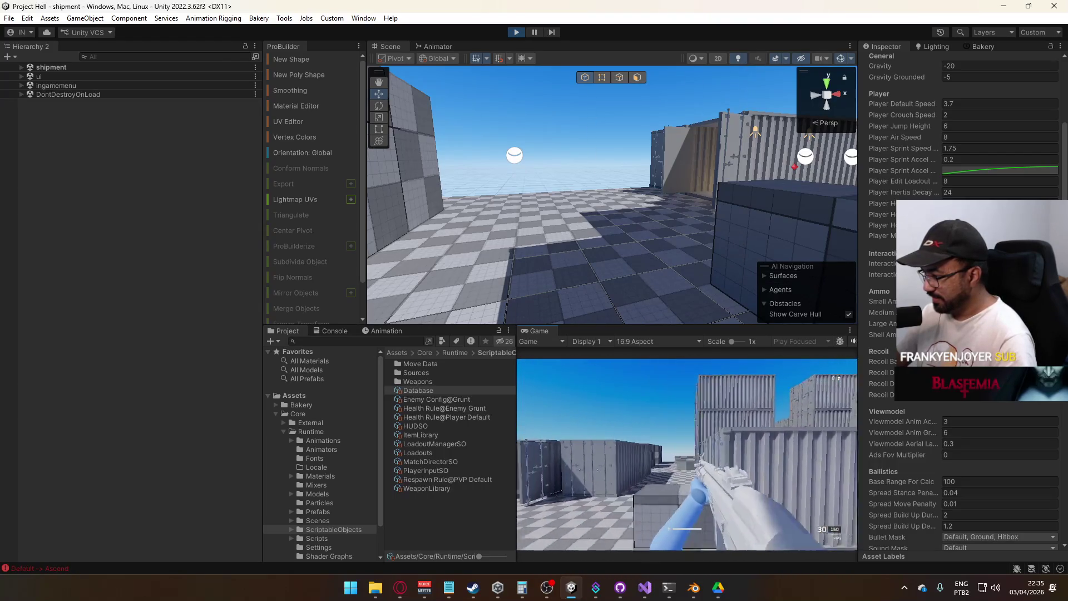
key("shift")
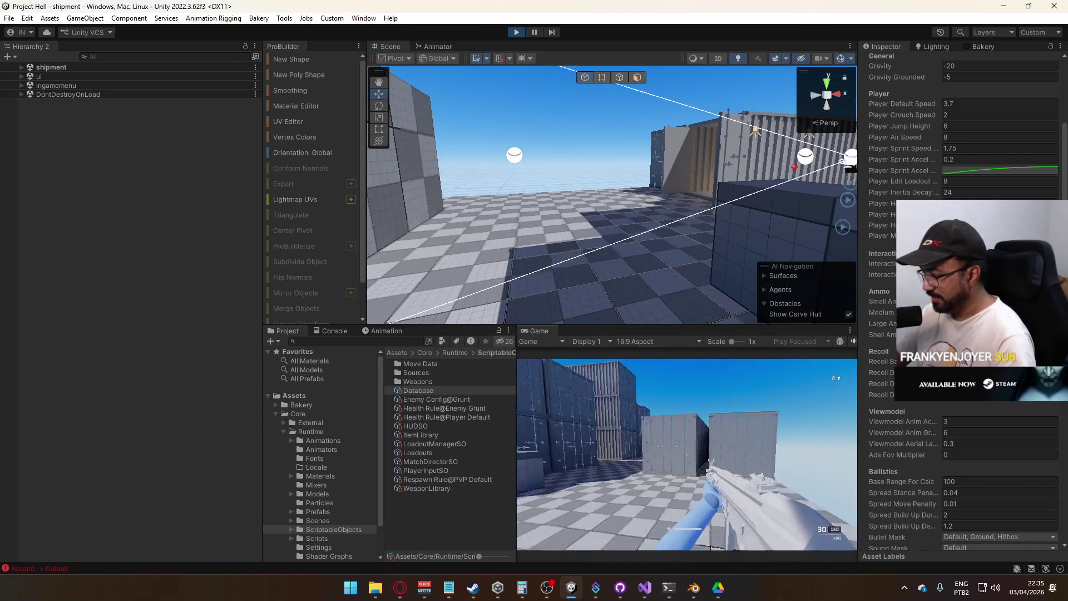
key("shift")
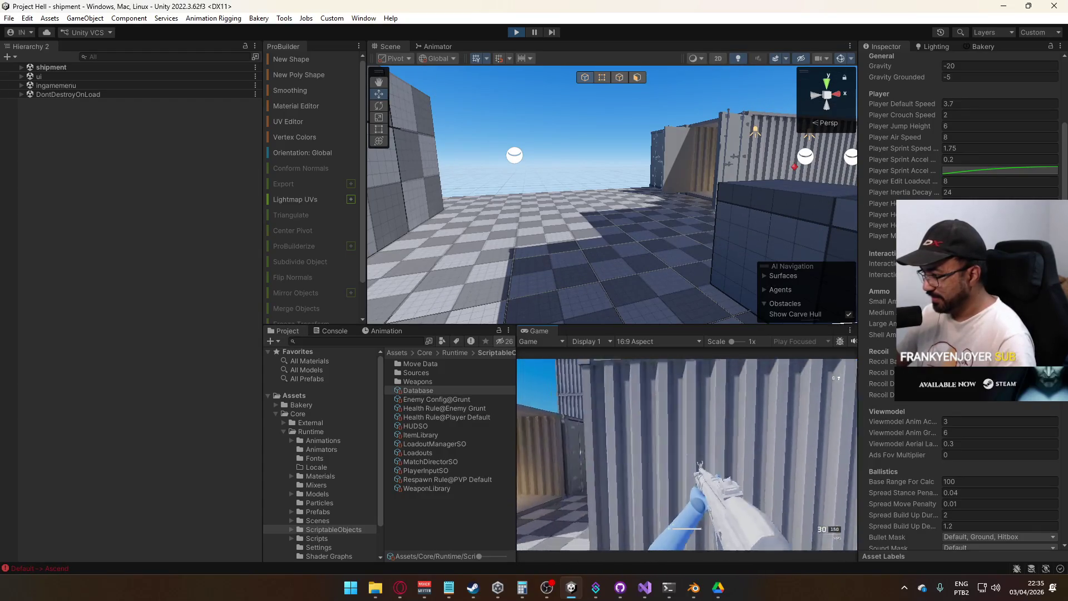
key("super")
left_click(516, 33)
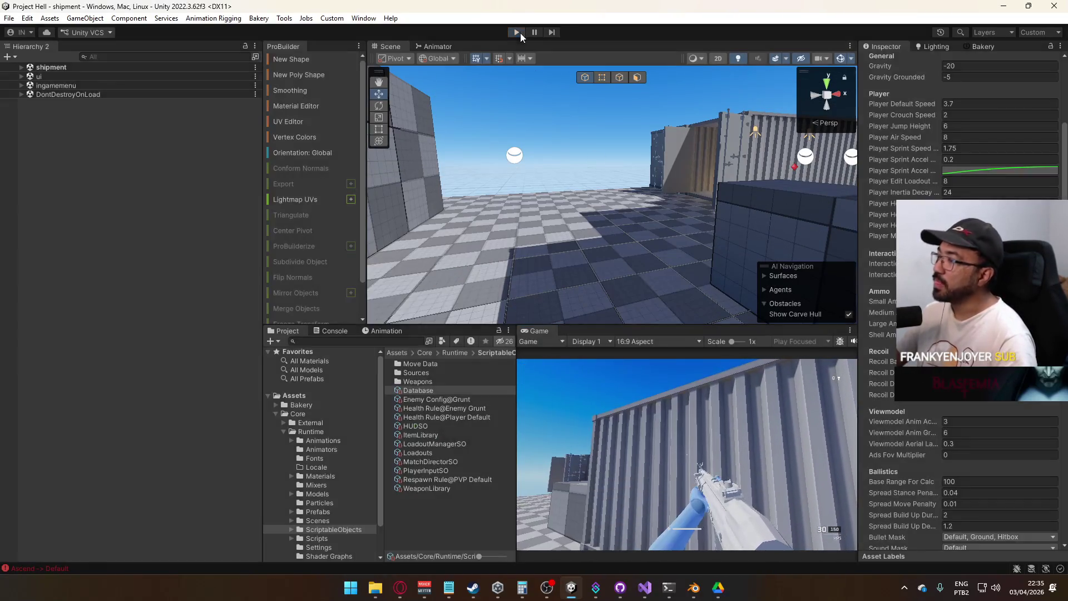
Expand the InternalJumpBuffer method in PlayerScript and dismiss the _inertia search
key("alt+Tab")
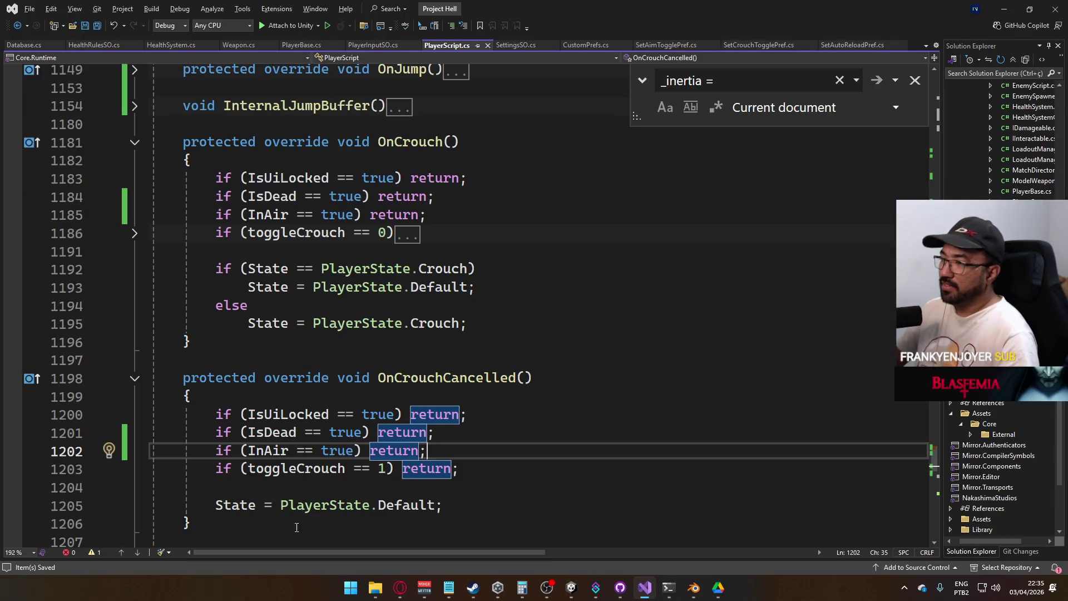
scroll(431, 400, "up", 15)
scroll(431, 400, "up", 6)
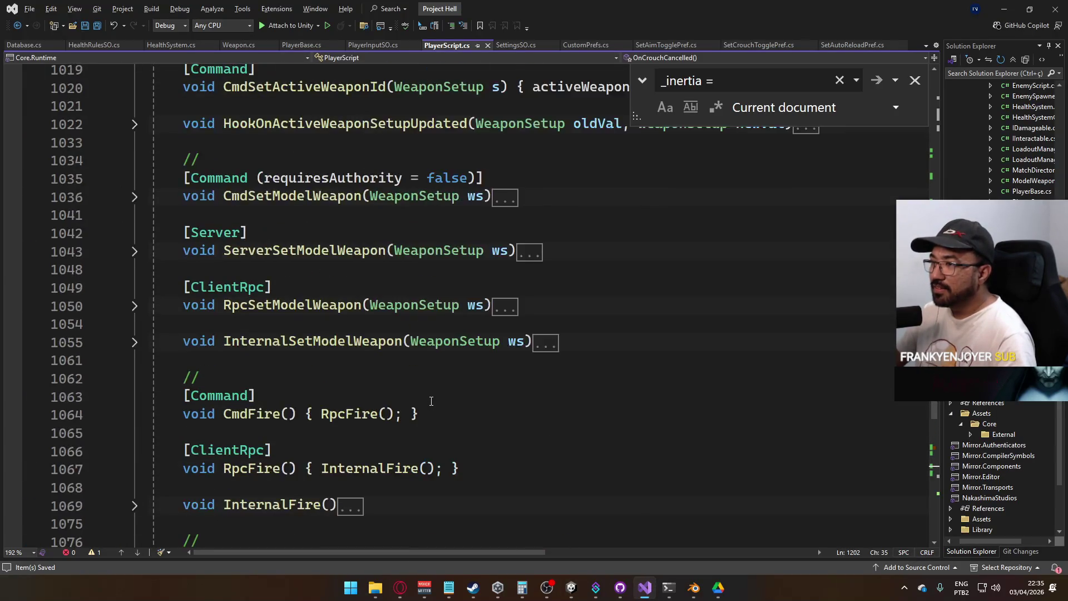
scroll(456, 334, "up", 2)
scroll(444, 339, "down", 12)
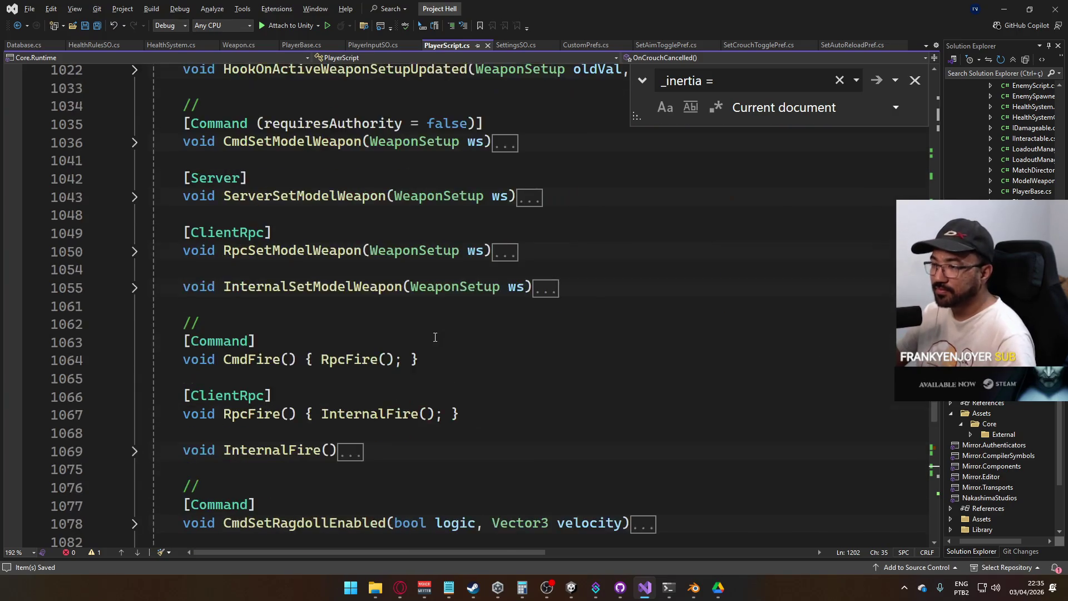
scroll(432, 346, "down", 14)
scroll(411, 347, "up", 7)
scroll(406, 348, "up", 10)
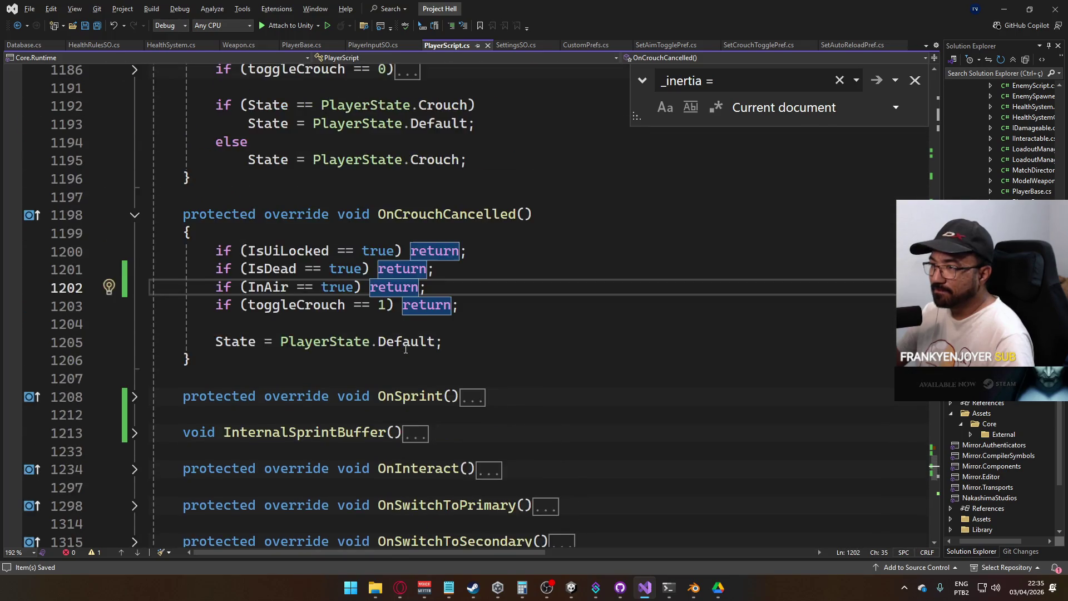
scroll(490, 324, "up", 2)
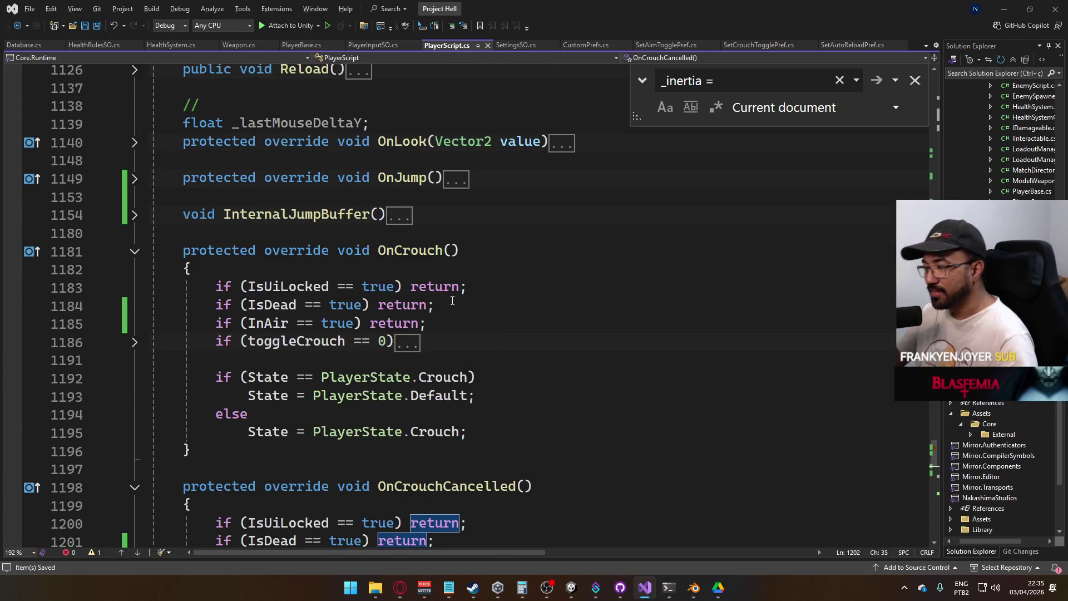
scroll(263, 237, "up", 1)
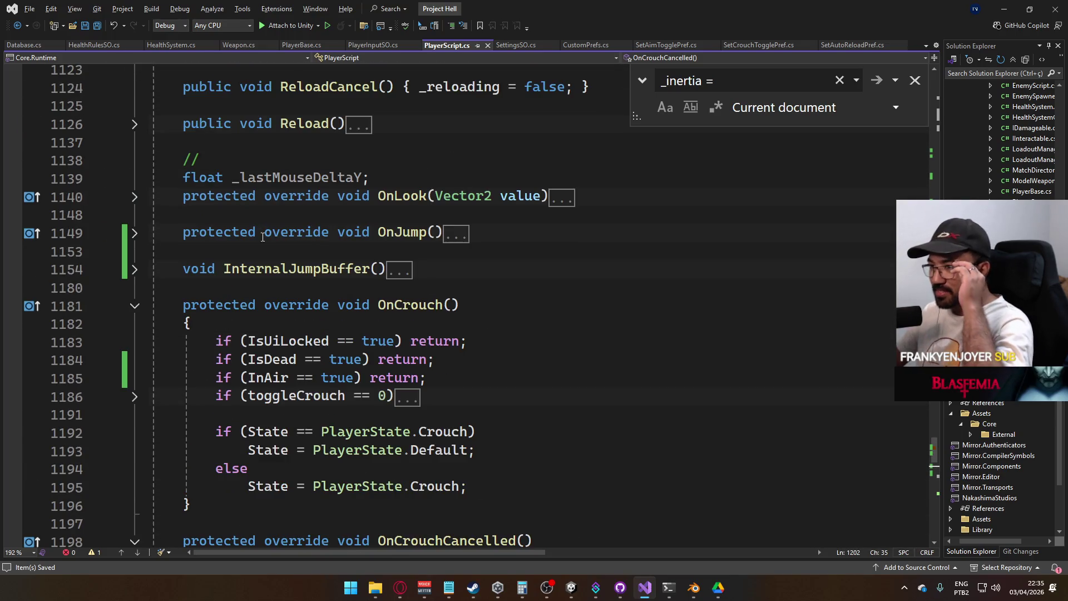
left_click(134, 271)
scroll(458, 337, "down", 4)
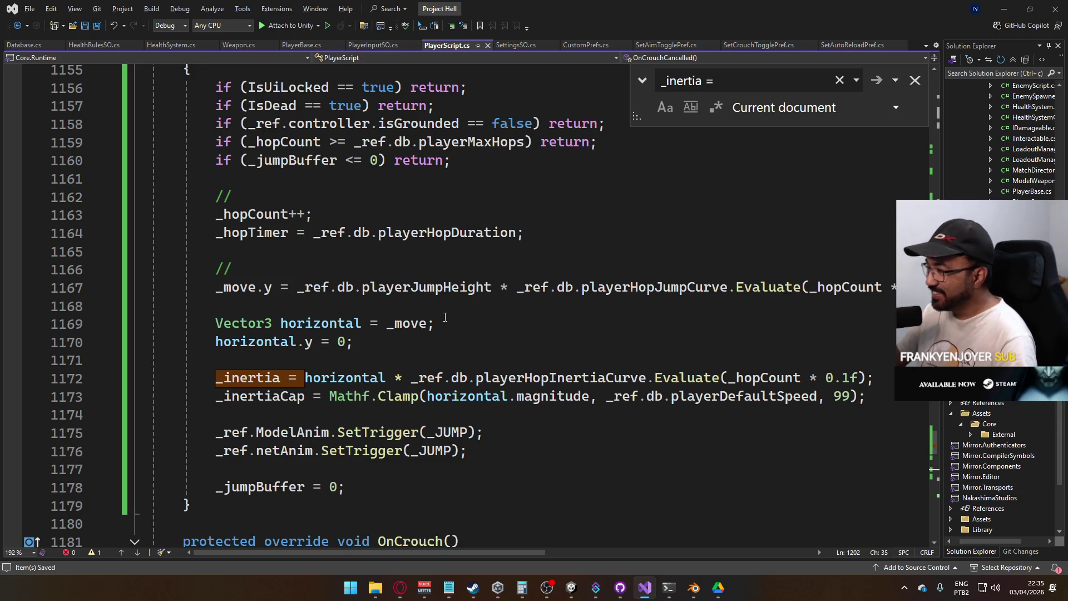
left_click(914, 80)
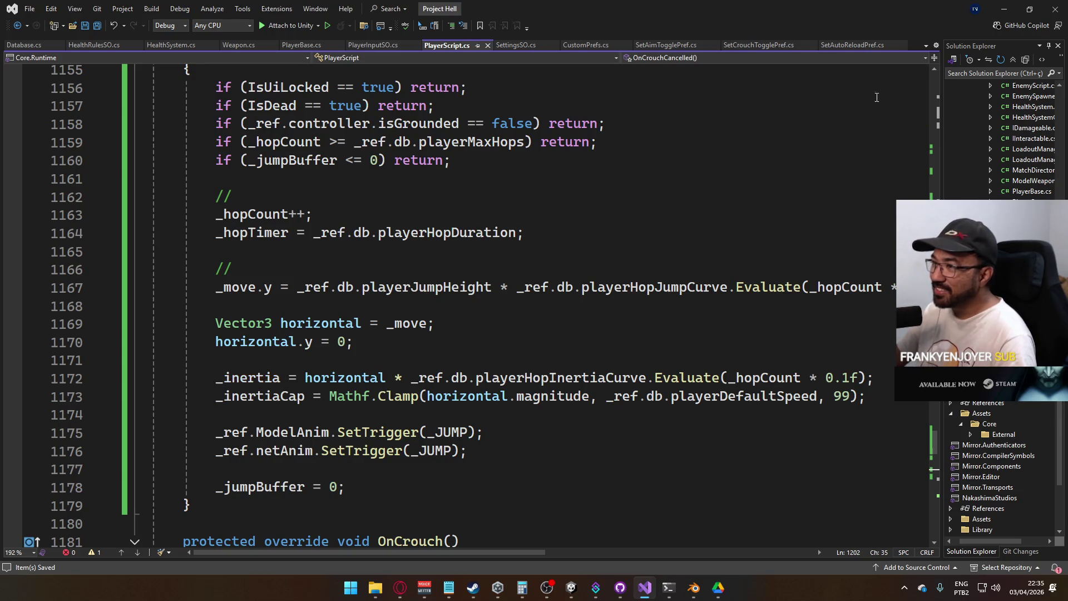
Collapse the OnCrouchCancelled and OnCrouch method bodies
scroll(539, 244, "up", 1)
scroll(502, 258, "down", 4)
scroll(517, 272, "up", 4)
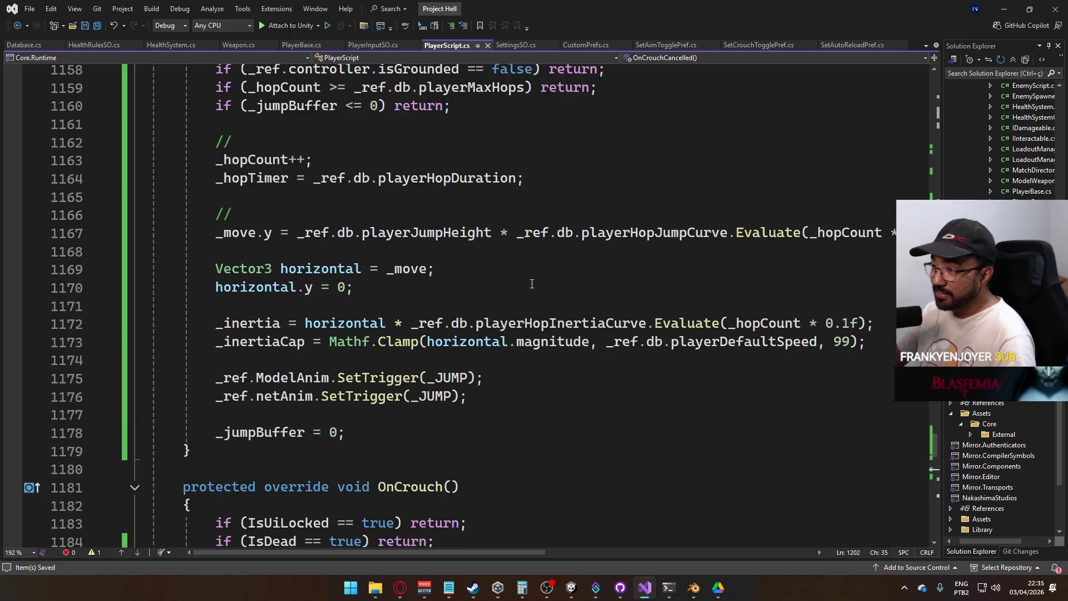
scroll(532, 285, "up", 4)
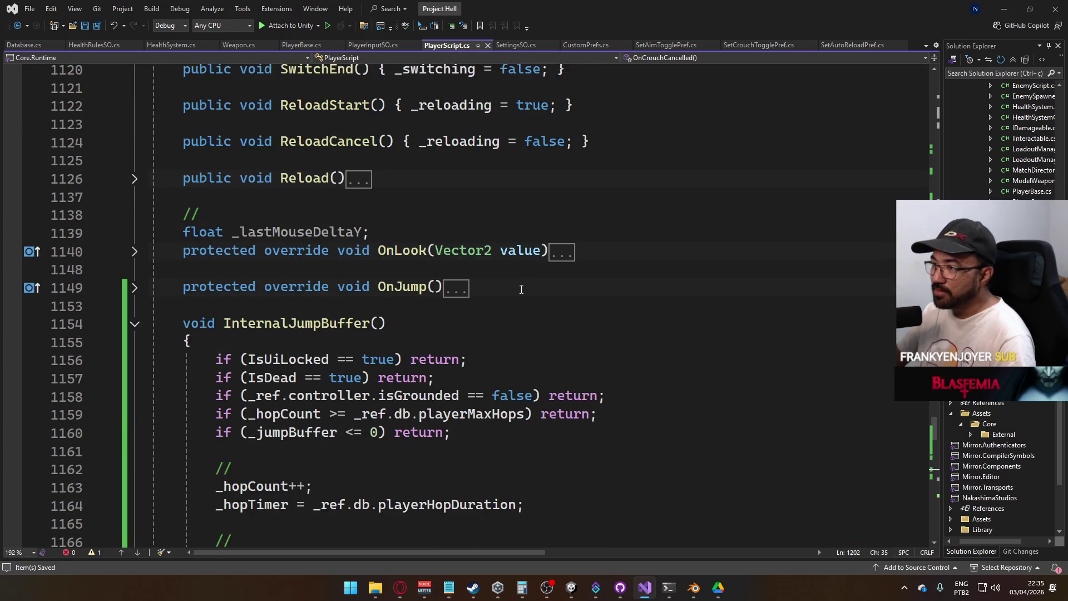
scroll(521, 290, "down", 4)
scroll(320, 298, "down", 9)
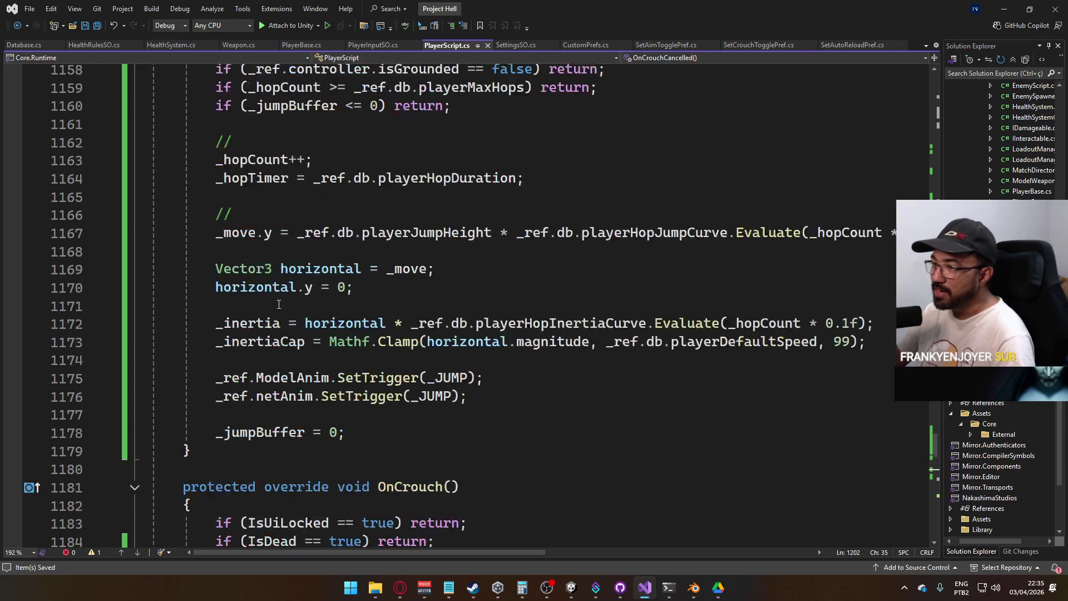
scroll(320, 298, "down", 3)
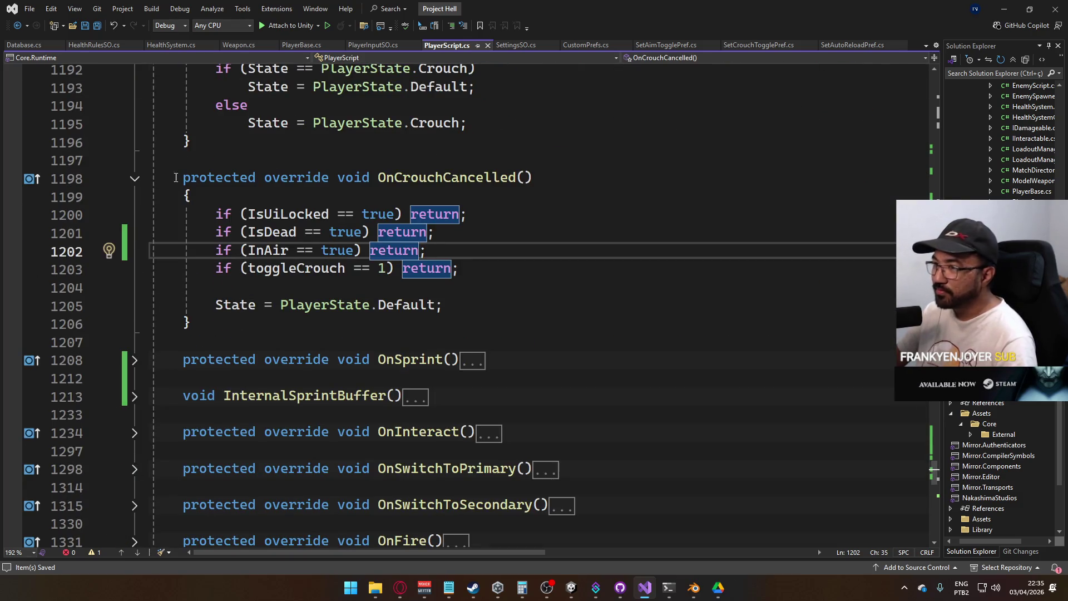
left_click(134, 178)
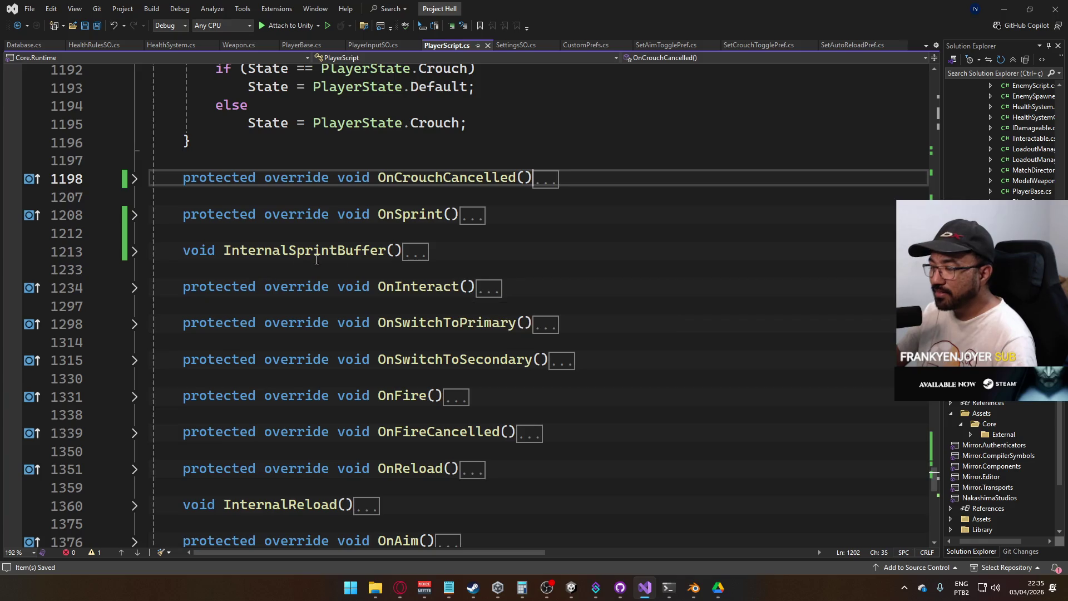
scroll(254, 245, "down", 3)
scroll(495, 319, "up", 10)
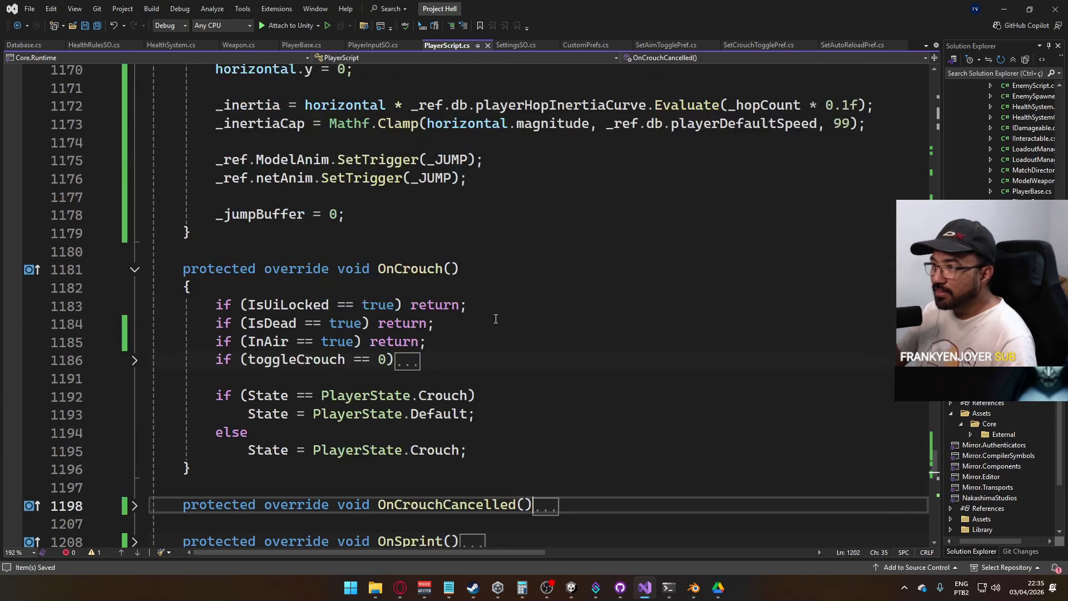
scroll(464, 317, "up", 2)
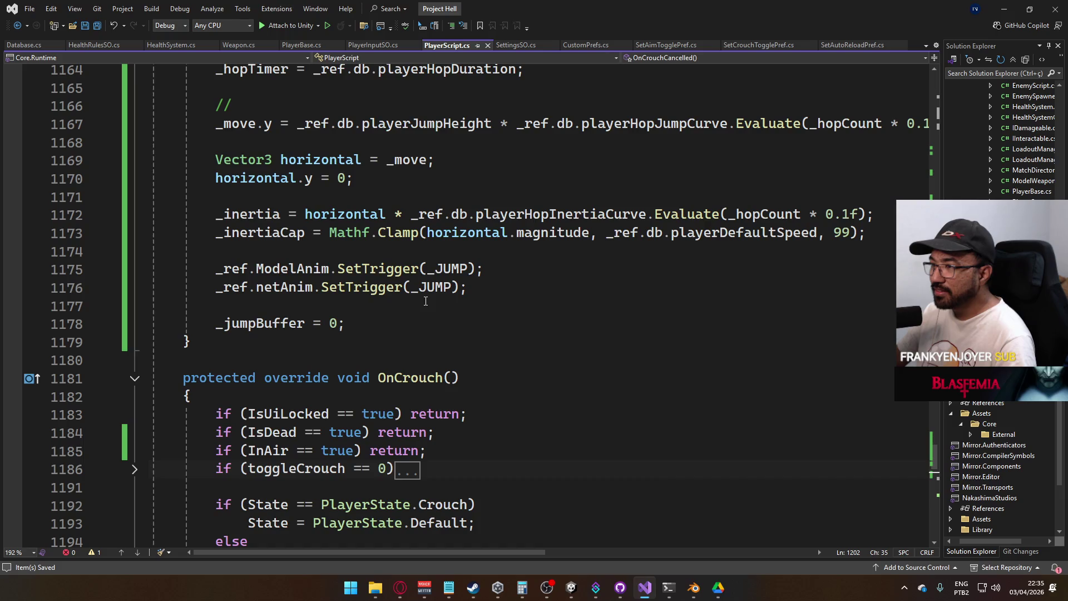
scroll(426, 301, "up", 3)
scroll(431, 303, "down", 17)
scroll(444, 318, "down", 3)
scroll(389, 325, "up", 8)
scroll(352, 331, "up", 7)
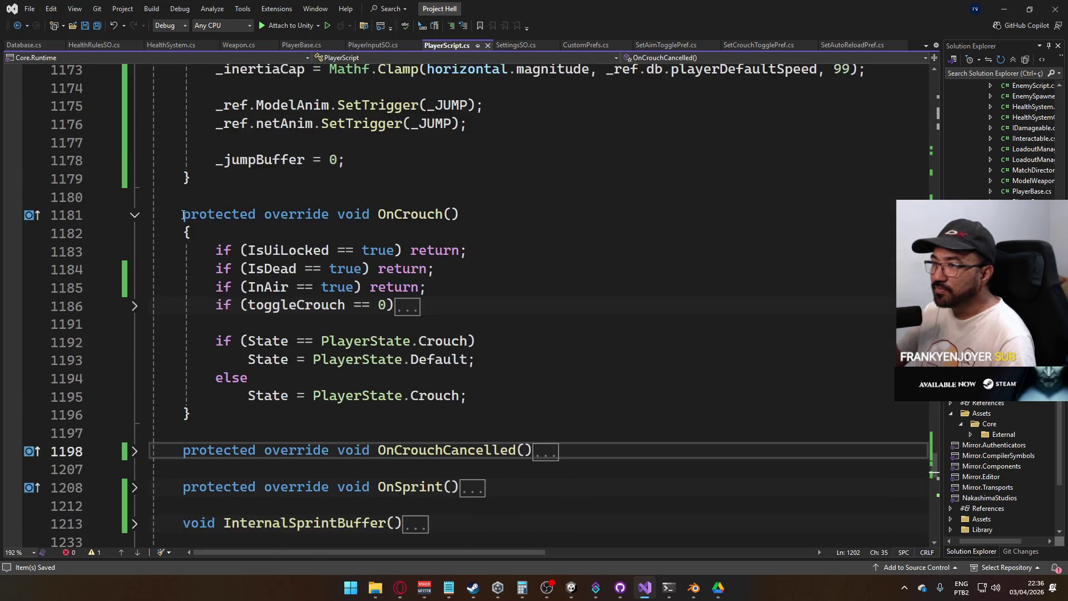
left_click(134, 216)
scroll(314, 253, "up", 11)
scroll(313, 253, "down", 1)
scroll(477, 325, "down", 3)
scroll(425, 318, "up", 1)
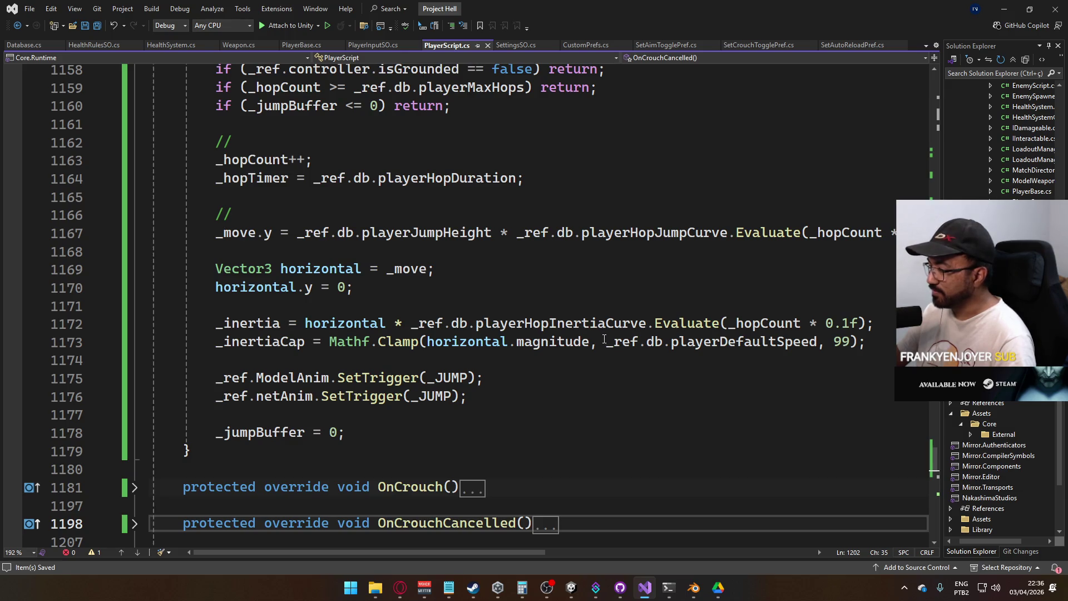
Change the _inertiaCap clamp minimum from playerDefaultSpeed to 1, save, and return to Unity
left_click_drag(605, 341, 820, 345)
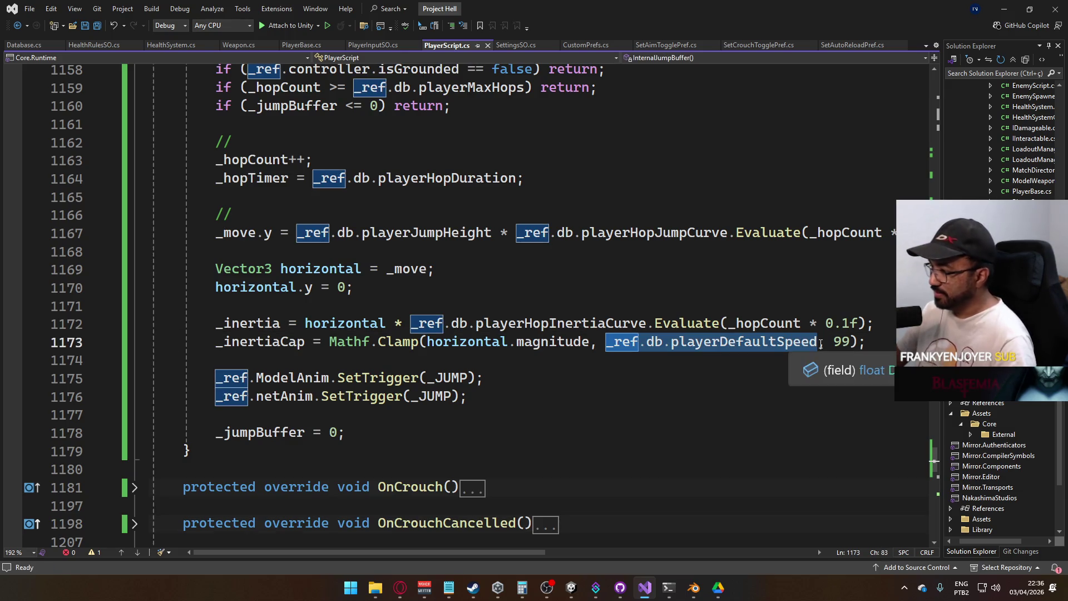
type("1")
left_click(673, 286)
key("ctrl+s")
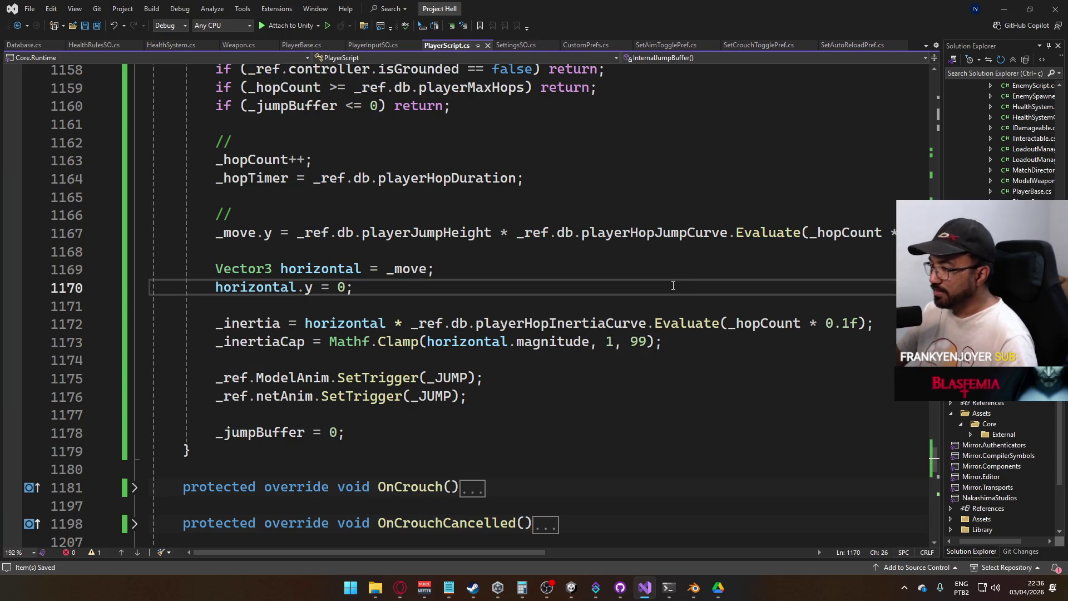
key("alt+Tab")
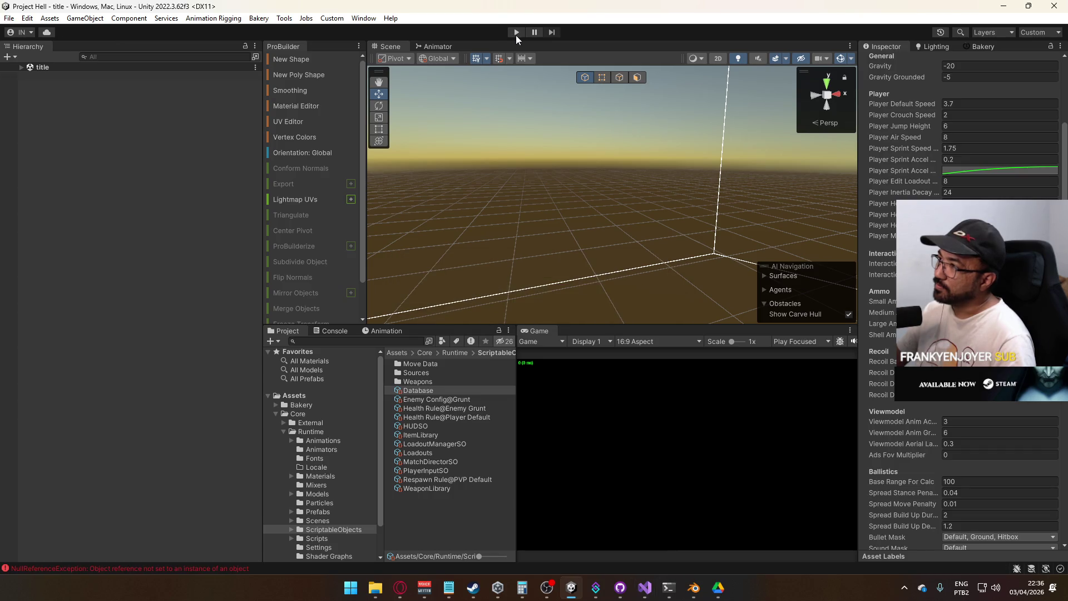
Enter Play mode after the recompile, then return to Visual Studio
left_click(516, 32)
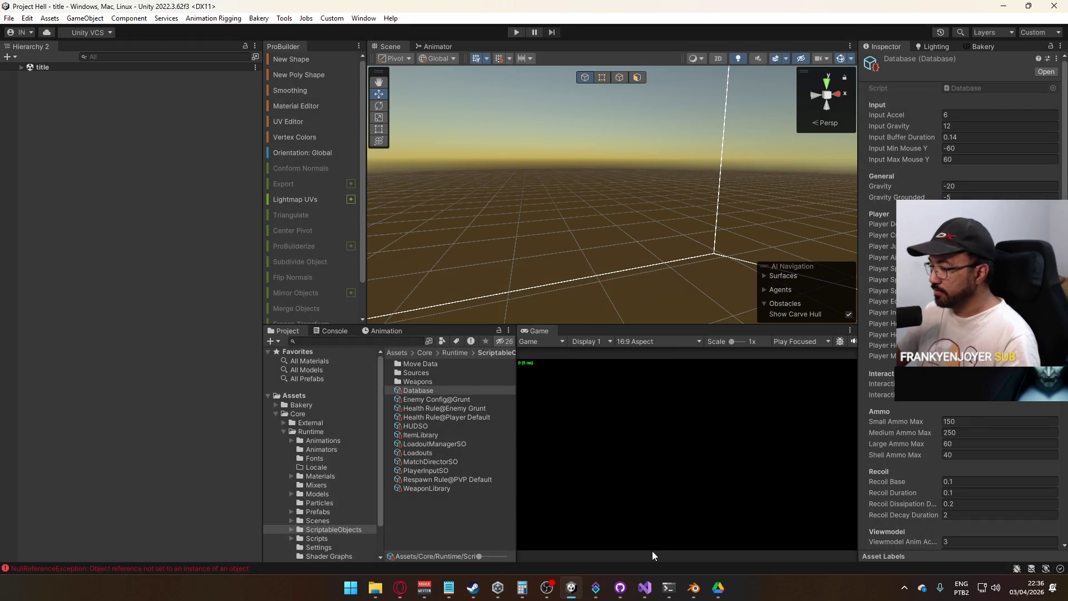
left_click(644, 587)
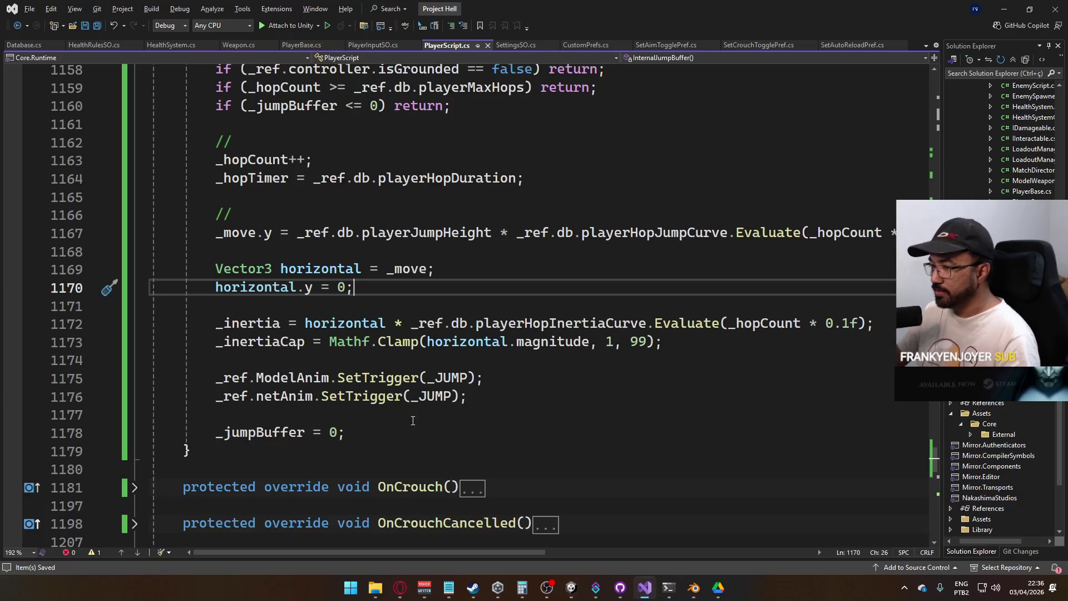
Fold away the InternalJumpBuffer and OnStateChanged methods
left_click(322, 360)
scroll(344, 352, "down", 3)
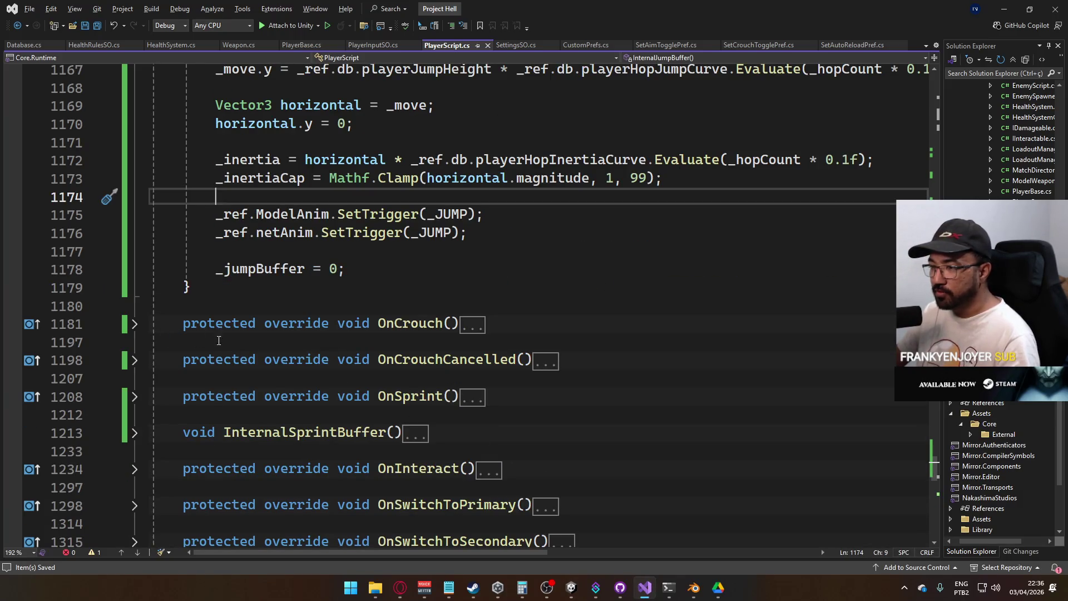
scroll(218, 340, "up", 9)
left_click(135, 323)
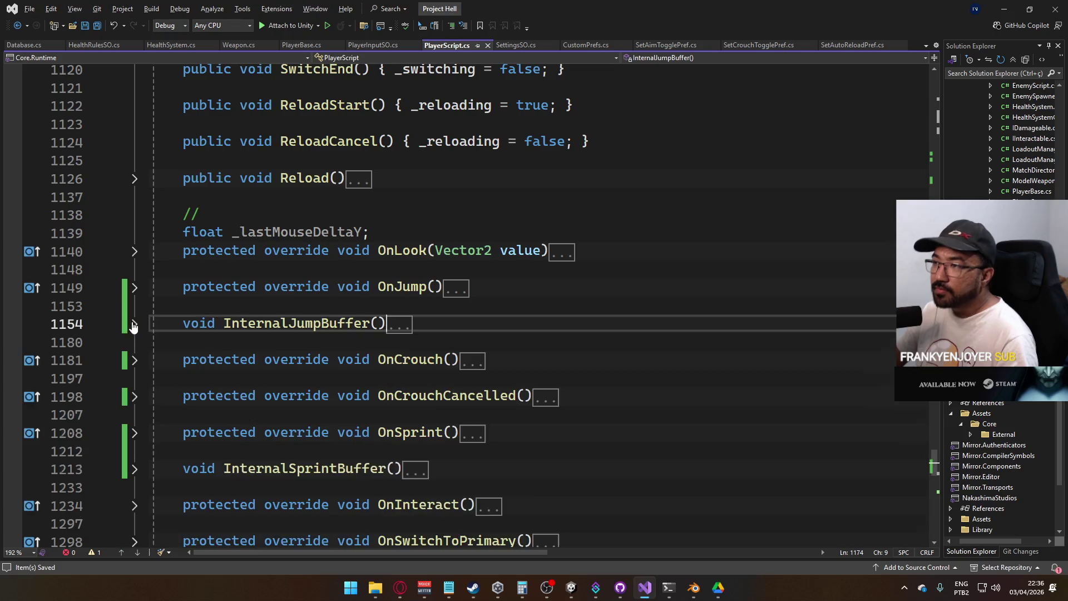
scroll(277, 311, "up", 10)
scroll(277, 311, "up", 14)
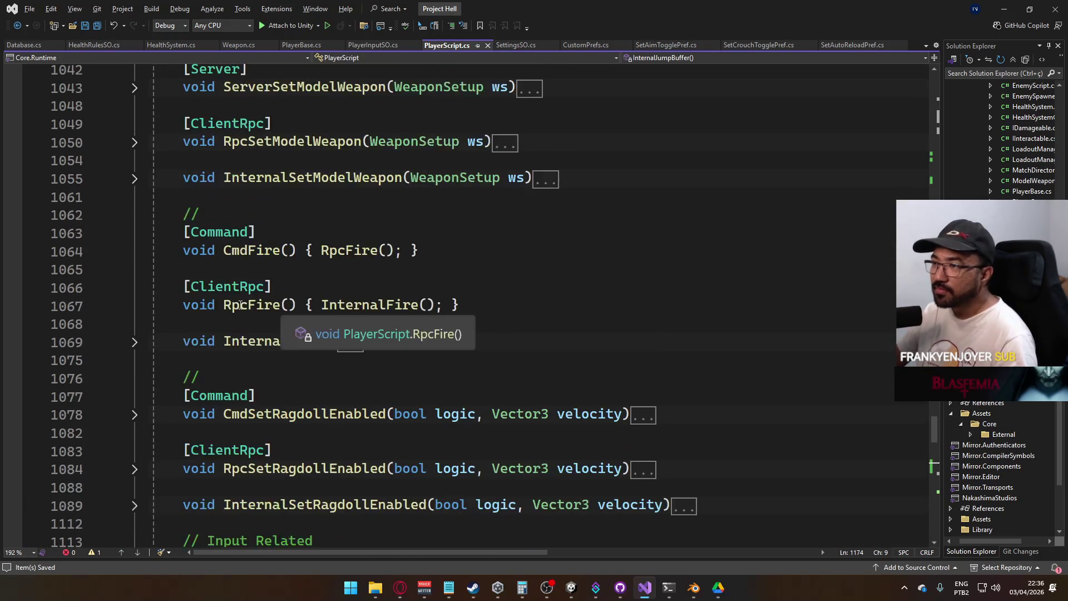
scroll(247, 265, "up", 2)
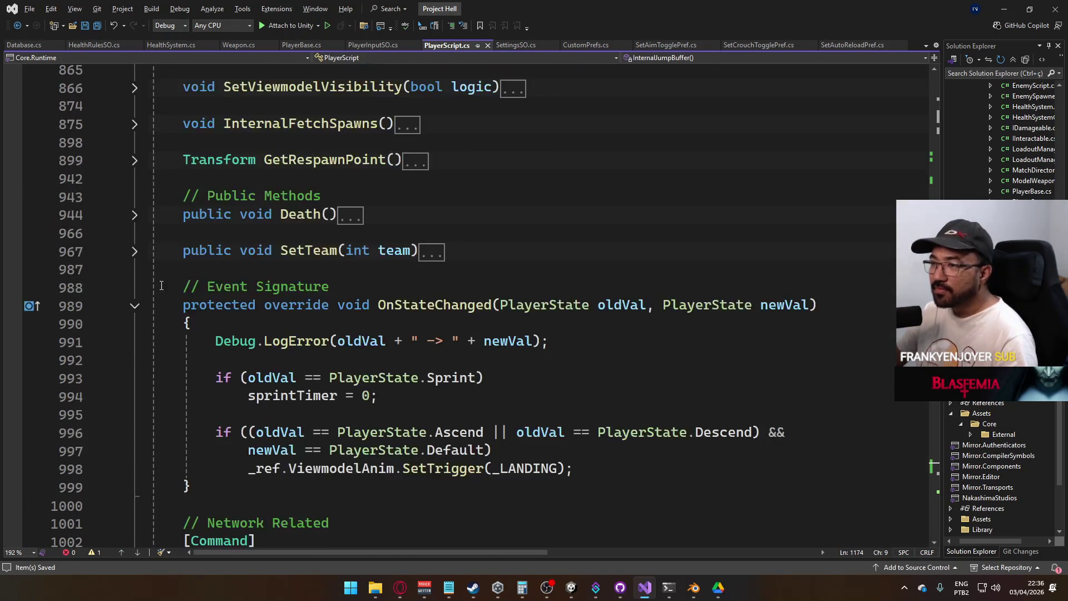
left_click(134, 303)
scroll(243, 304, "up", 2)
scroll(245, 305, "up", 4)
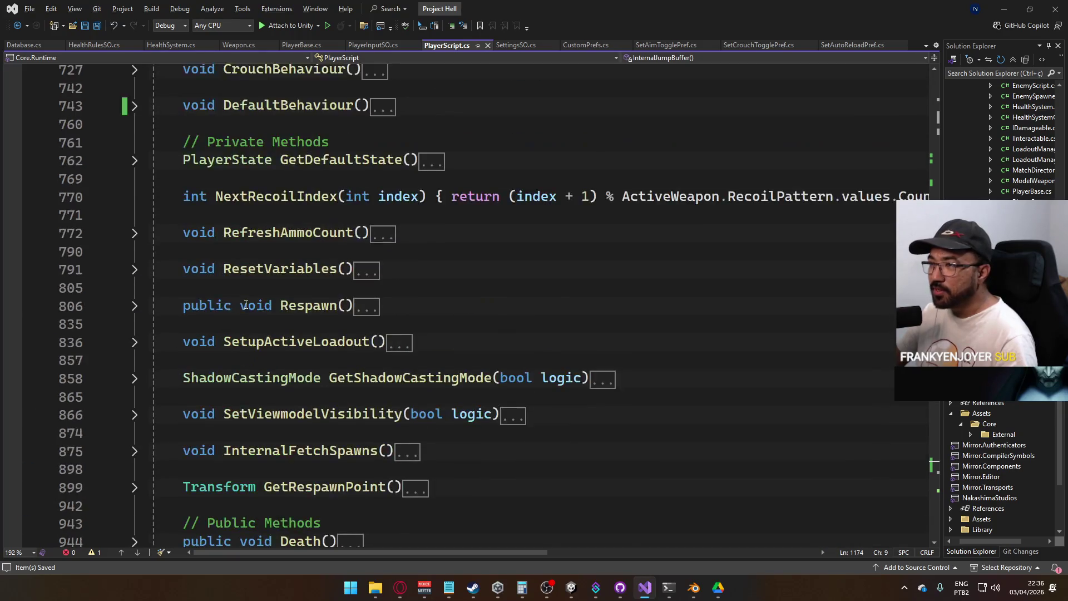
scroll(324, 330, "up", 5)
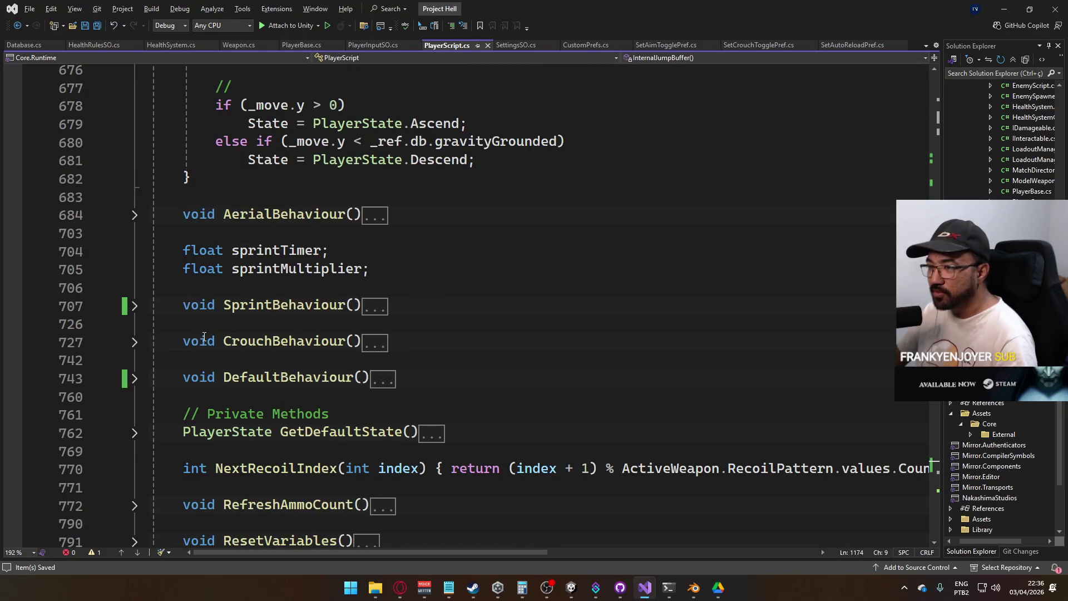
Expand CrouchBehaviour and check how horizontal is used in its movement
left_click(126, 346)
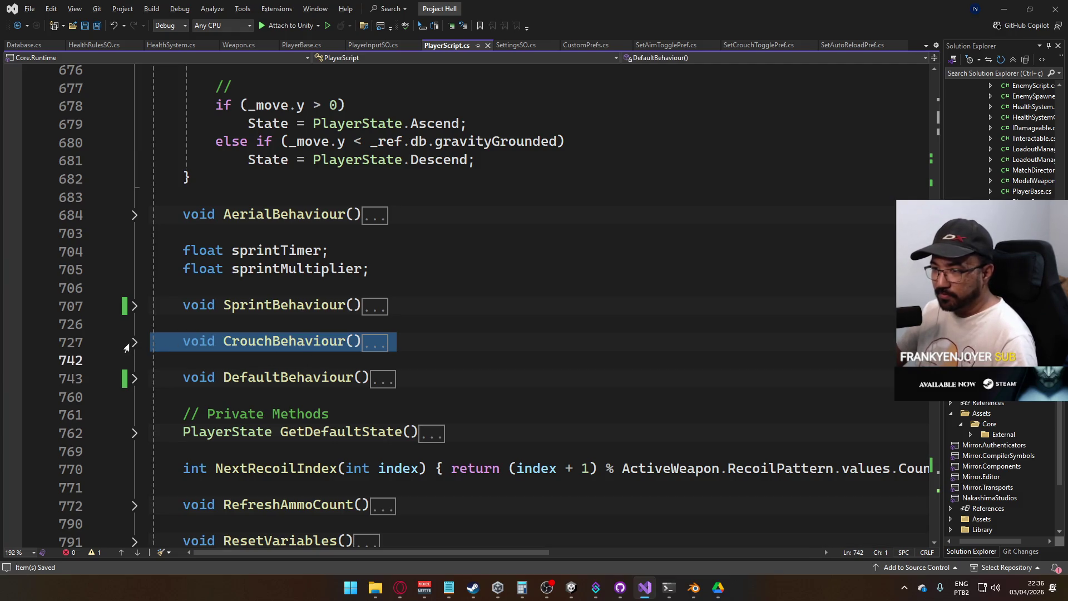
left_click(134, 342)
scroll(242, 345, "down", 1)
left_click(386, 379)
scroll(386, 358, "down", 1)
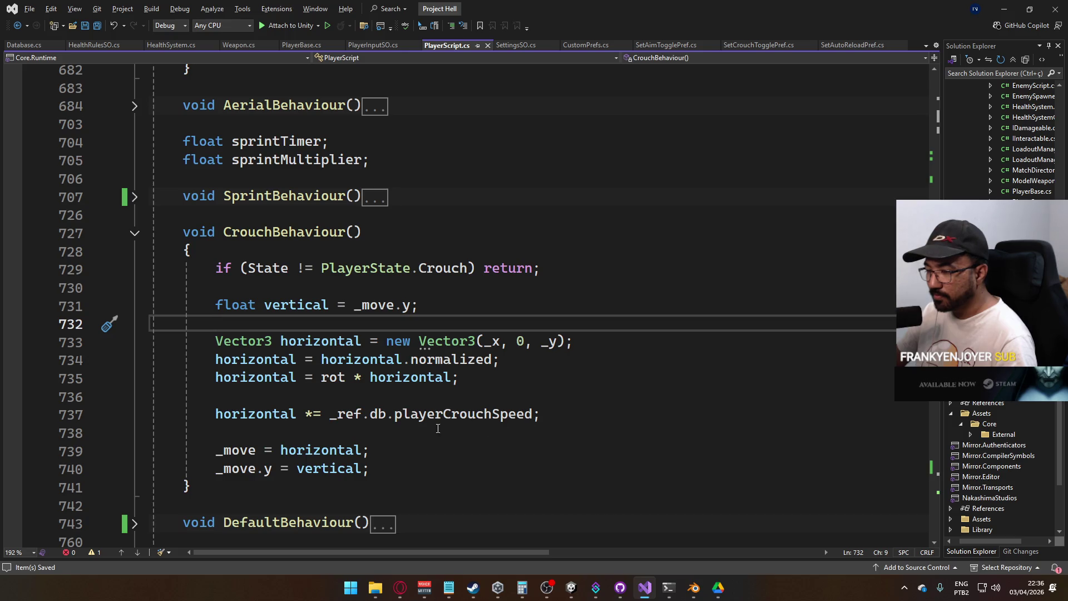
left_click(361, 450)
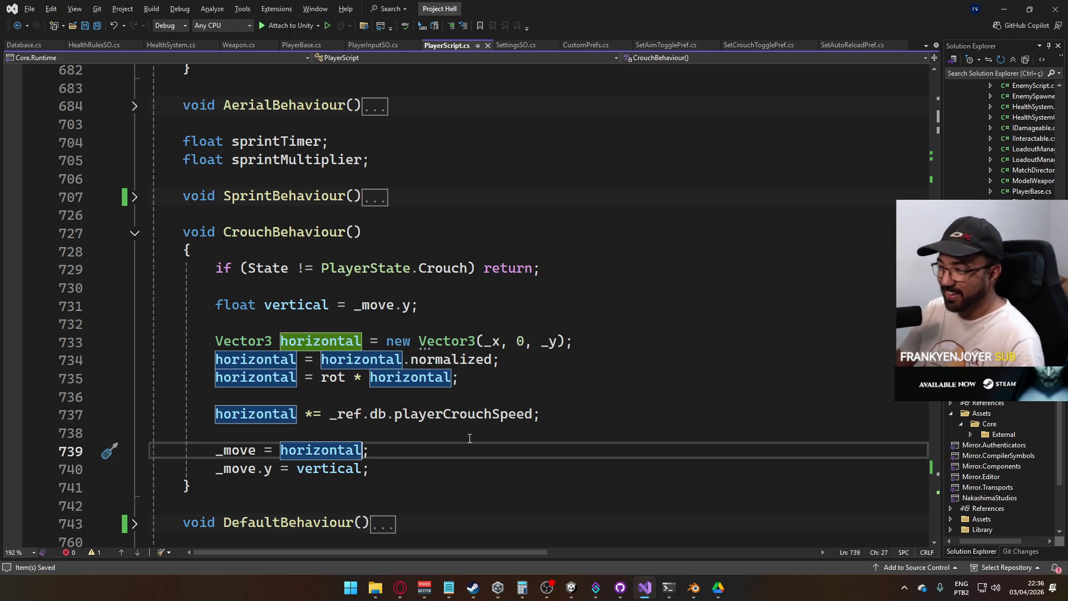
scroll(398, 418, "down", 3)
Expand DefaultBehaviour and select its four-line inertia block
left_click(134, 360)
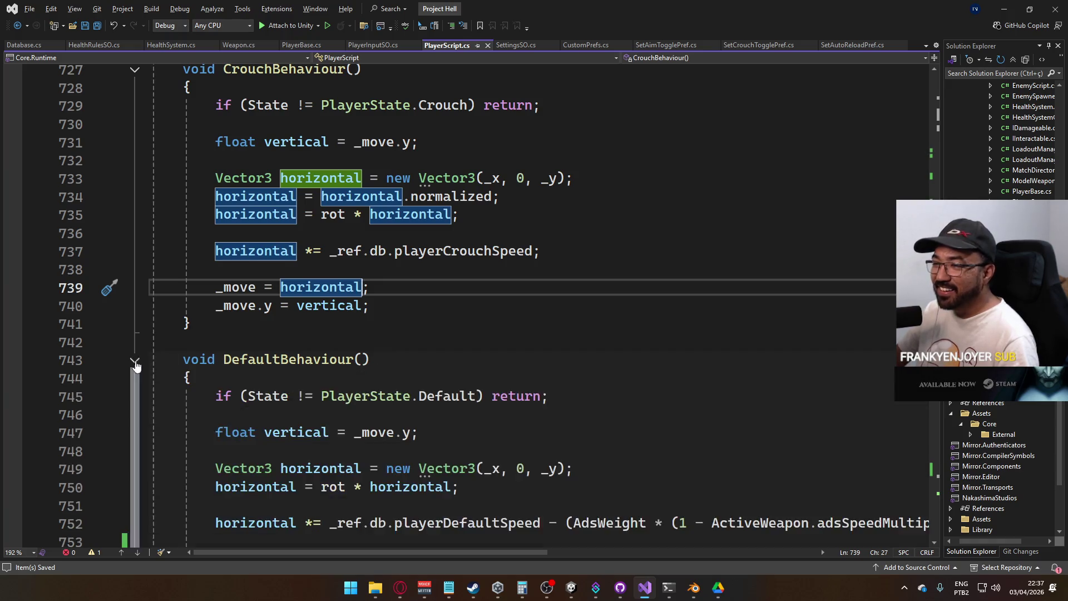
scroll(400, 408, "down", 3)
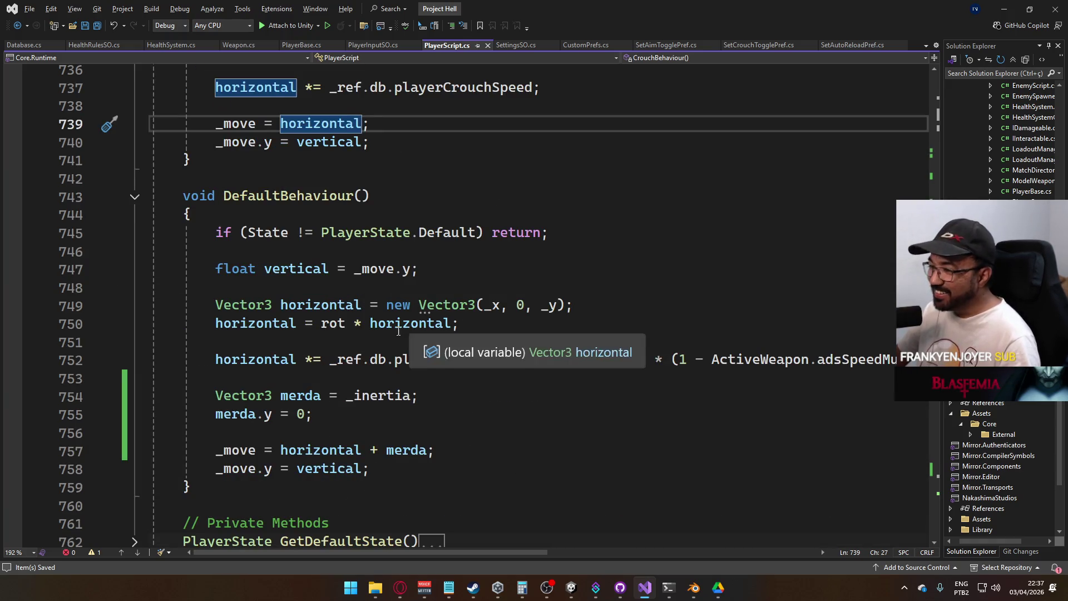
left_click(366, 416)
left_click_drag(460, 447, 218, 395)
key("ctrl+c")
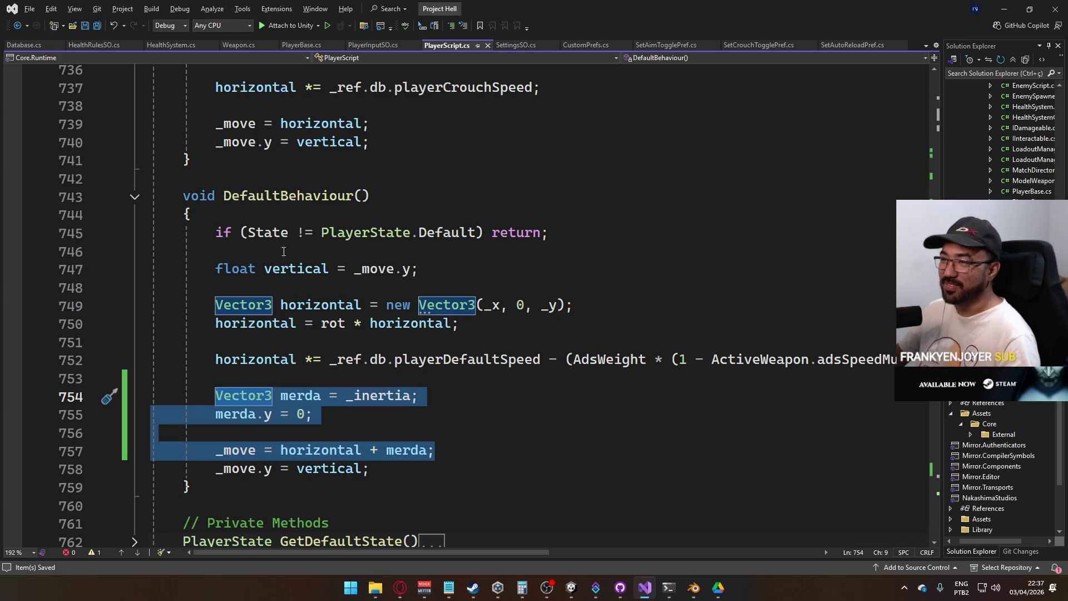
scroll(338, 280, "down", 3)
scroll(338, 280, "up", 6)
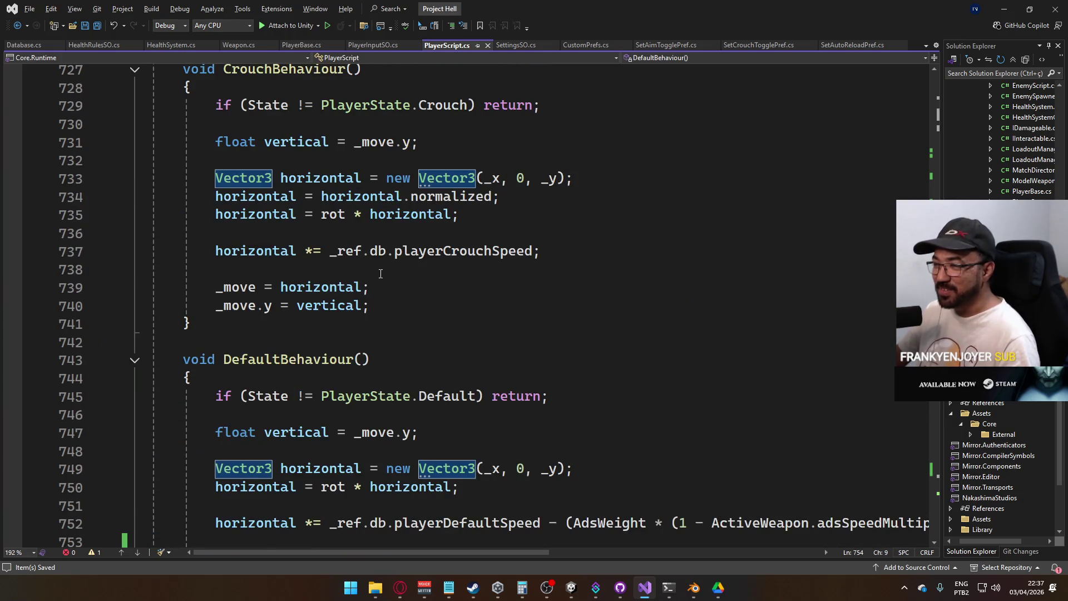
scroll(380, 273, "down", 2)
Replace CrouchBehaviour's '_move = horizontal;' with the inertia block, save, and return to Unity
left_click_drag(377, 183, 216, 179)
key("ctrl+v")
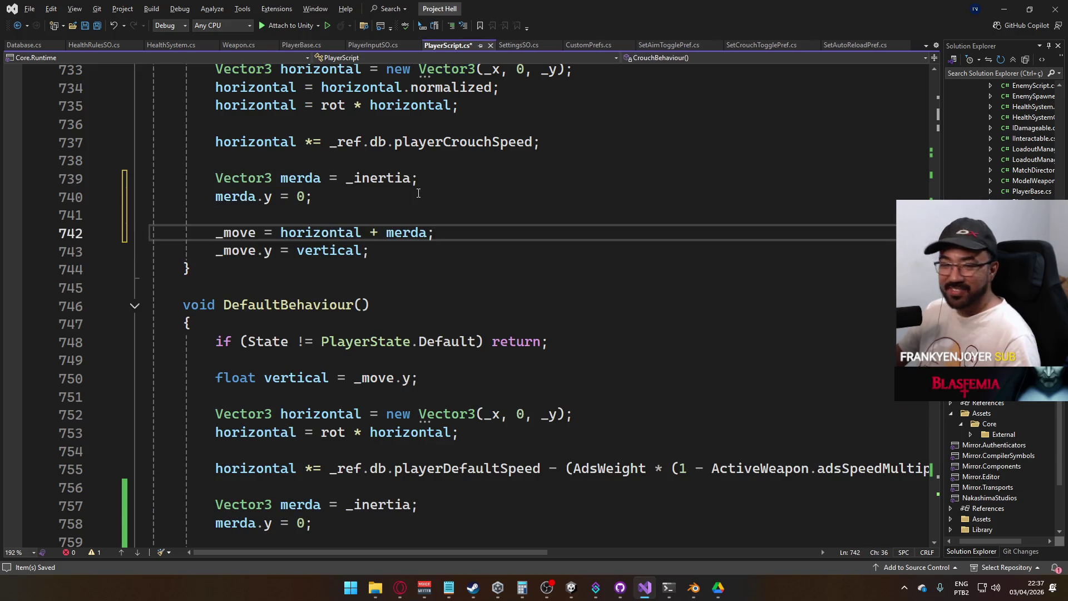
key("ctrl+s")
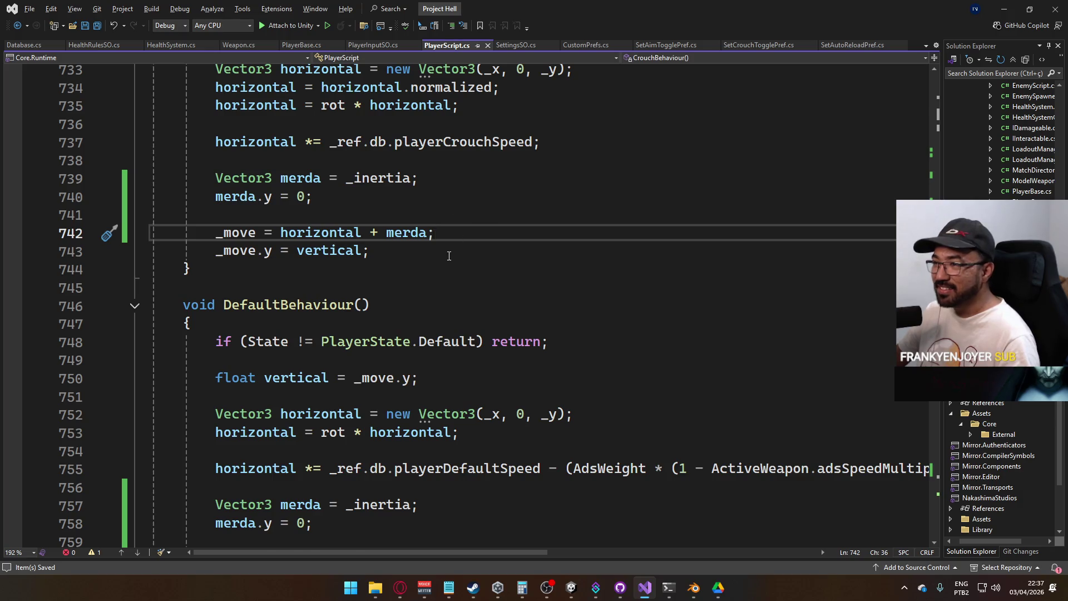
scroll(449, 255, "up", 2)
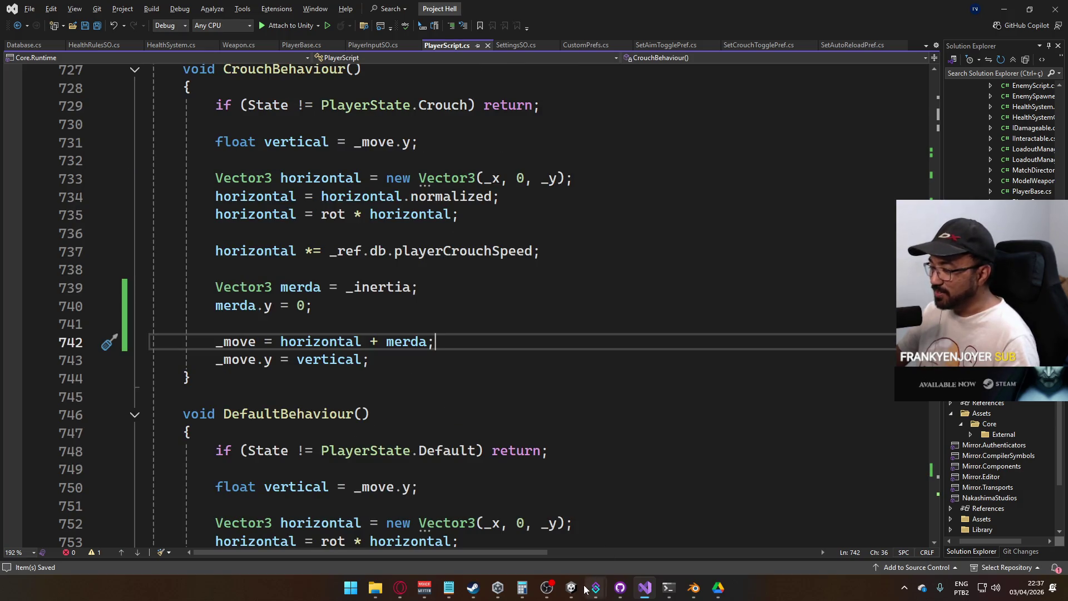
mouse_move(572, 589)
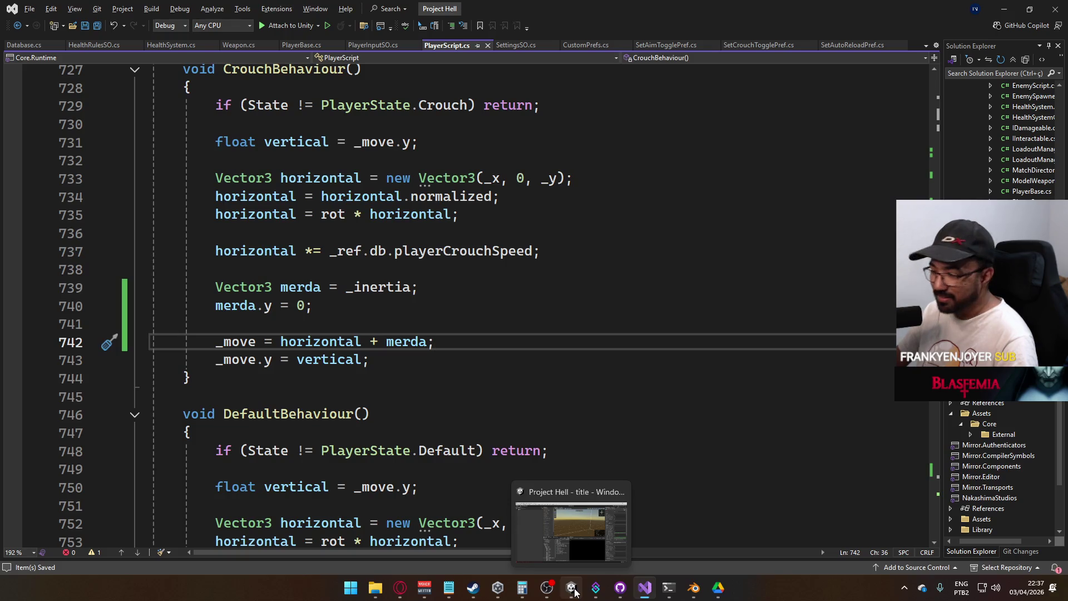
left_click(580, 550)
Enter play mode and resize the Game view, then restore its earlier width
left_click(515, 32)
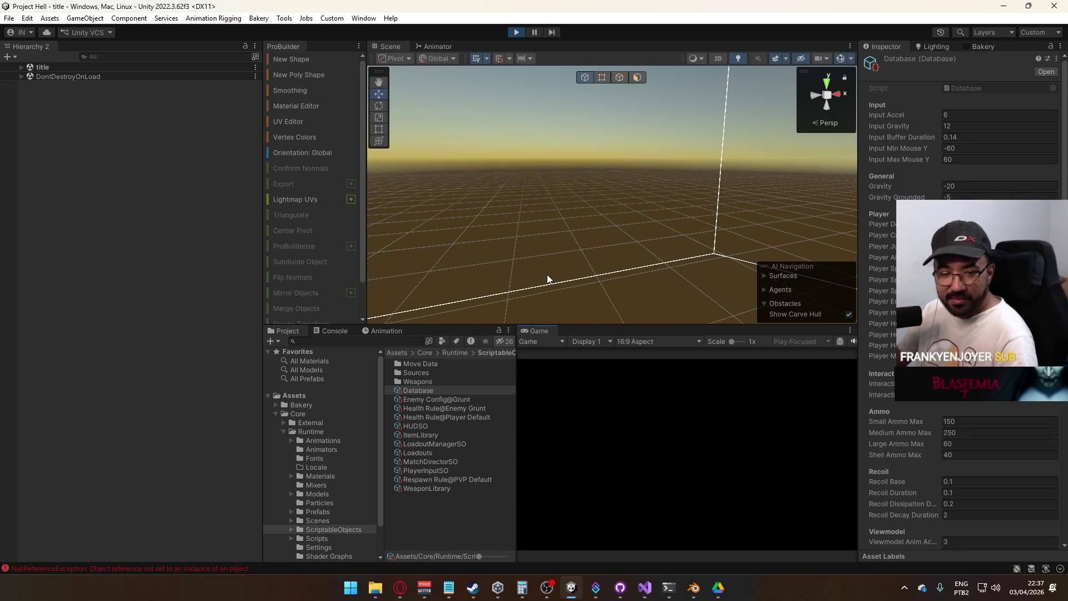
left_click_drag(515, 358, 479, 367)
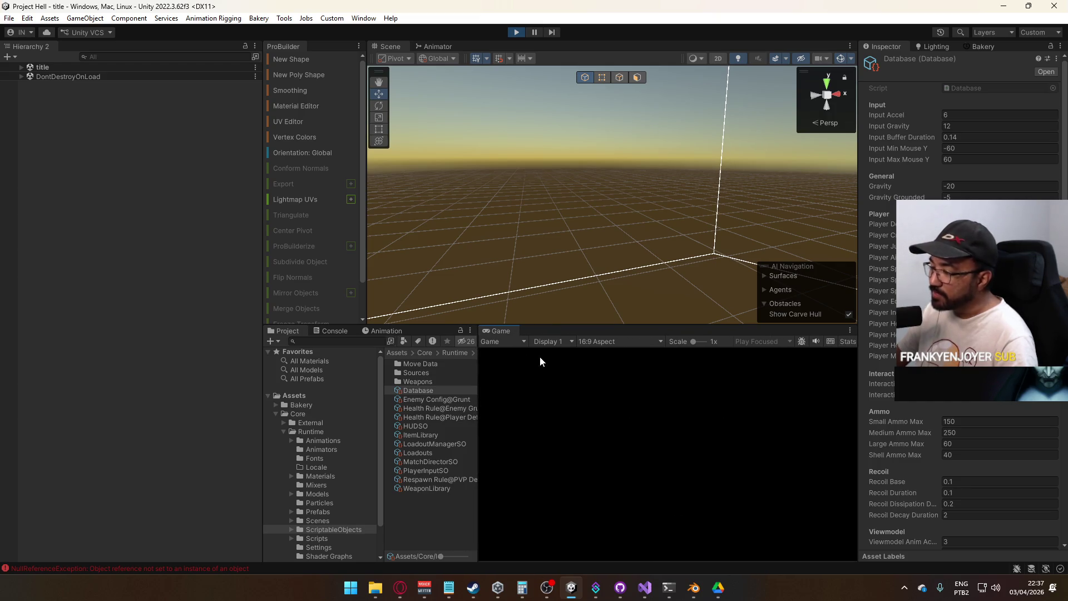
left_click_drag(479, 374, 517, 378)
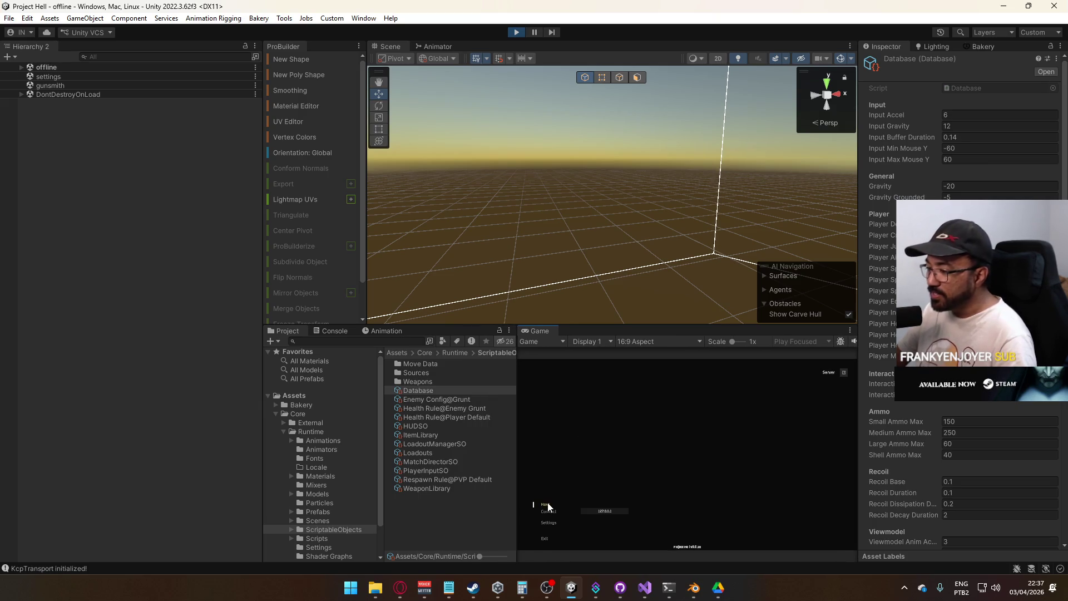
Host a game to load the shipment map with the player ready
left_click(546, 504)
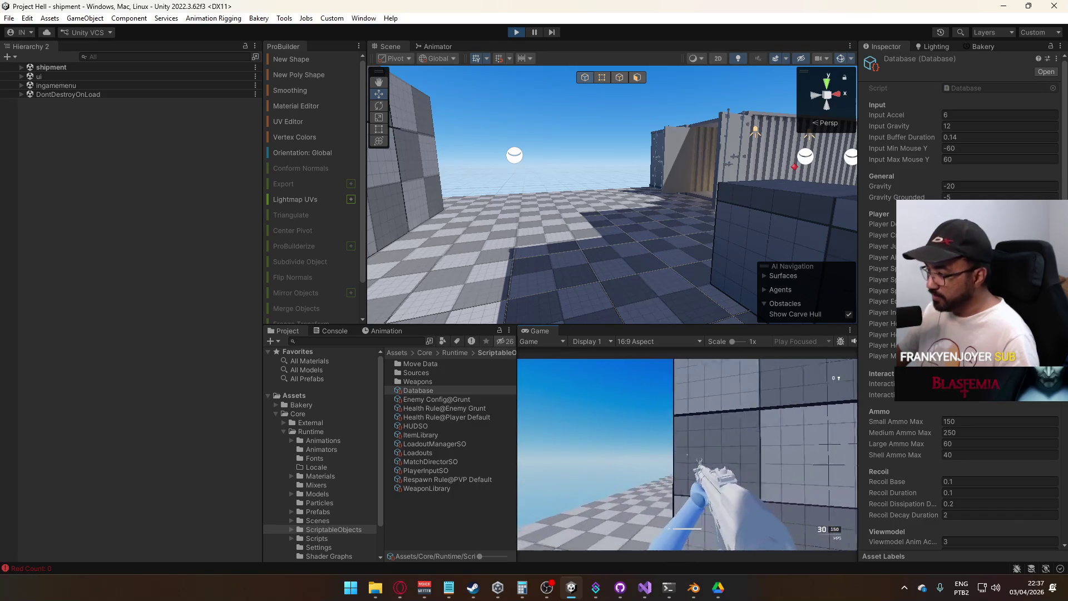
key("super")
key("Escape")
right_click(553, 332)
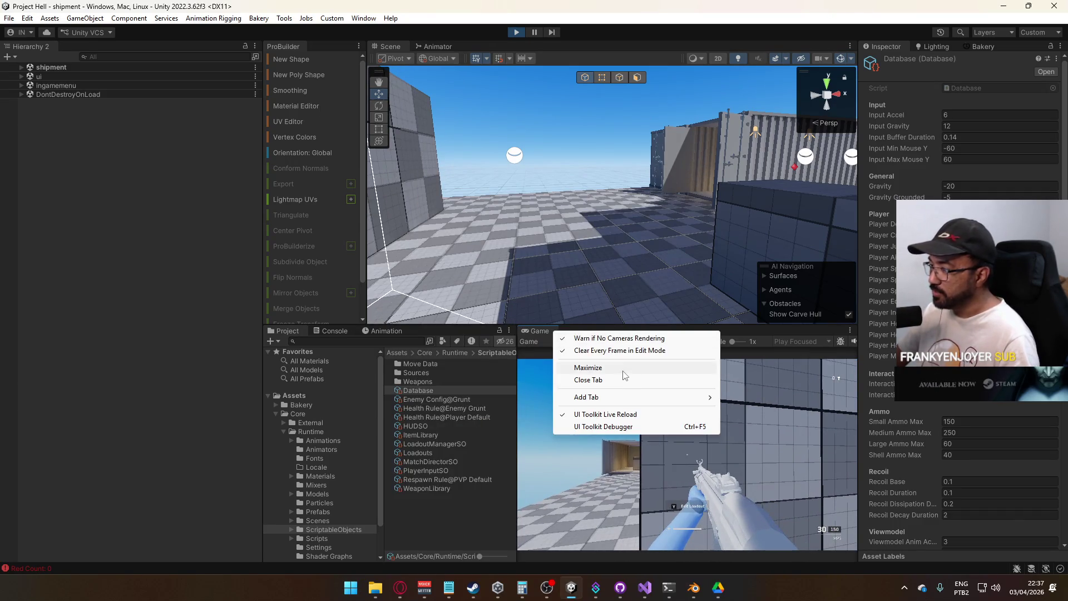
Maximize the Game view and run and jump between the containers
left_click(588, 368)
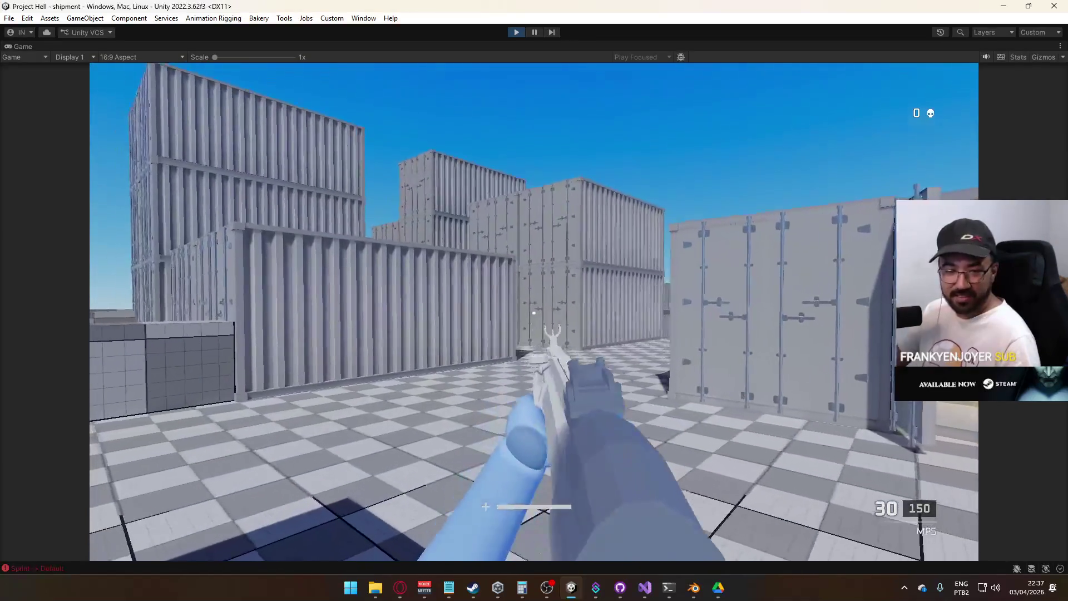
key("space")
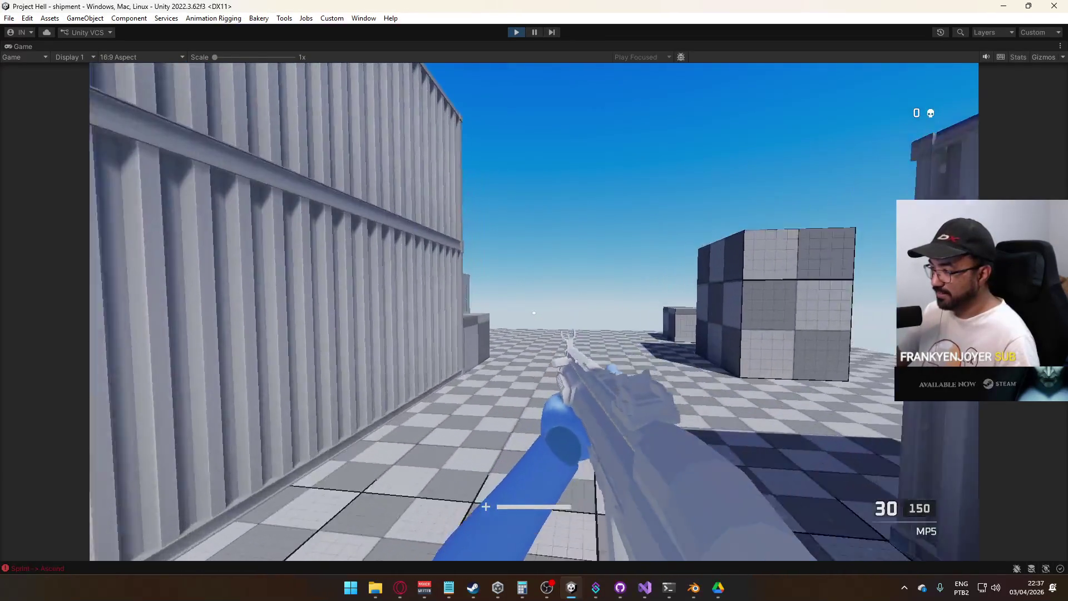
key("w")
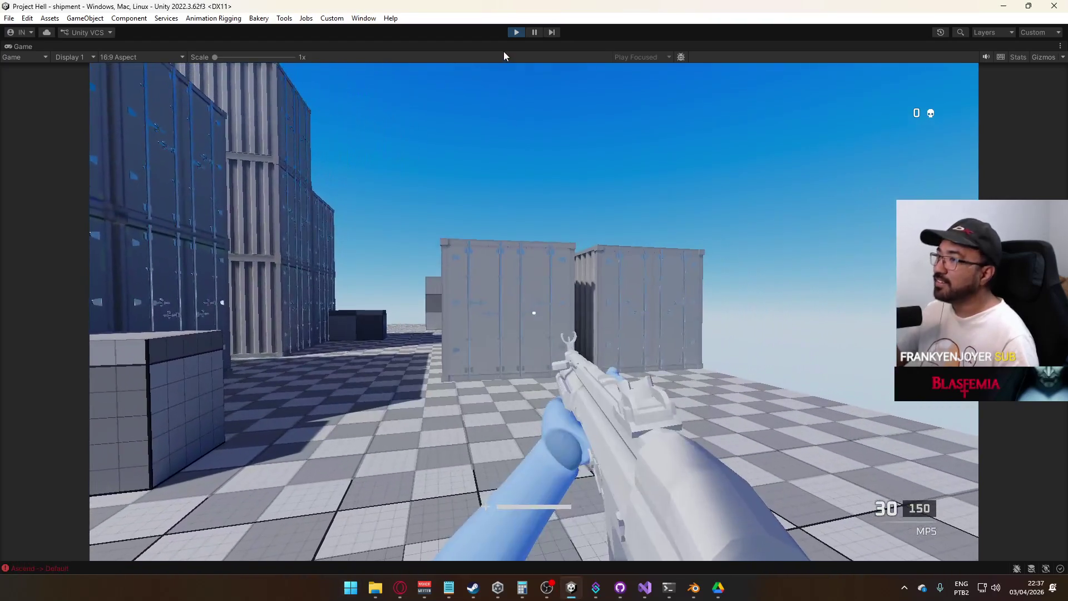
Untick Maximize on the Game tab to bring back the full editor layout
right_click(505, 50)
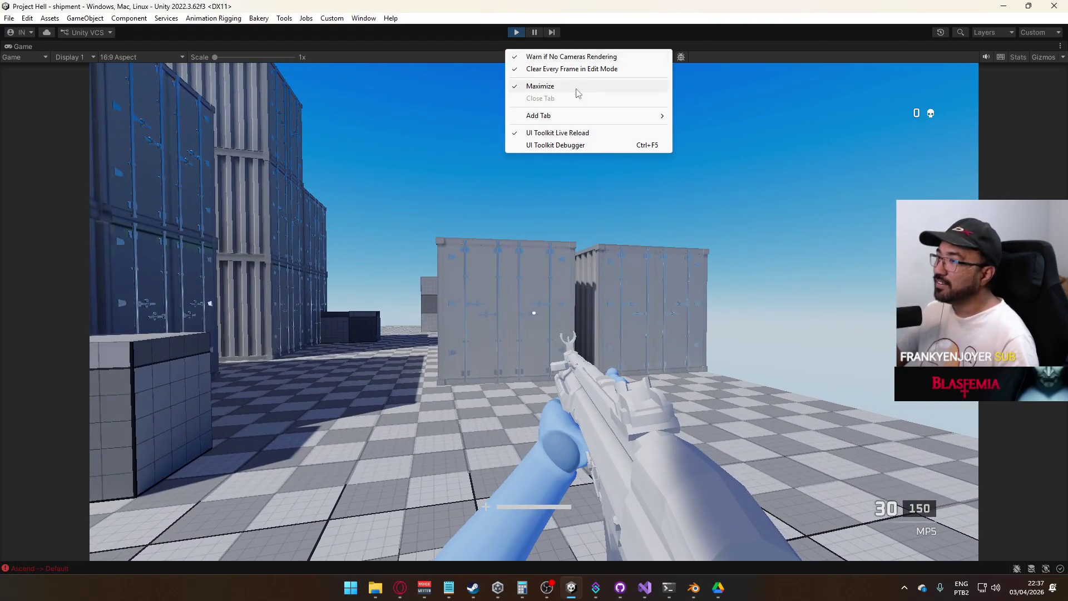
left_click(577, 89)
key("super")
key("super")
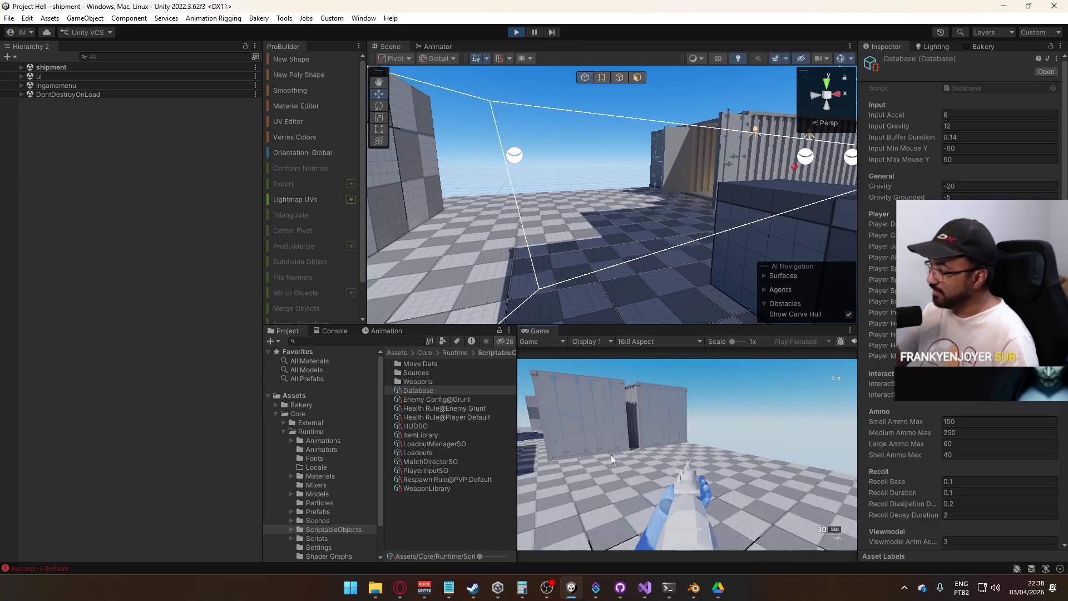
Inspect the Player Hop Inertia curve in the Database Inspector, then close it
scroll(959, 404, "down", 10)
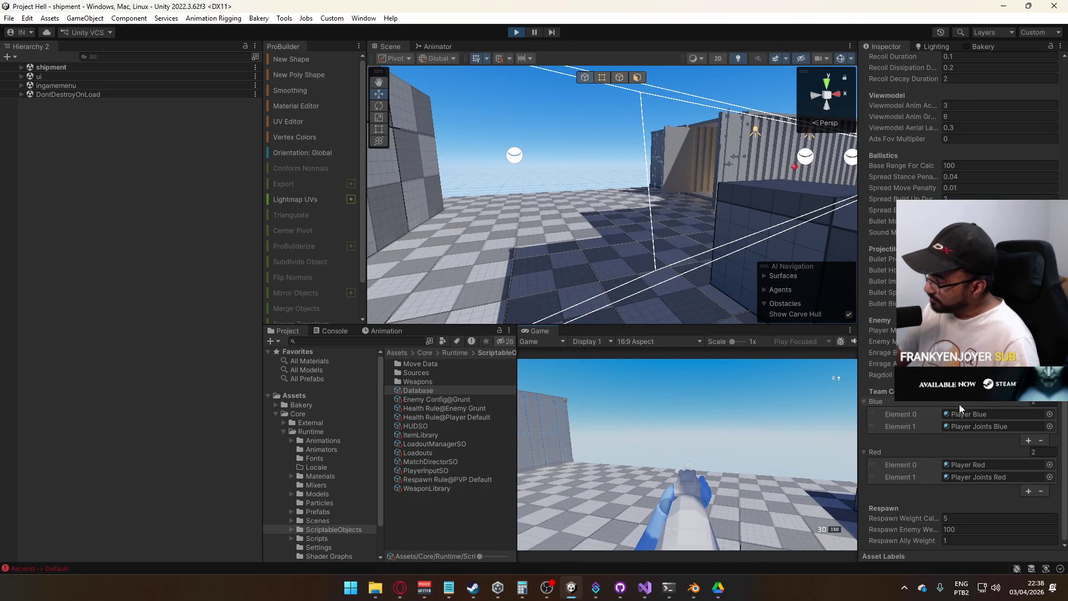
scroll(959, 404, "up", 10)
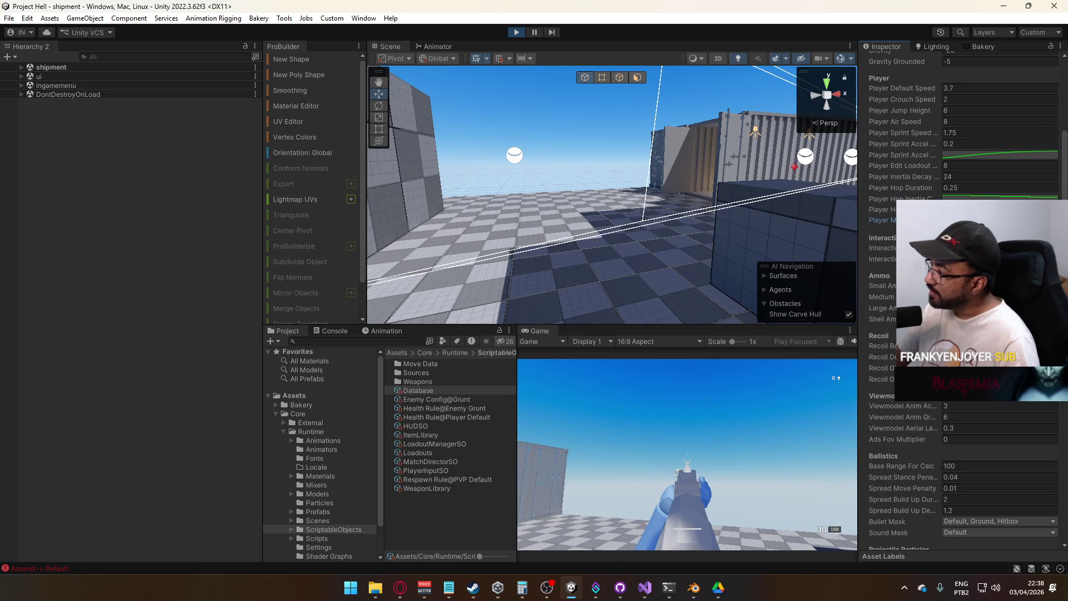
left_click(917, 197)
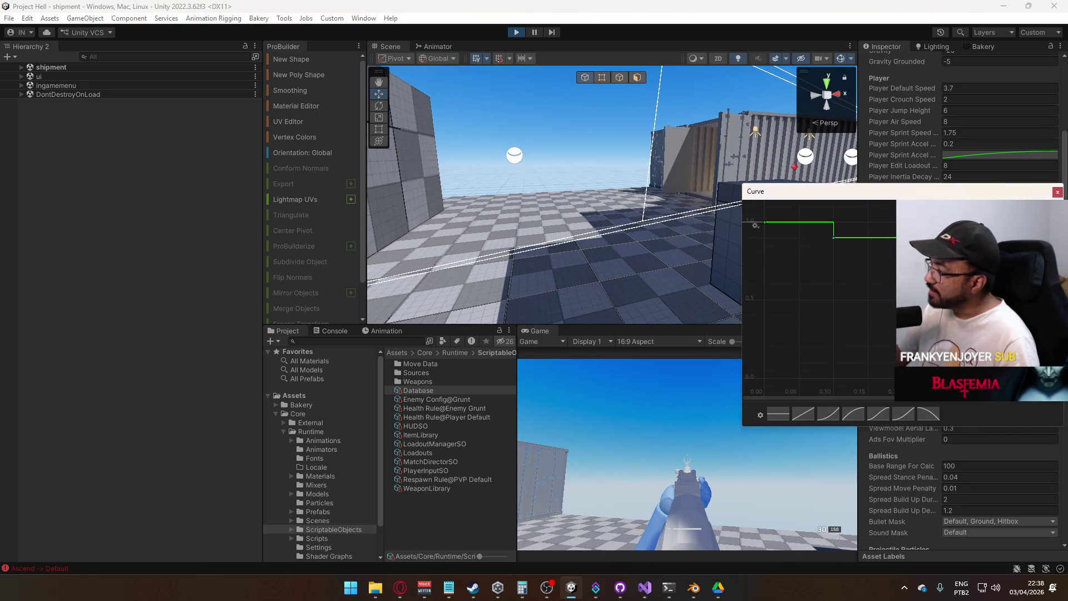
left_click(1056, 192)
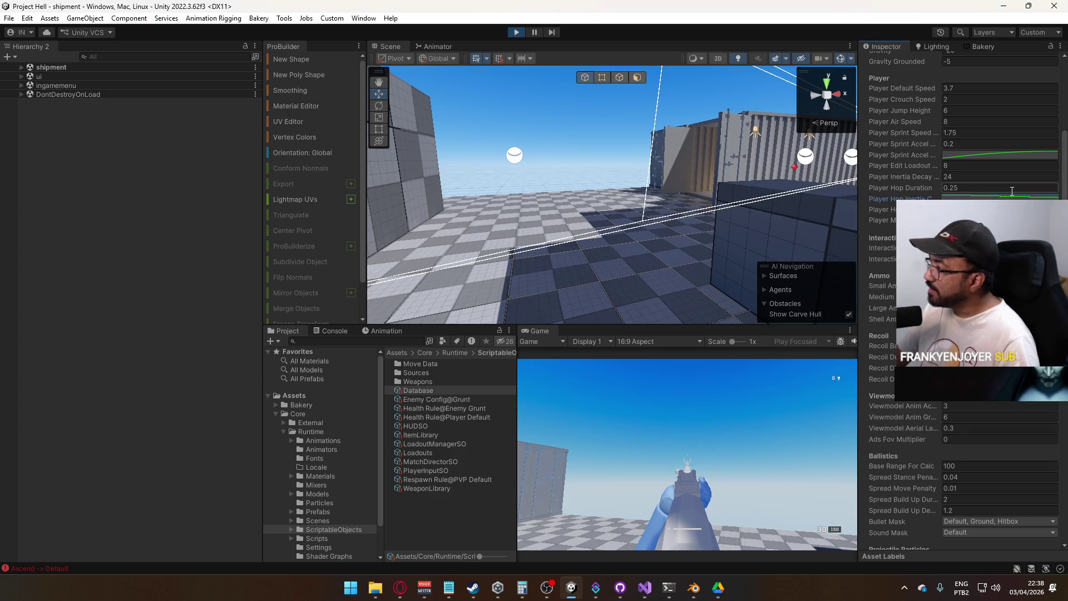
Playtest by walking, sprinting and jumping through the container alley toward the dark cube
left_click(749, 390)
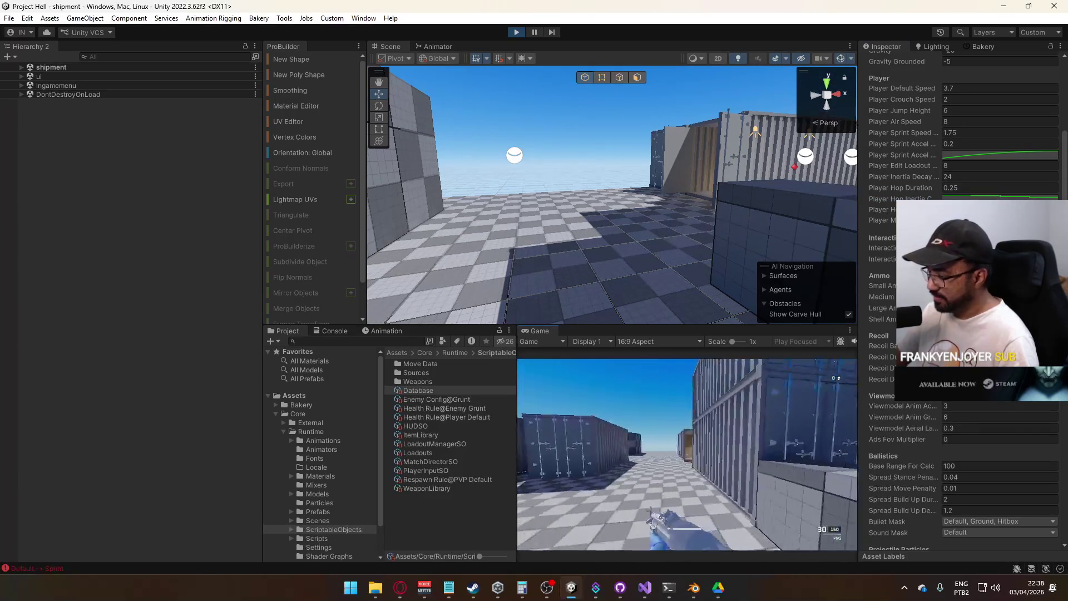
key("w")
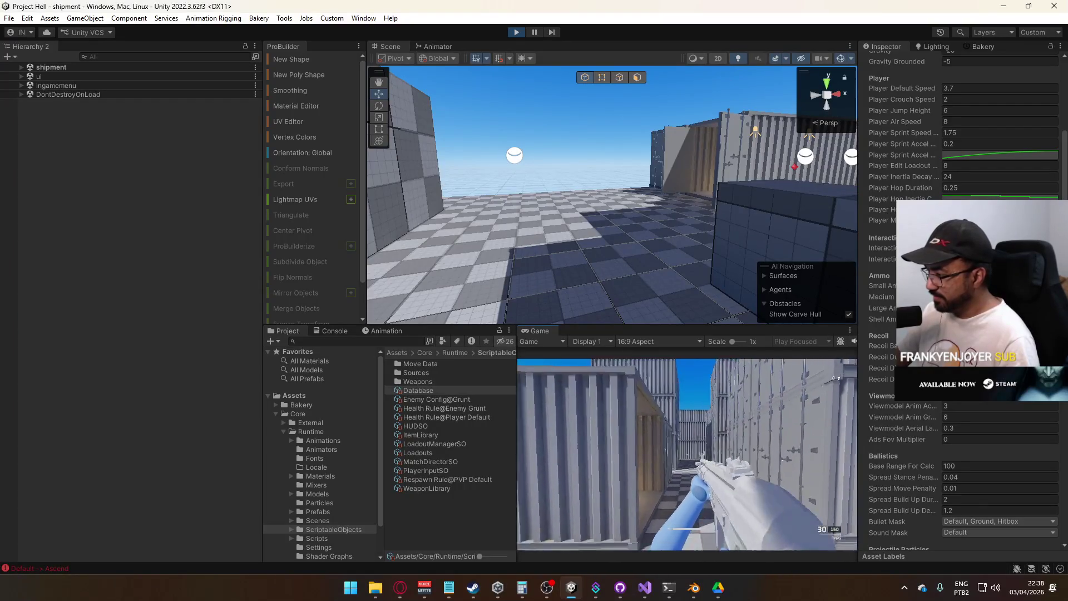
key("w")
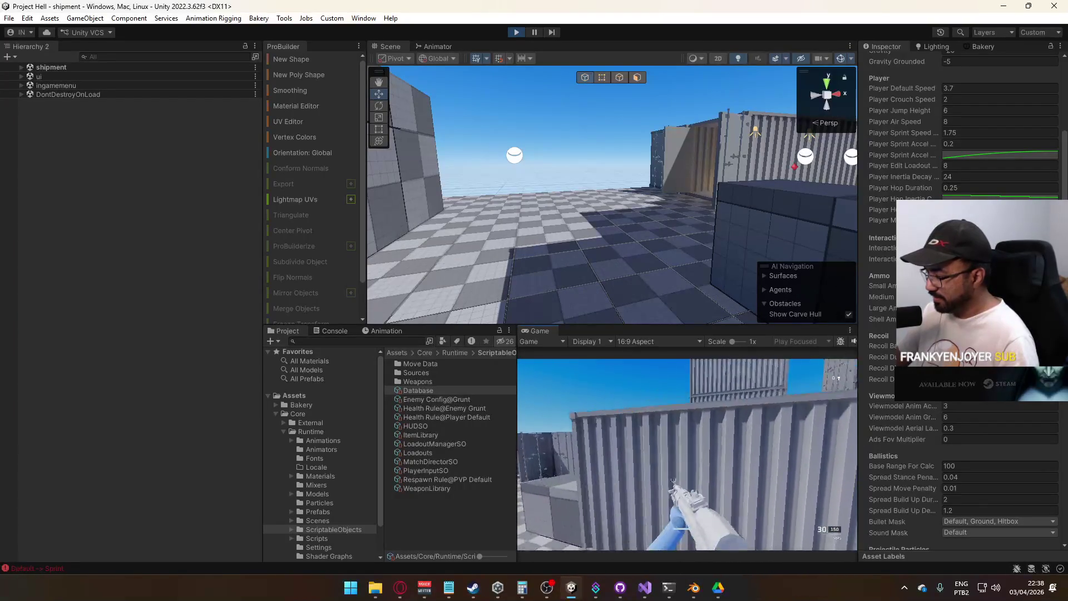
key("shift+w")
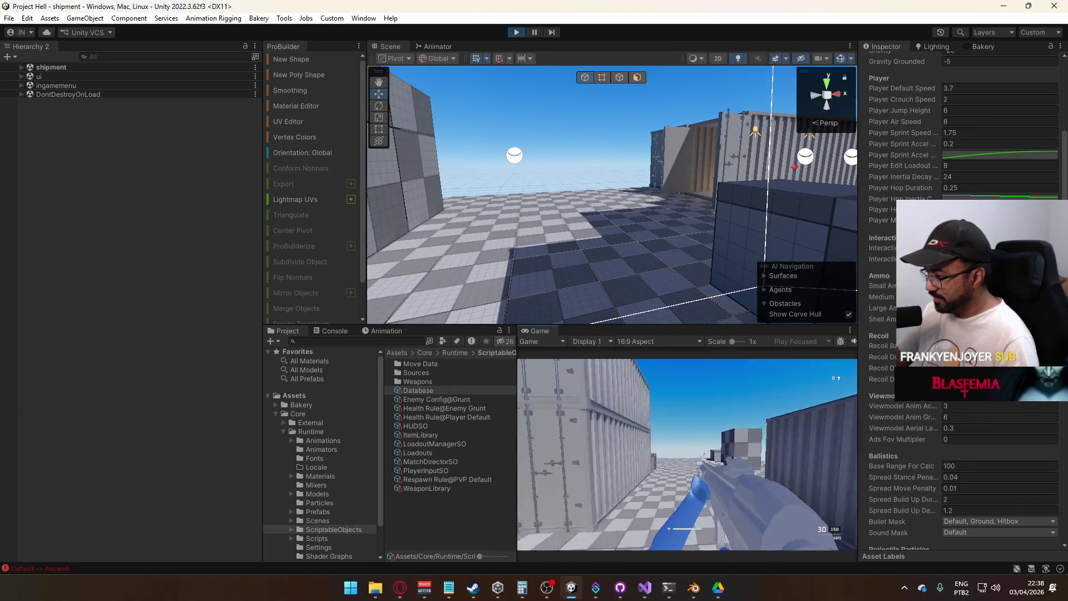
key("space")
key("w")
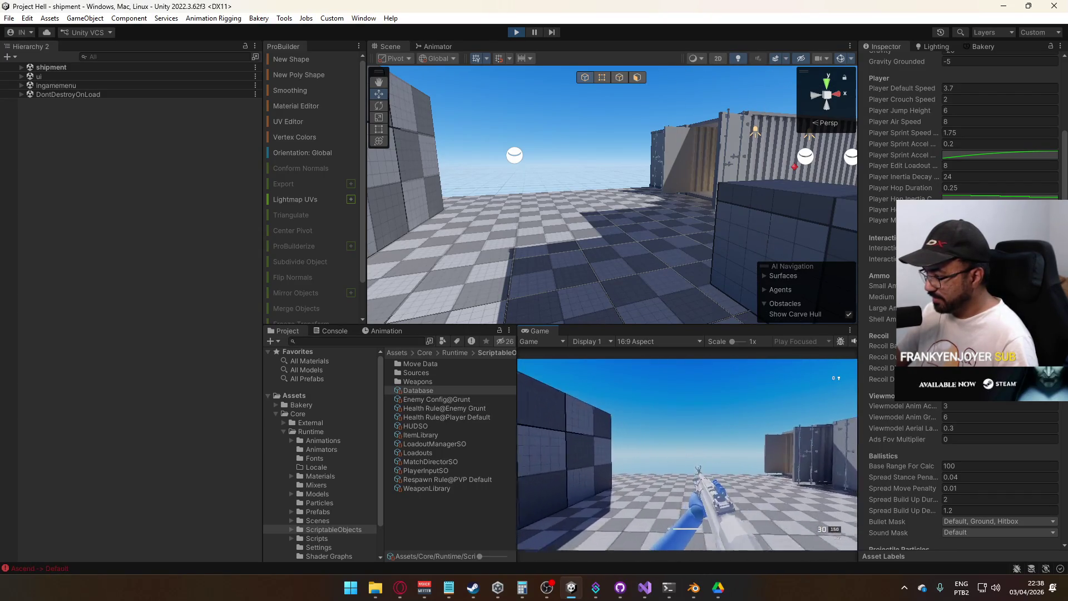
key("shift+w")
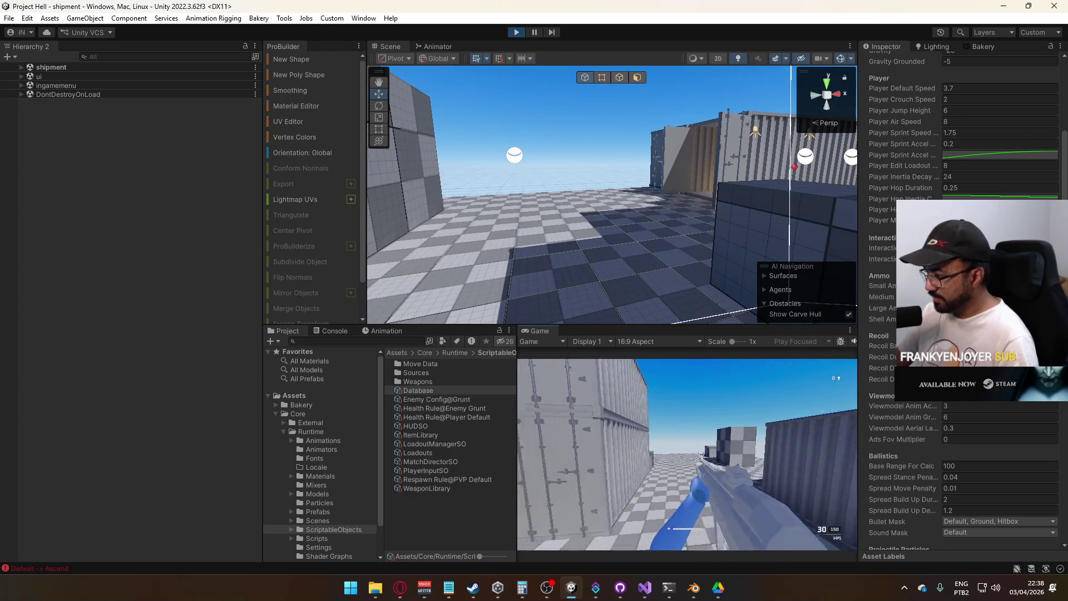
key("space")
key("shift+w")
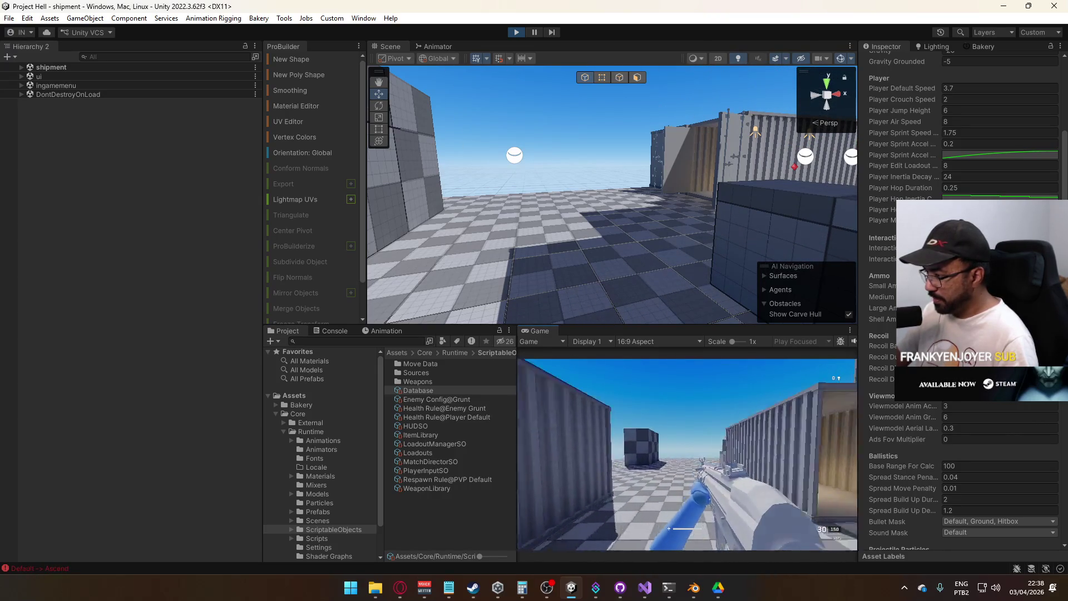
Stop play mode
key("super")
left_click(500, 11)
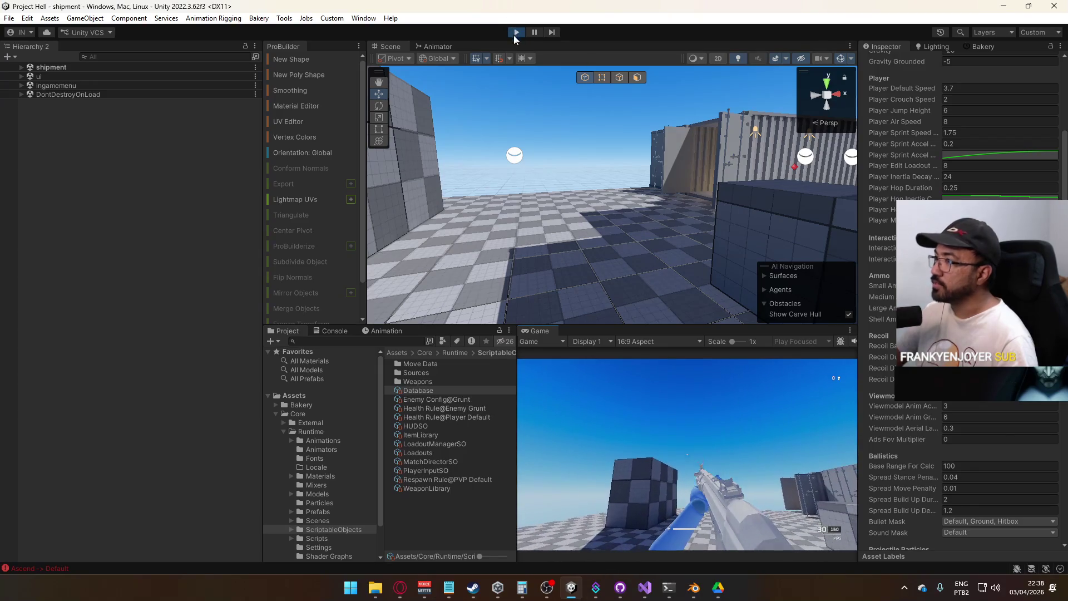
left_click(516, 32)
Review PlayerScript.cs, checking that CrouchBehaviour and DefaultBehaviour add the flattened _inertia to _move
left_click(644, 589)
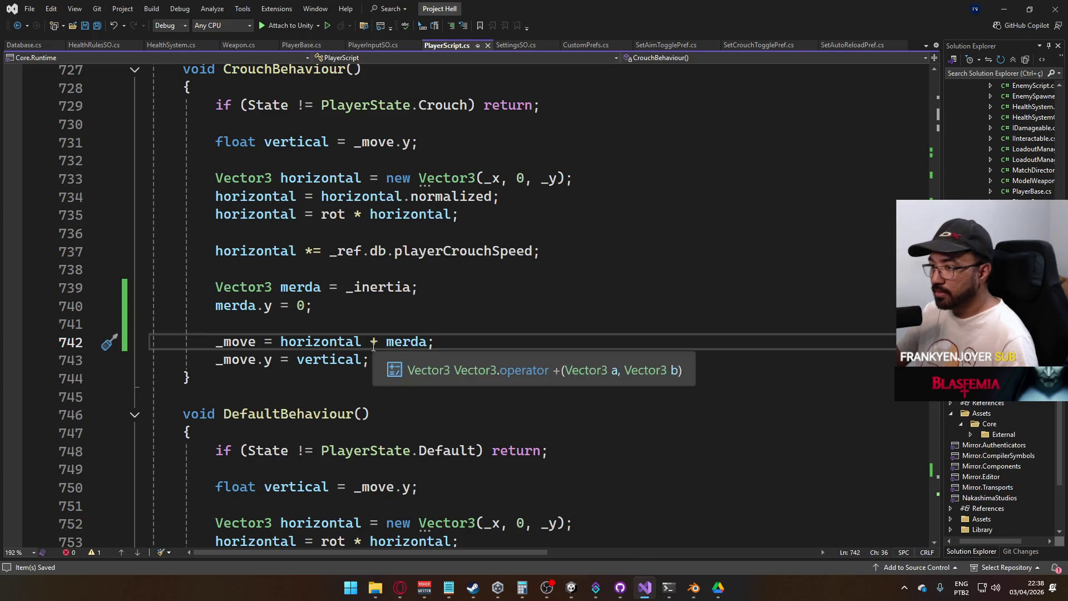
scroll(281, 357, "up", 2)
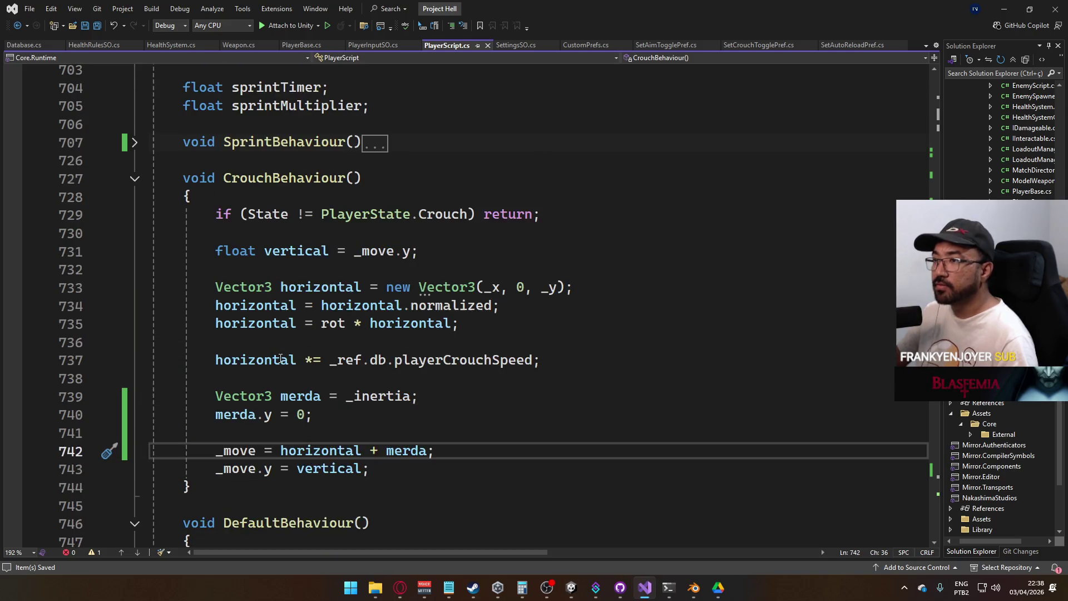
scroll(450, 381, "down", 5)
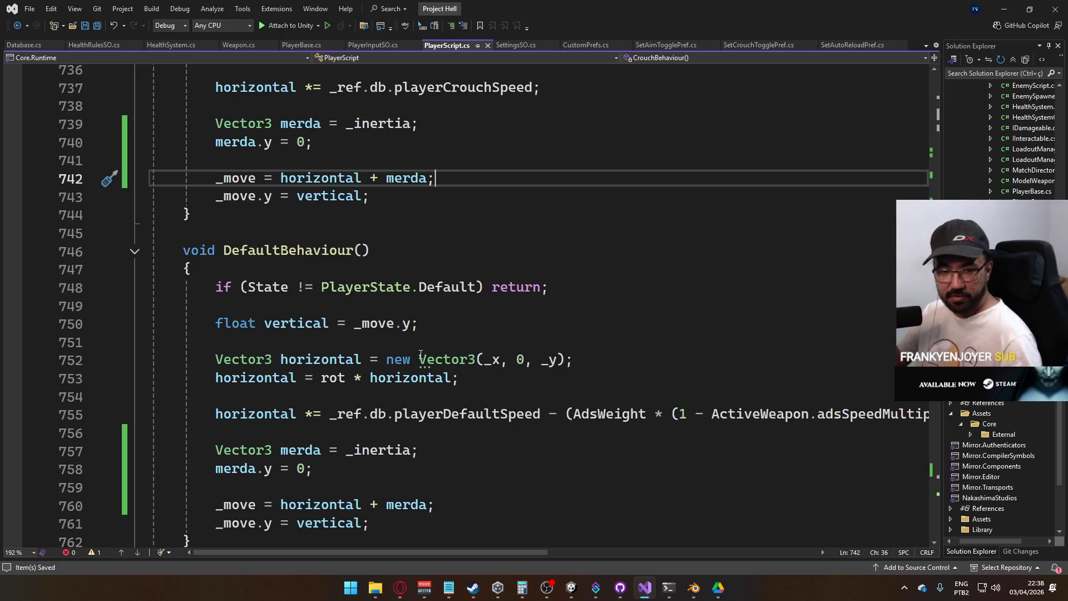
scroll(348, 321, "down", 7)
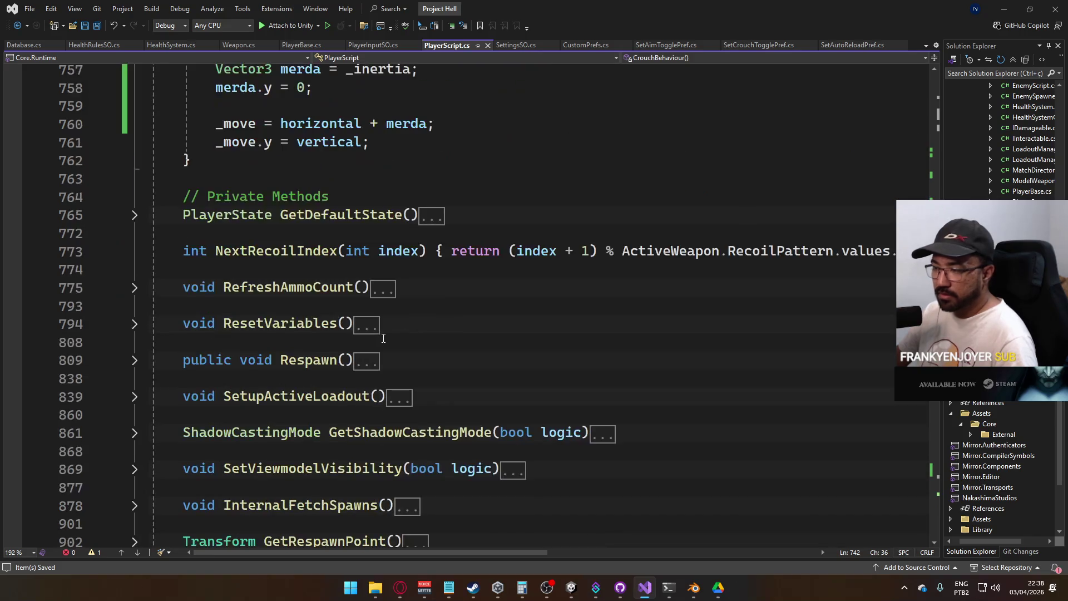
scroll(403, 346, "up", 18)
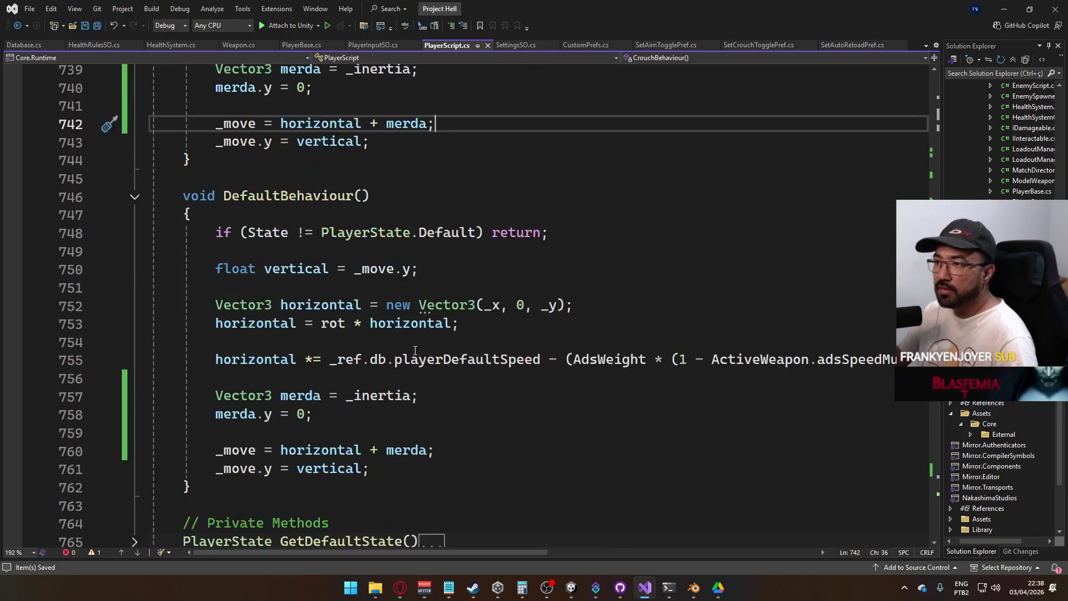
scroll(360, 321, "up", 16)
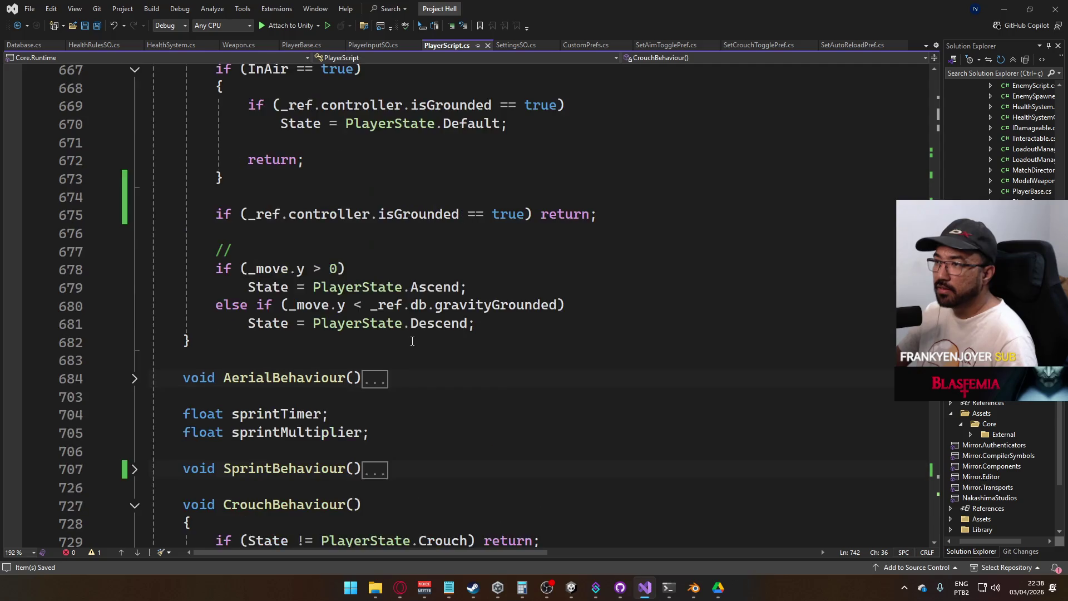
scroll(419, 342, "down", 20)
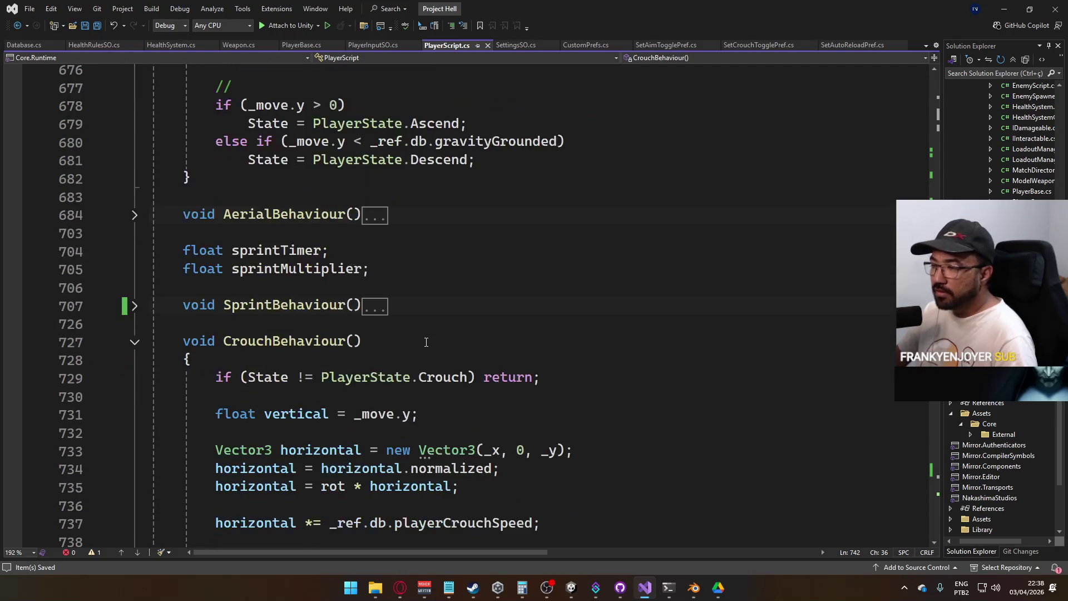
scroll(426, 346, "down", 2)
scroll(434, 349, "up", 2)
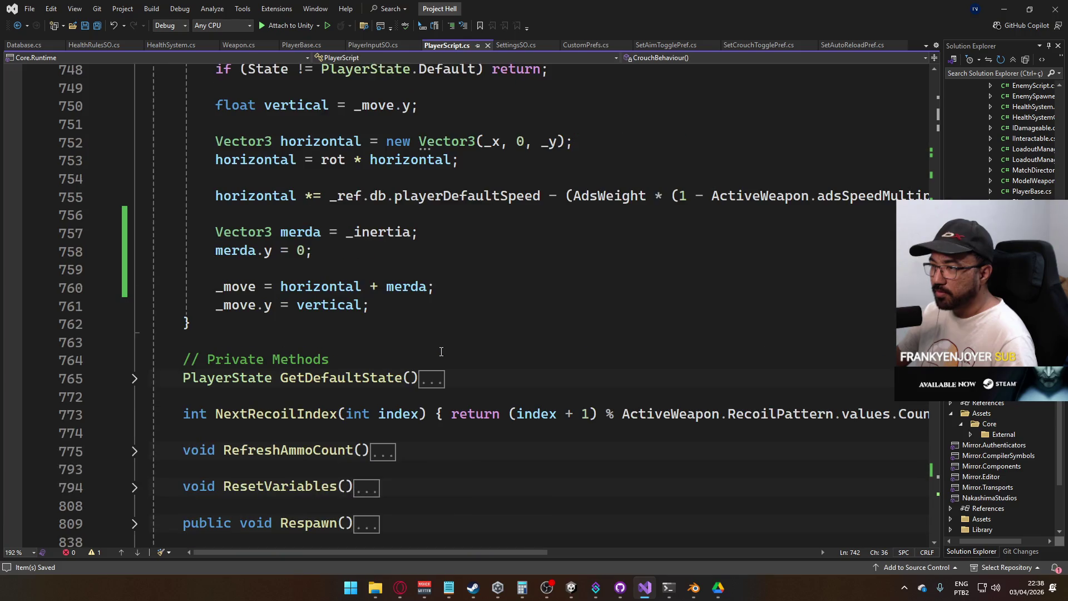
scroll(441, 352, "up", 2)
scroll(441, 350, "down", 20)
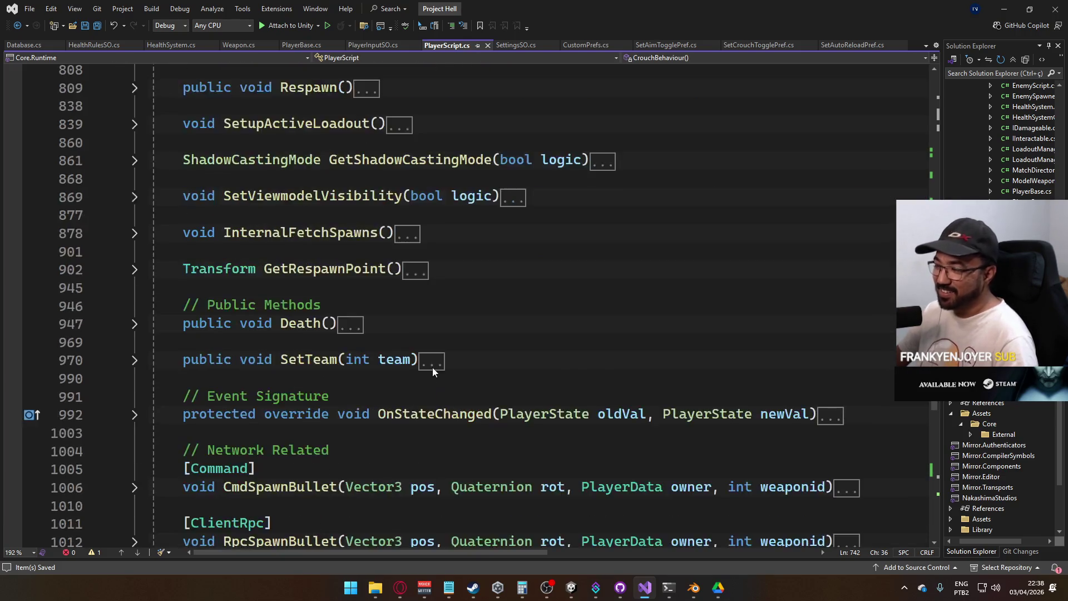
scroll(444, 370, "up", 20)
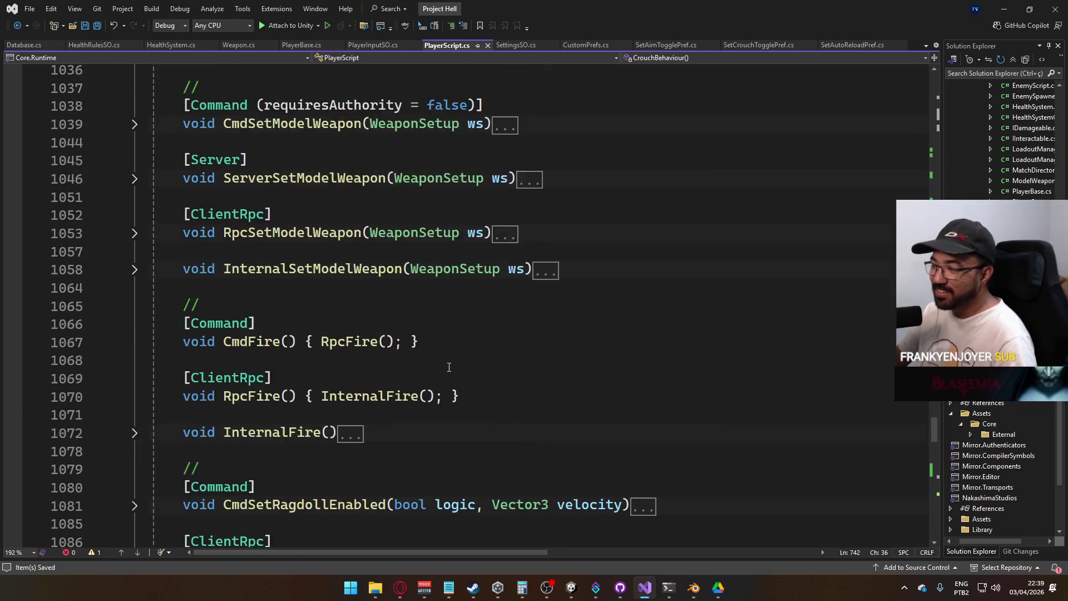
scroll(451, 365, "up", 3)
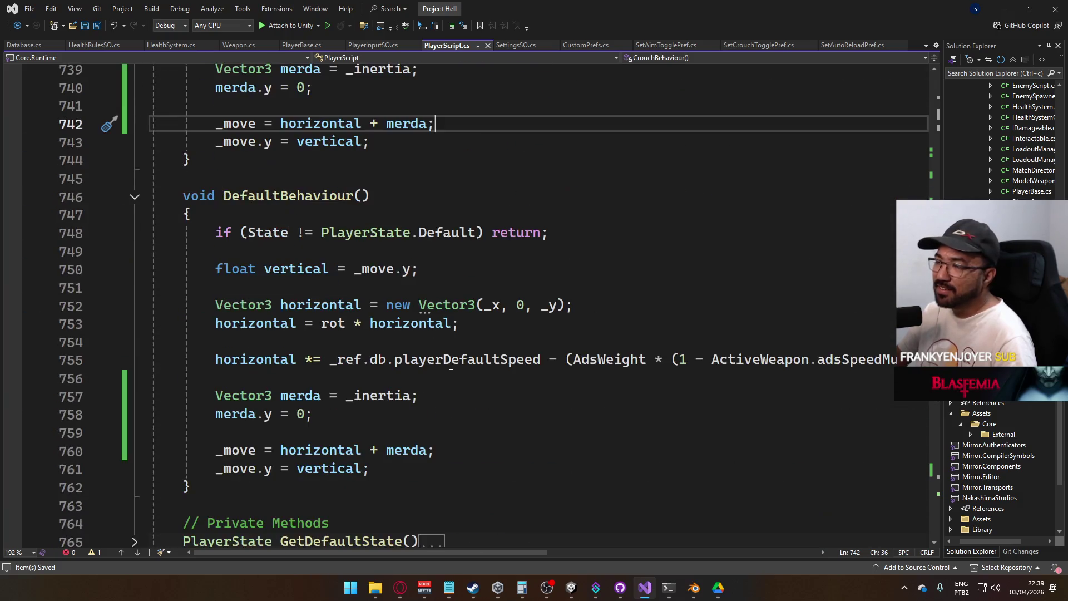
scroll(451, 365, "up", 2)
scroll(451, 364, "down", 2)
scroll(451, 365, "up", 7)
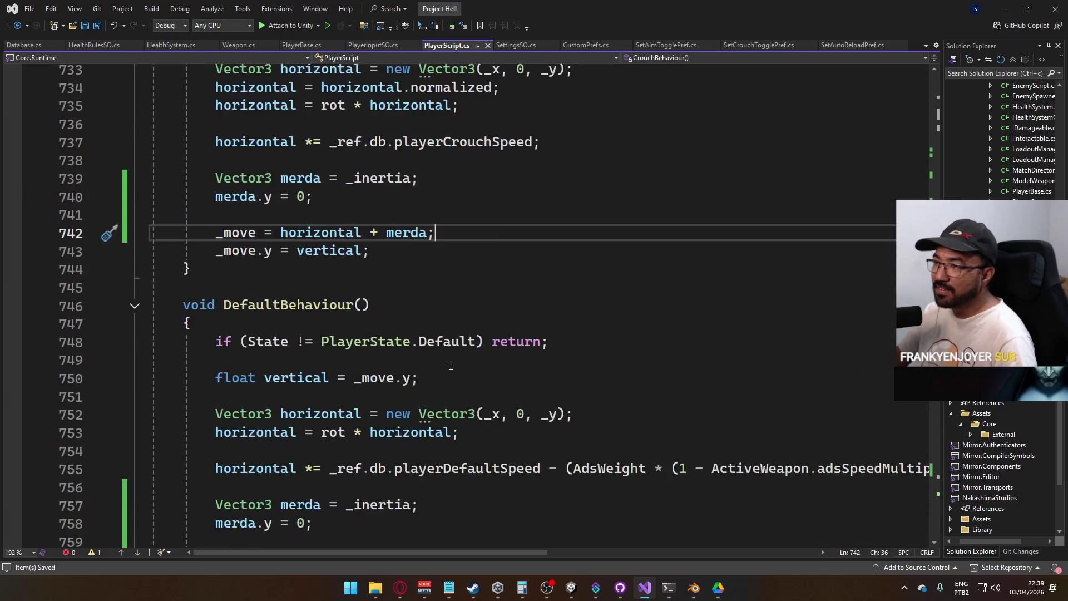
scroll(450, 365, "up", 4)
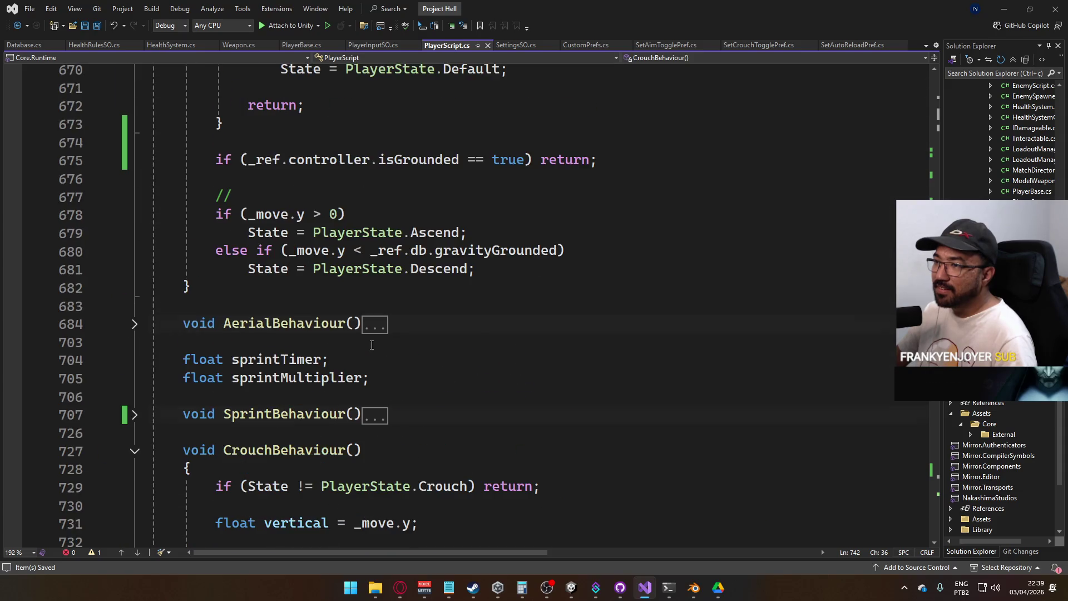
Unfold AerialBehaviour, check the ClampMagnitude line capping _inertia at _inertiaCap, then scroll to CrouchBehaviour
left_click(135, 319)
scroll(364, 342, "down", 3)
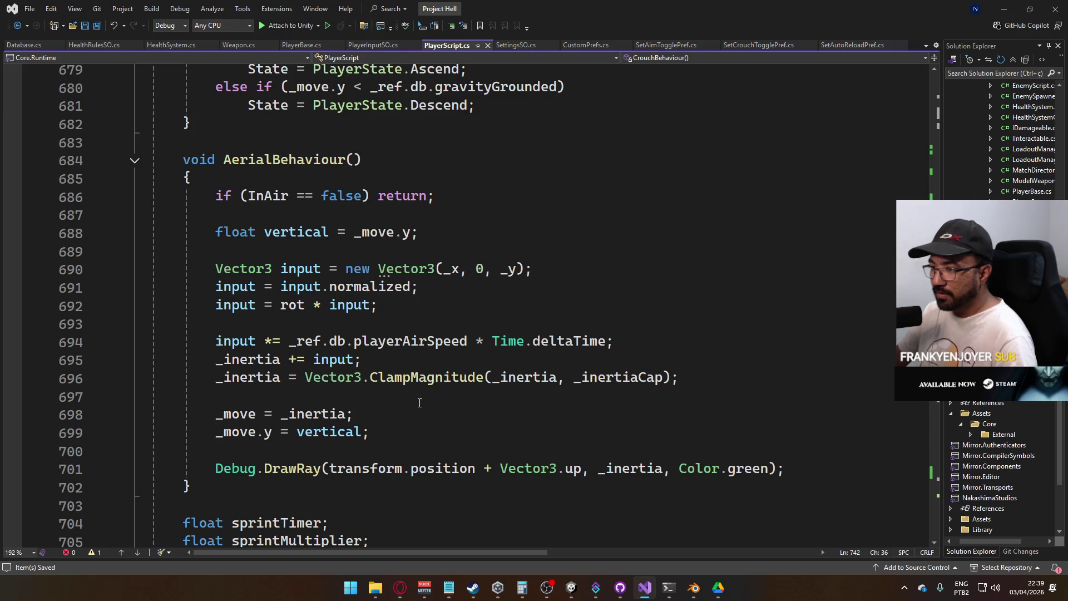
scroll(419, 402, "down", 19)
scroll(426, 412, "up", 2)
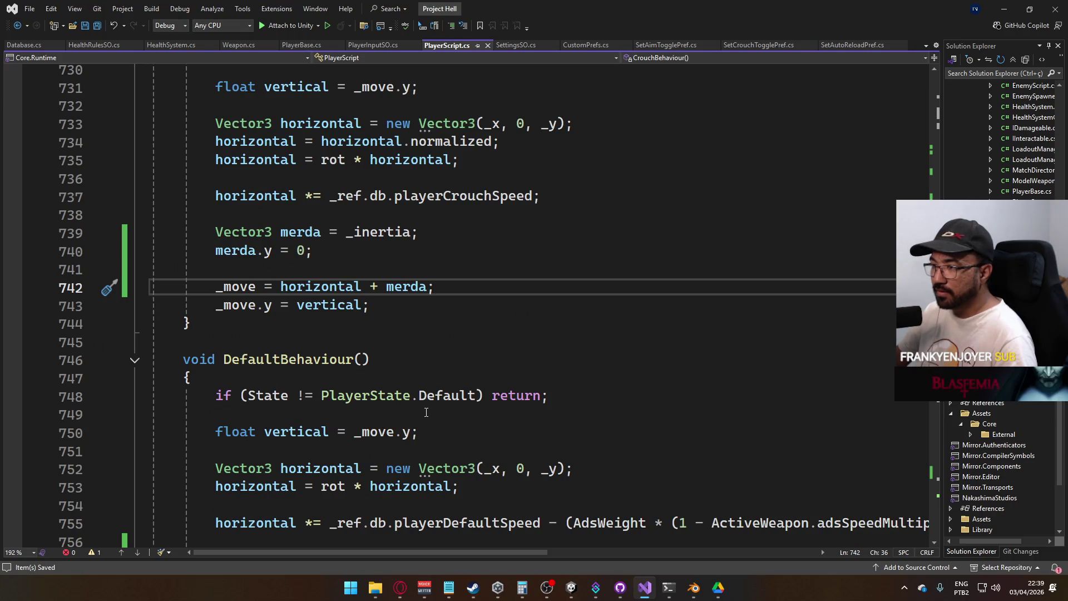
scroll(426, 412, "up", 2)
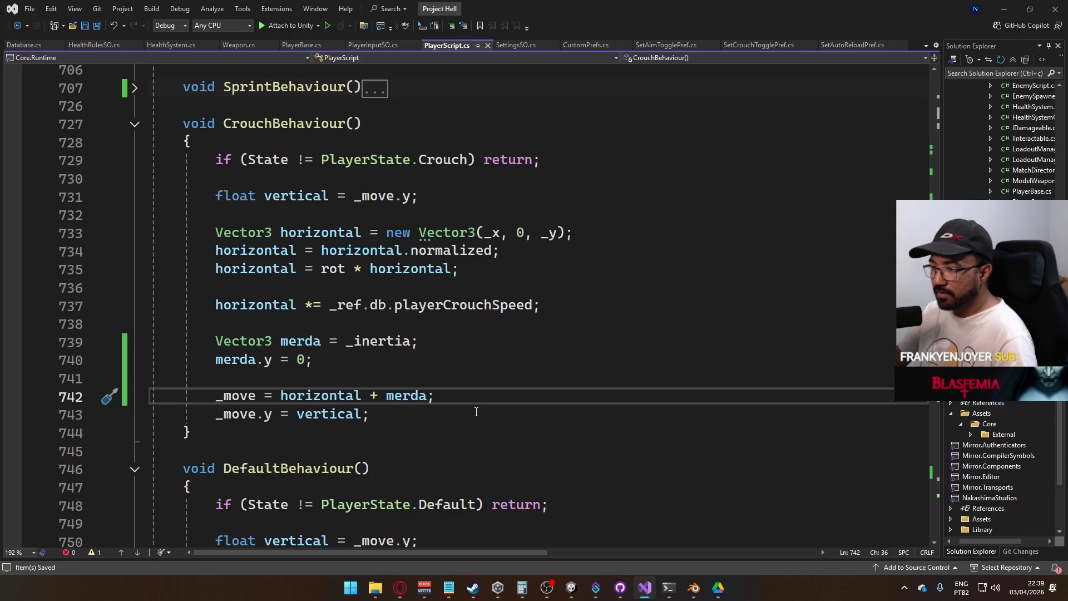